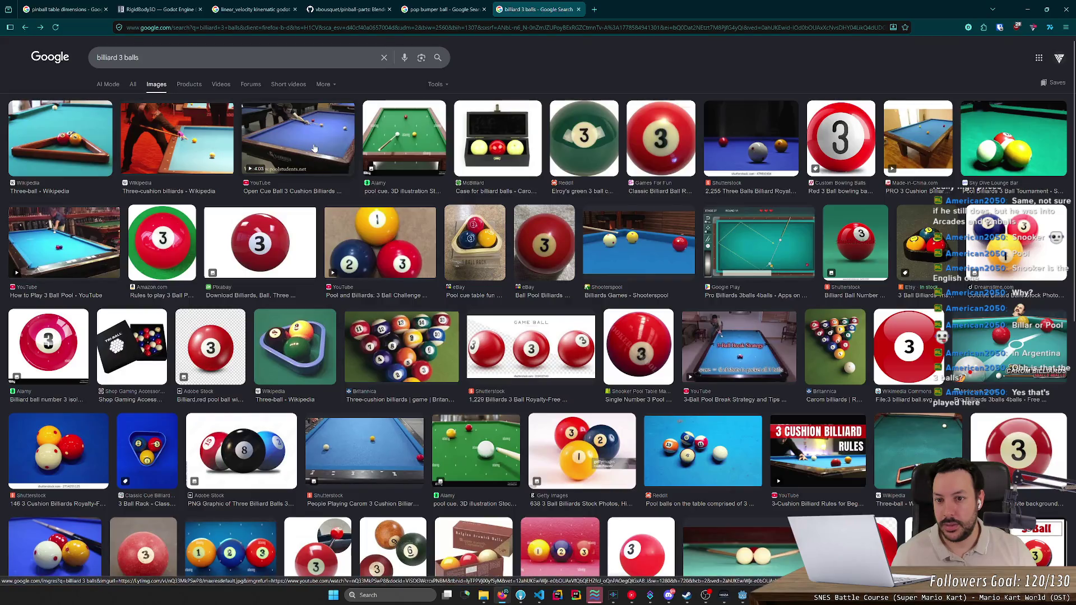
# - Go back to the billiard image results, preview the racked pool balls, then search 'snooker'
pyautogui.hotkey('alt', 'Left')
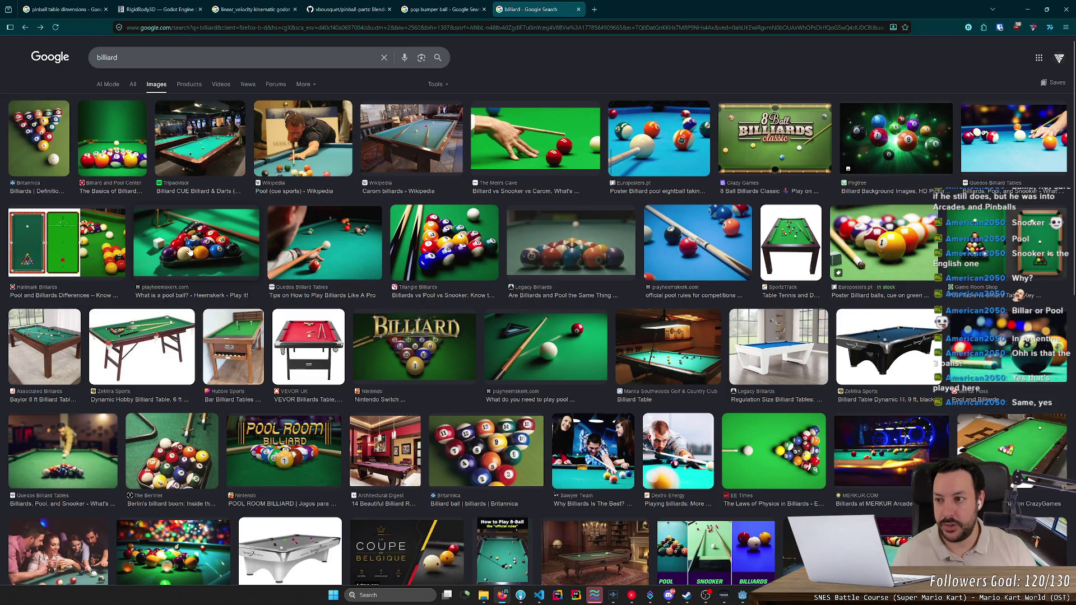
pyautogui.click(209, 255)
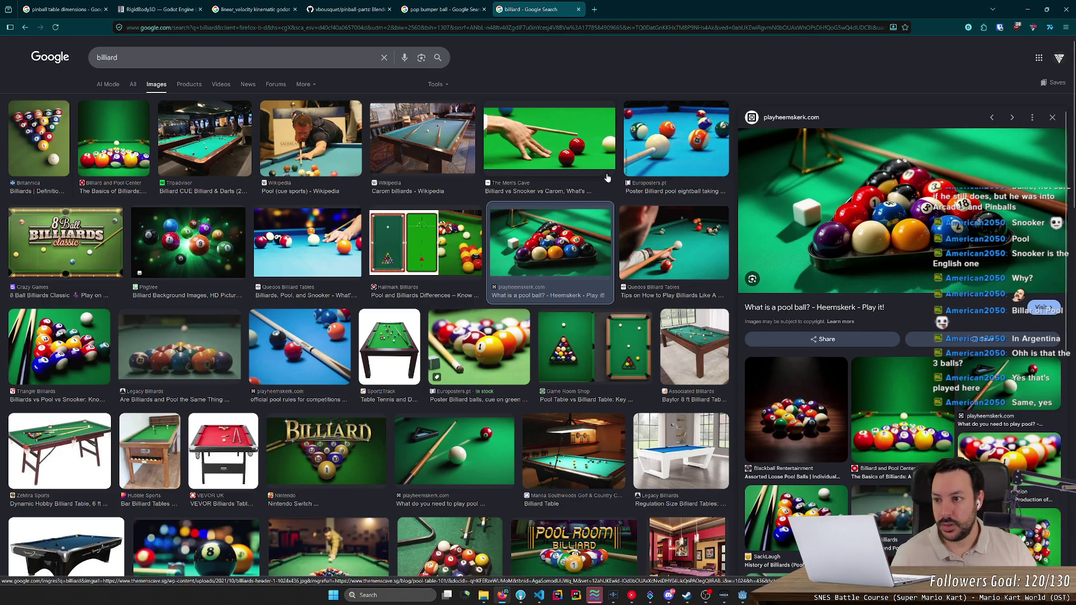
pyautogui.press('Escape')
pyautogui.write('snooker')
pyautogui.press('Return')
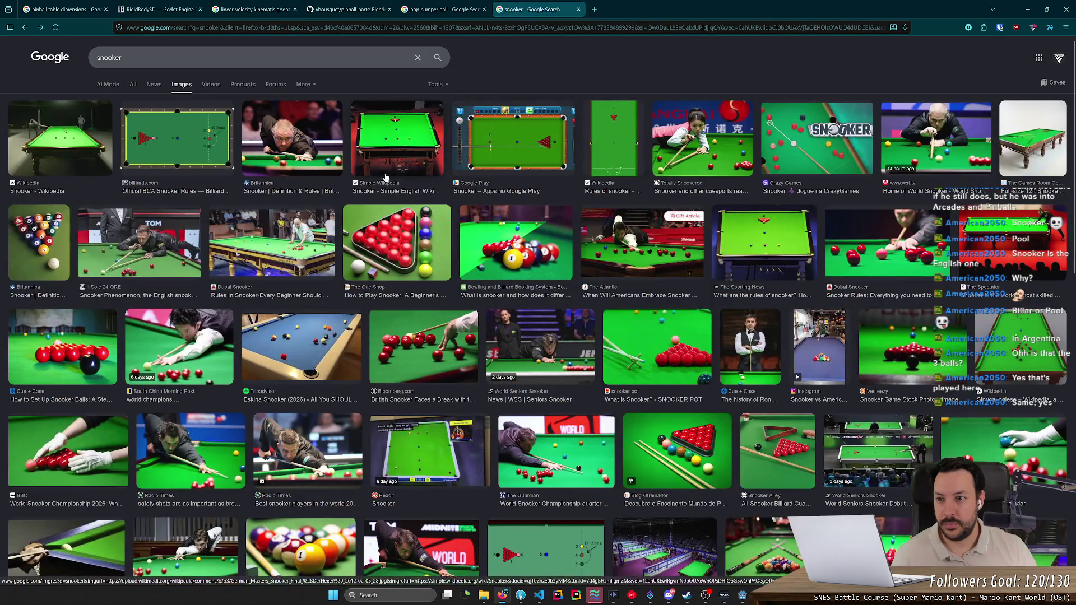
# - Preview the snooker rules table, Britannica pool balls and Spectator snooker table images, then close the results
pyautogui.click(176, 139)
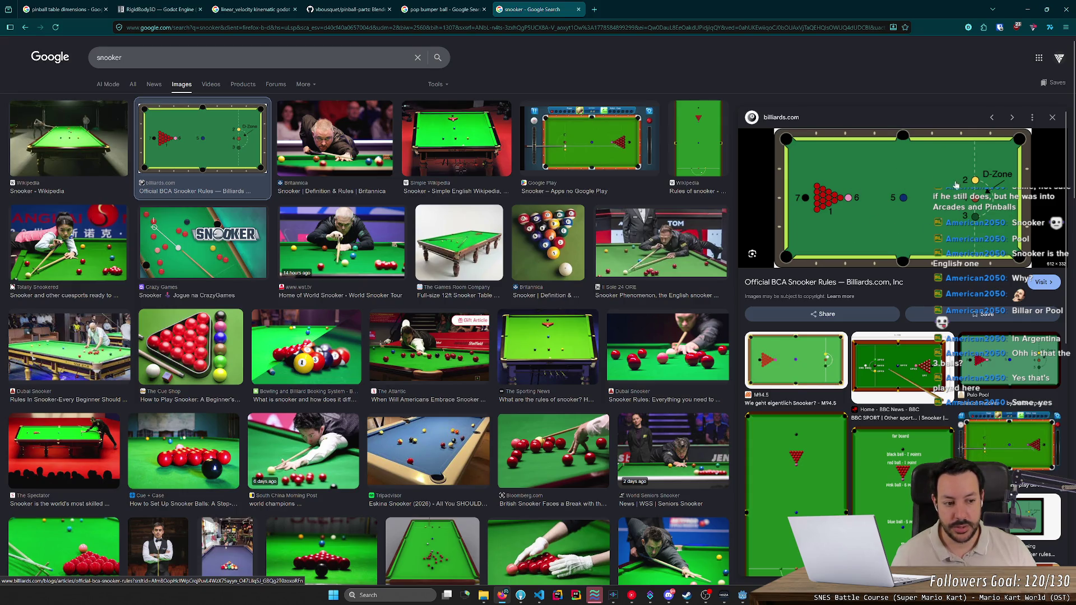
pyautogui.scroll(-1, 945, 192)
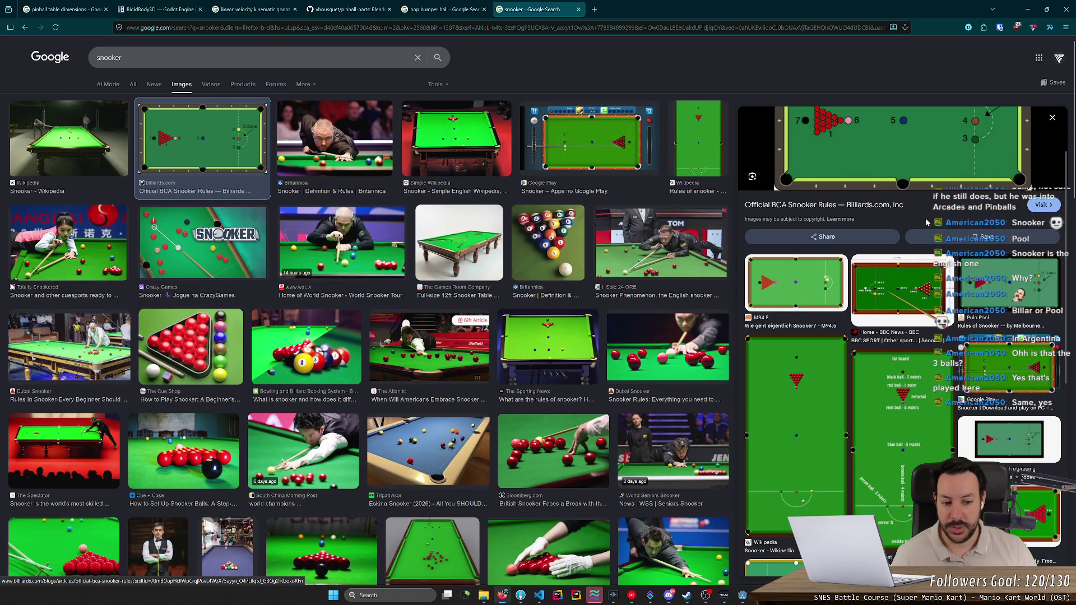
pyautogui.scroll(1, 927, 173)
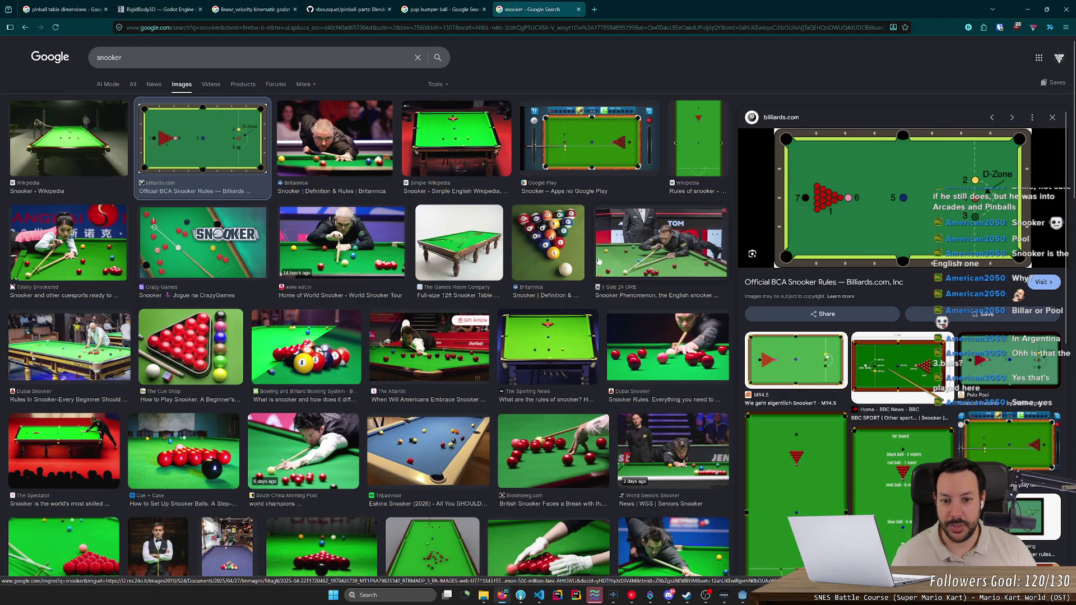
pyautogui.click(554, 253)
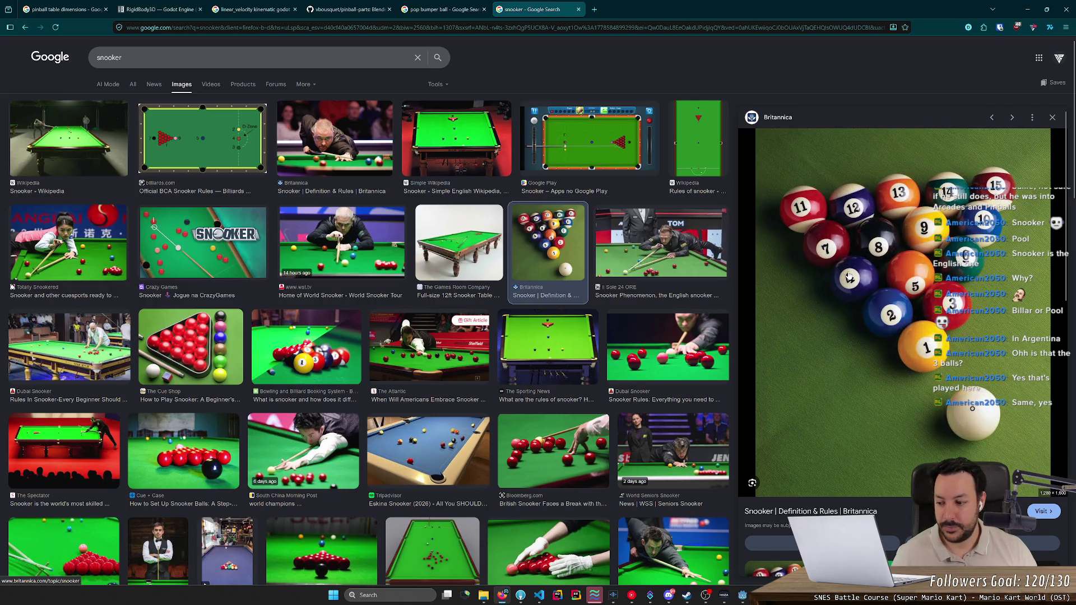
pyautogui.press('Escape')
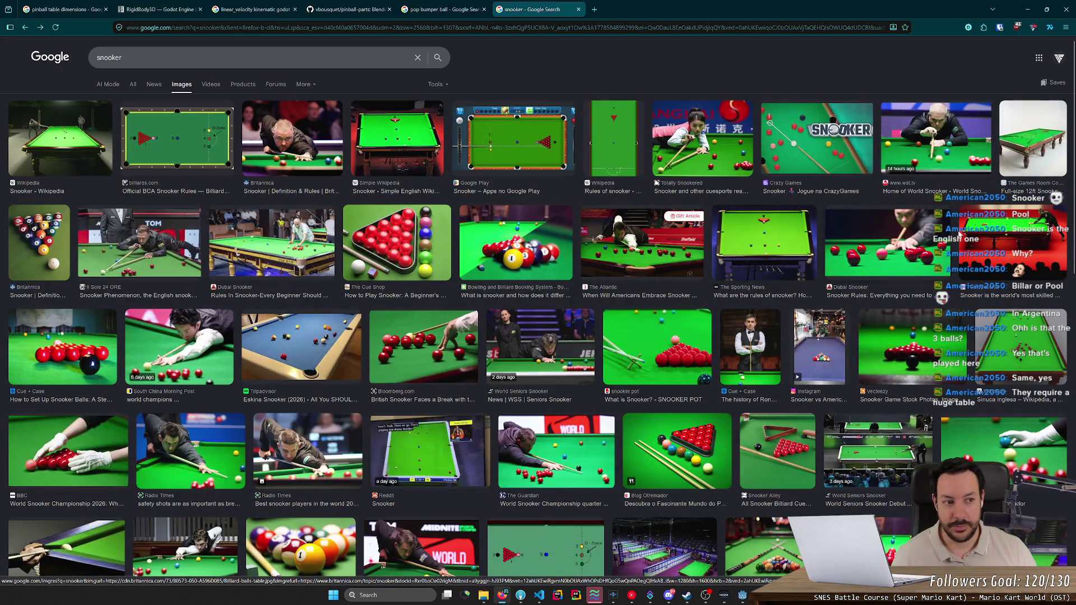
pyautogui.click(1007, 240)
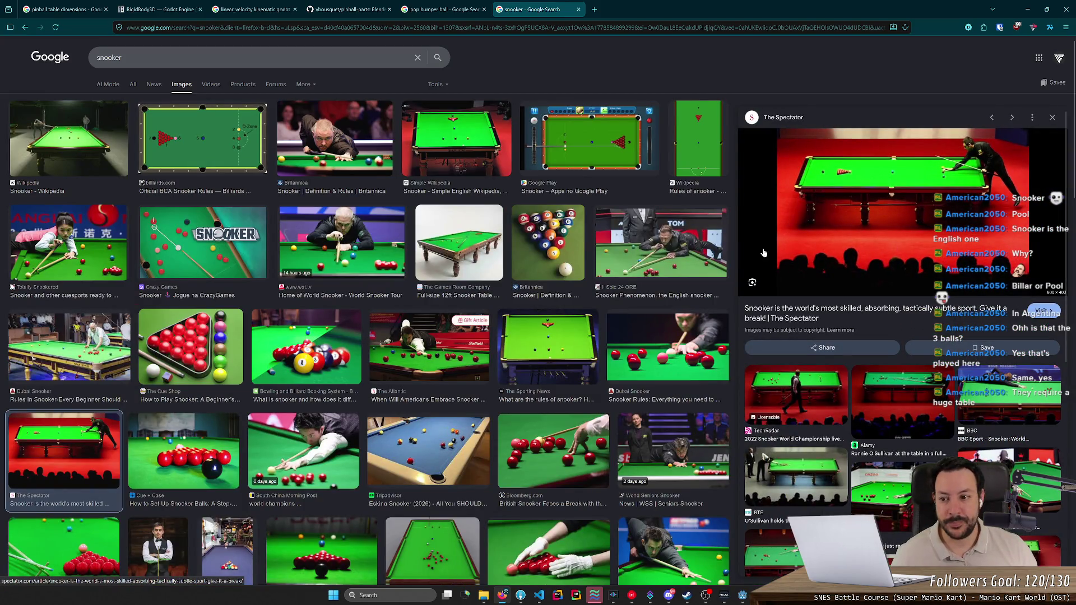
pyautogui.click(579, 9)
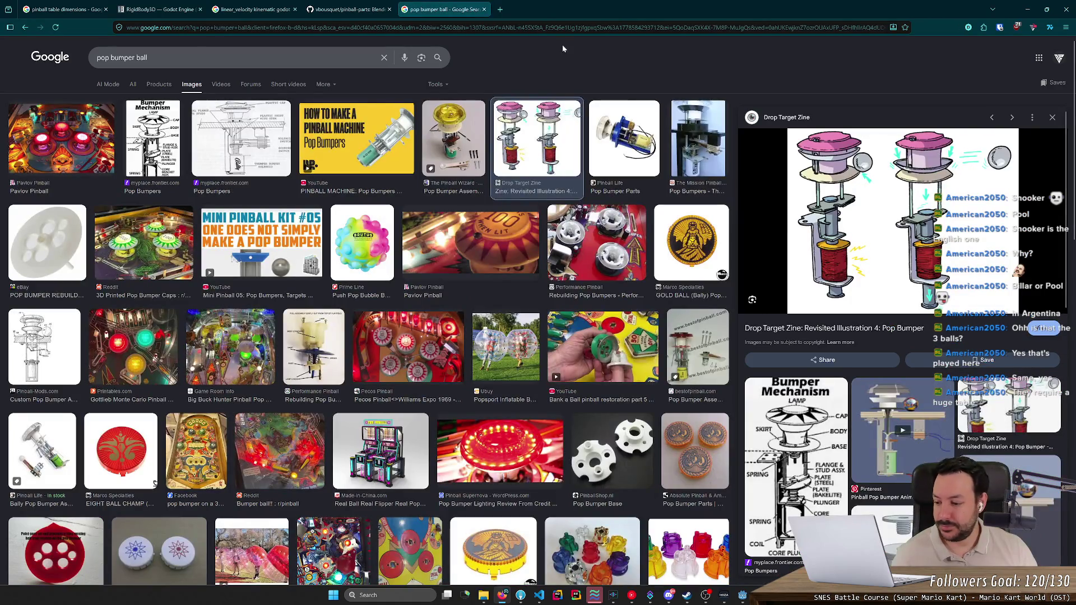
# - Back in Godot, give the bumper's RigidBody3D a new PhysicsMaterial override
pyautogui.click(1028, 9)
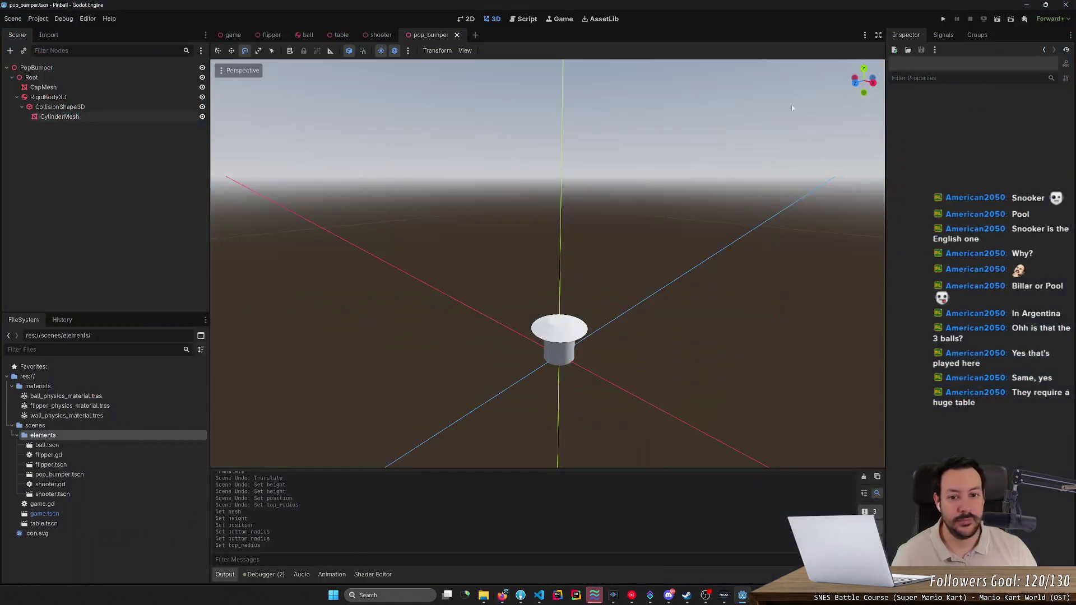
pyautogui.moveTo(722, 113)
pyautogui.mouseDown()
pyautogui.moveTo(628, 128)
pyautogui.moveTo(592, 157)
pyautogui.mouseUp()
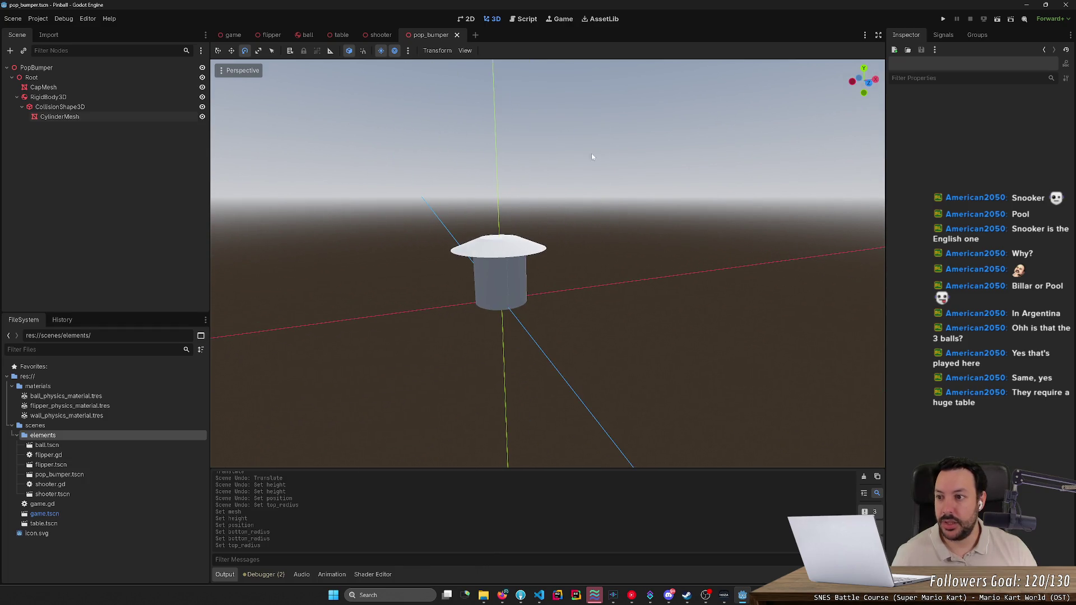
pyautogui.click(107, 97)
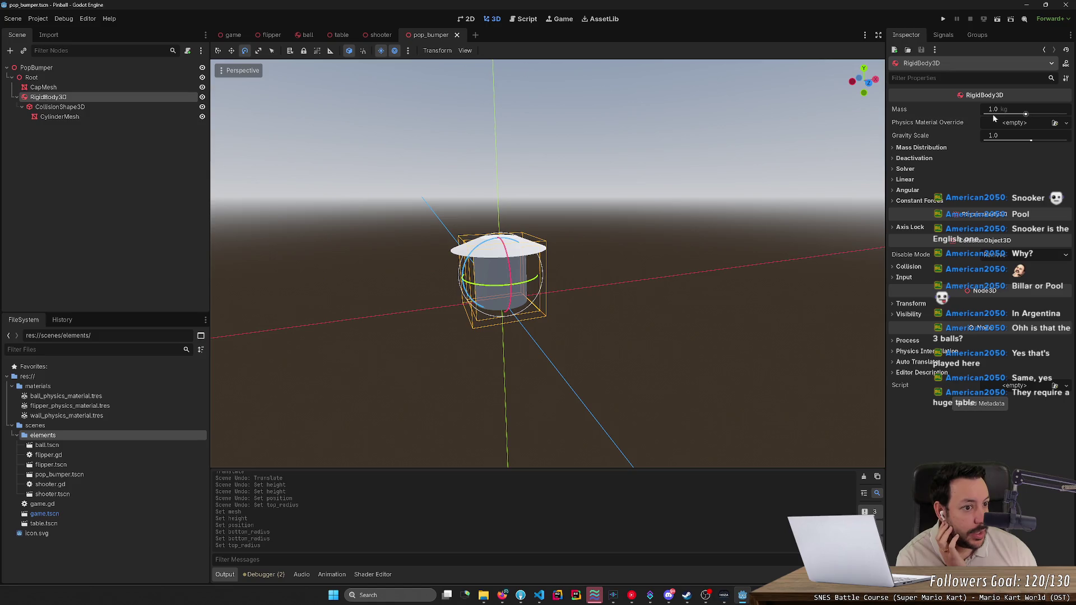
pyautogui.click(1014, 123)
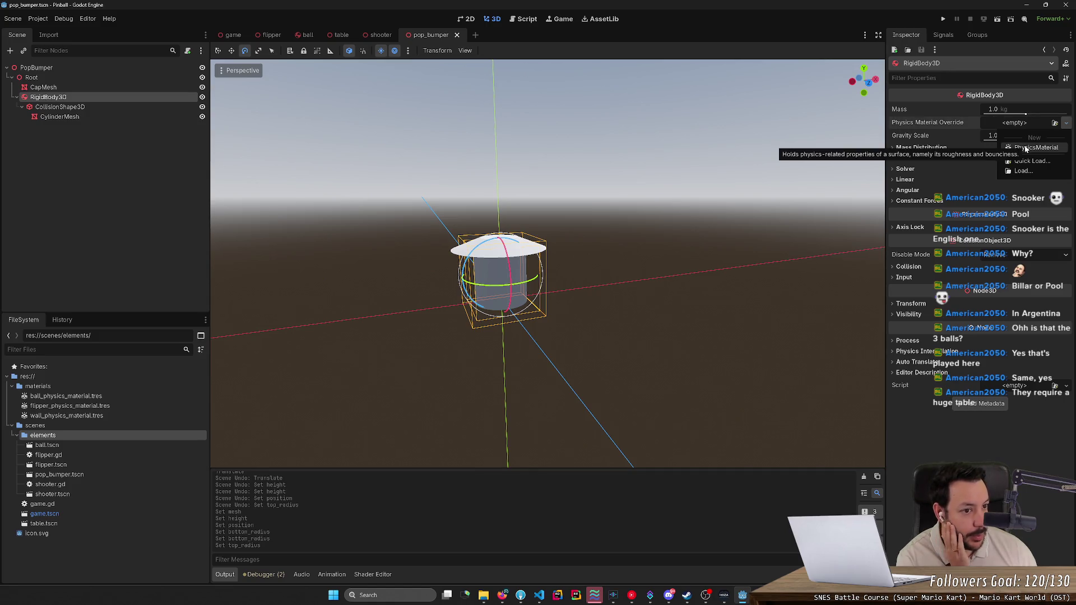
pyautogui.click(1026, 148)
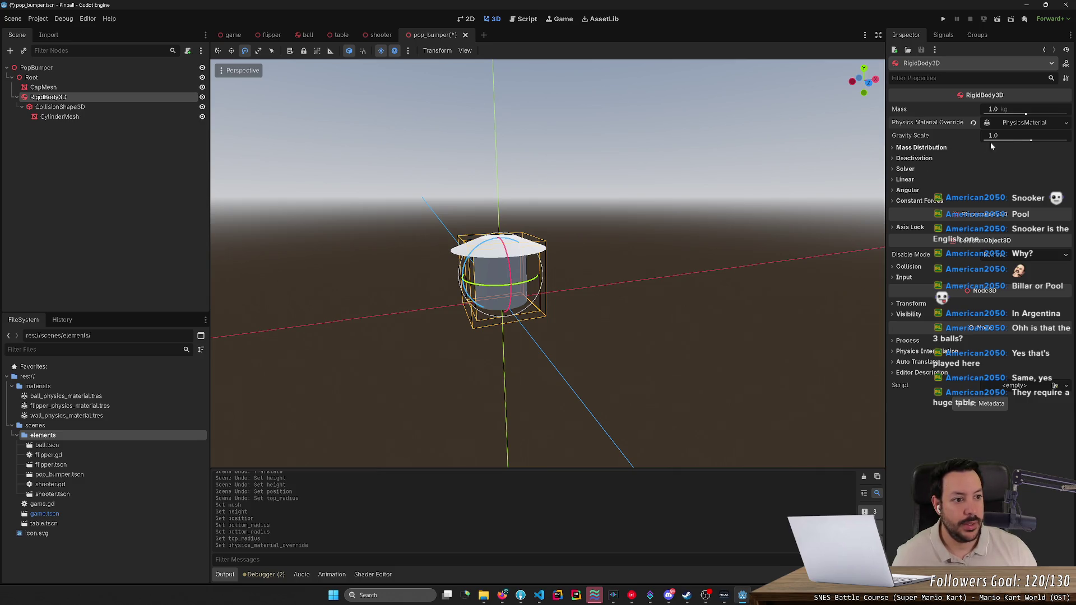
# - Set the RigidBody3D's Gravity Scale to 0
pyautogui.click(993, 136)
pyautogui.write('0')
pyautogui.press('Return')
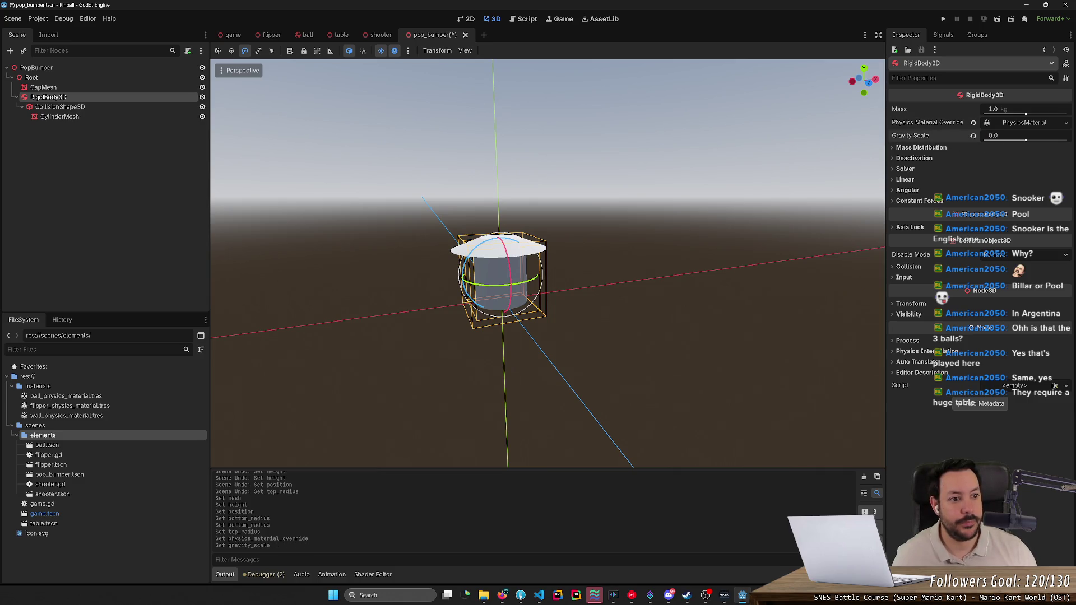
# - Under Axis Lock, lock linear X, Y, Z and angular X, Y, Z
pyautogui.click(909, 189)
pyautogui.click(907, 180)
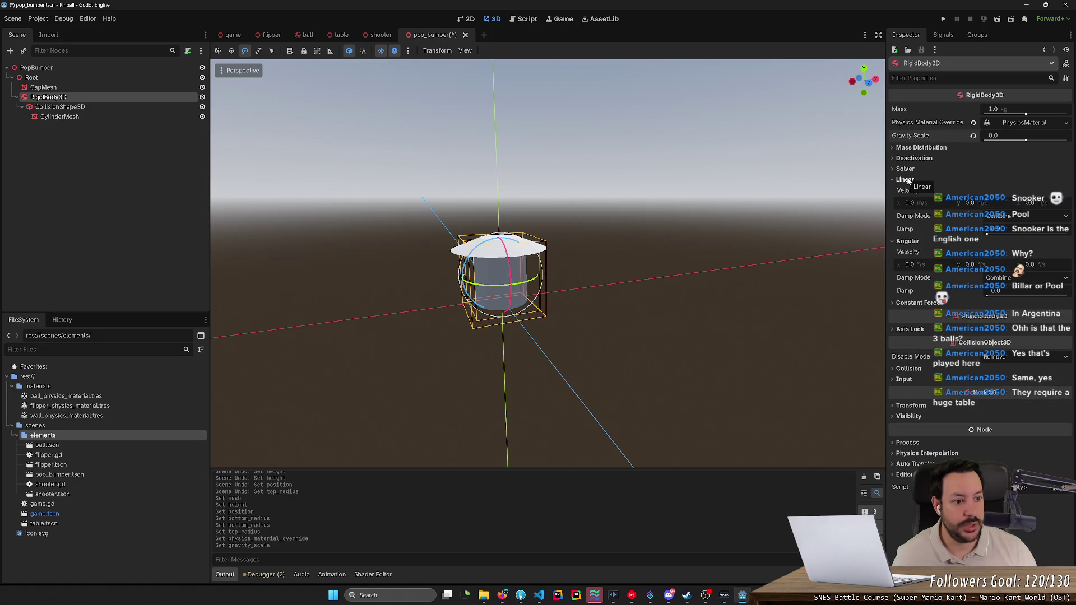
pyautogui.click(906, 179)
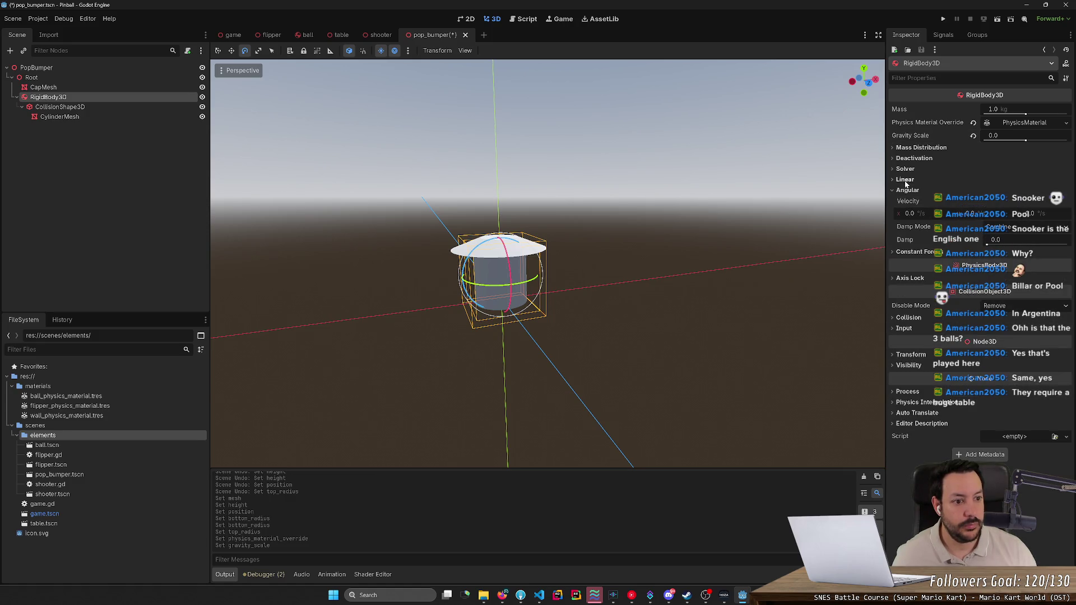
pyautogui.click(910, 278)
pyautogui.click(990, 289)
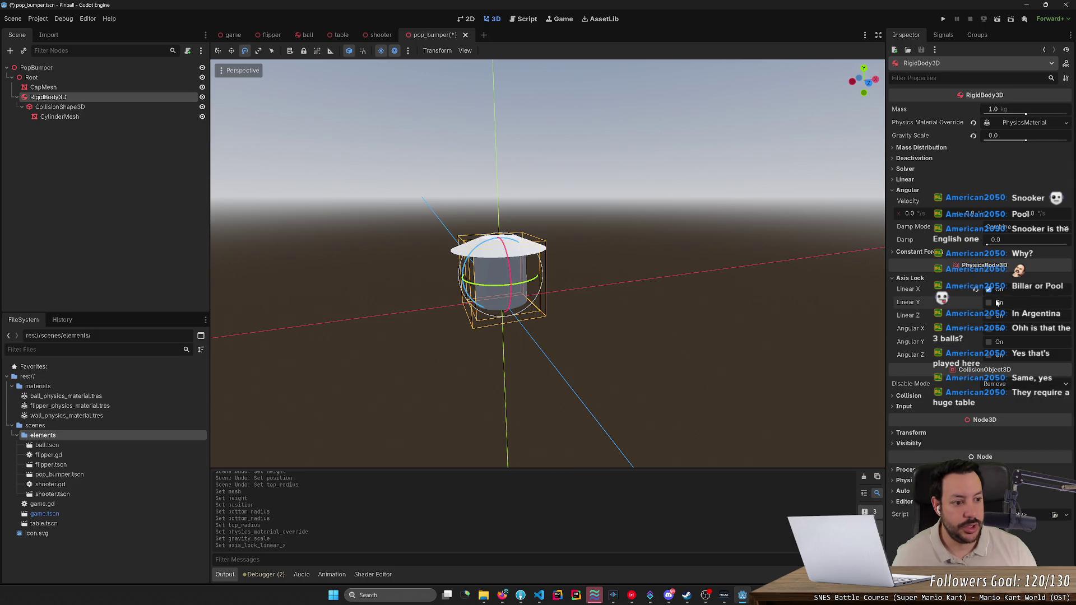
pyautogui.click(990, 302)
pyautogui.click(990, 316)
pyautogui.click(990, 355)
pyautogui.click(989, 342)
pyautogui.click(990, 329)
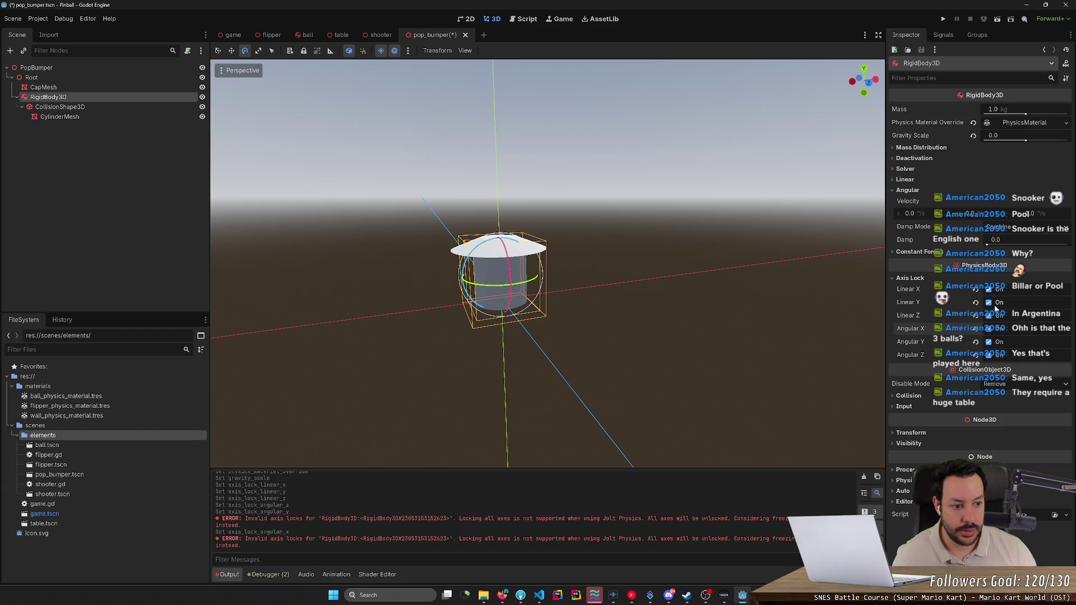
# - Leave only angular Y unlocked and save pop_bumper.tscn
pyautogui.click(995, 305)
pyautogui.click(995, 305)
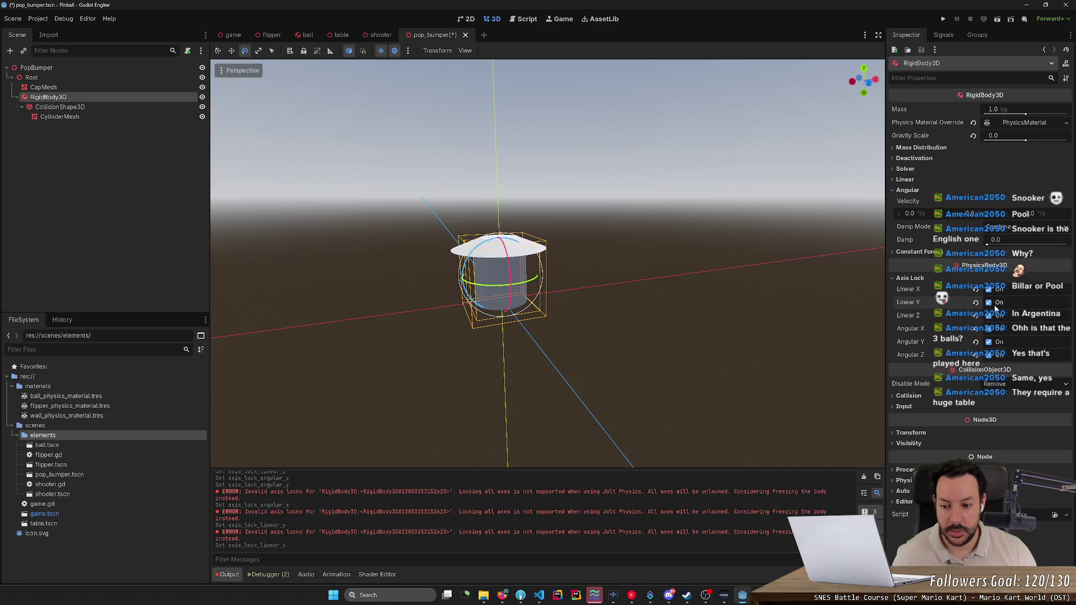
pyautogui.click(998, 343)
pyautogui.click(999, 344)
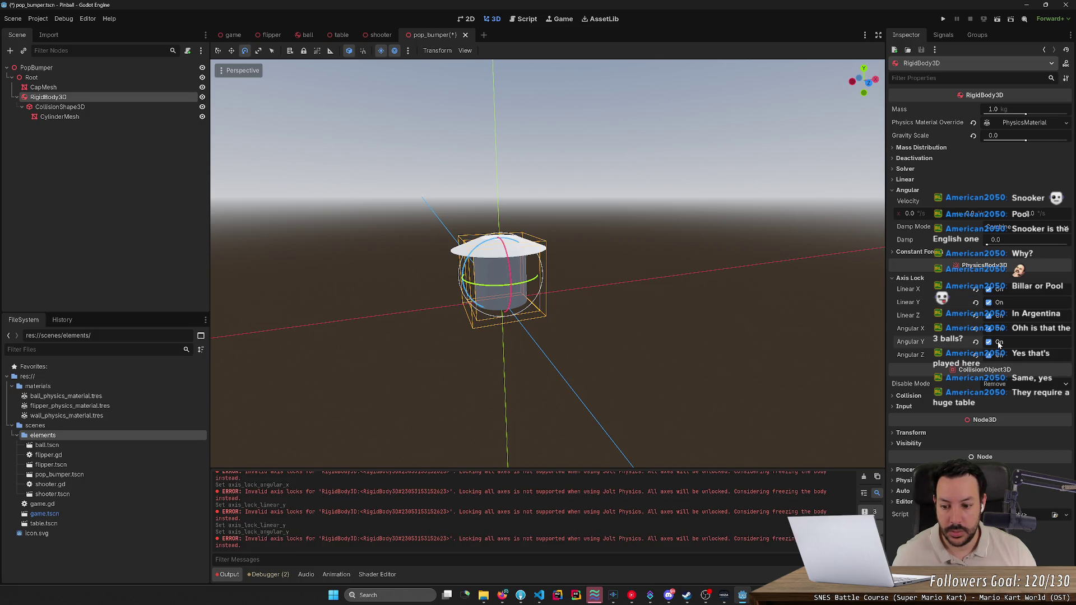
pyautogui.click(999, 343)
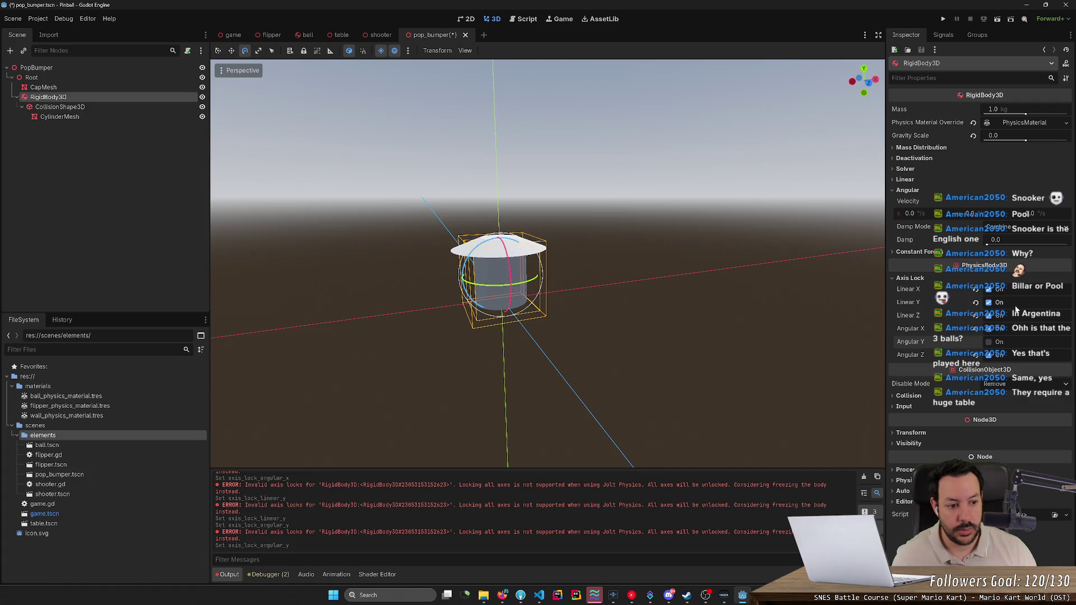
pyautogui.hotkey('ctrl', 's')
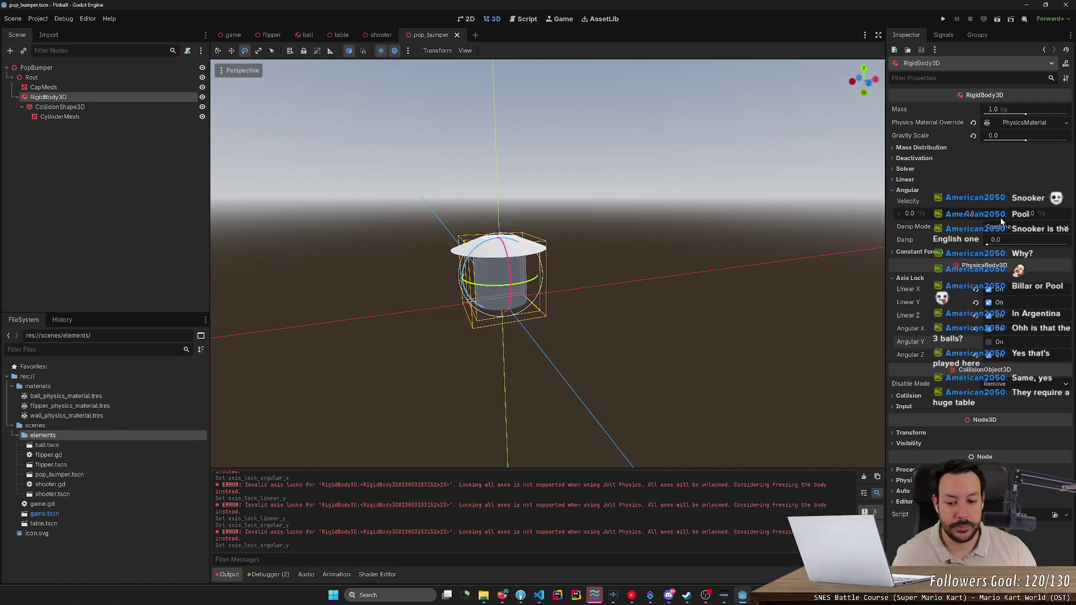
# - Choose to save the RigidBody3D's PhysicsMaterial override as its own resource file
pyautogui.click(1026, 123)
pyautogui.click(1026, 125)
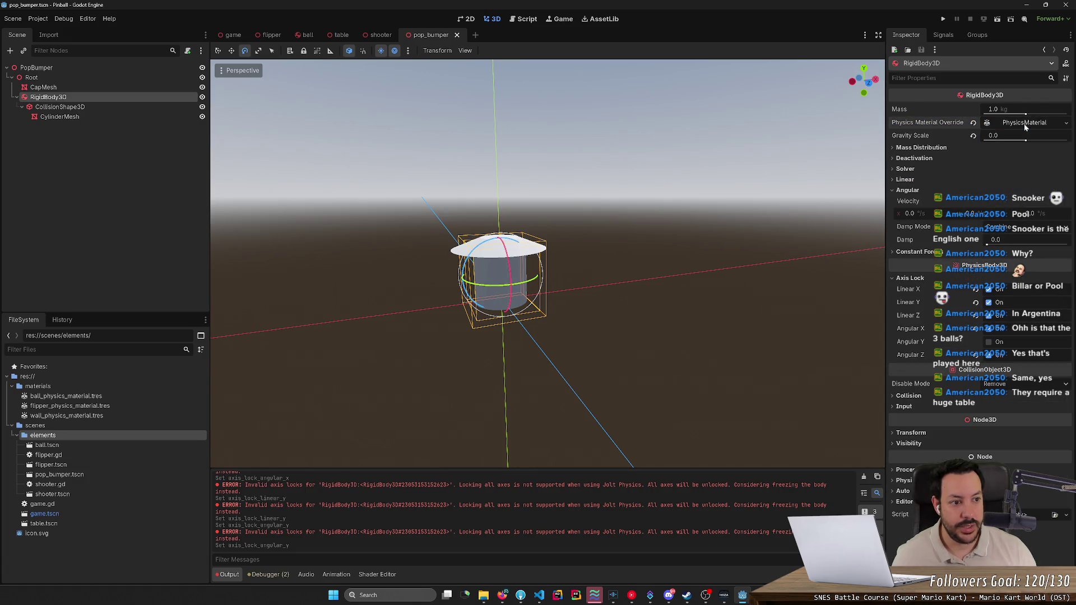
pyautogui.click(1066, 124)
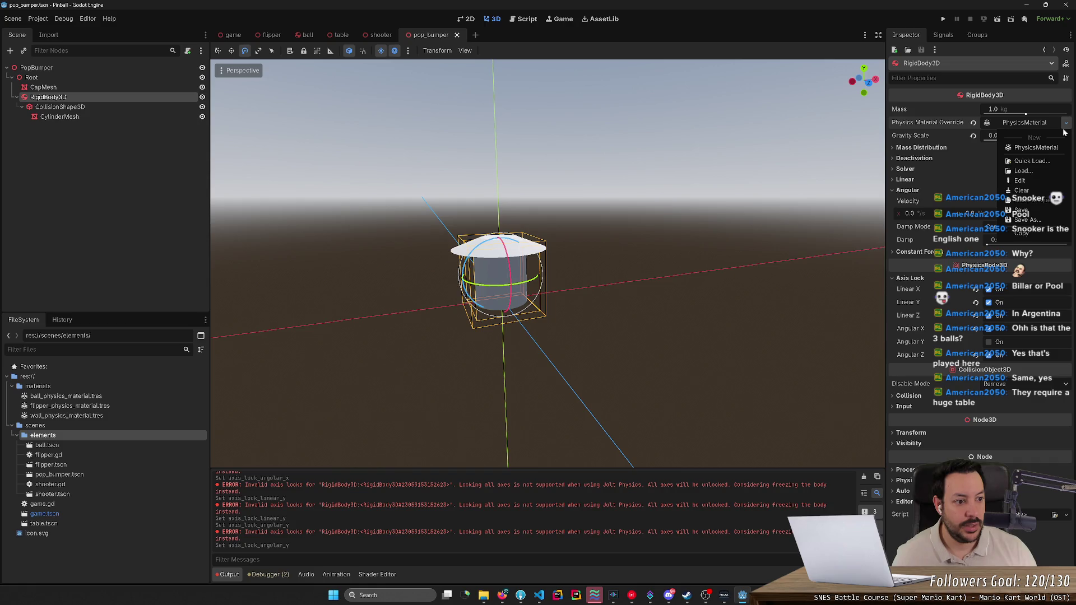
pyautogui.click(1018, 123)
pyautogui.click(1018, 122)
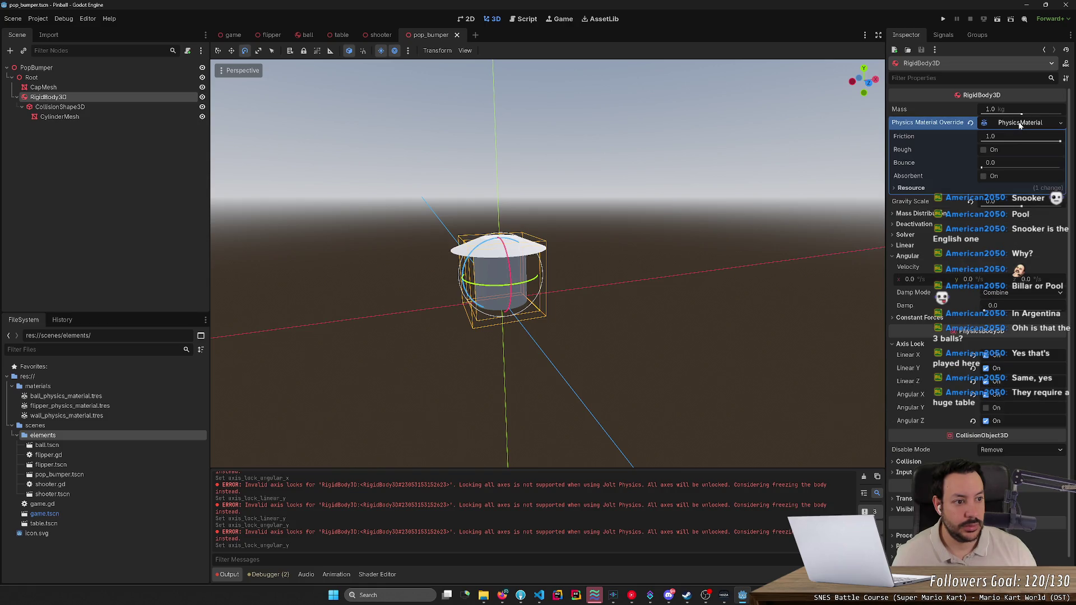
pyautogui.click(1061, 124)
pyautogui.click(1017, 220)
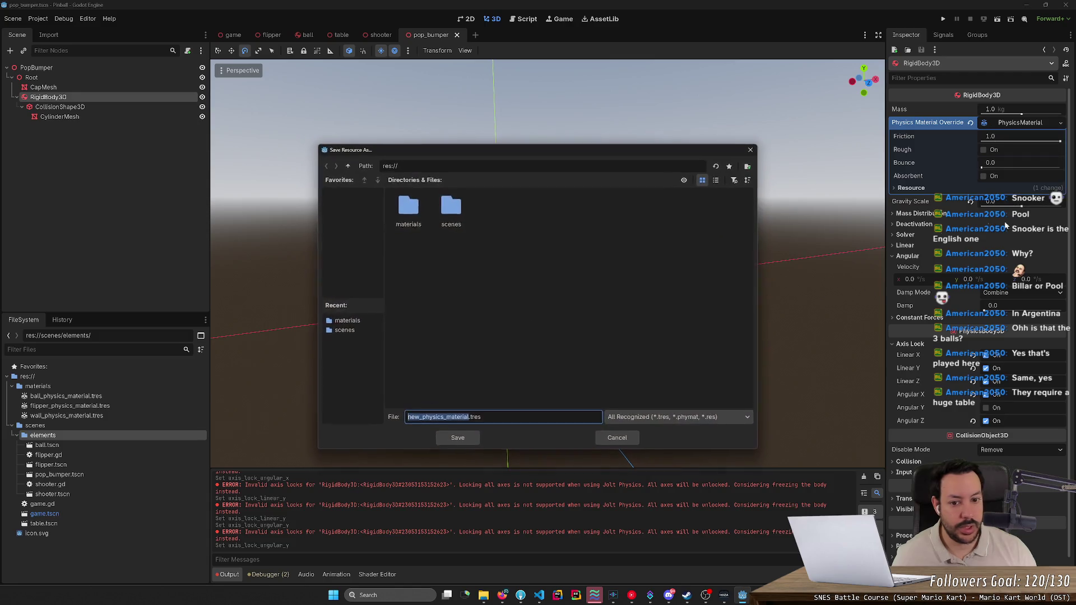
# - Save it as pop_bumper_physics_material.tres in the res://materials folder
pyautogui.doubleClick(408, 210)
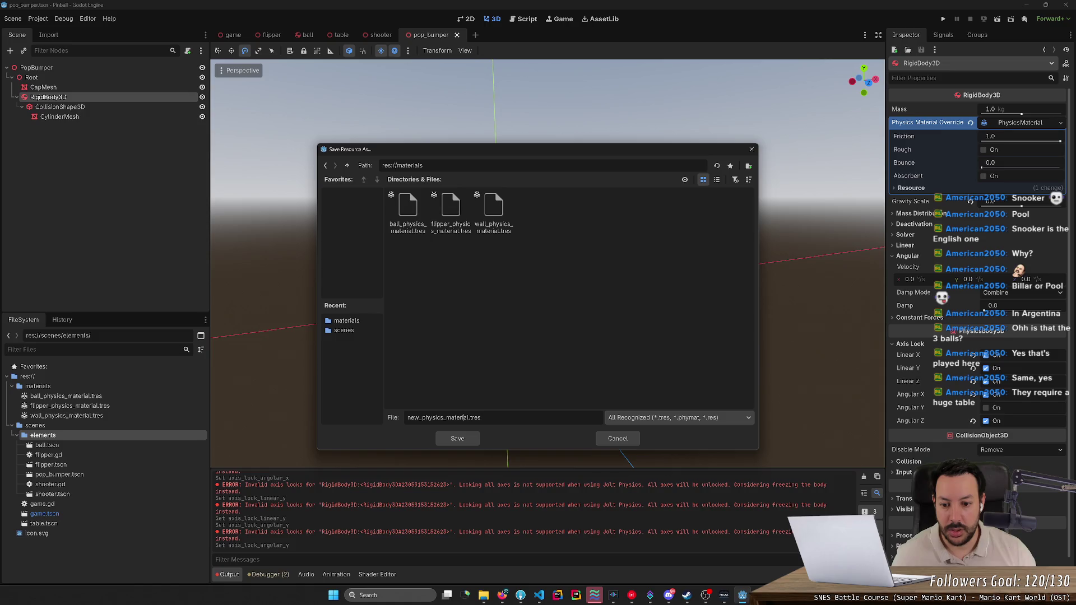
pyautogui.doubleClick(410, 418)
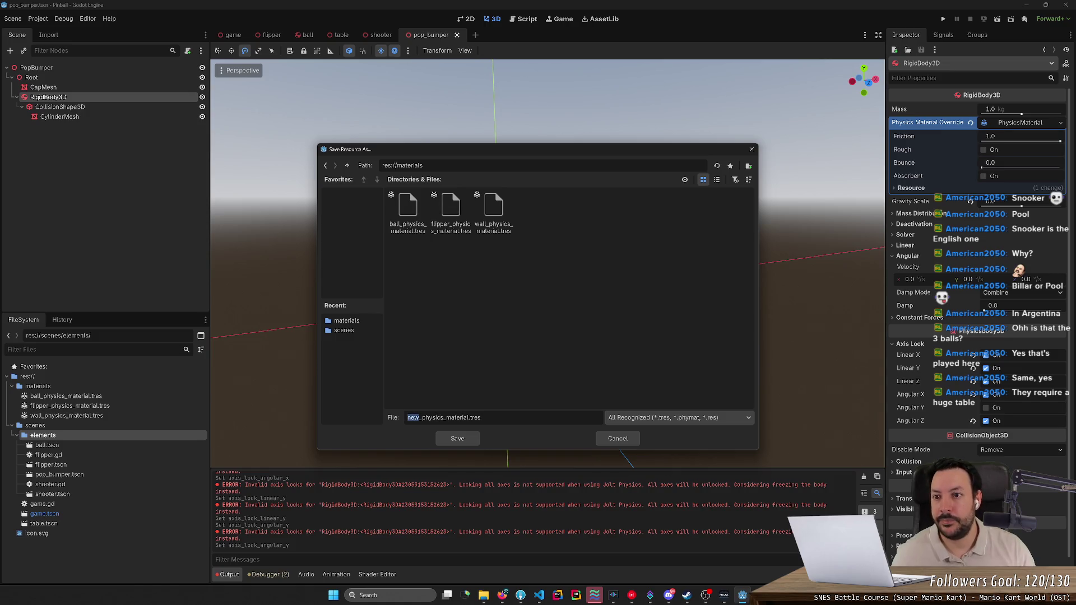
pyautogui.write('pop')
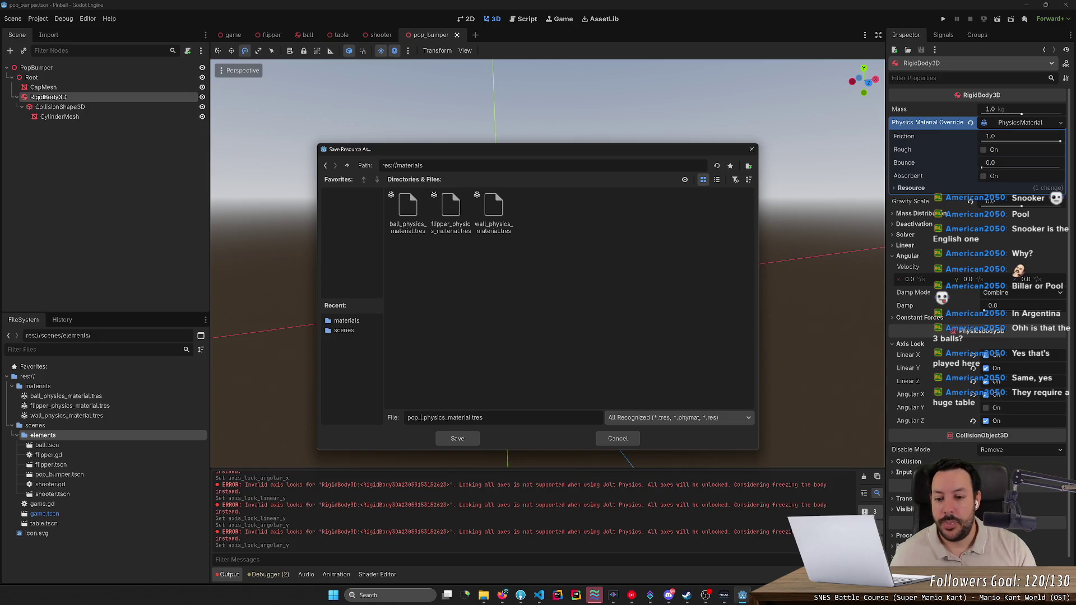
pyautogui.write('_bumpbe')
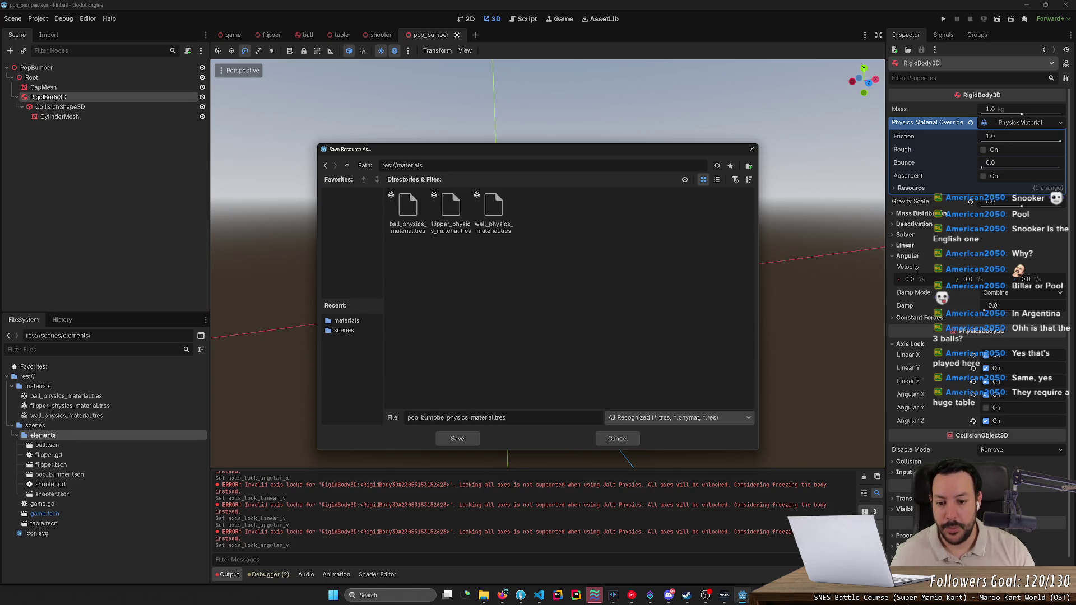
pyautogui.press('BackSpace')
pyautogui.press('BackSpace')
pyautogui.write('er')
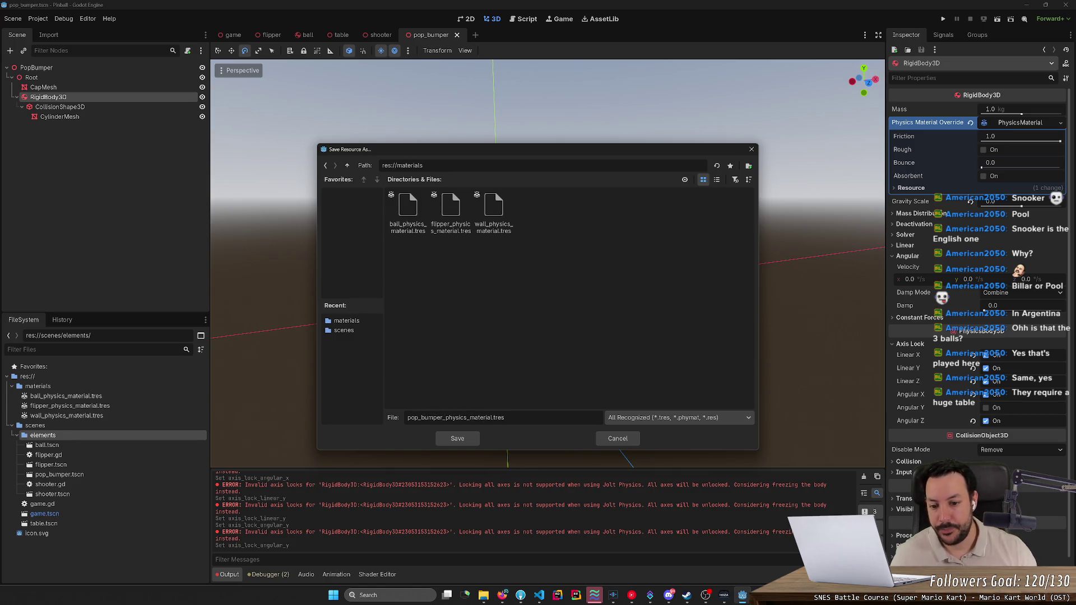
pyautogui.click(470, 444)
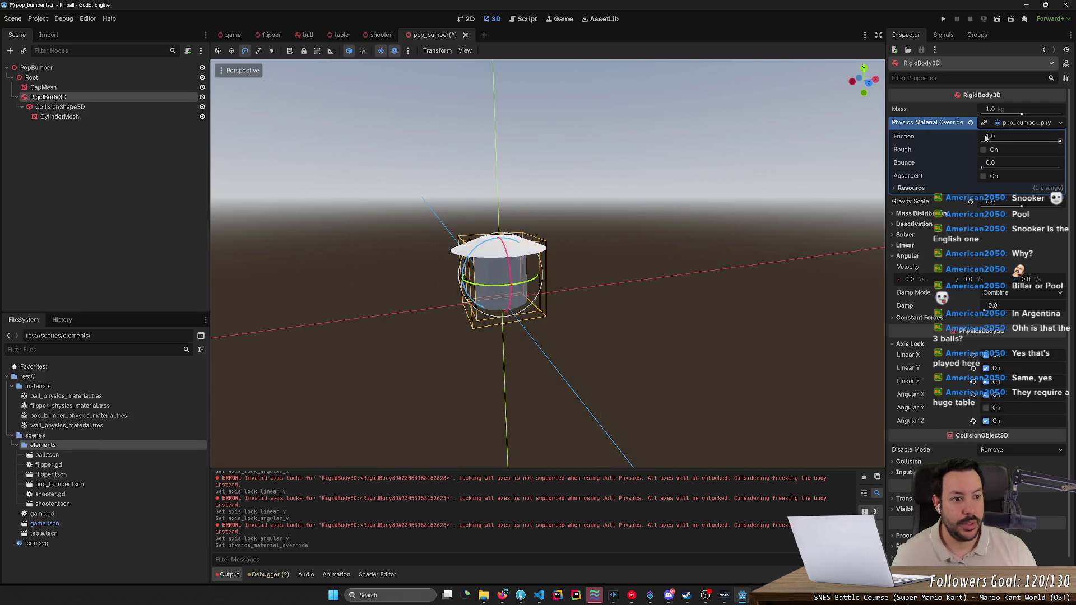
# - Set the physics material's bounce to 20 and friction to 0, then save the scene
pyautogui.click(1023, 160)
pyautogui.write('20')
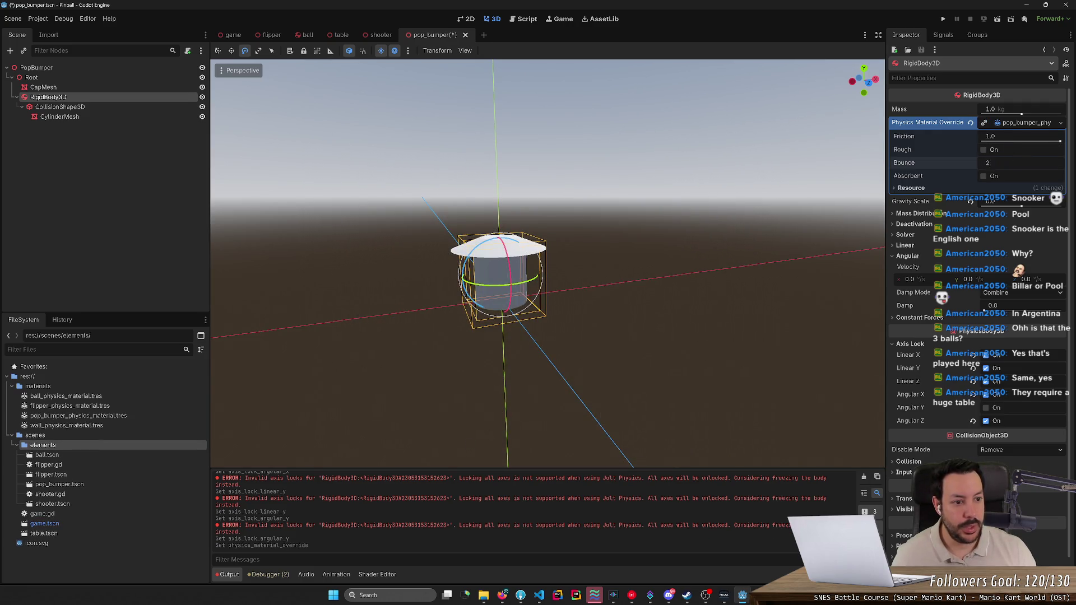
pyautogui.press('Return')
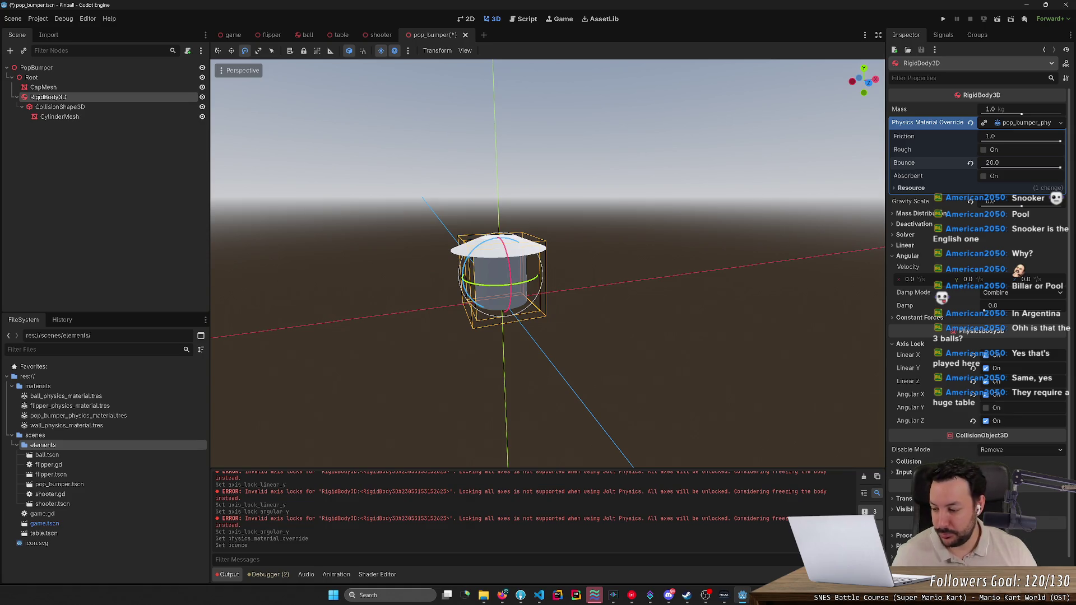
pyautogui.click(1019, 139)
pyautogui.write('0')
pyautogui.press('Return')
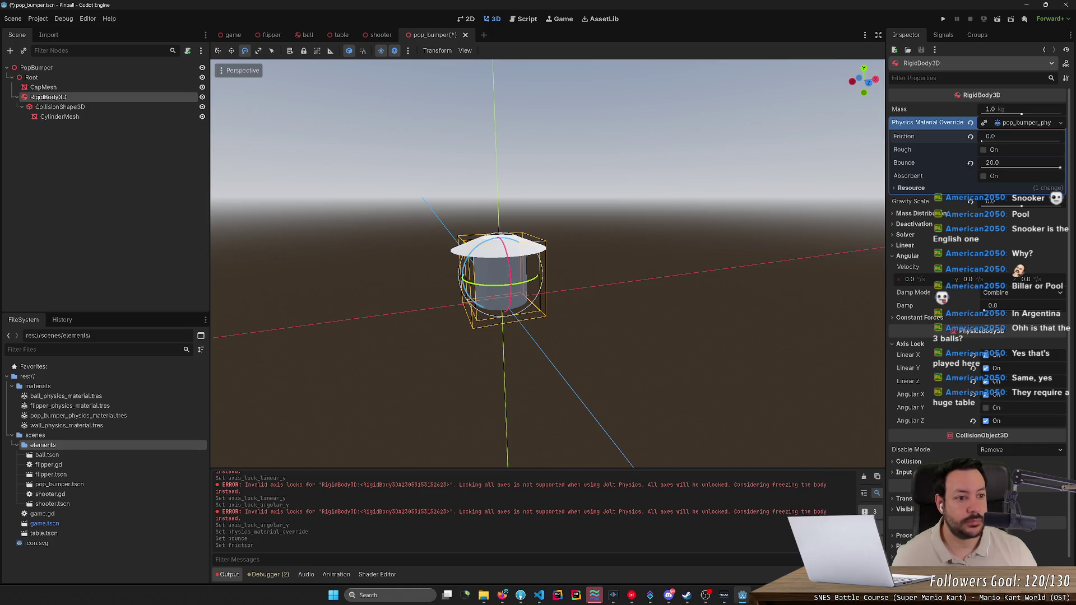
pyautogui.hotkey('ctrl', 's')
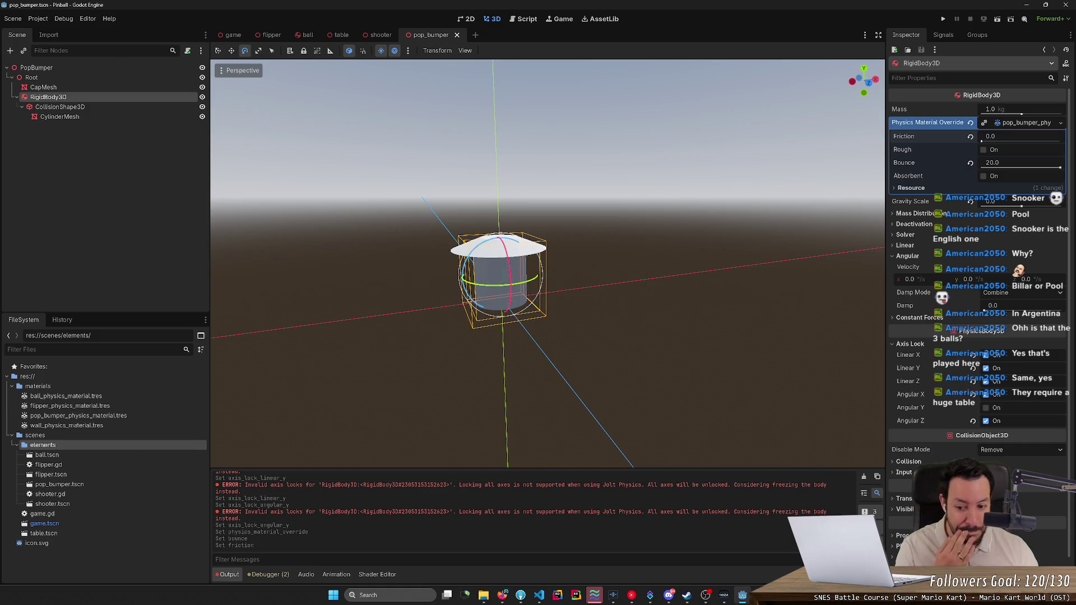
# - Lower the bounce to 2.0 and save the scene again
pyautogui.click(1060, 166)
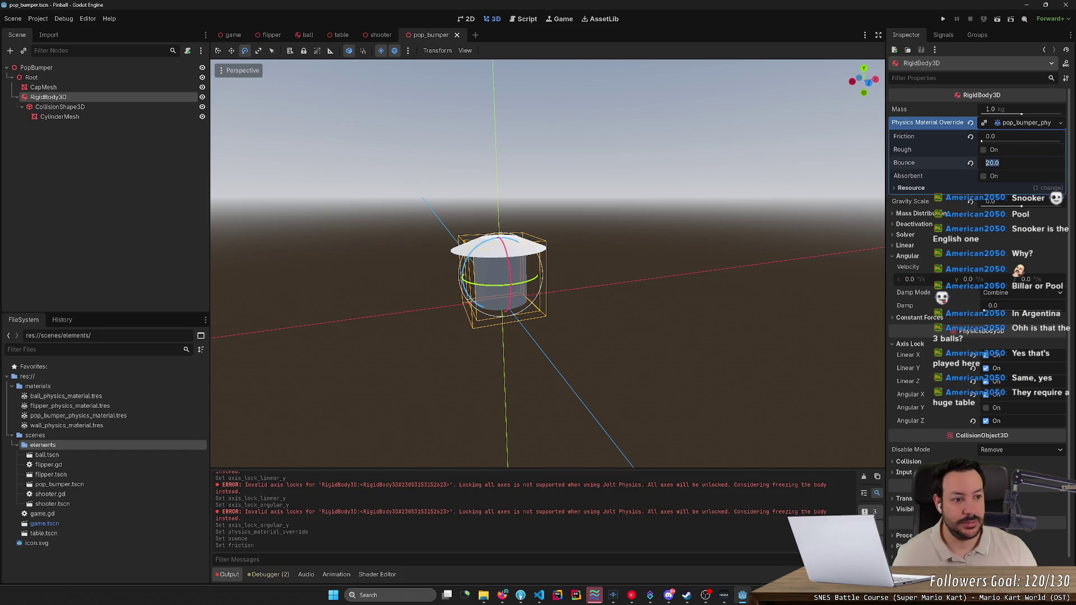
pyautogui.write('2')
pyautogui.press('Return')
pyautogui.hotkey('ctrl', 's')
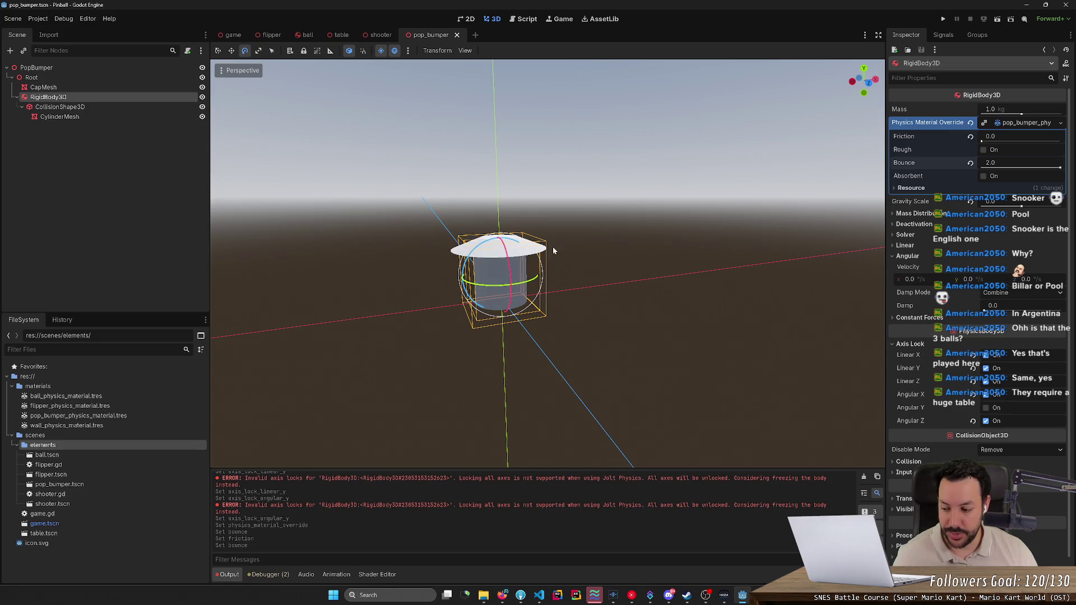
pyautogui.moveTo(557, 241); pyautogui.dragTo(374, 122)
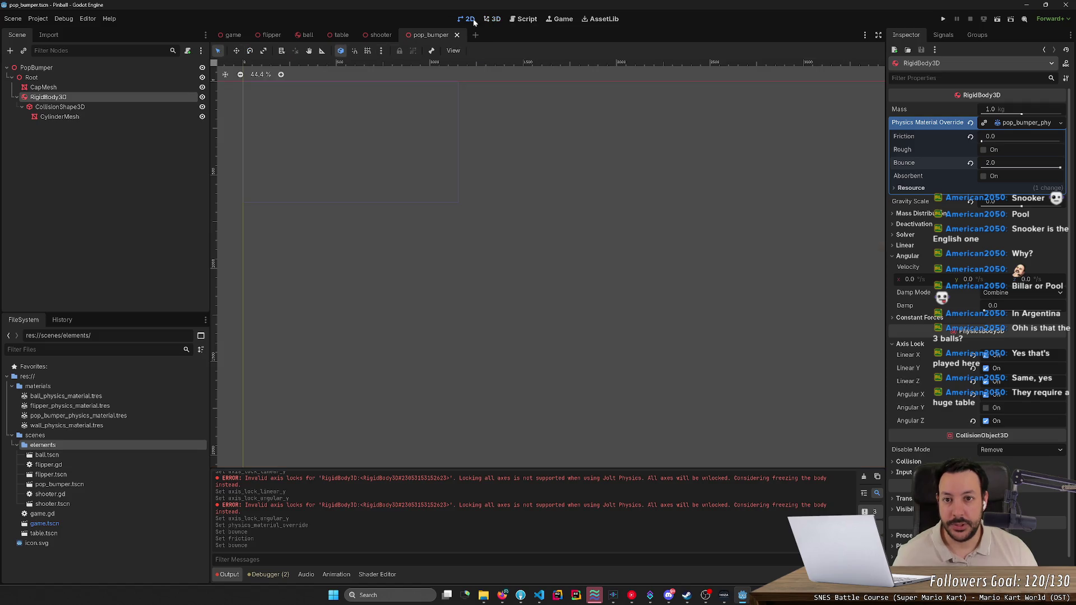
# - Open the game scene in the 3D view and pull back to show the flippers
pyautogui.click(524, 19)
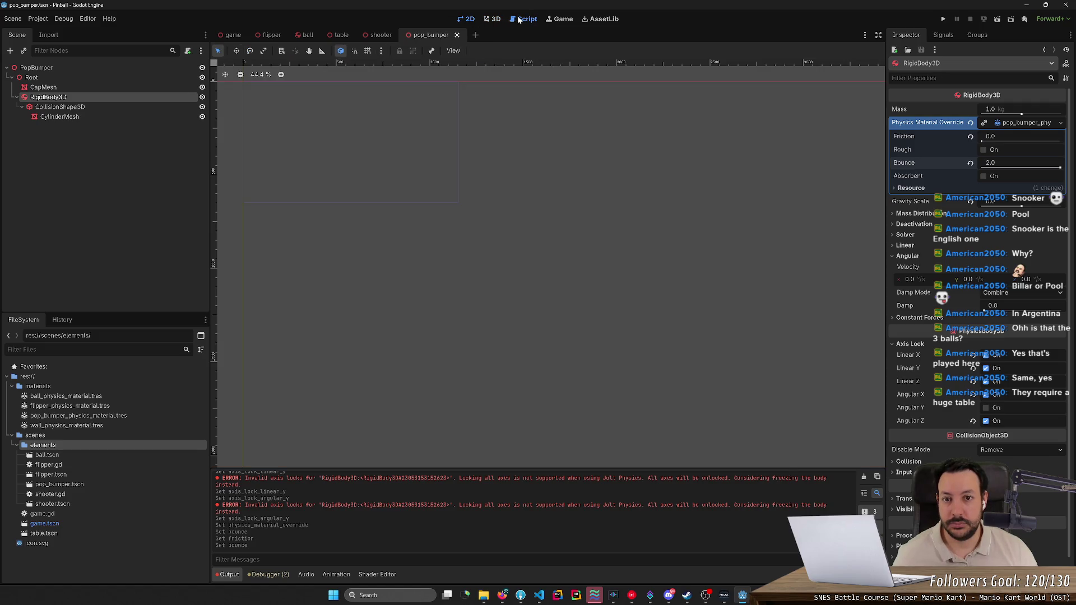
pyautogui.click(497, 19)
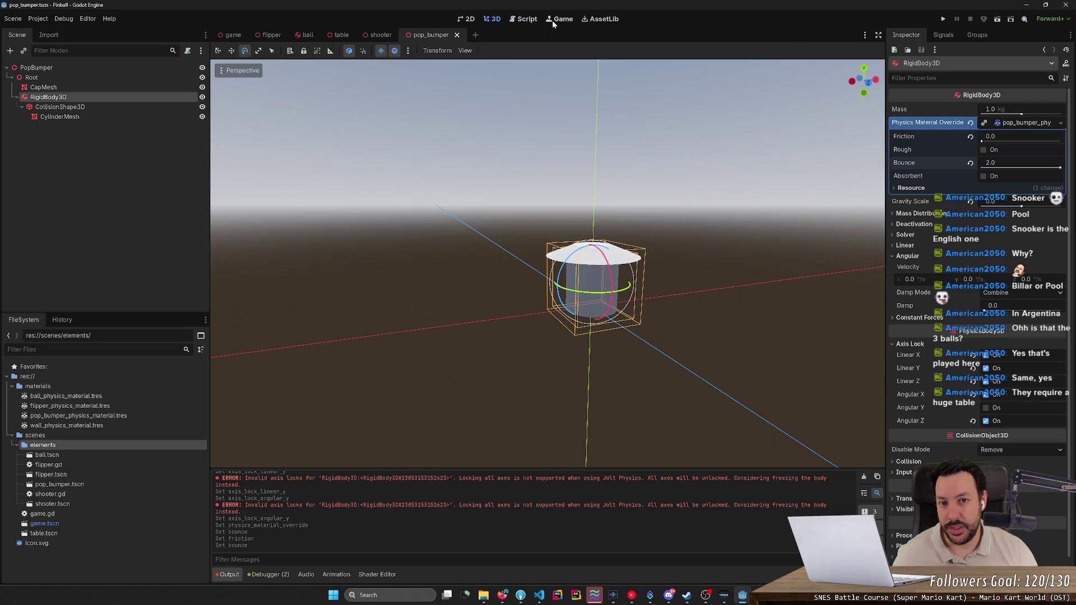
pyautogui.click(553, 20)
pyautogui.click(492, 19)
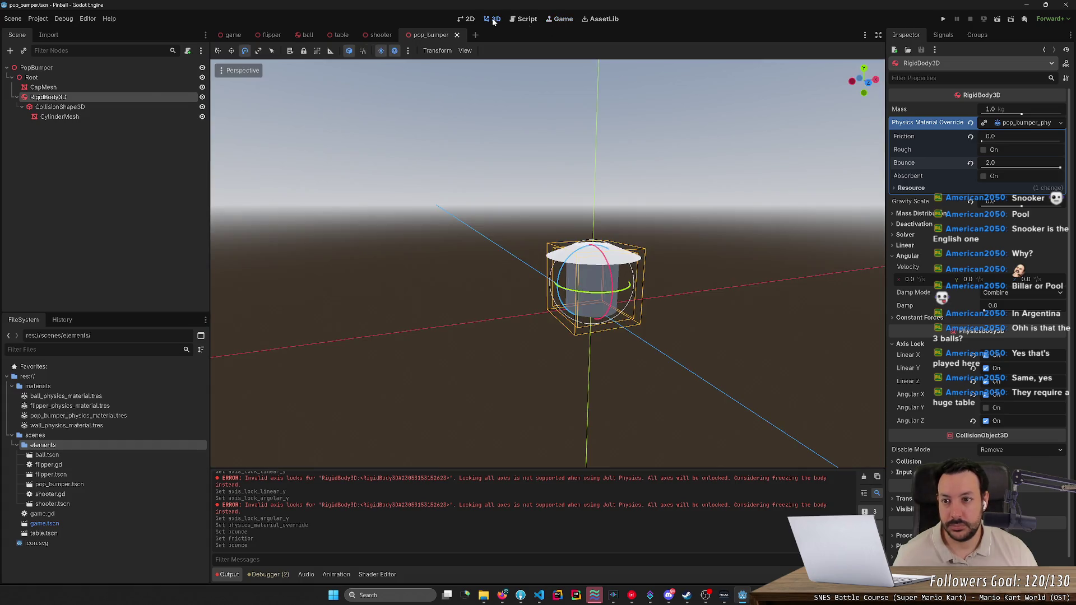
pyautogui.click(234, 35)
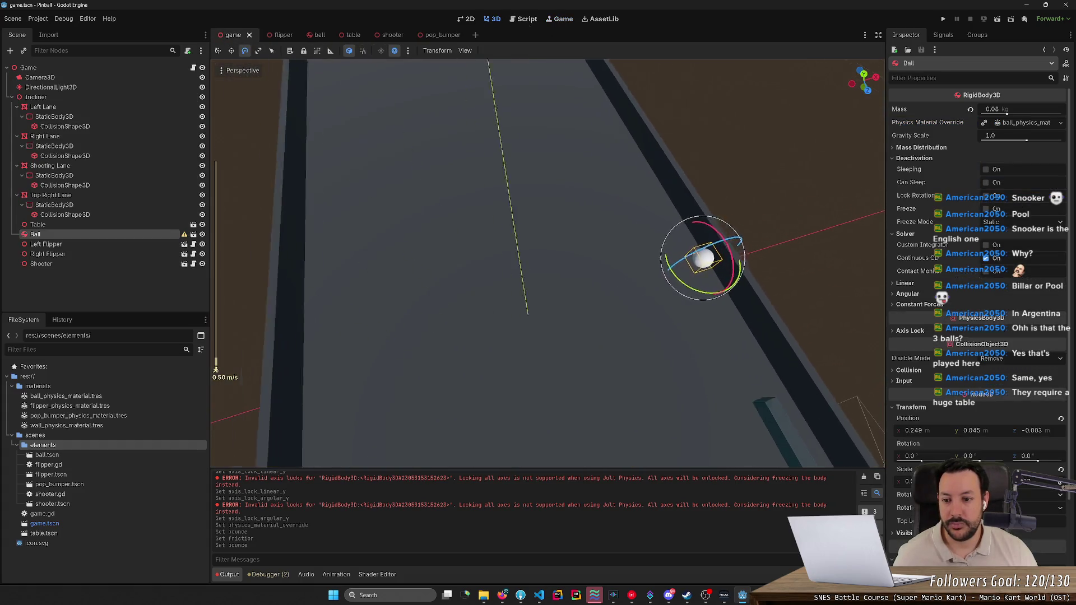
pyautogui.press('s')
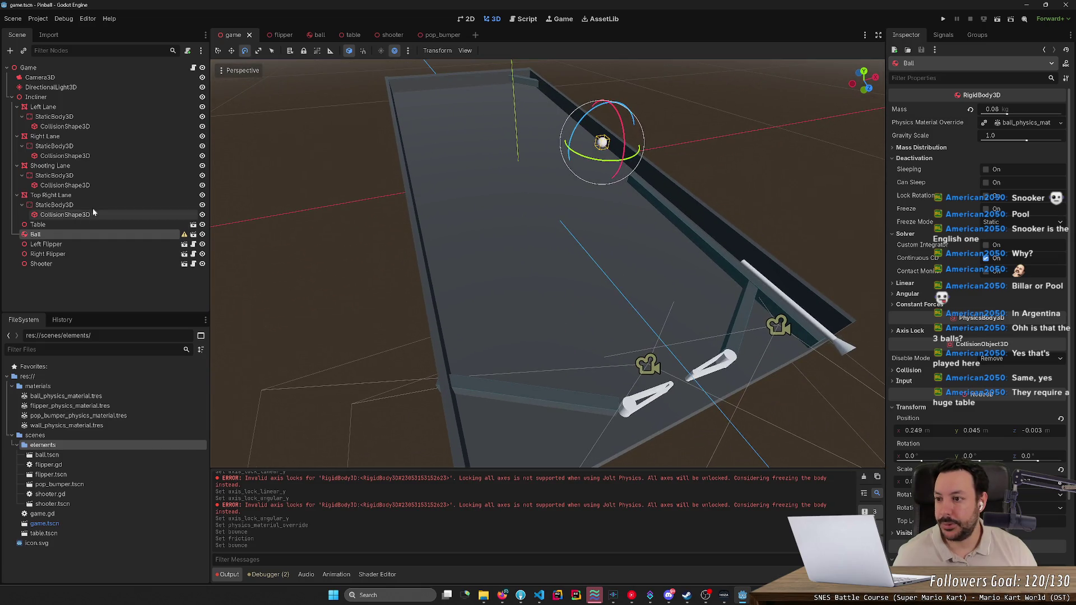
# - Collapse the Left, Right, Shooting and Top Right Lane nodes, then drop pop_bumper.tscn onto the table
pyautogui.click(17, 107)
pyautogui.click(20, 118)
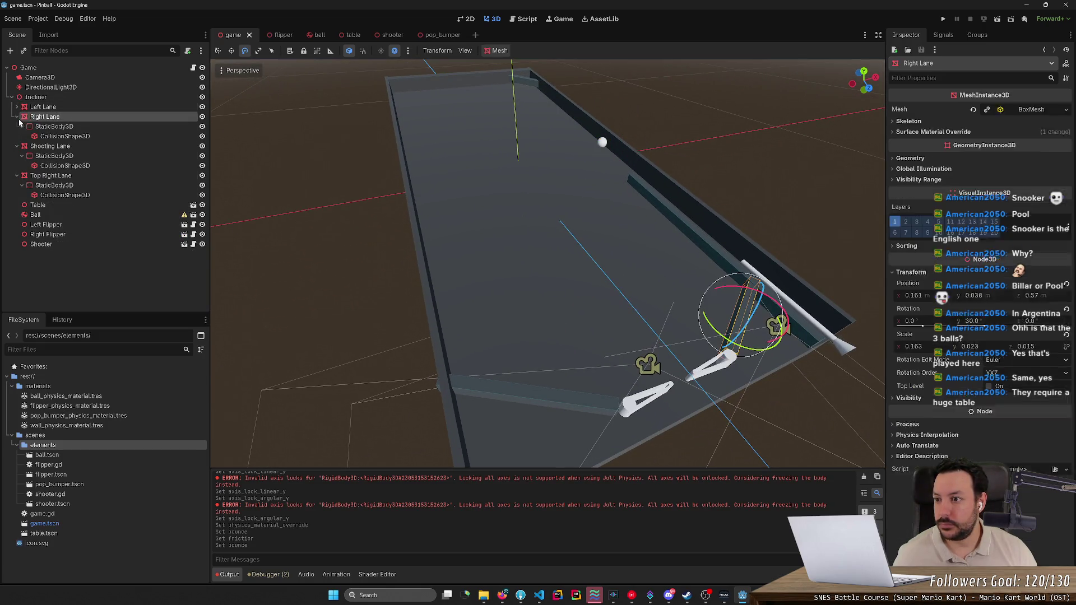
pyautogui.click(17, 117)
pyautogui.click(17, 127)
pyautogui.click(16, 136)
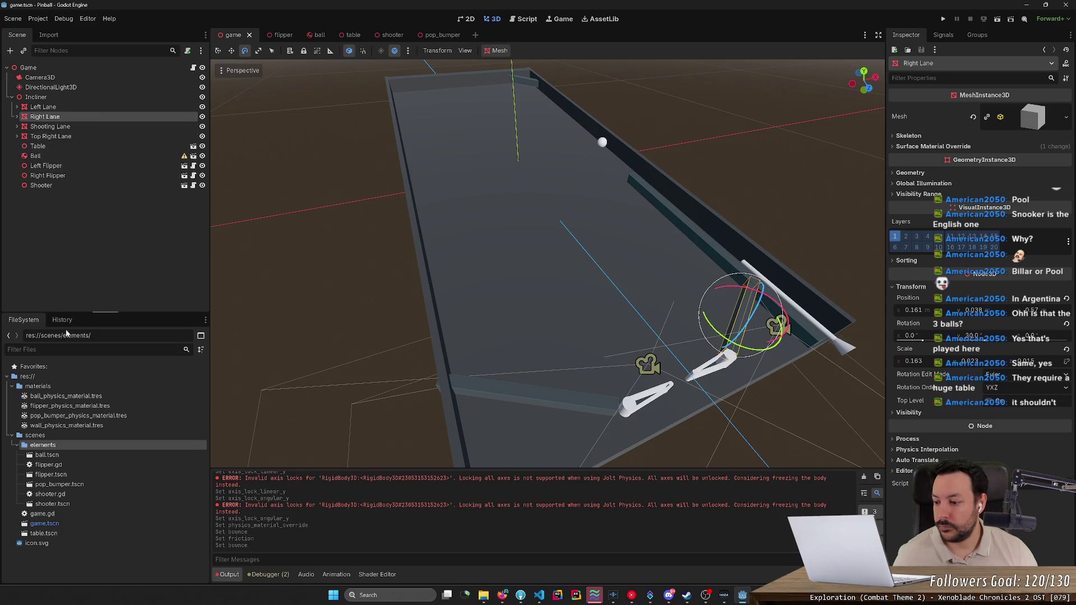
pyautogui.moveTo(90, 489)
pyautogui.mouseDown()
pyautogui.moveTo(109, 349)
pyautogui.moveTo(81, 147)
pyautogui.moveTo(66, 221)
pyautogui.moveTo(288, 234)
pyautogui.moveTo(384, 269)
pyautogui.moveTo(415, 336)
pyautogui.moveTo(381, 341)
pyautogui.mouseUp()
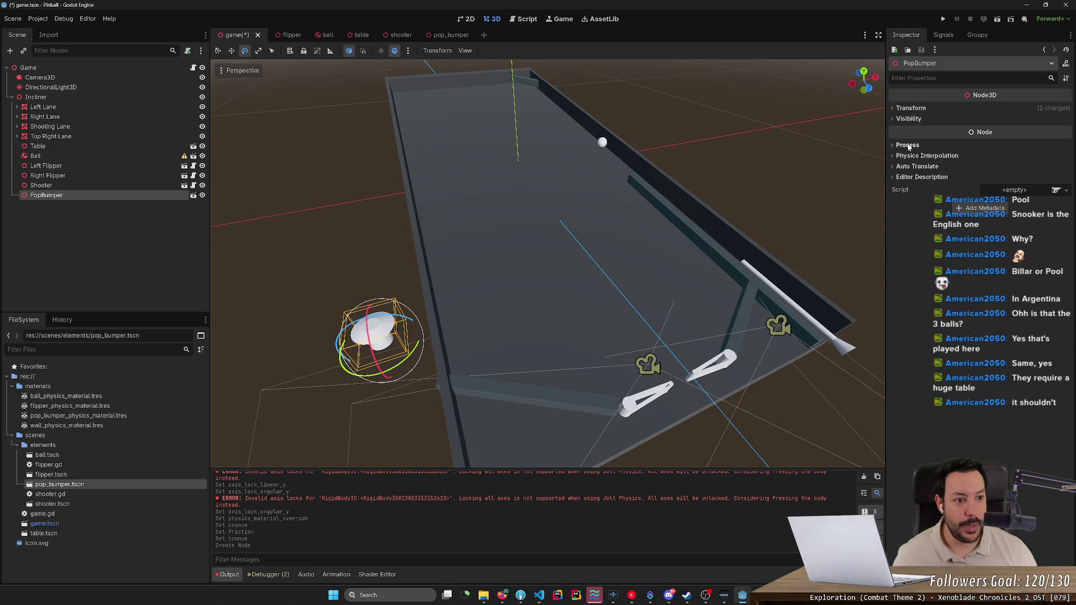
# - Zero the PopBumper's X rotation, move it along X toward the table, and set its Y position to 0
pyautogui.click(906, 110)
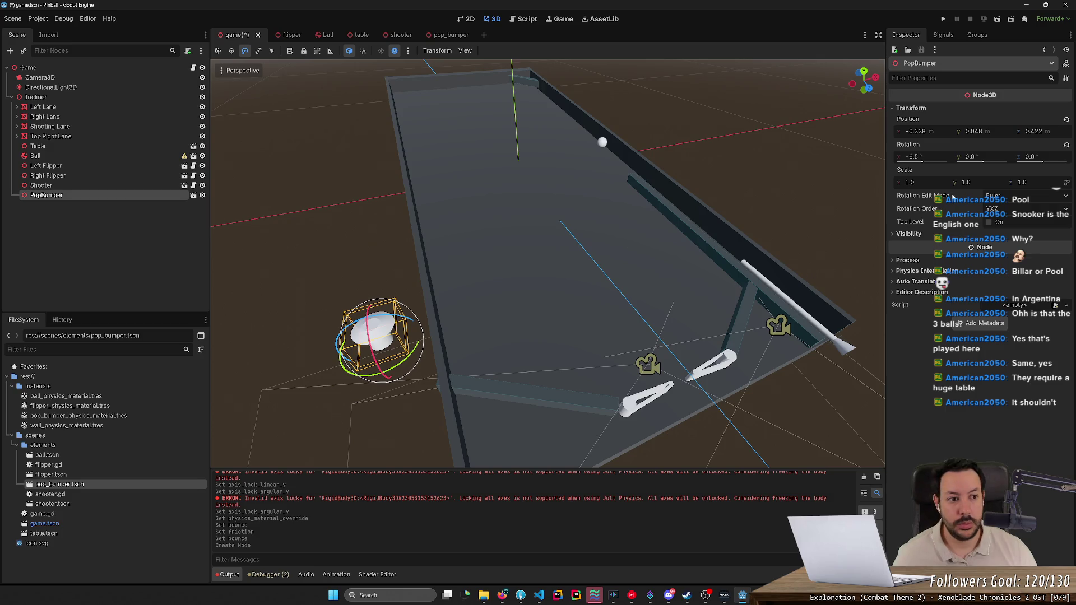
pyautogui.click(1067, 145)
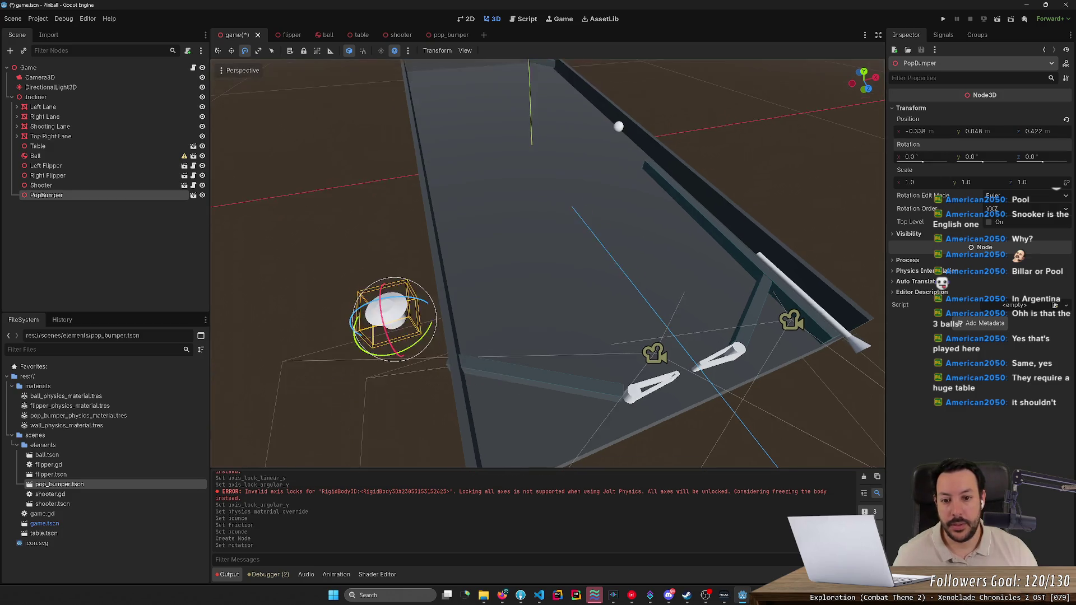
pyautogui.press('w')
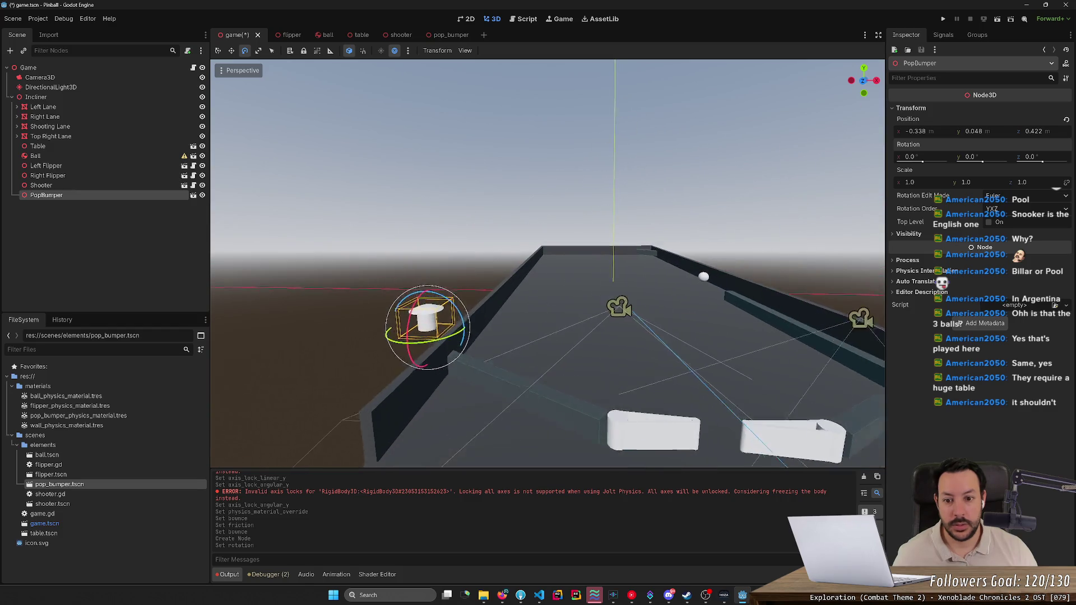
pyautogui.press('w')
pyautogui.moveTo(442, 340)
pyautogui.mouseDown()
pyautogui.moveTo(747, 345)
pyautogui.moveTo(728, 286)
pyautogui.mouseUp()
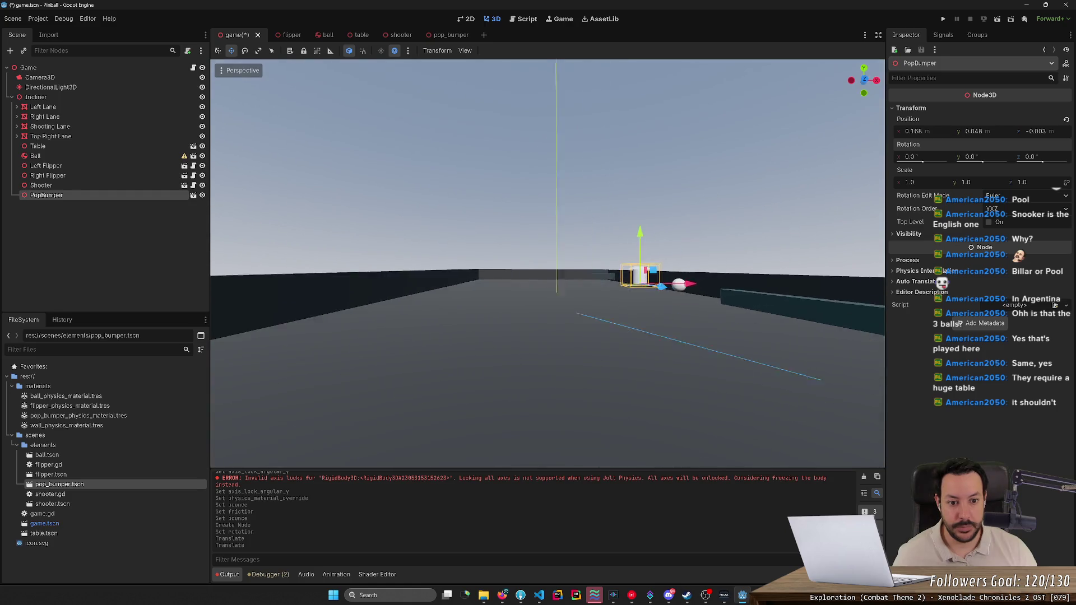
pyautogui.press('f')
pyautogui.click(978, 131)
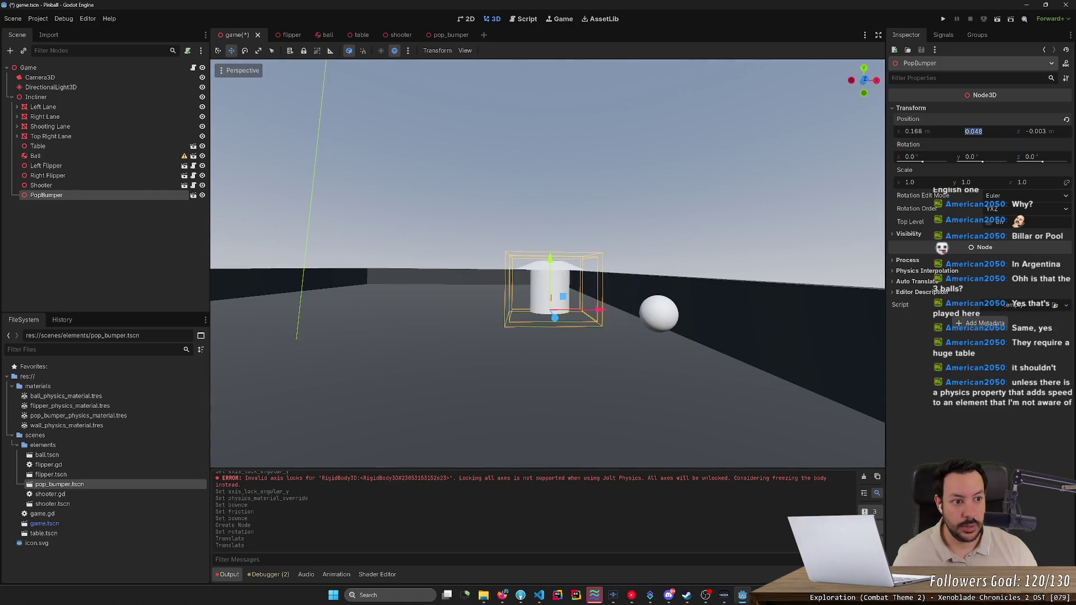
pyautogui.write('0')
pyautogui.press('Return')
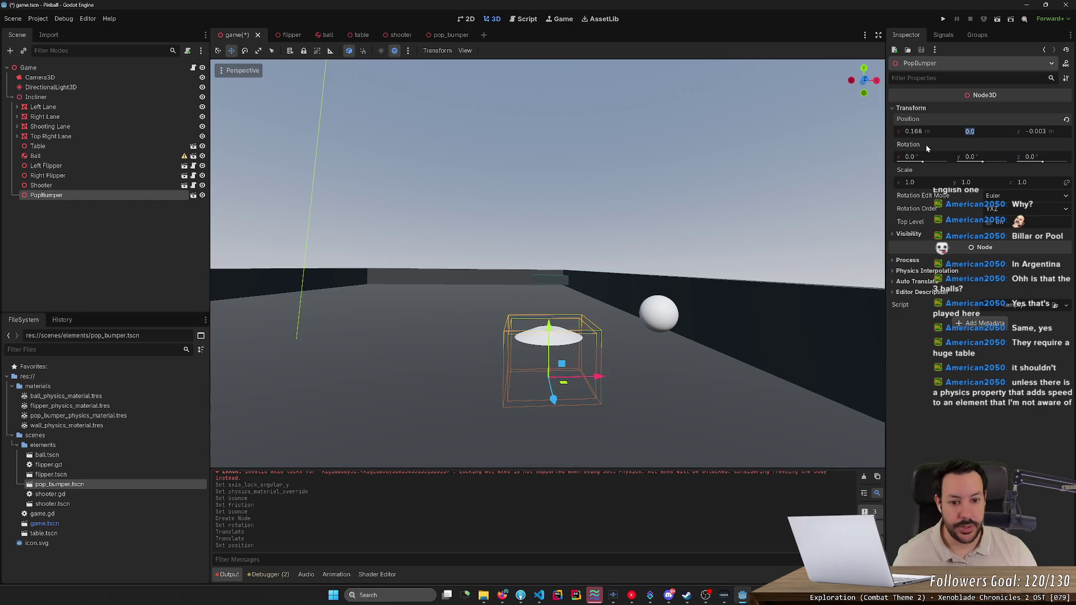
# - Nudge the bumper into position across the upper table, duplicate it, and save the scene
pyautogui.moveTo(558, 325)
pyautogui.mouseDown()
pyautogui.moveTo(559, 270)
pyautogui.moveTo(561, 284)
pyautogui.mouseUp()
pyautogui.moveTo(599, 334); pyautogui.dragTo(681, 333)
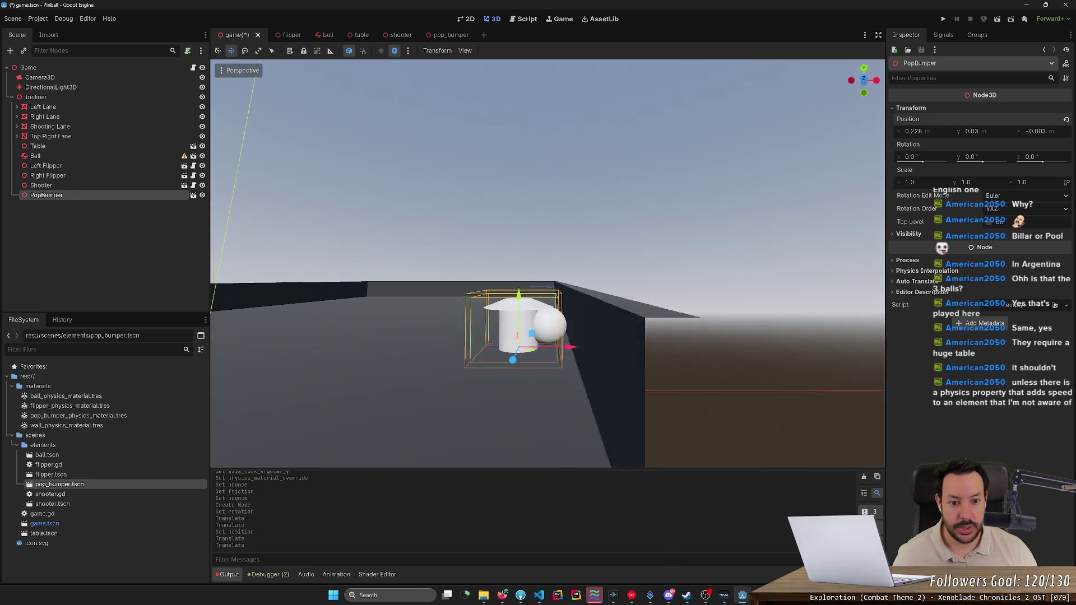
pyautogui.scroll(-5, 514, 287)
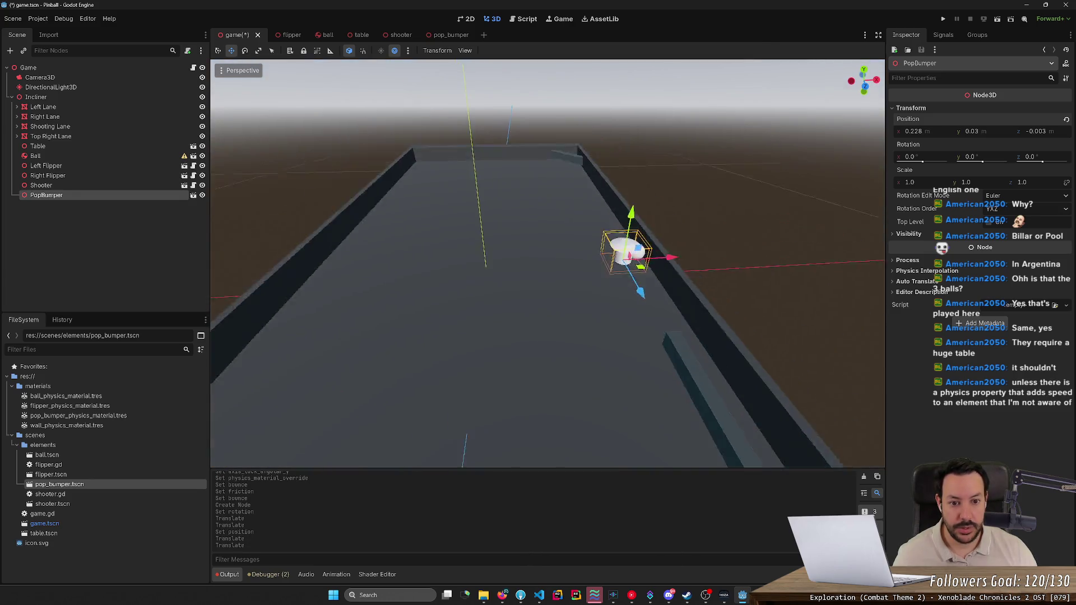
pyautogui.moveTo(641, 295)
pyautogui.mouseDown()
pyautogui.moveTo(541, 336)
pyautogui.moveTo(607, 343)
pyautogui.moveTo(547, 357)
pyautogui.moveTo(551, 344)
pyautogui.mouseUp()
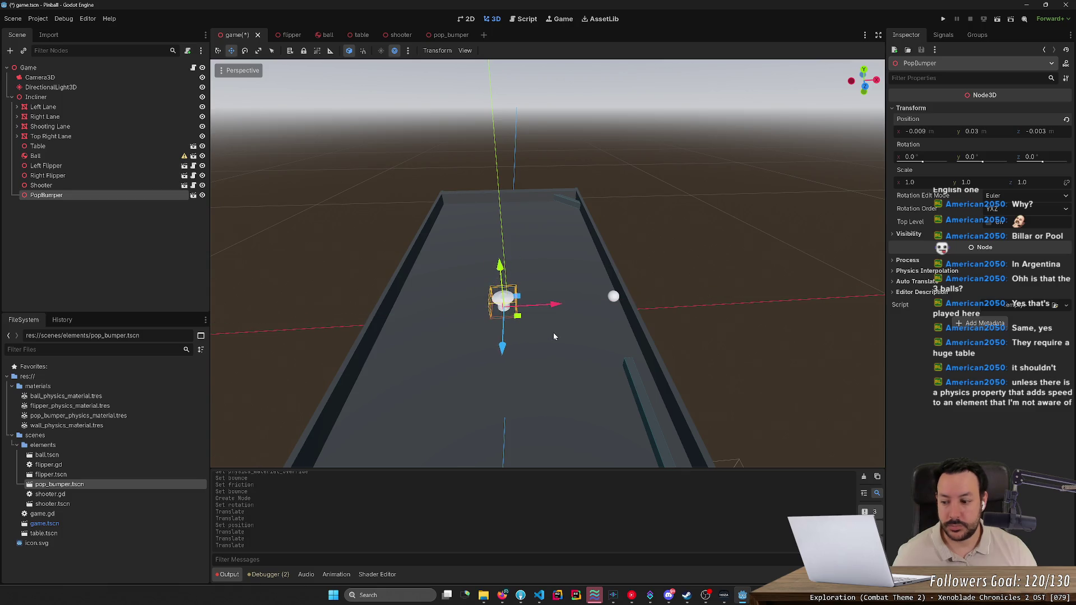
pyautogui.moveTo(554, 305)
pyautogui.mouseDown()
pyautogui.moveTo(480, 316)
pyautogui.moveTo(635, 308)
pyautogui.mouseUp()
pyautogui.hotkey('ctrl', 'd')
pyautogui.hotkey('ctrl', 'd')
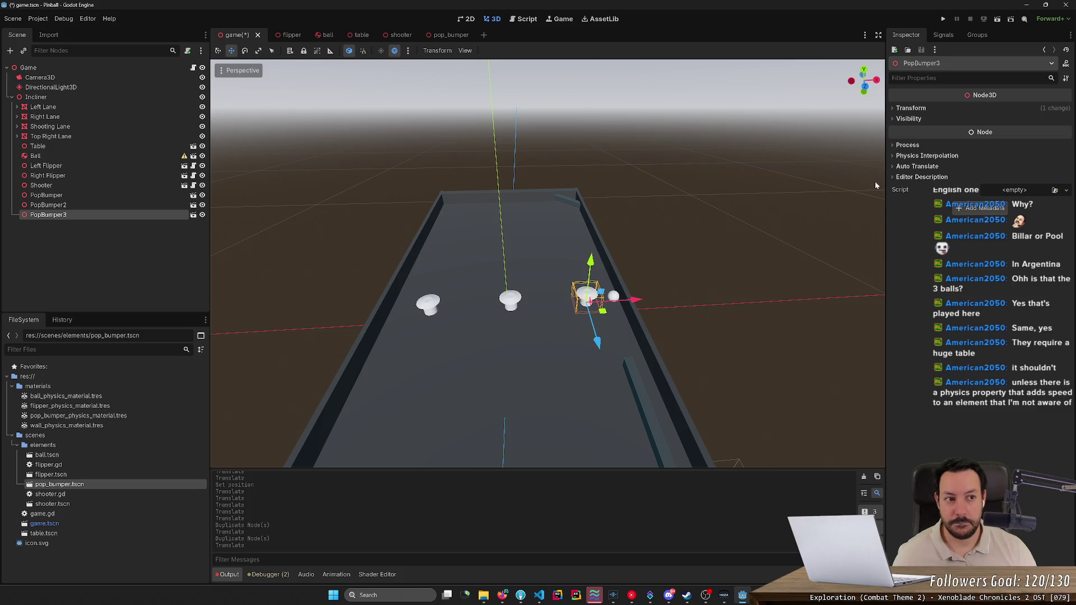
pyautogui.hotkey('ctrl', 's')
# - Run the project and launch the ball up the shooter lane with the plunger
pyautogui.click(946, 19)
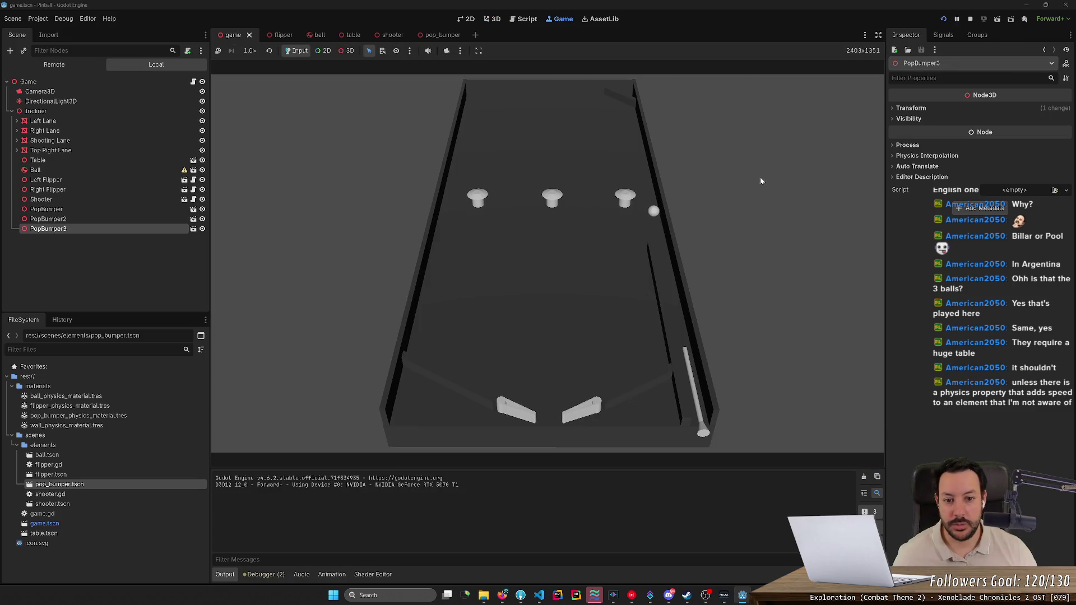
pyautogui.press('space')
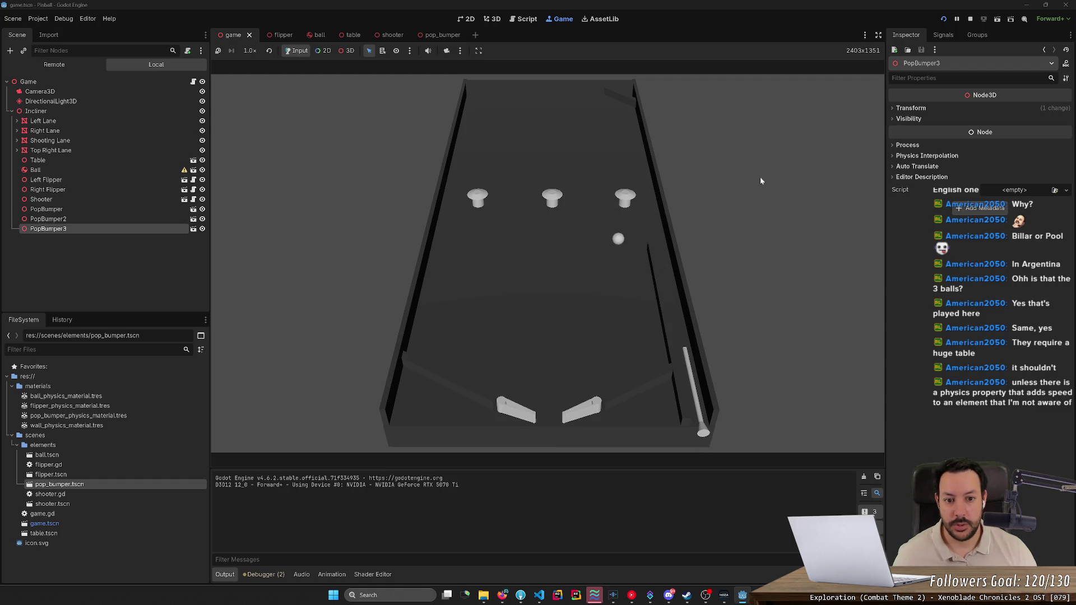
pyautogui.press('space')
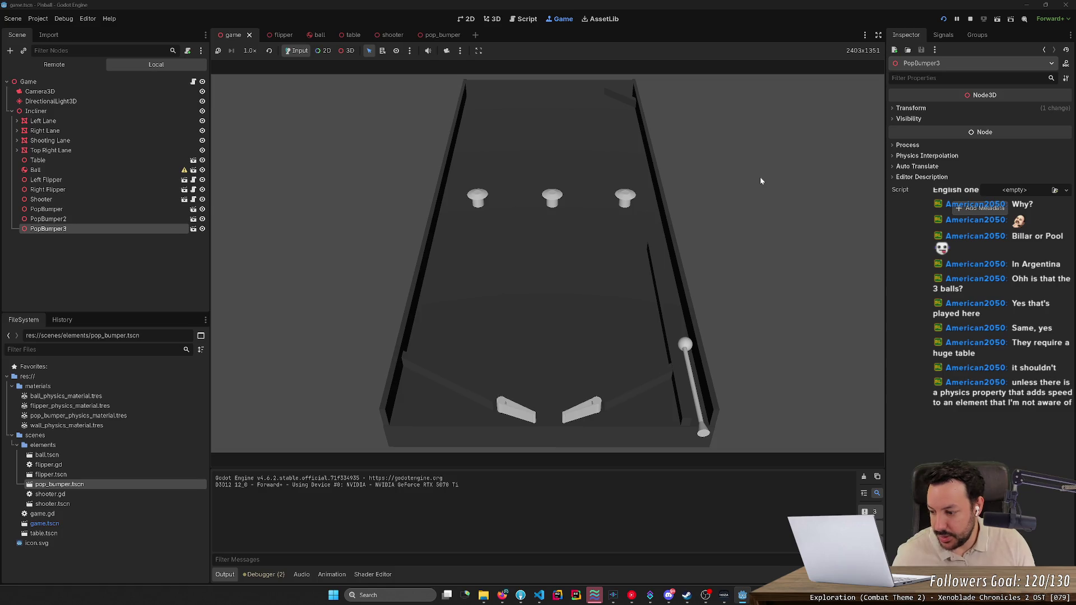
pyautogui.press('space')
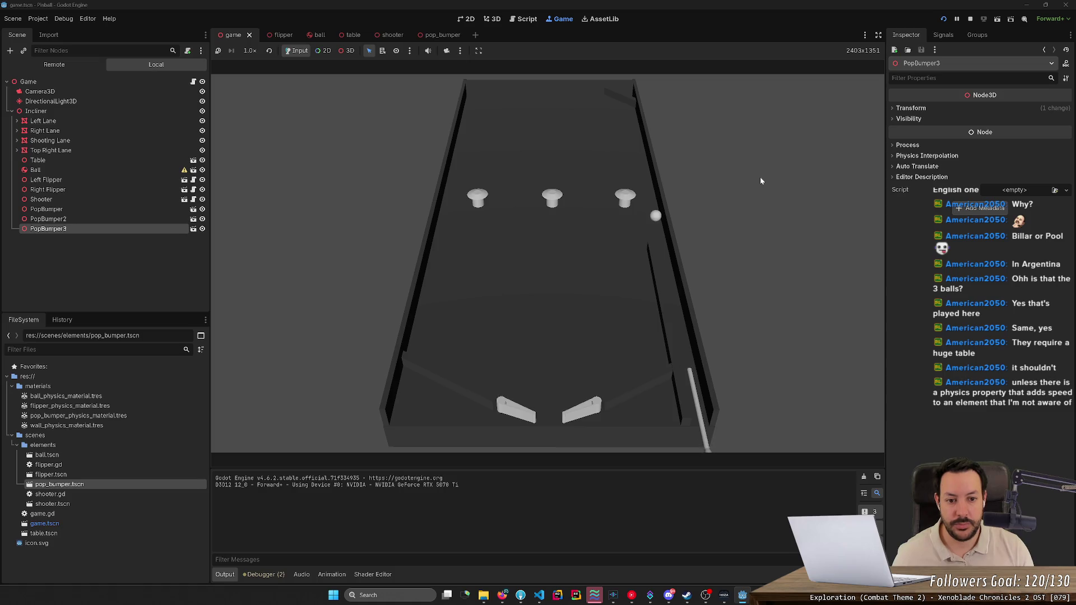
pyautogui.press('space')
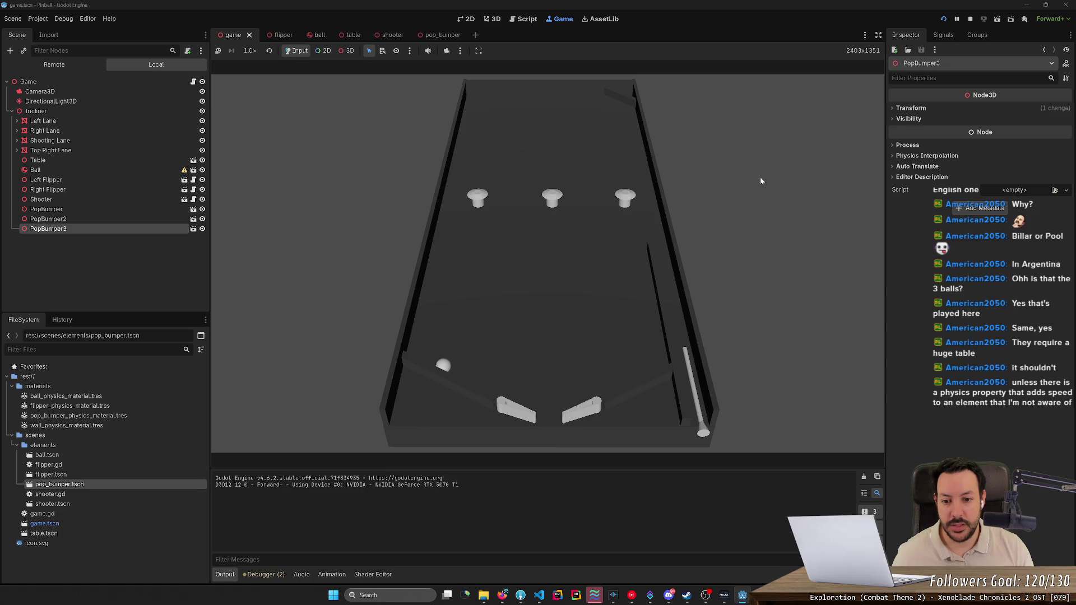
# - Play the ball with the left and right flippers, relaunching it once with the plunger
pyautogui.press('Left')
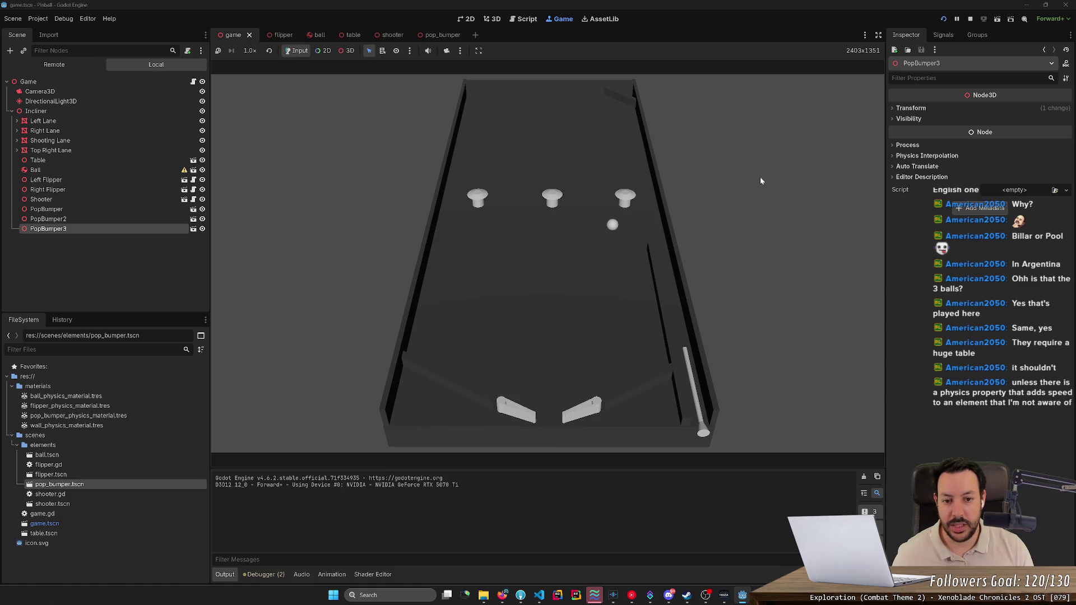
pyautogui.press('Right')
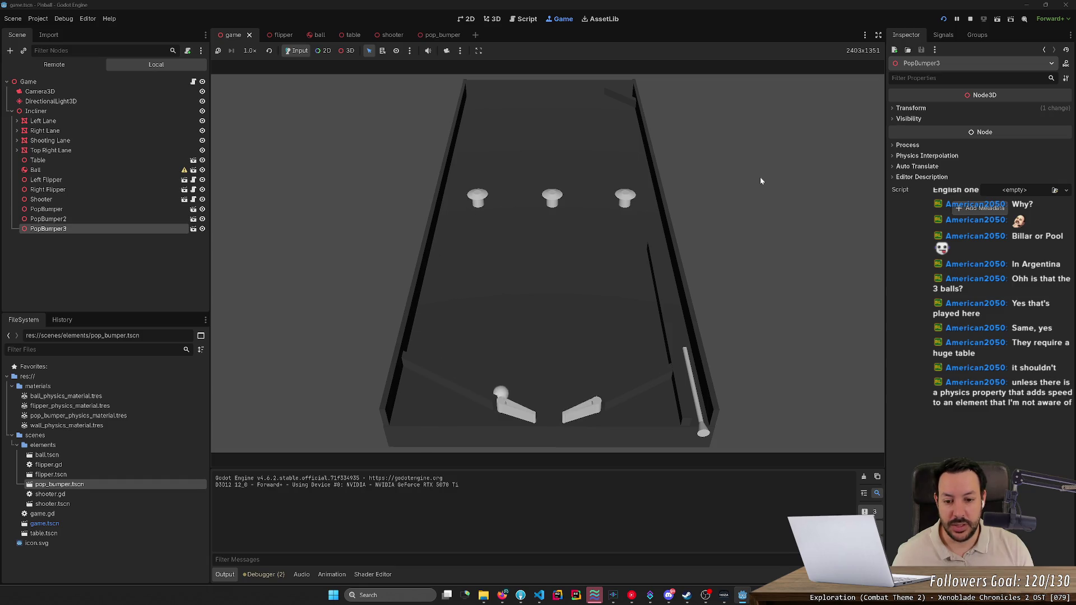
pyautogui.press('Left')
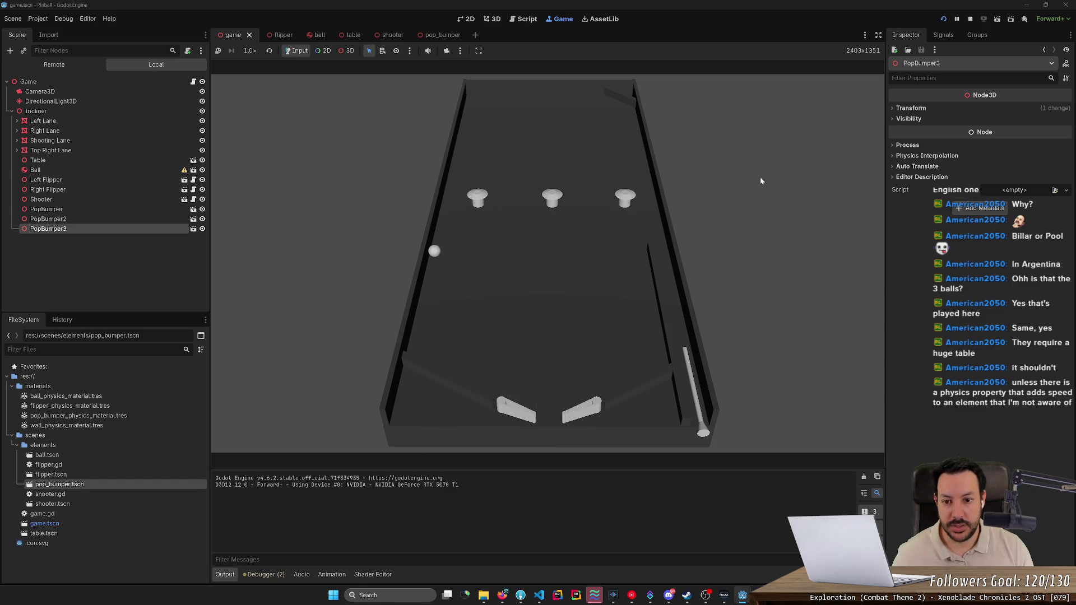
pyautogui.press('Left')
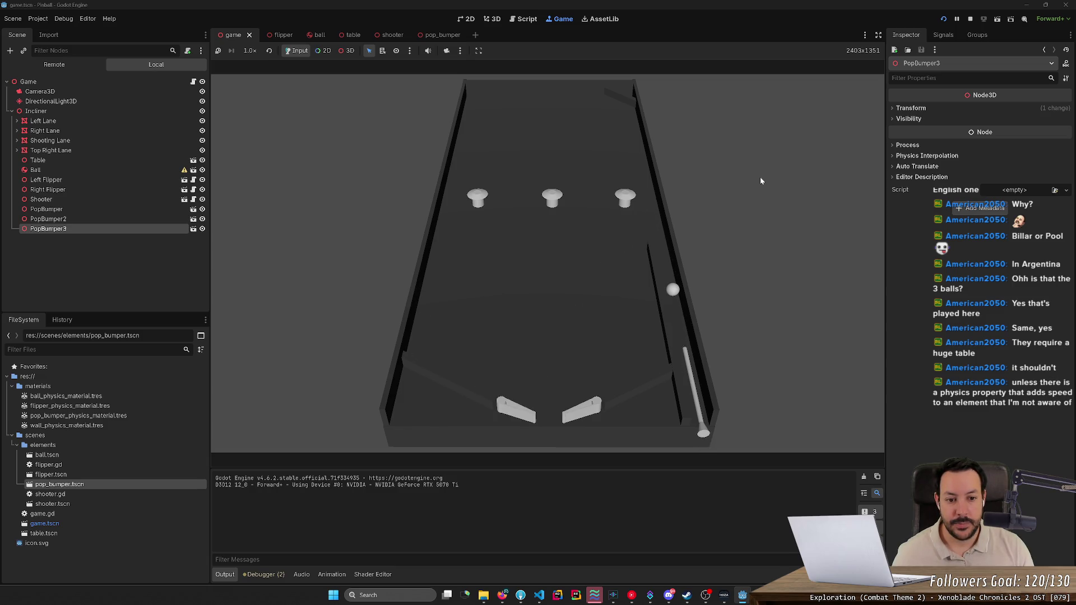
pyautogui.press('space')
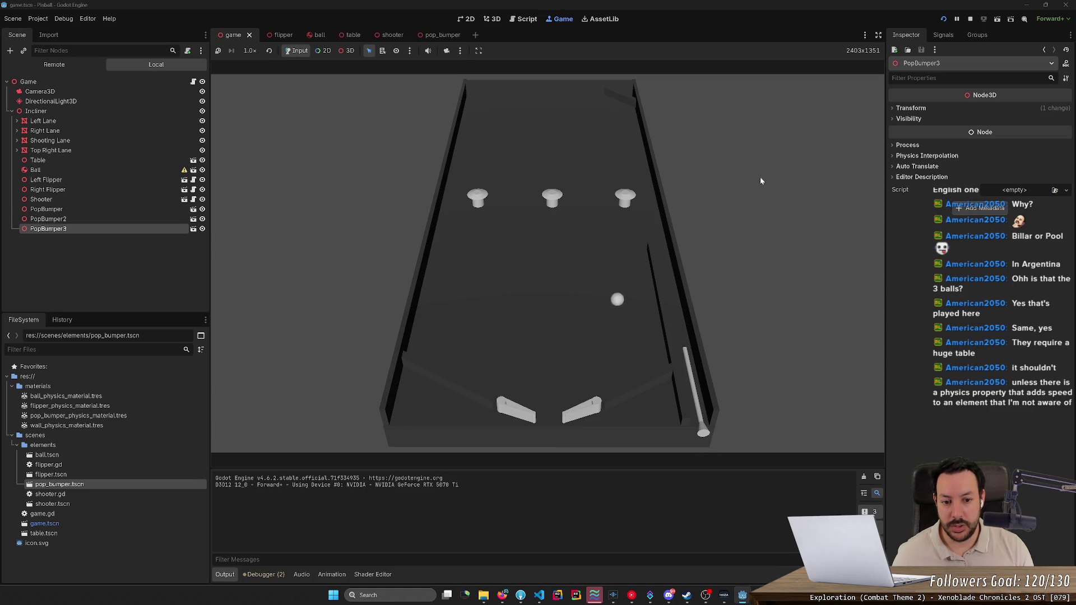
pyautogui.press('Right')
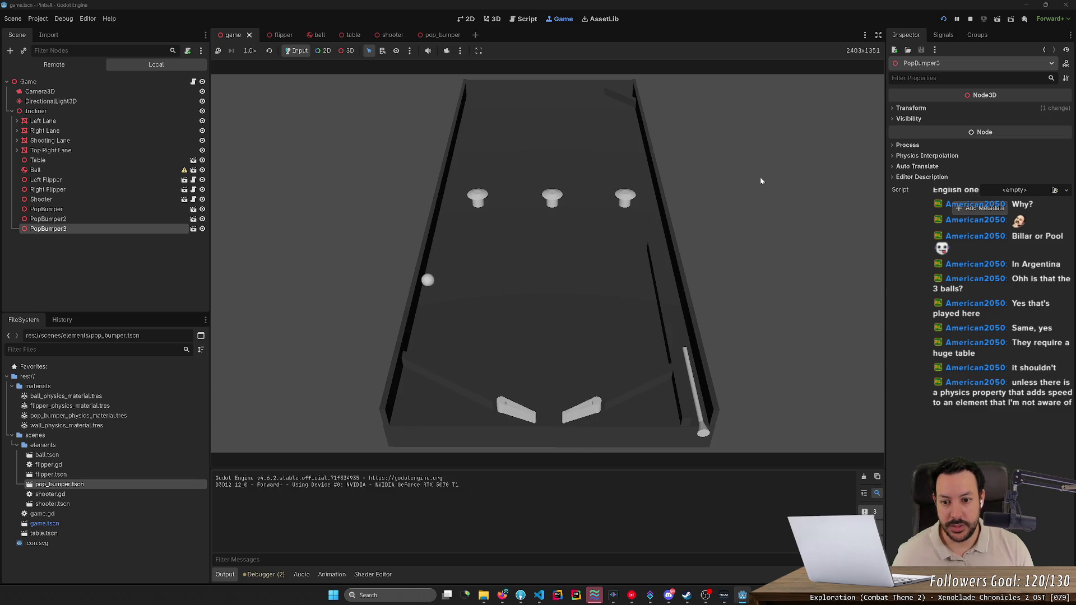
pyautogui.press('Left')
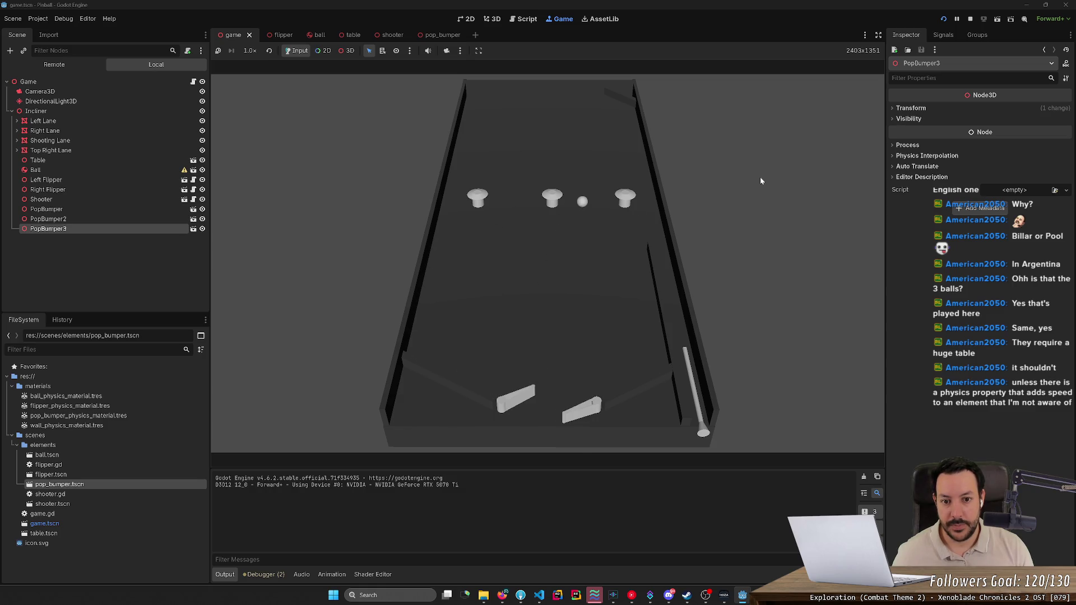
pyautogui.press('Right')
pyautogui.press('Right')
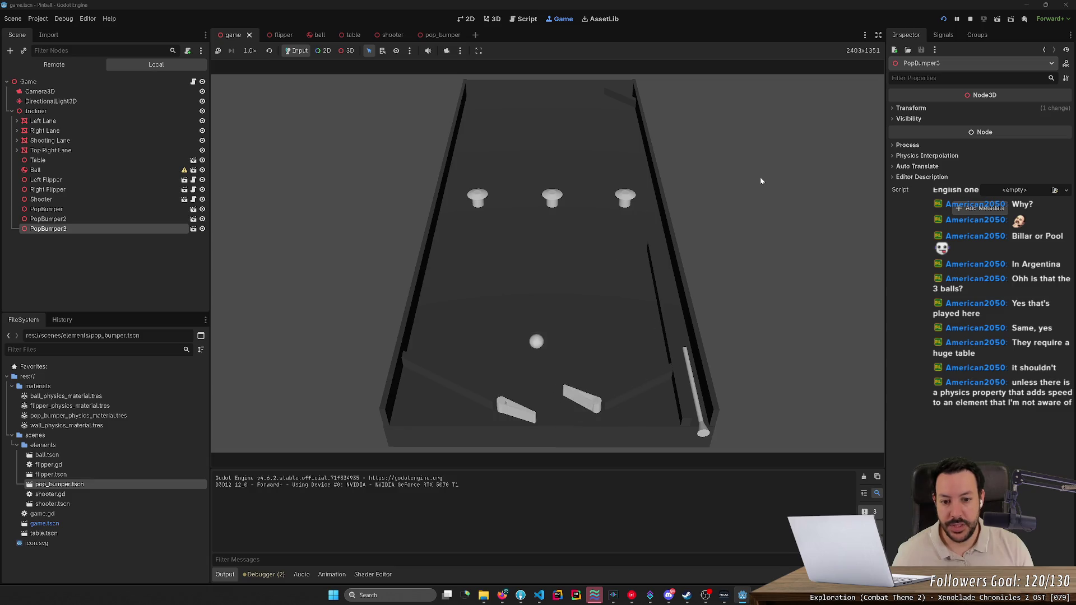
pyautogui.press('Right')
pyautogui.press('Left')
pyautogui.press('Right')
pyautogui.press('Left')
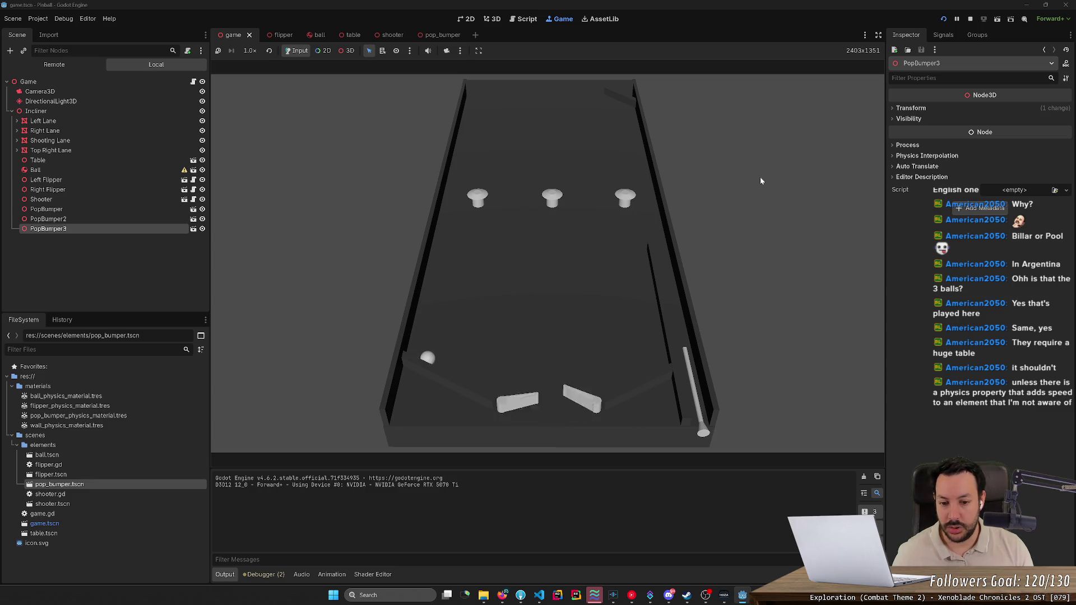
pyautogui.press('Left')
pyautogui.press('Right')
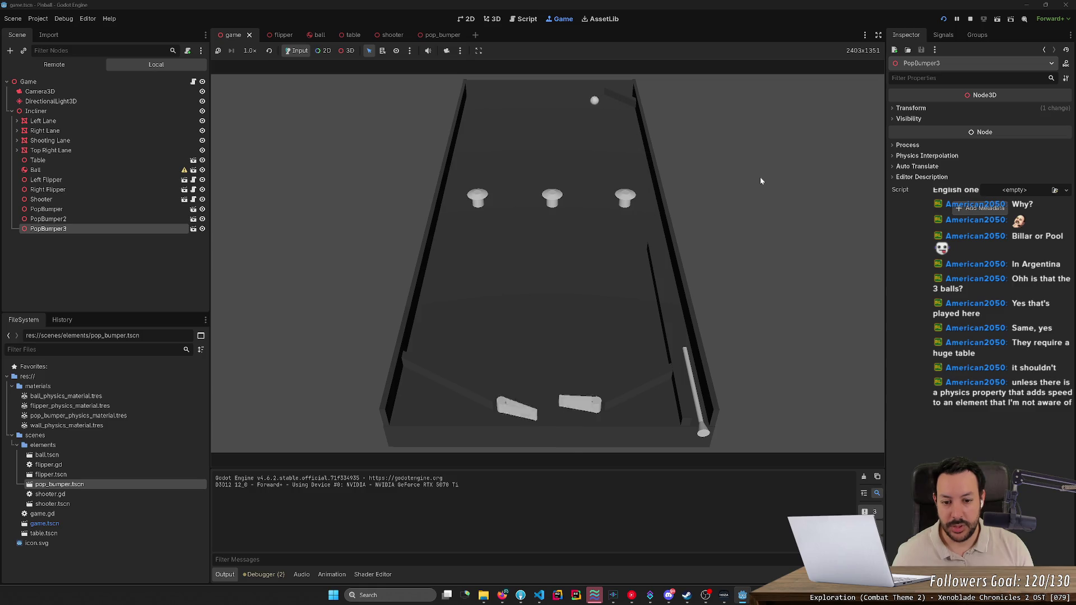
pyautogui.press('Left')
pyautogui.press('Right')
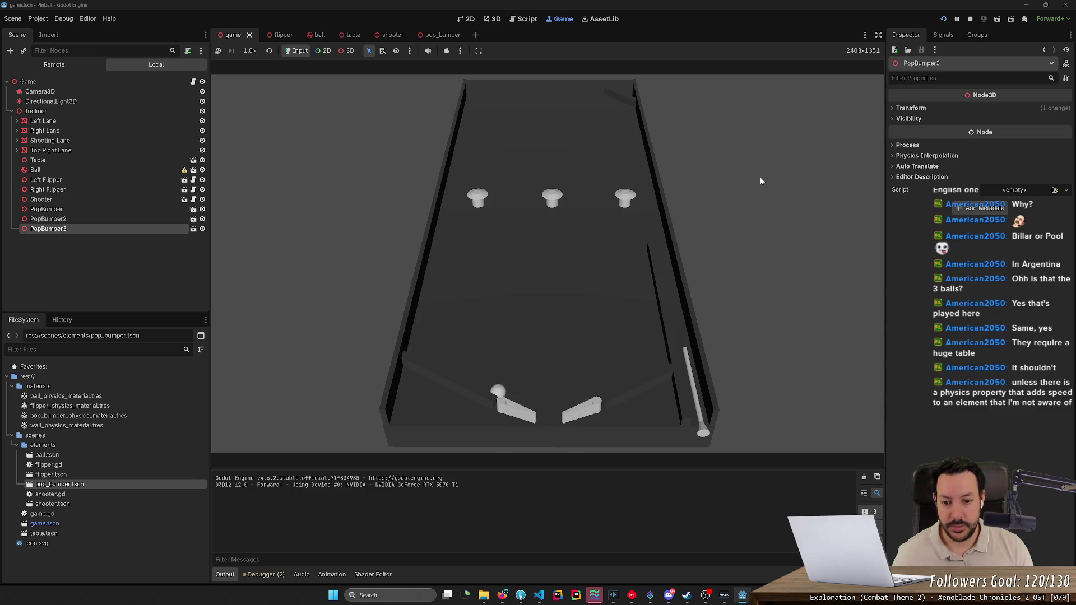
pyautogui.press('Left')
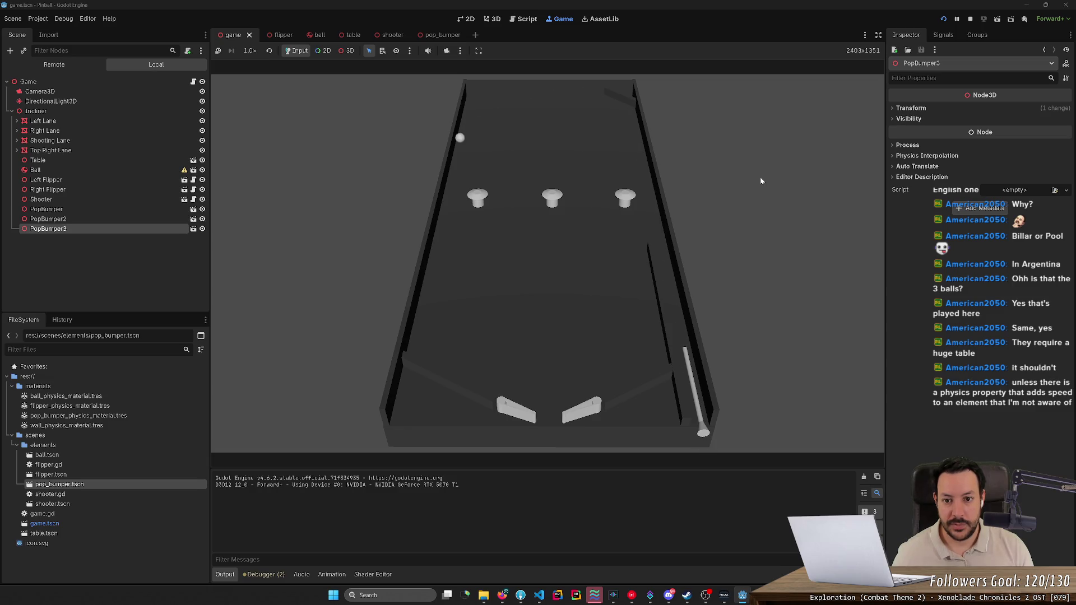
pyautogui.press('Left')
pyautogui.press('Left')
# - Keep the ball in play with the left and right flippers, aiming at the bumpers
pyautogui.press('Right')
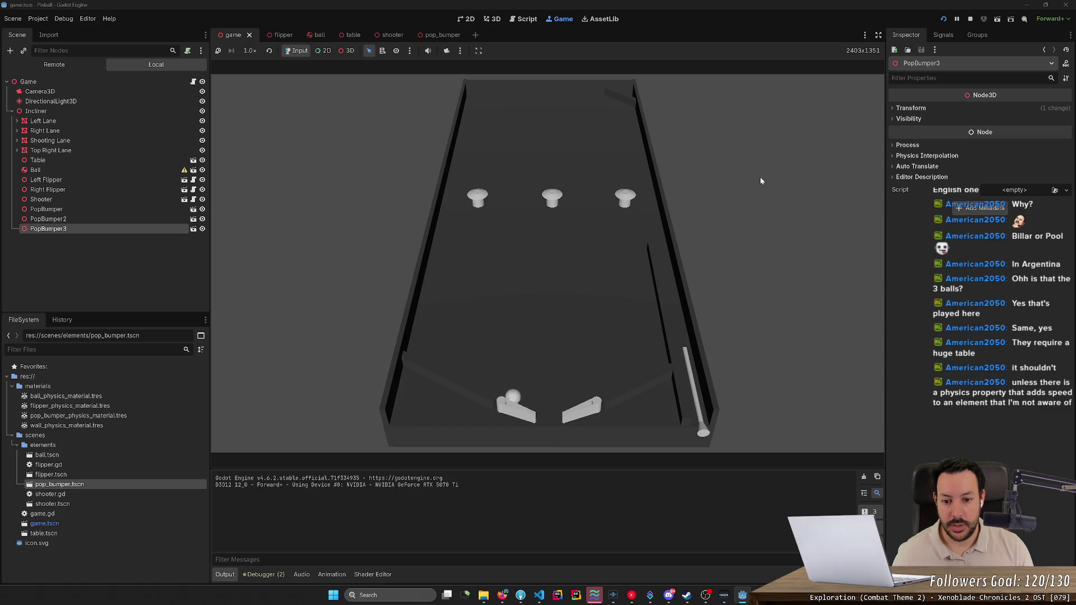
pyautogui.press('Left')
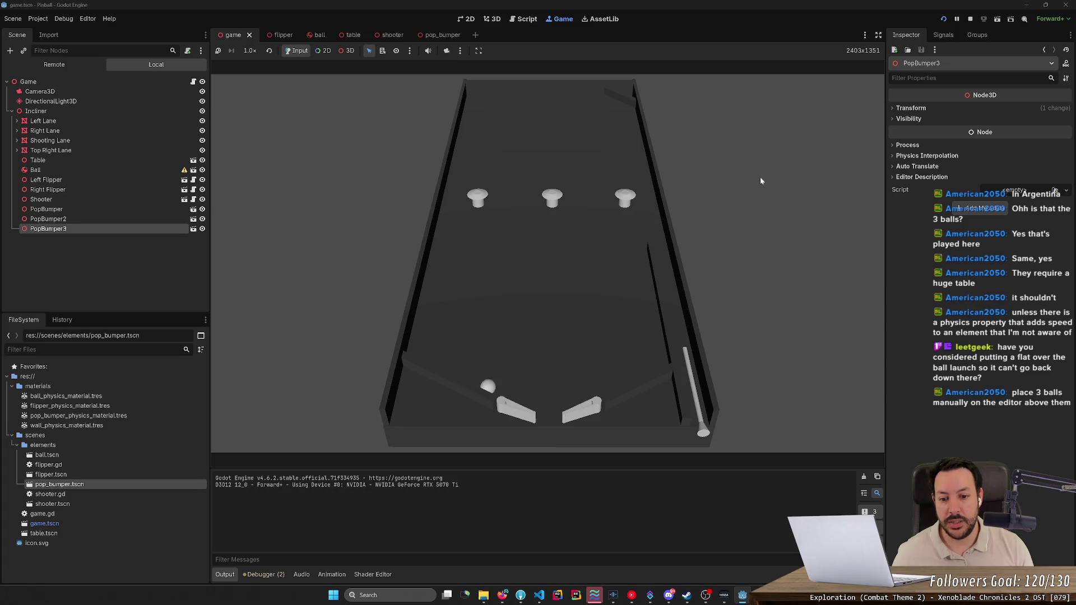
pyautogui.press('Left')
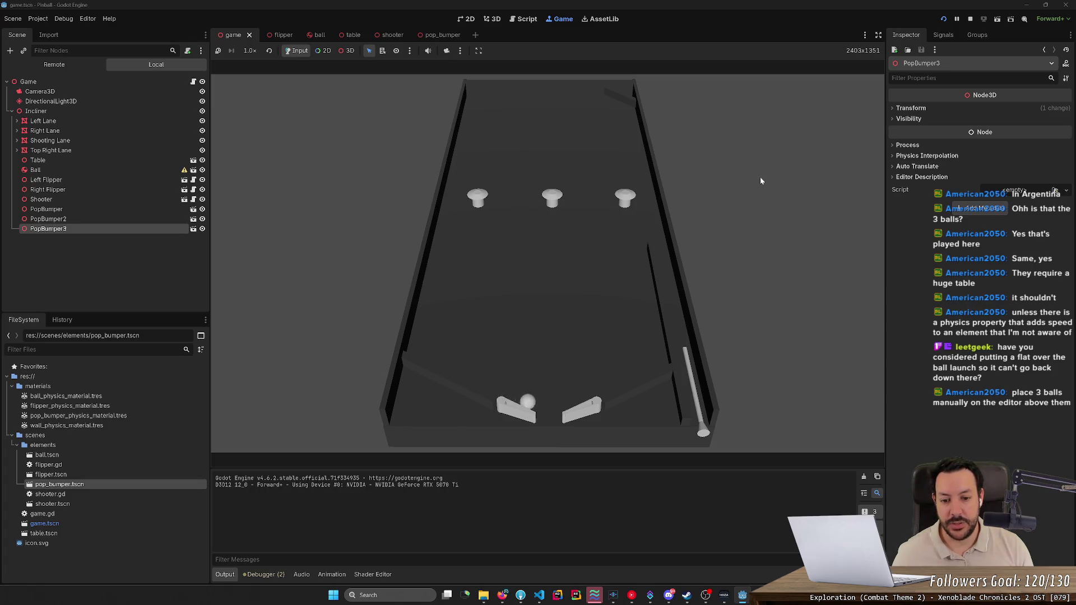
pyautogui.press('Left')
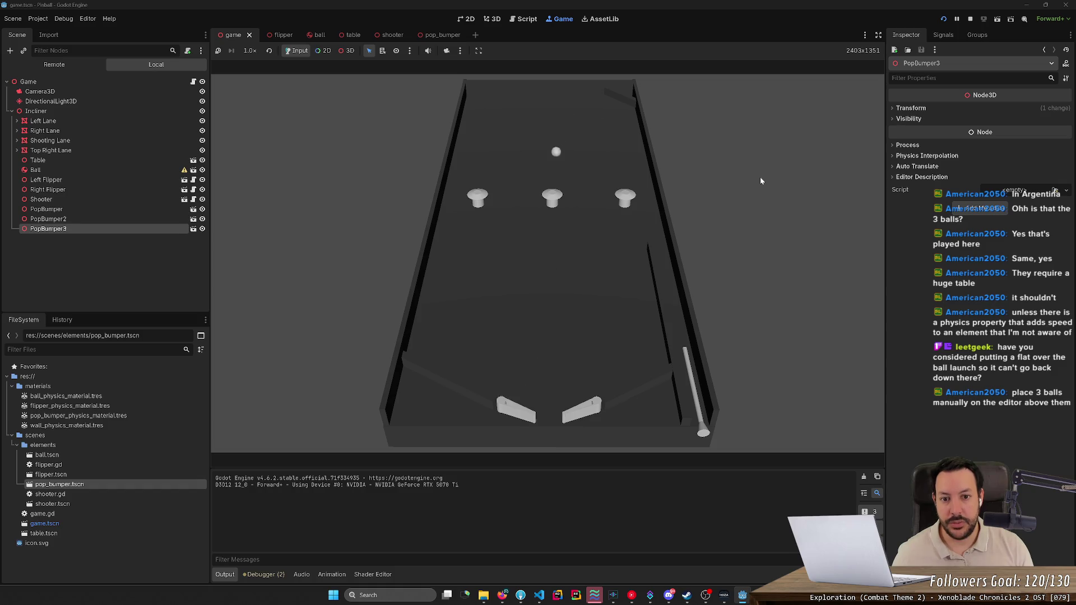
pyautogui.press('Left')
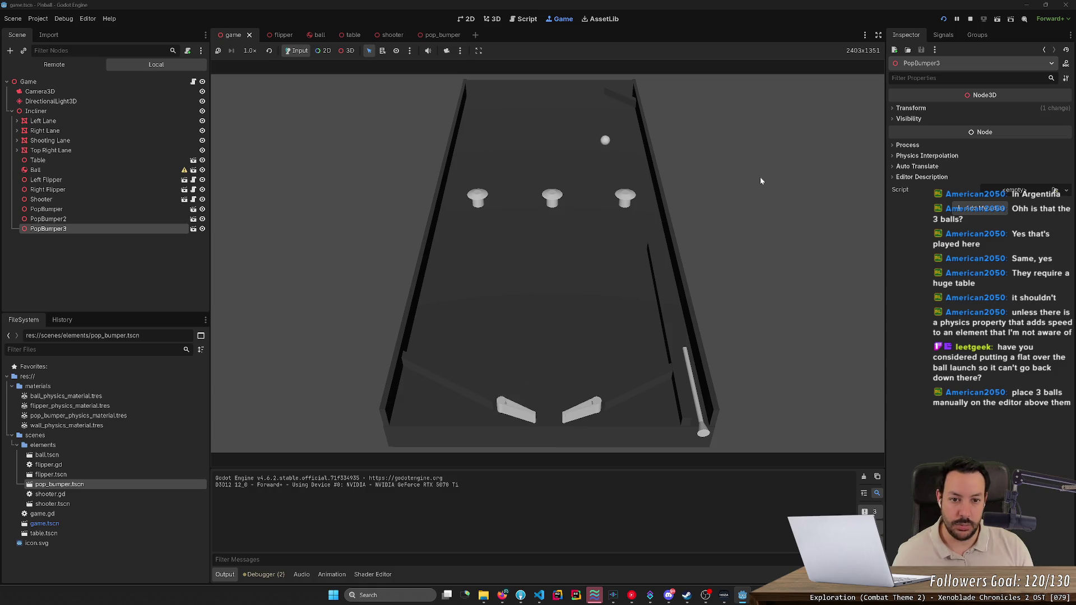
pyautogui.press('Right')
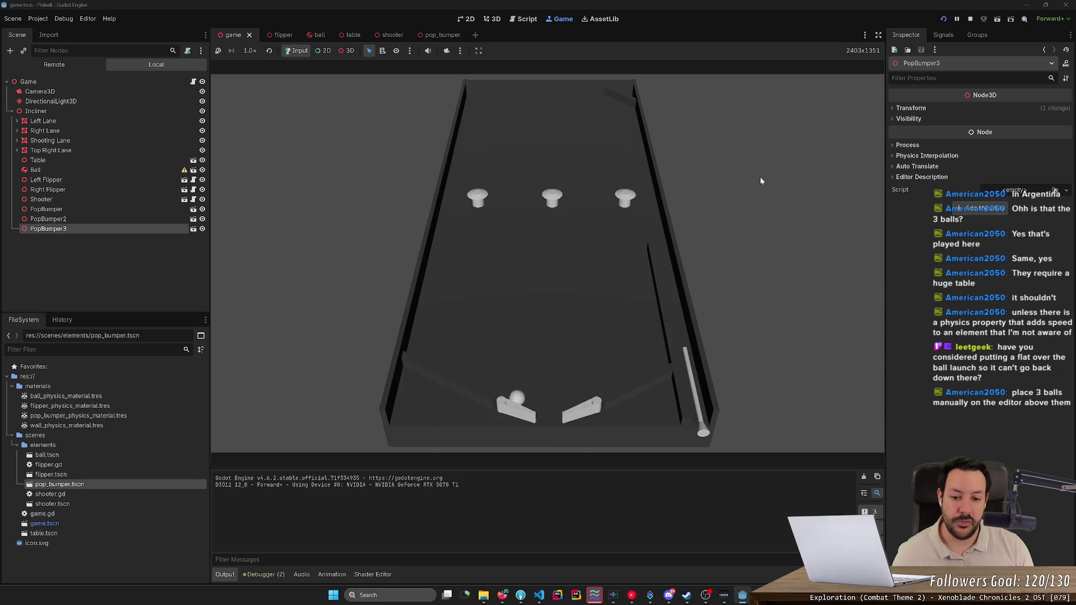
pyautogui.press('Left')
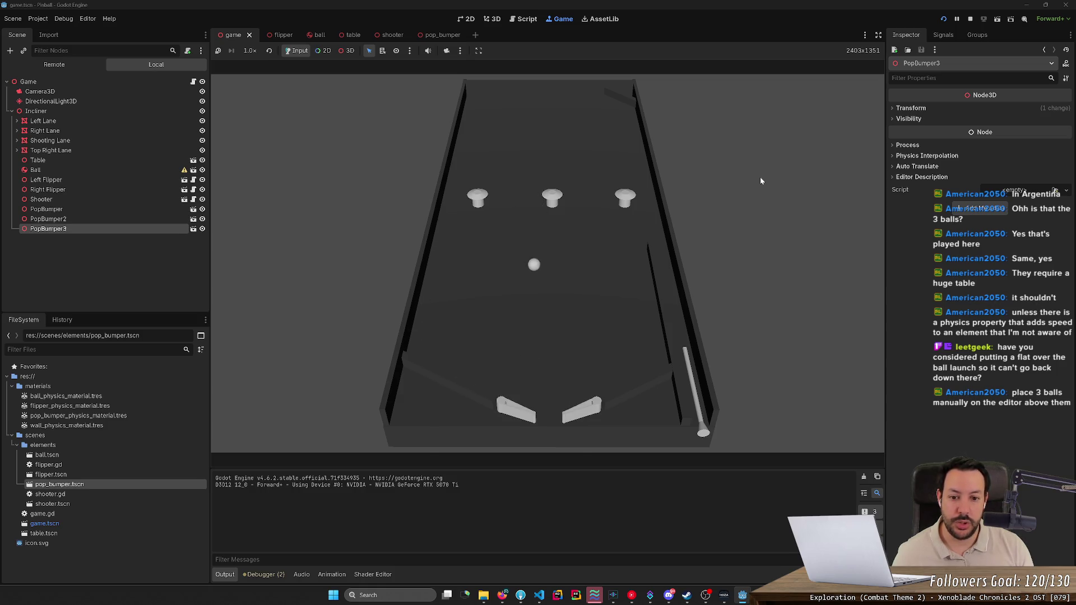
pyautogui.press('Left')
pyautogui.press('Right')
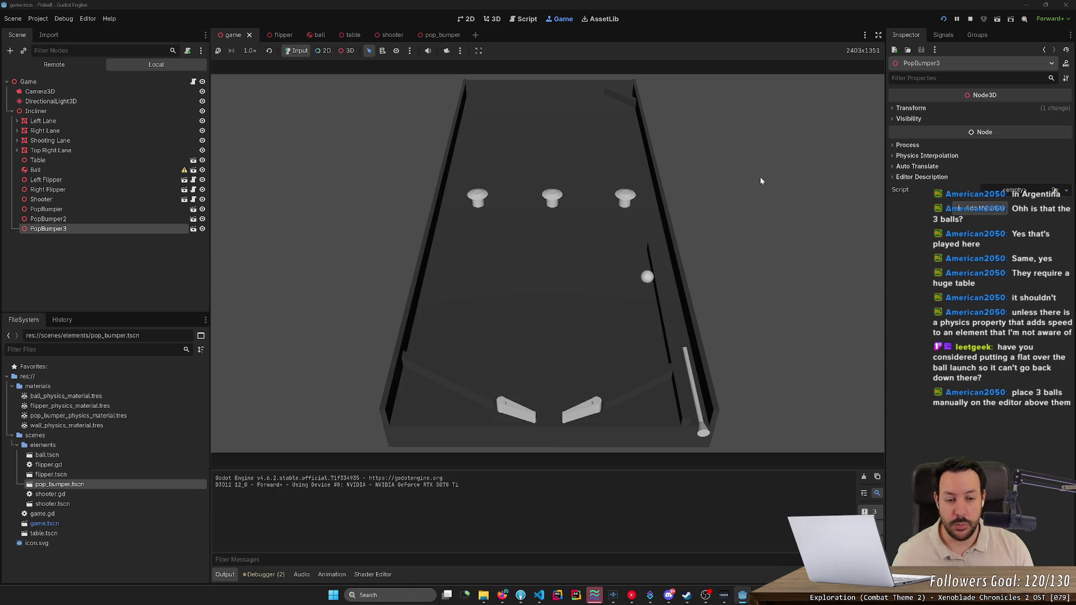
pyautogui.press('Right')
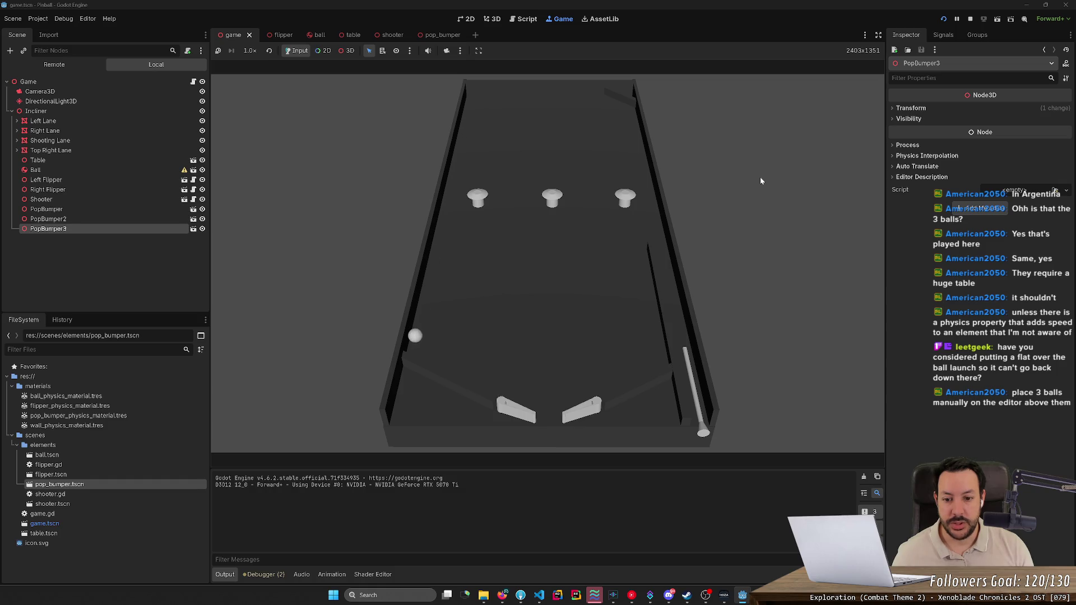
pyautogui.press('Left')
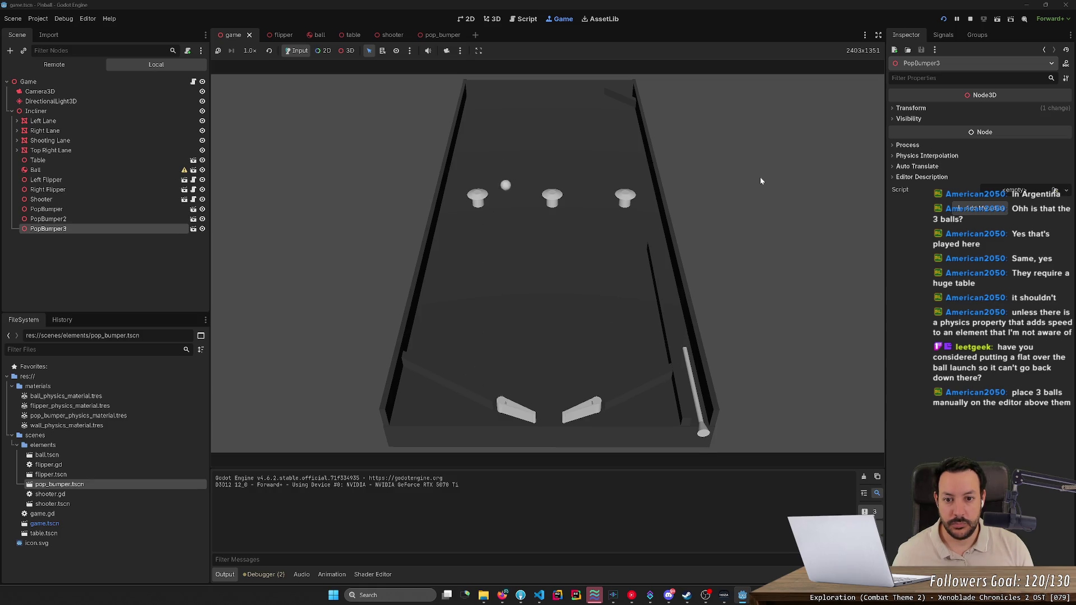
pyautogui.press('Left')
pyautogui.press('Right')
pyautogui.press('Right')
pyautogui.press('Right')
pyautogui.press('Right')
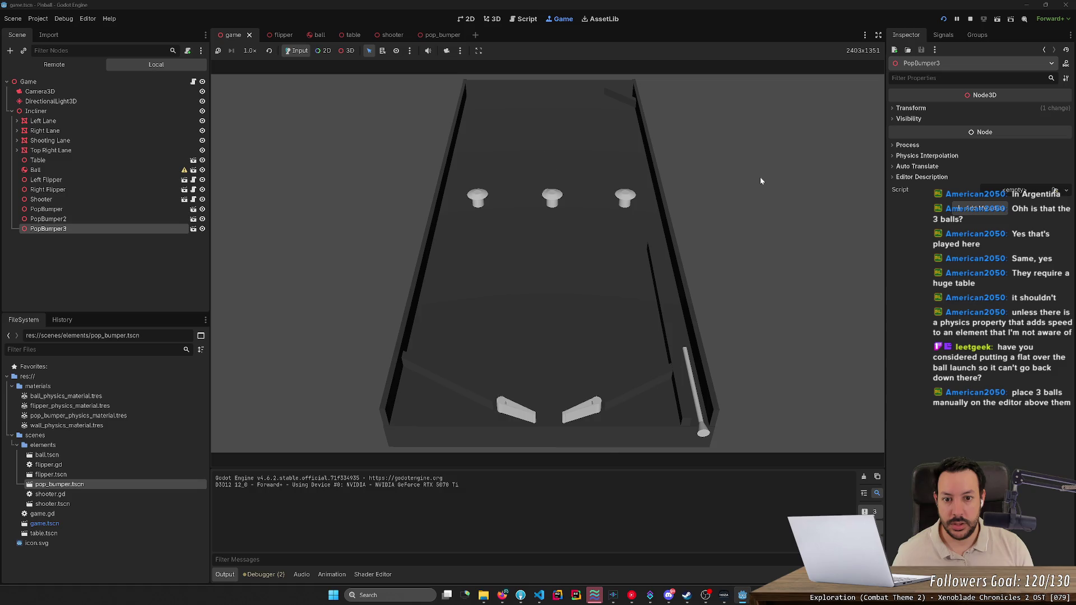
pyautogui.press('Left')
pyautogui.press('Left')
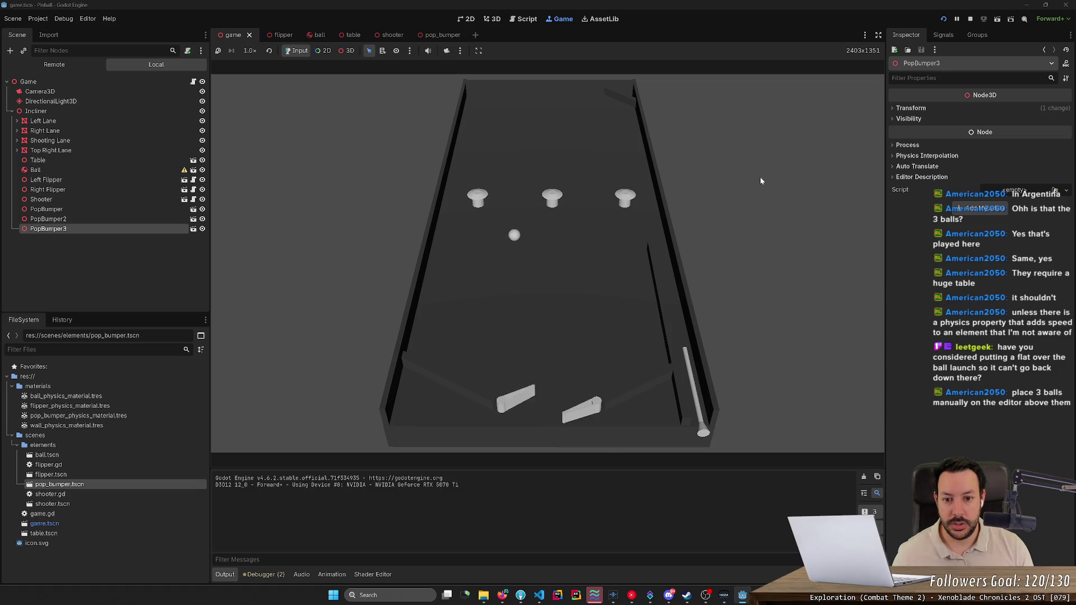
pyautogui.press('Left')
pyautogui.press('Left')
pyautogui.press('Left')
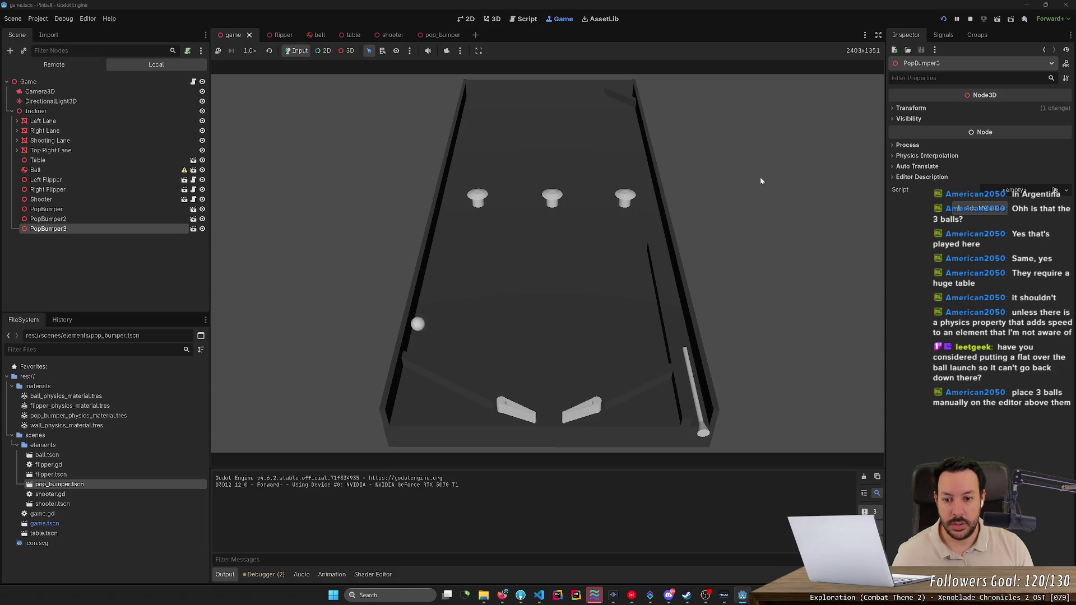
pyautogui.press('Left')
pyautogui.press('Right')
pyautogui.press('Left')
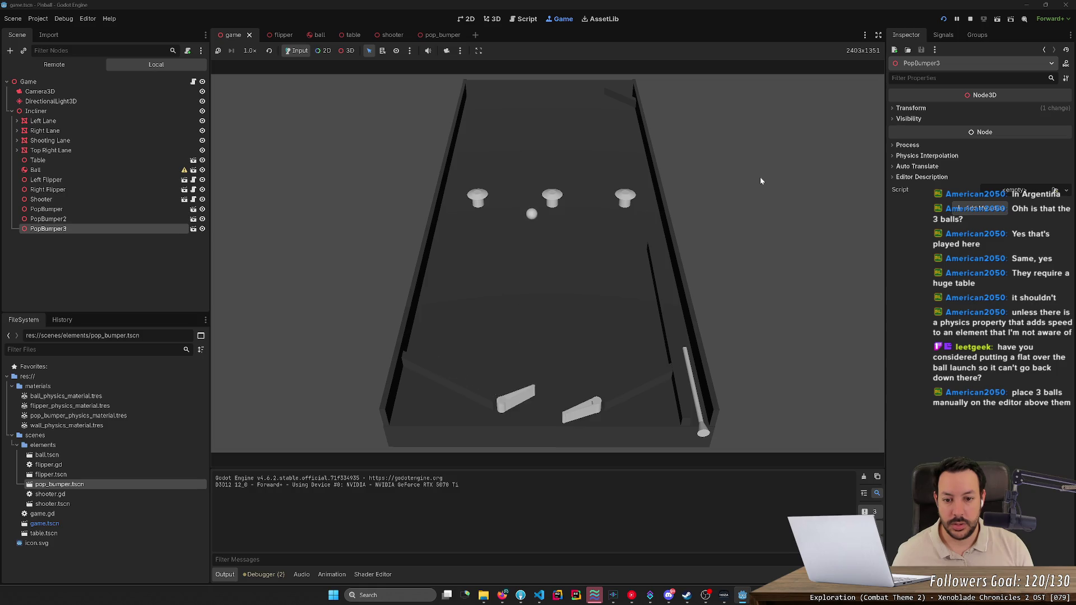
pyautogui.press('Left')
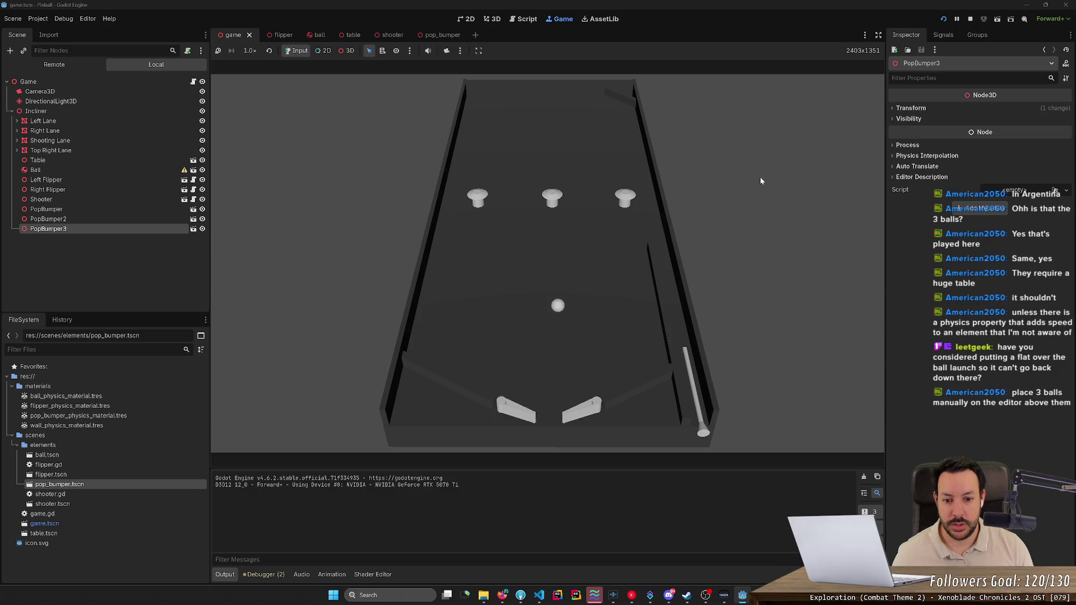
pyautogui.press('Left')
pyautogui.press('Right')
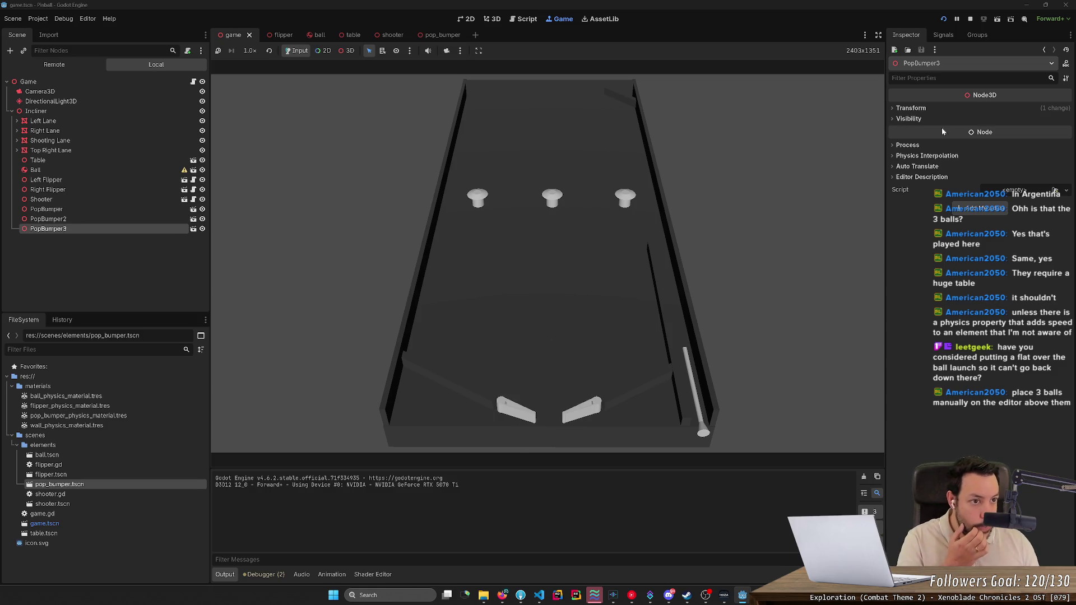
# - Stop the game, tilt the viewport down onto the table, and return to the pop bumper image results
pyautogui.click(972, 19)
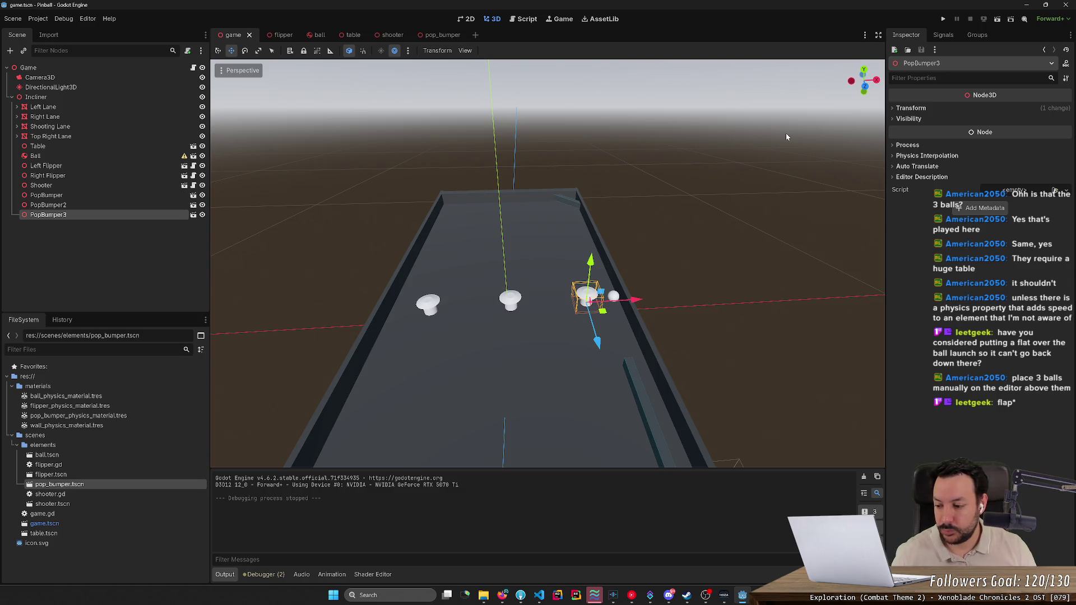
pyautogui.moveTo(788, 137); pyautogui.dragTo(774, 191)
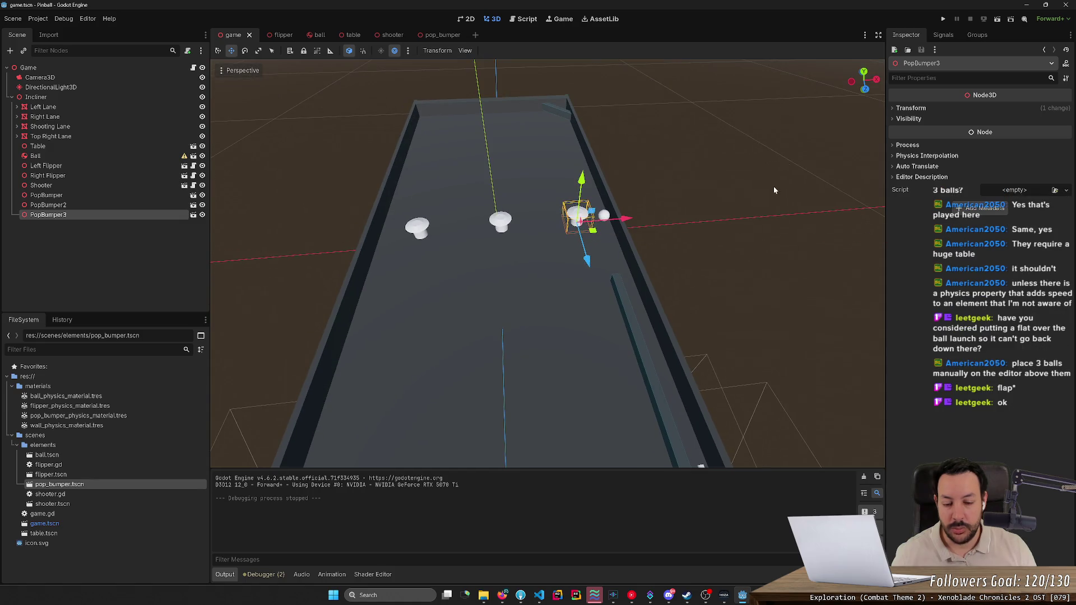
pyautogui.click(502, 595)
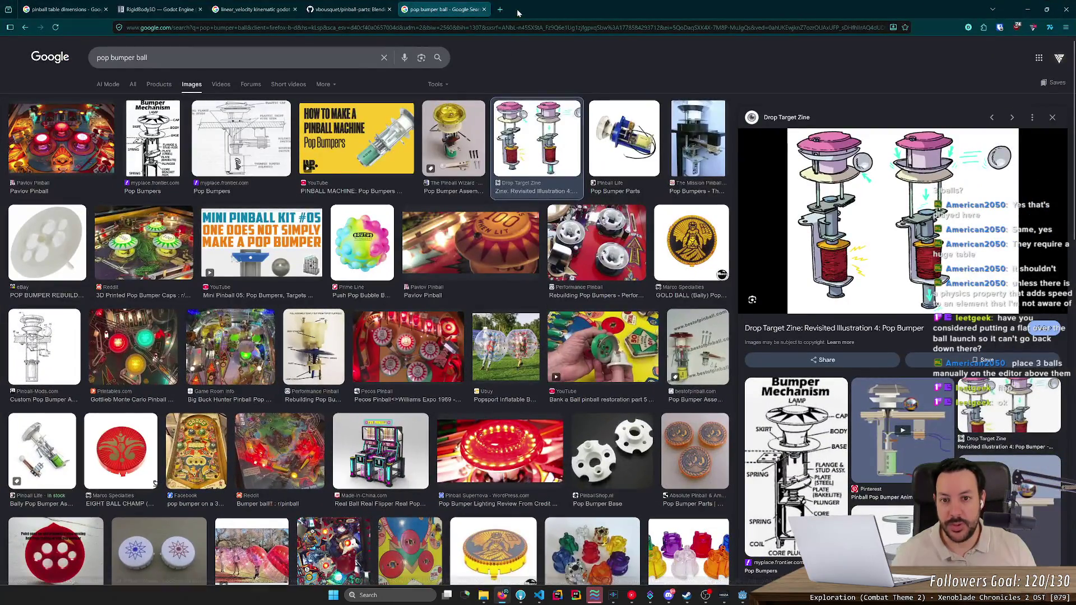
# - Search Google for 'space cadet pinball' in a new Firefox tab
pyautogui.click(500, 9)
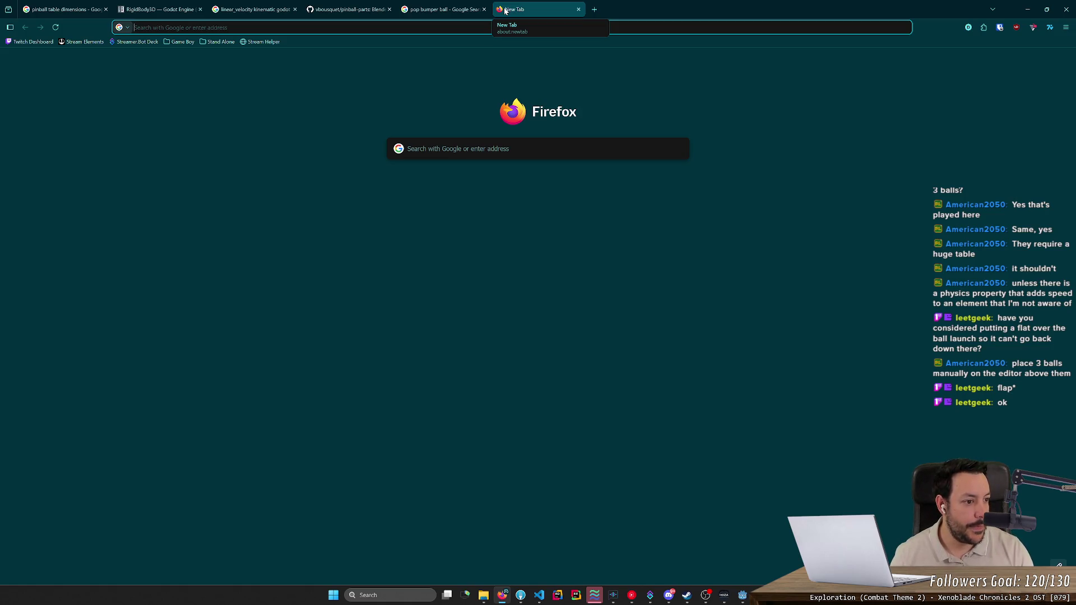
pyautogui.write('space')
pyautogui.press('BackSpace')
pyautogui.press('BackSpace')
pyautogui.write('cadet')
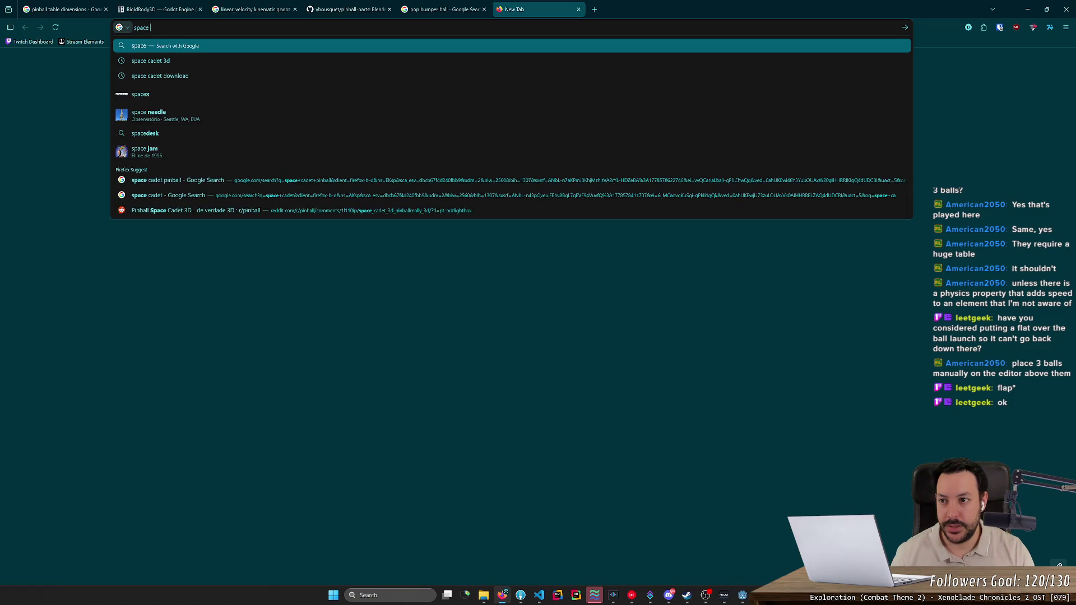
pyautogui.press('Return')
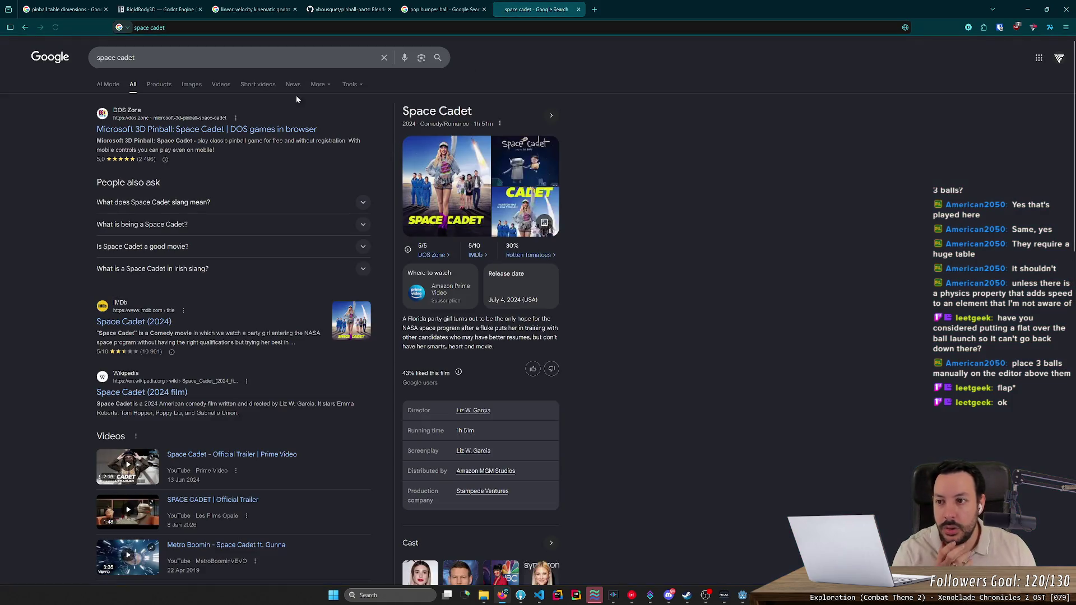
pyautogui.click(137, 58)
pyautogui.write('pinball')
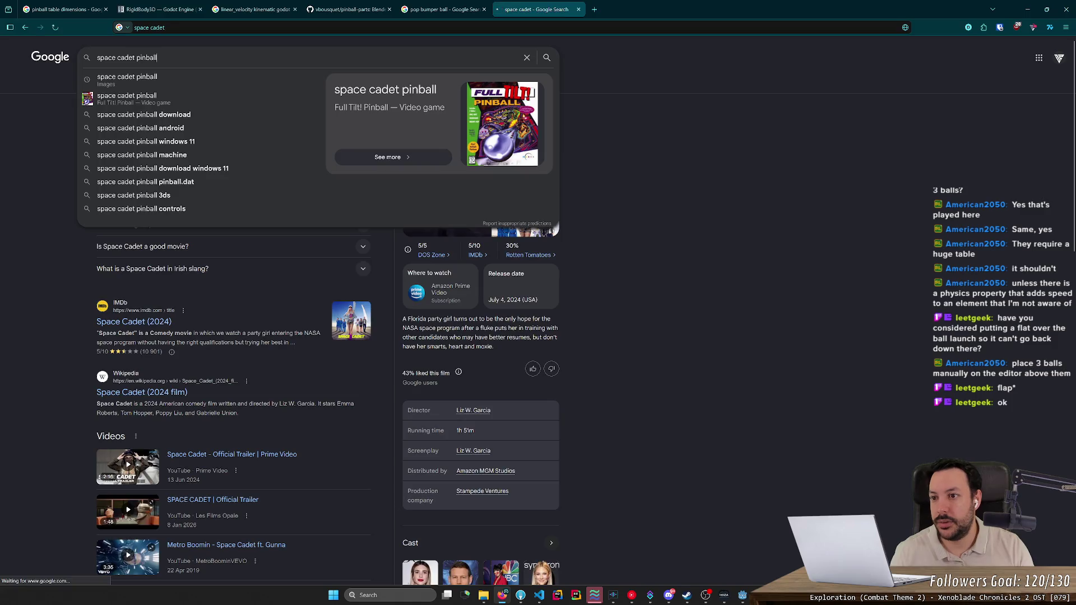
pyautogui.press('Return')
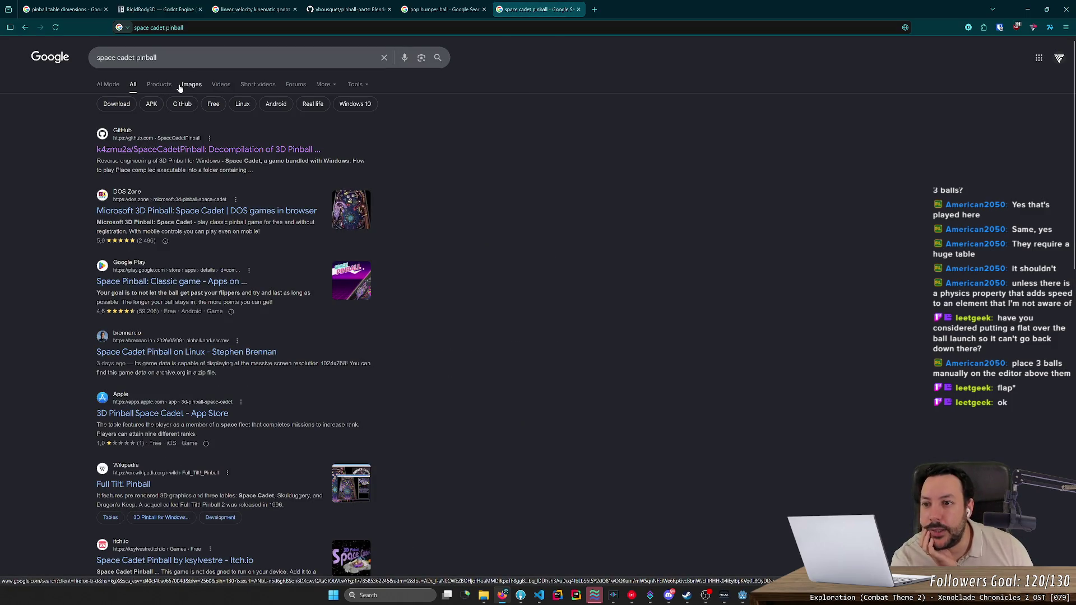
# - Switch to image results and open the PCWorld Space Cadet table image in a new tab
pyautogui.click(179, 87)
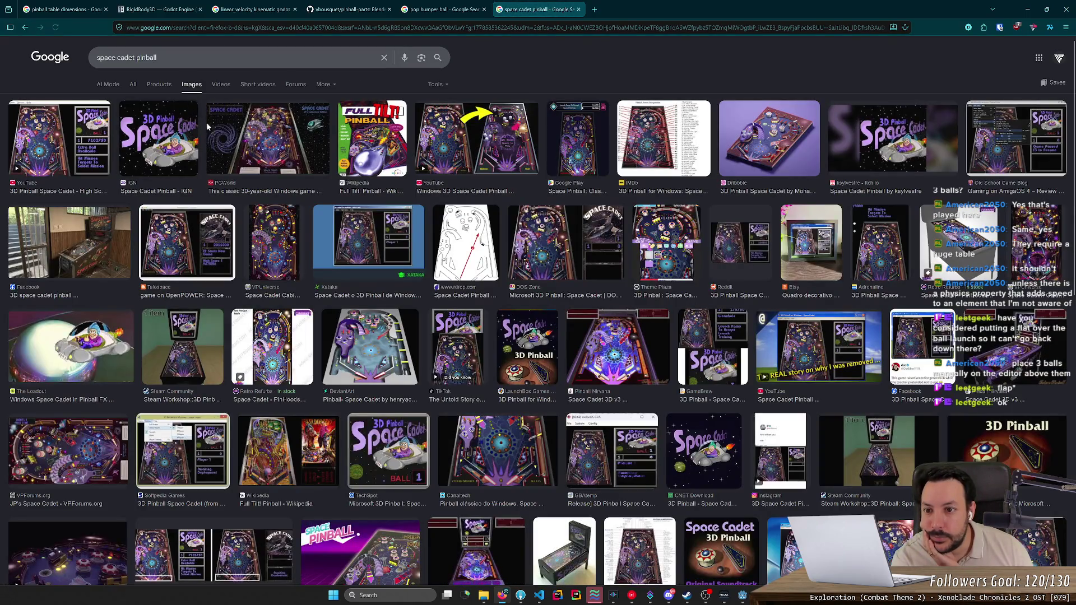
pyautogui.click(254, 144)
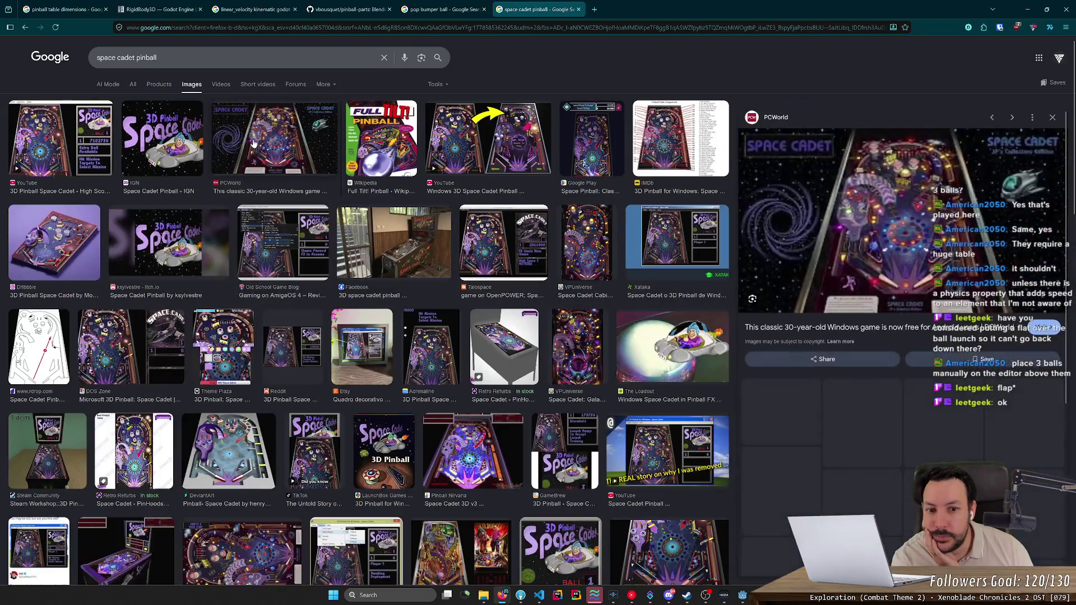
pyautogui.rightClick(955, 224)
pyautogui.click(956, 228)
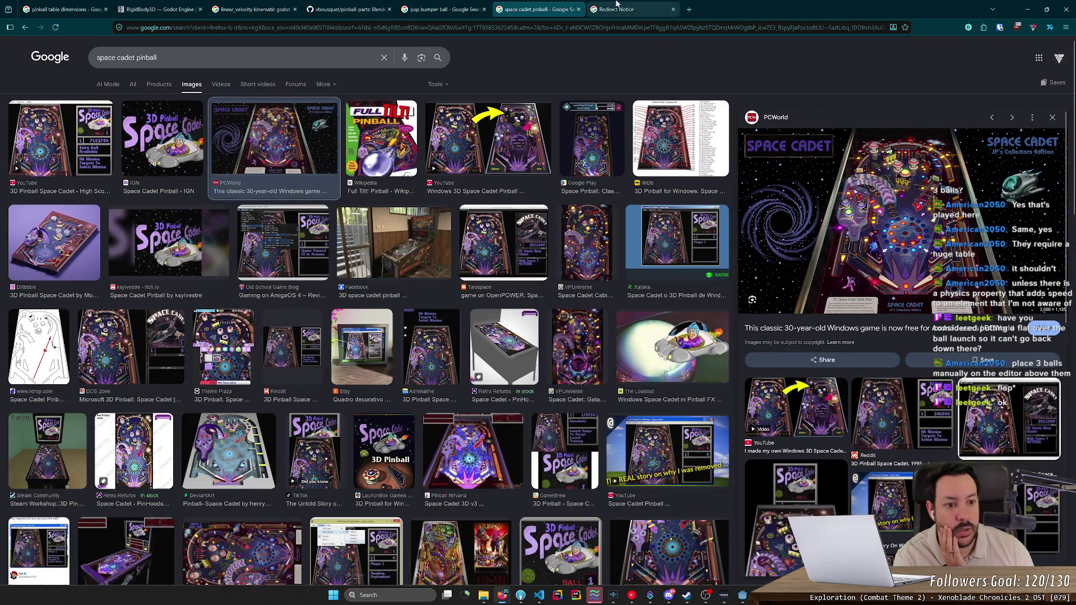
pyautogui.click(615, 5)
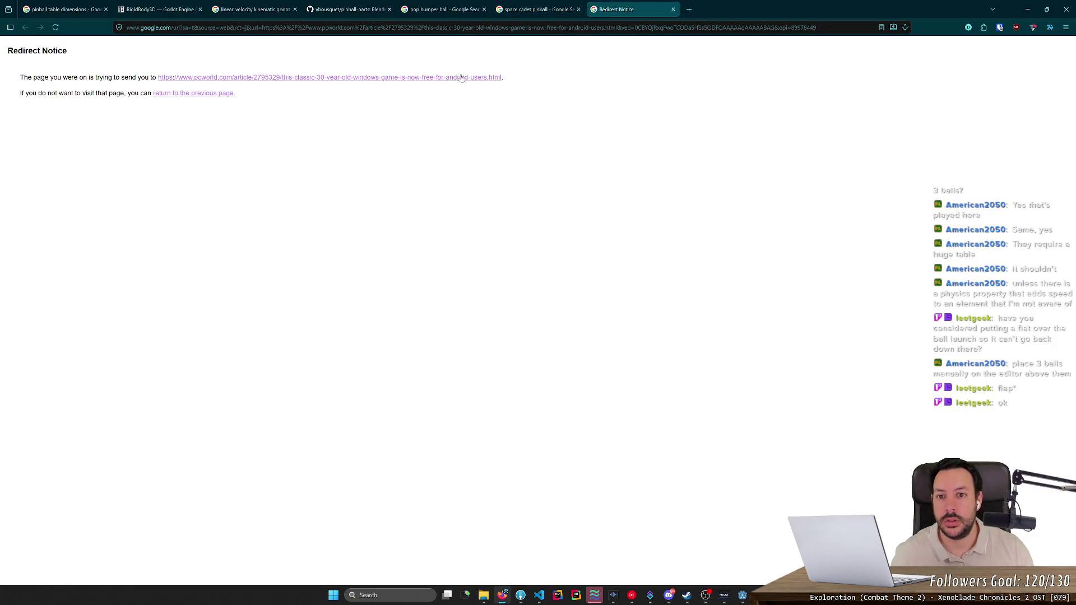
pyautogui.click(674, 9)
pyautogui.rightClick(906, 227)
# - Open the full-size Space-Cadet-Pinball.png image in its own tab as a layout reference
pyautogui.click(931, 373)
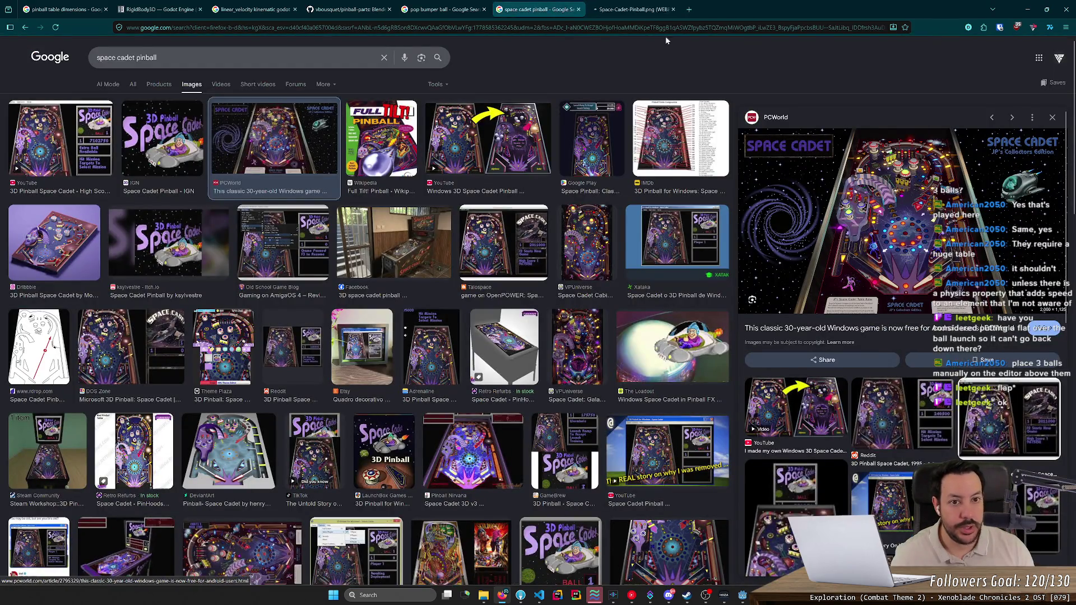
pyautogui.click(633, 9)
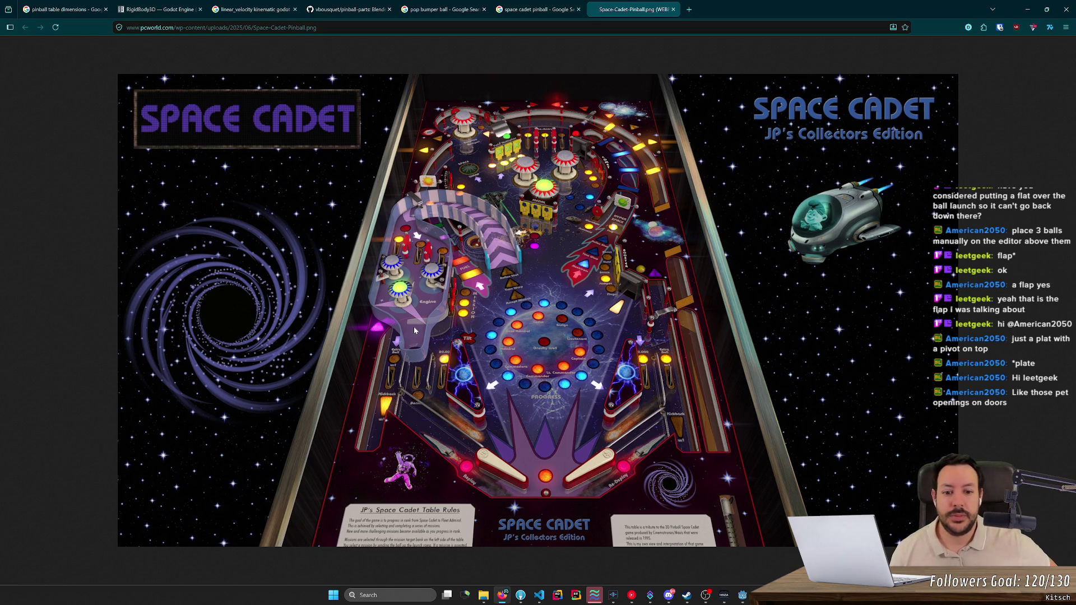
# - Close the full-size image tab and minimize Firefox to get back to Godot
pyautogui.click(674, 9)
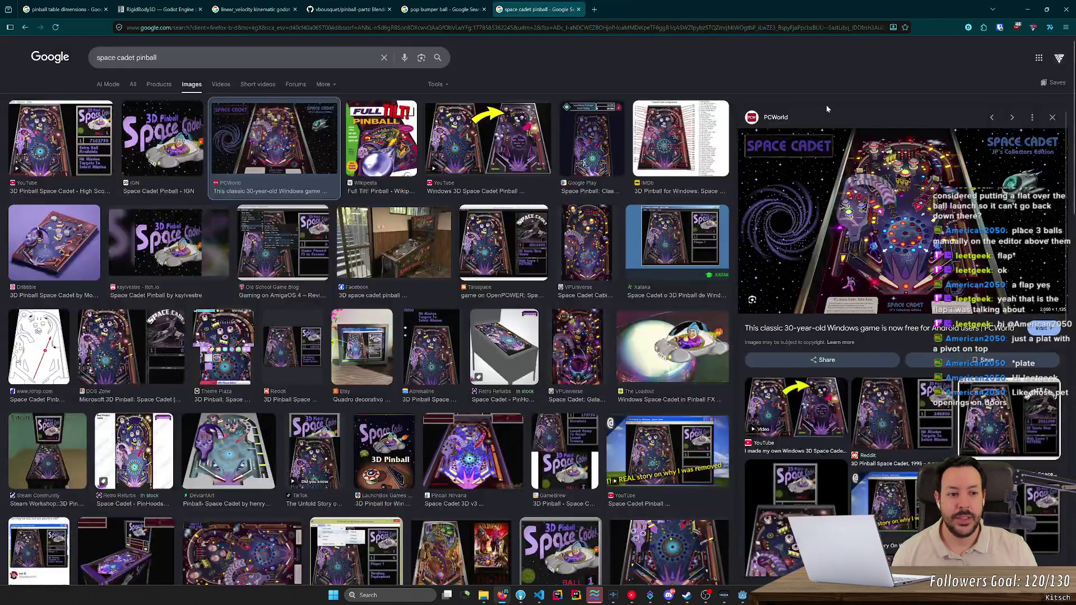
pyautogui.click(1028, 9)
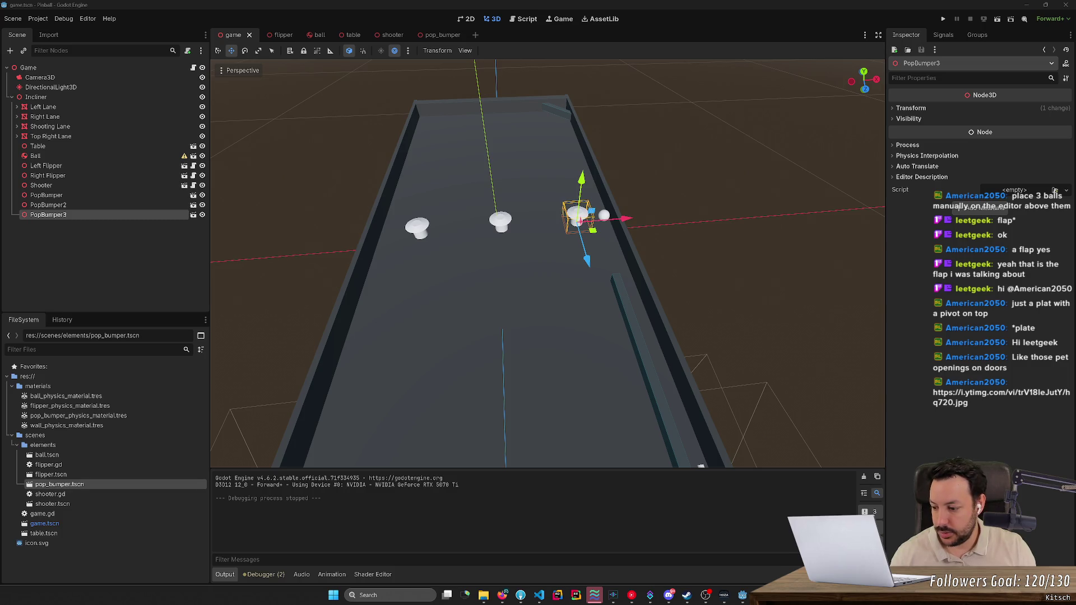
# - Select the Table, then the ball, framing the 3D view around the ball
pyautogui.click(482, 237)
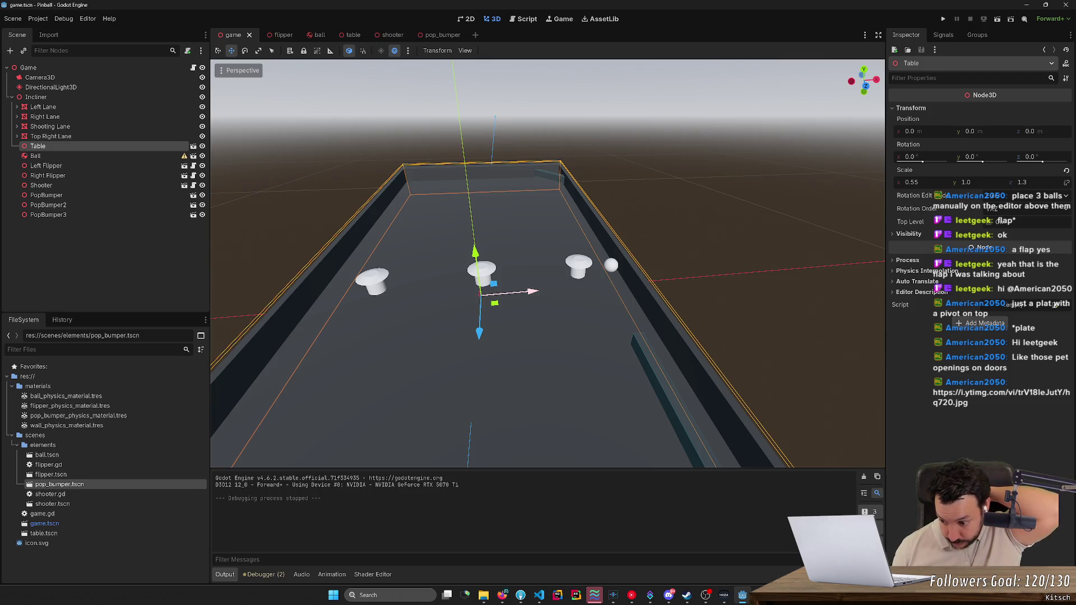
pyautogui.scroll(1, 458, 276)
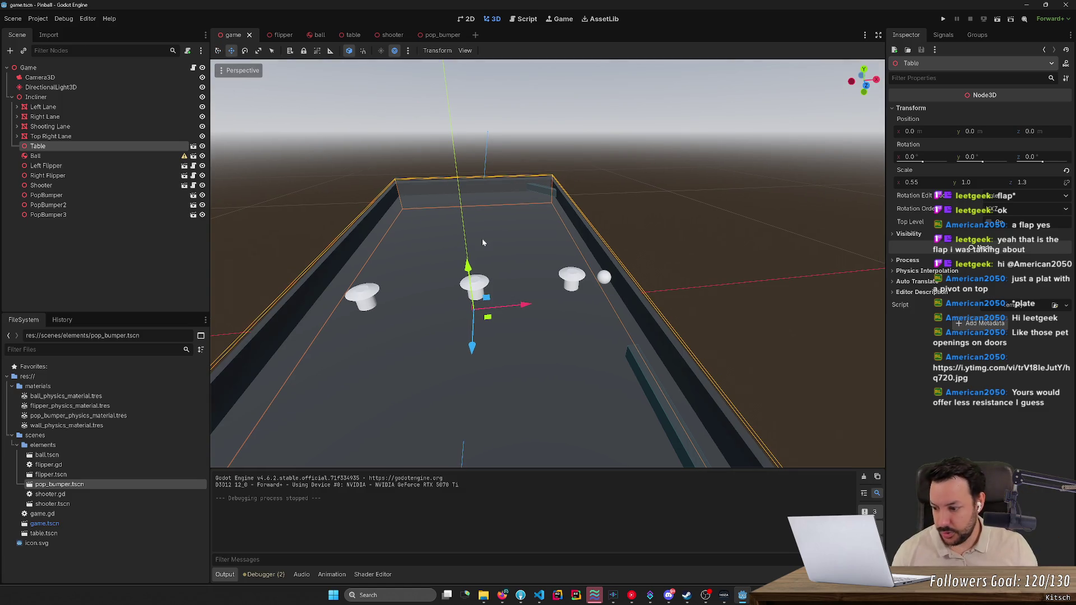
pyautogui.moveTo(459, 276)
pyautogui.mouseDown()
pyautogui.moveTo(532, 268)
pyautogui.moveTo(546, 305)
pyautogui.moveTo(616, 297)
pyautogui.moveTo(617, 336)
pyautogui.moveTo(617, 311)
pyautogui.moveTo(530, 317)
pyautogui.mouseUp()
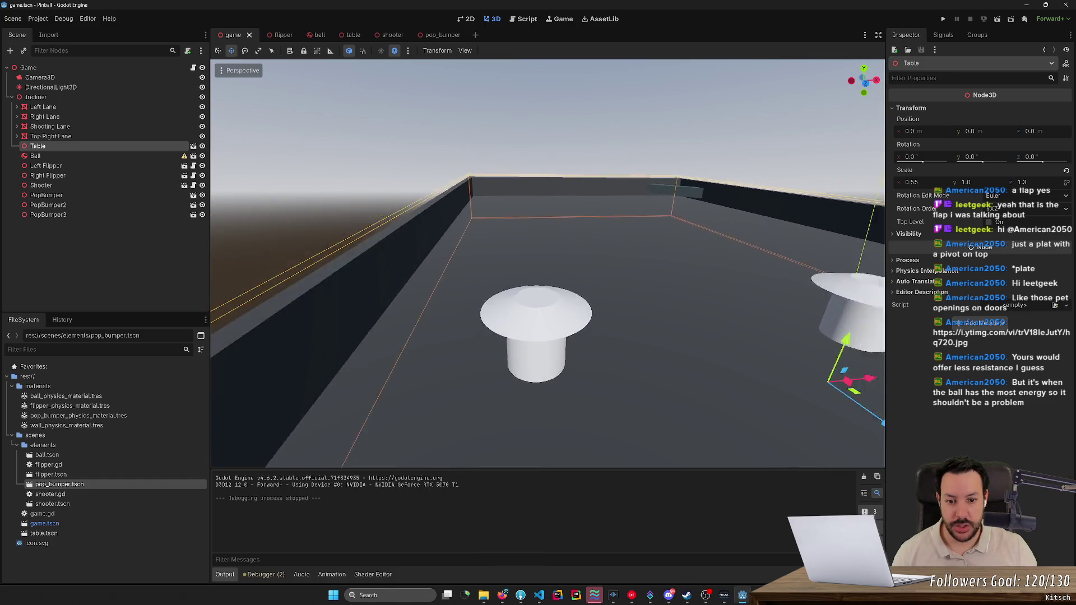
pyautogui.scroll(-6, 458, 275)
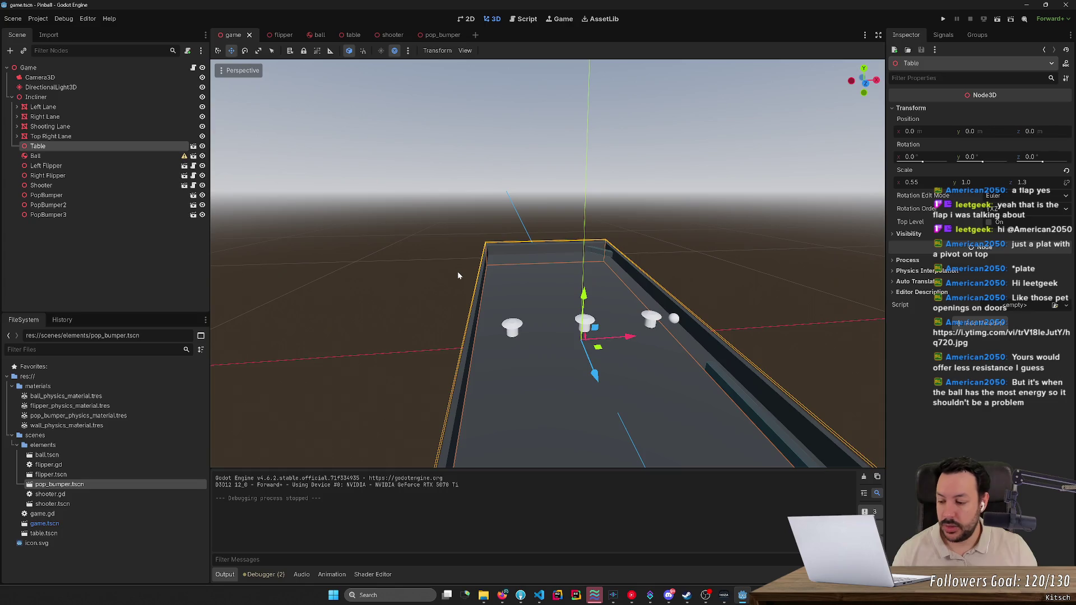
pyautogui.click(673, 320)
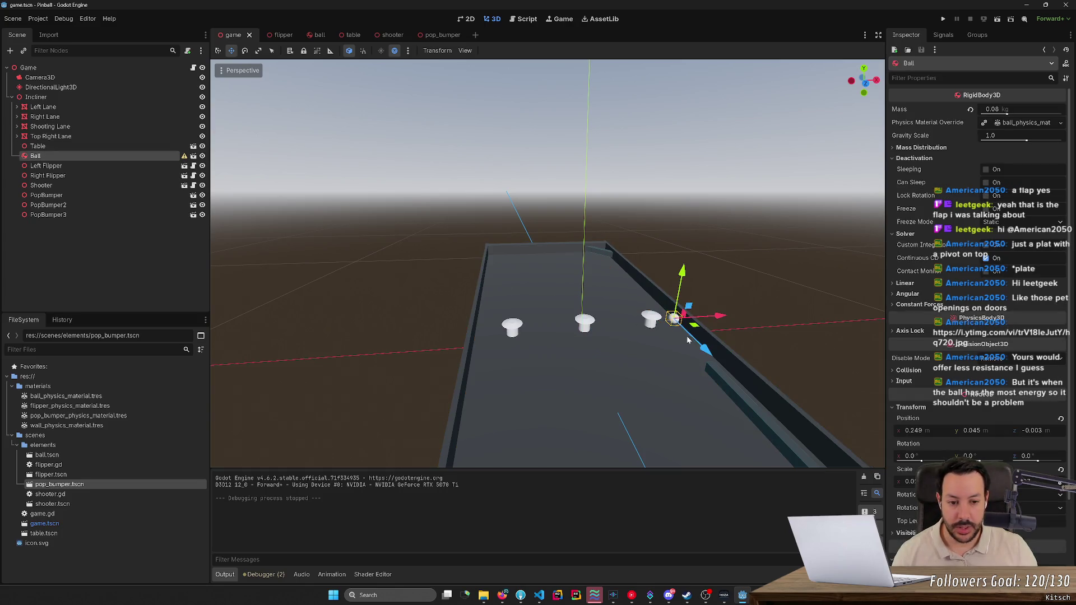
pyautogui.press('f')
pyautogui.scroll(4, 684, 328)
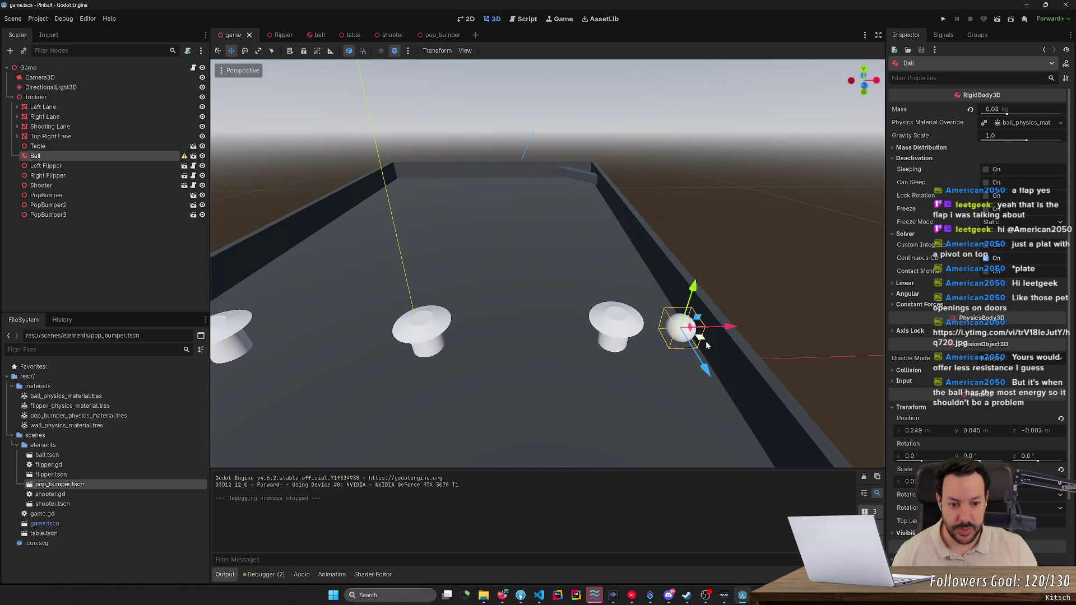
pyautogui.scroll(-5, 684, 328)
pyautogui.scroll(-2, 613, 213)
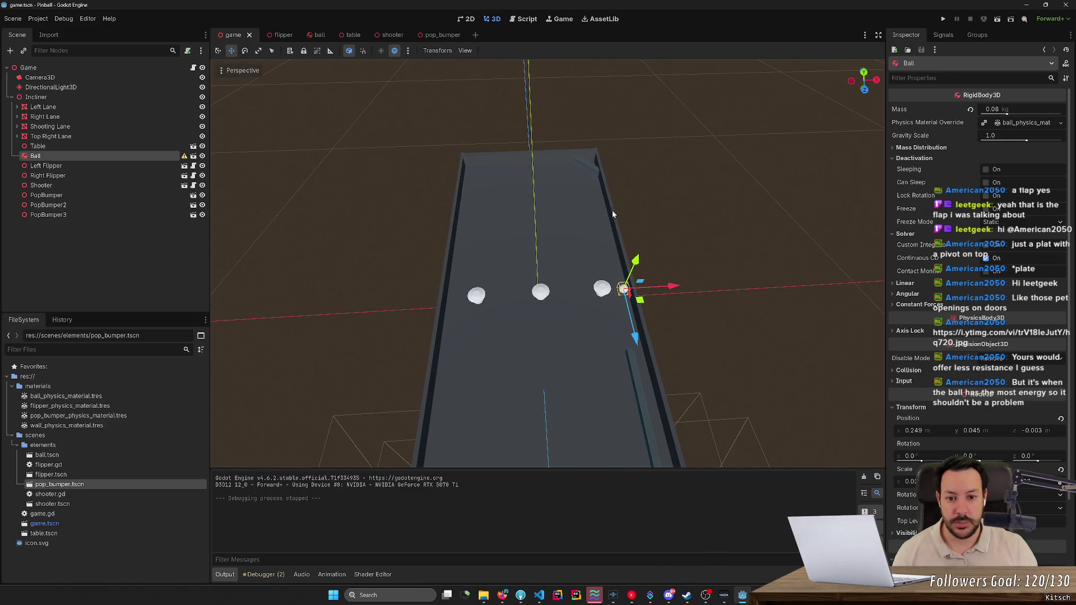
# - Reselect the Table, undo its accidental move, and run the pinball game
pyautogui.click(584, 197)
pyautogui.click(546, 237)
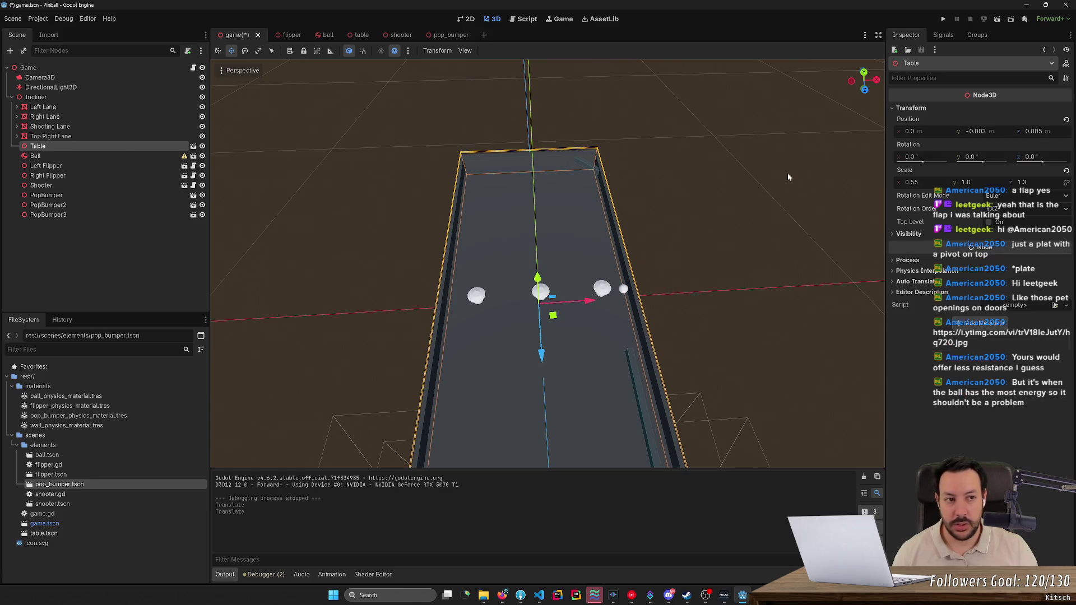
pyautogui.hotkey('ctrl', 'z')
pyautogui.hotkey('ctrl', 'z')
pyautogui.click(944, 19)
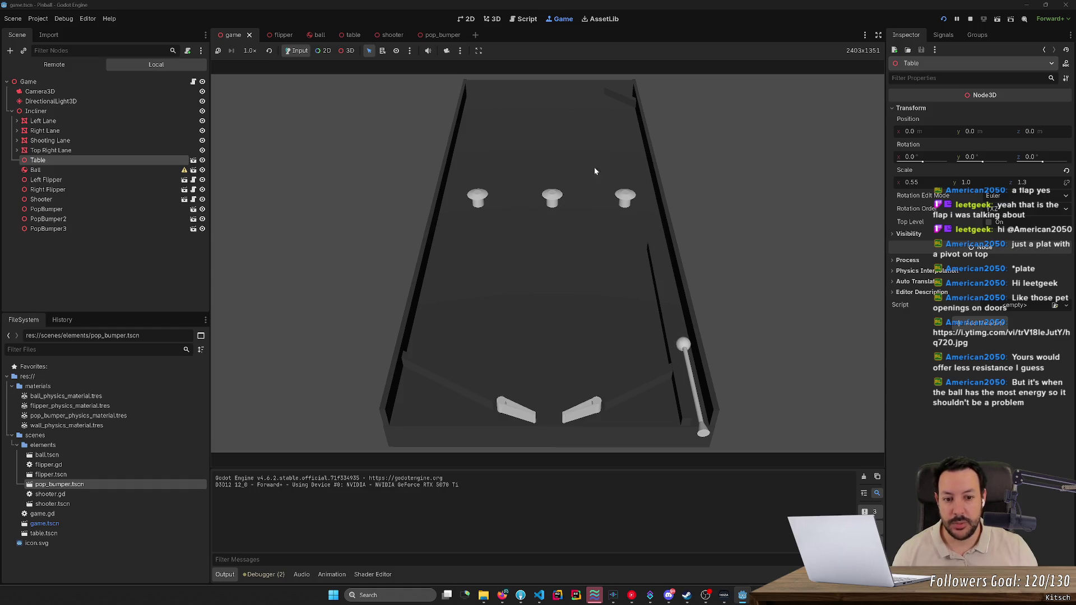
# - Stop the game, undo a stray Table move, and deselect the table
pyautogui.press('F8')
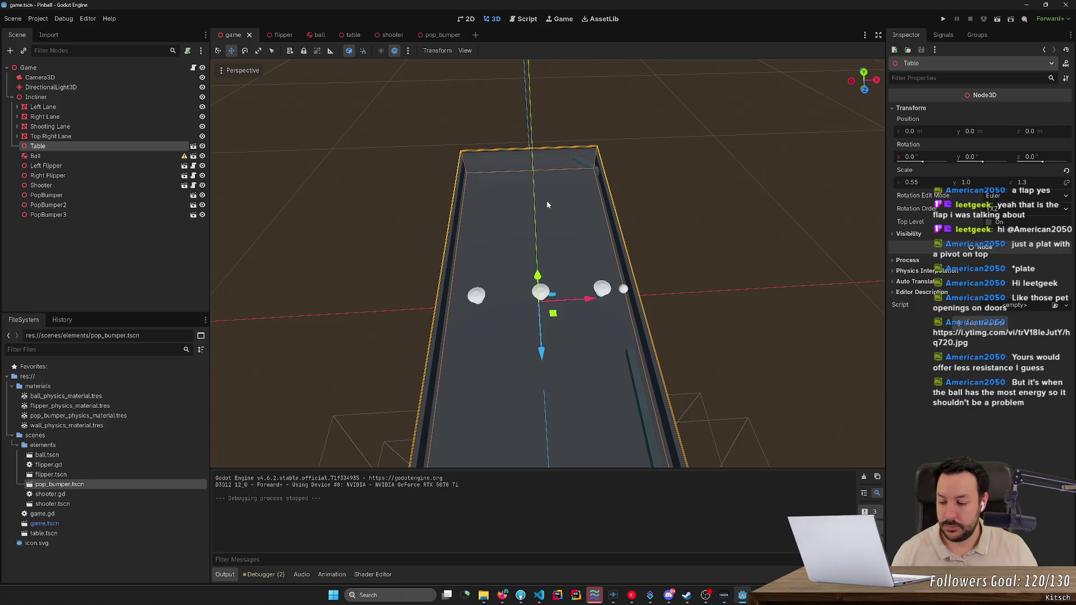
pyautogui.moveTo(546, 199)
pyautogui.mouseDown()
pyautogui.moveTo(570, 237)
pyautogui.moveTo(377, 186)
pyautogui.mouseUp()
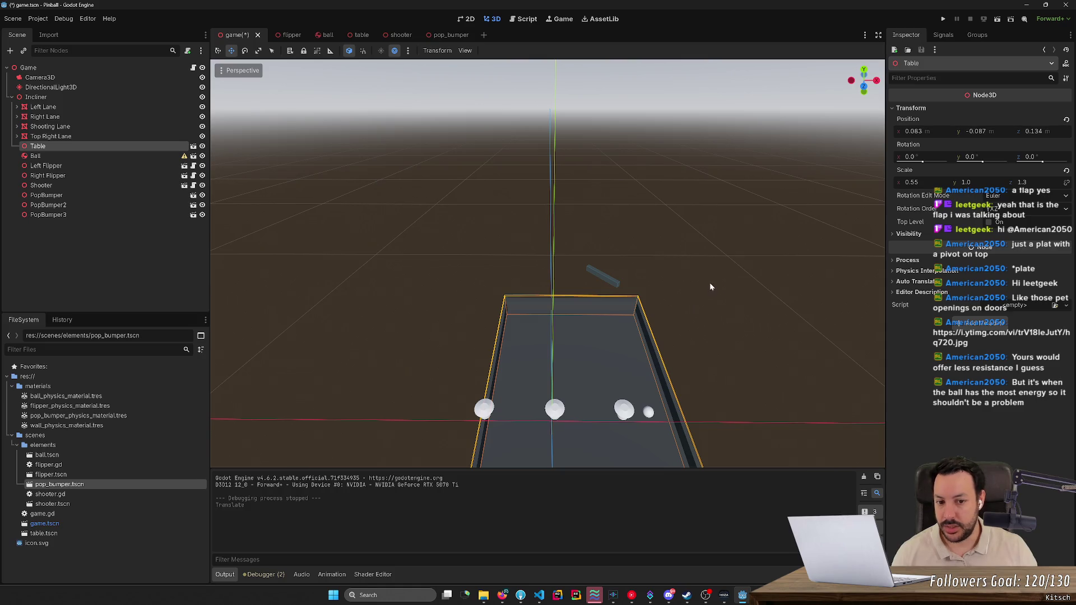
pyautogui.hotkey('ctrl', 'z')
pyautogui.click(710, 283)
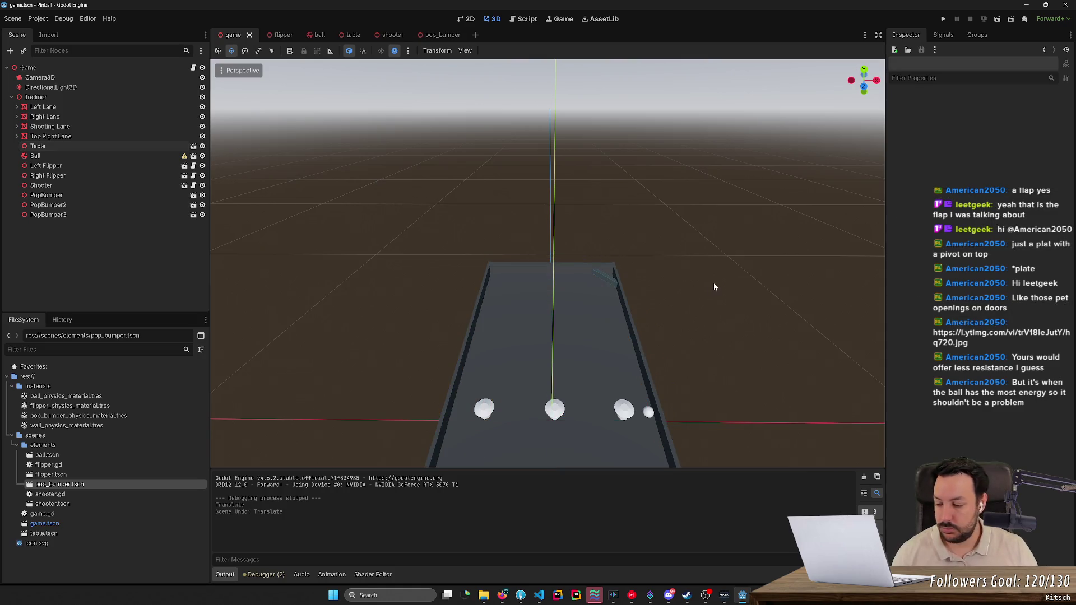
# - Run the game, launch the ball with the plunger, then stop it
pyautogui.click(945, 20)
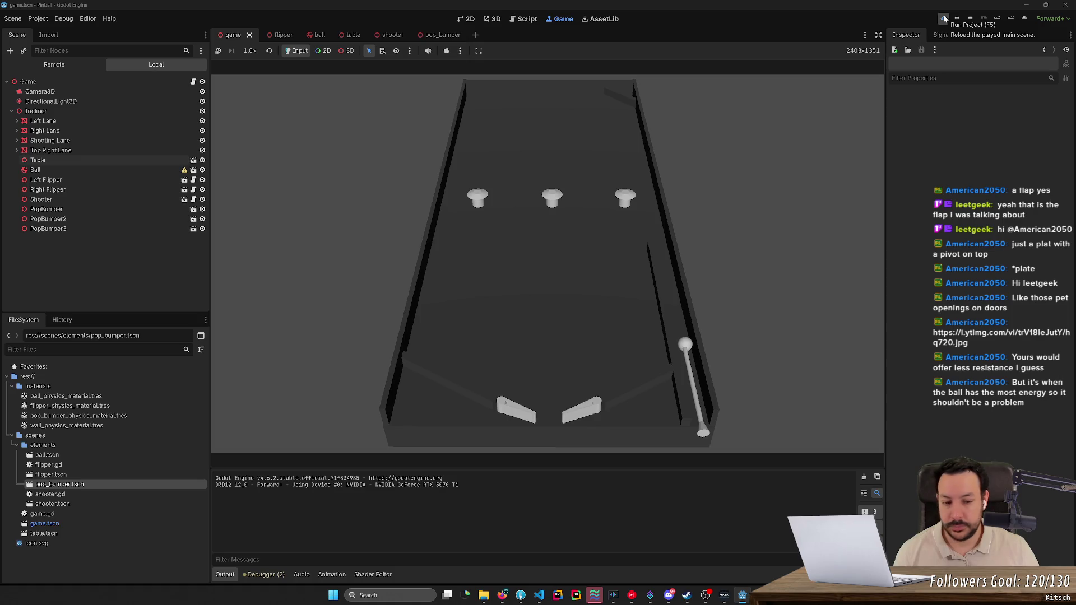
pyautogui.press('space')
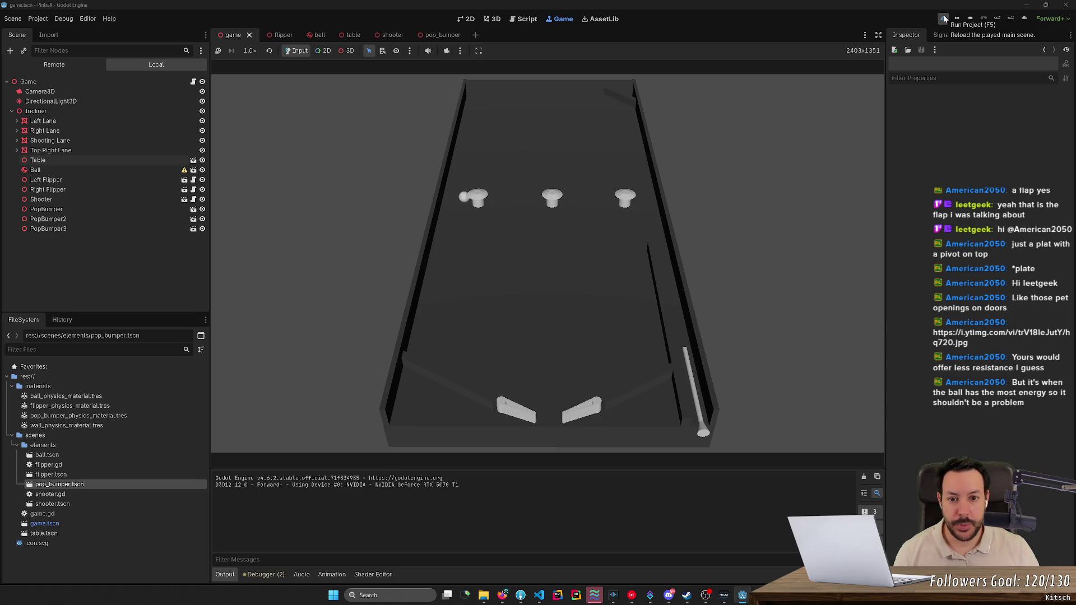
pyautogui.click(970, 18)
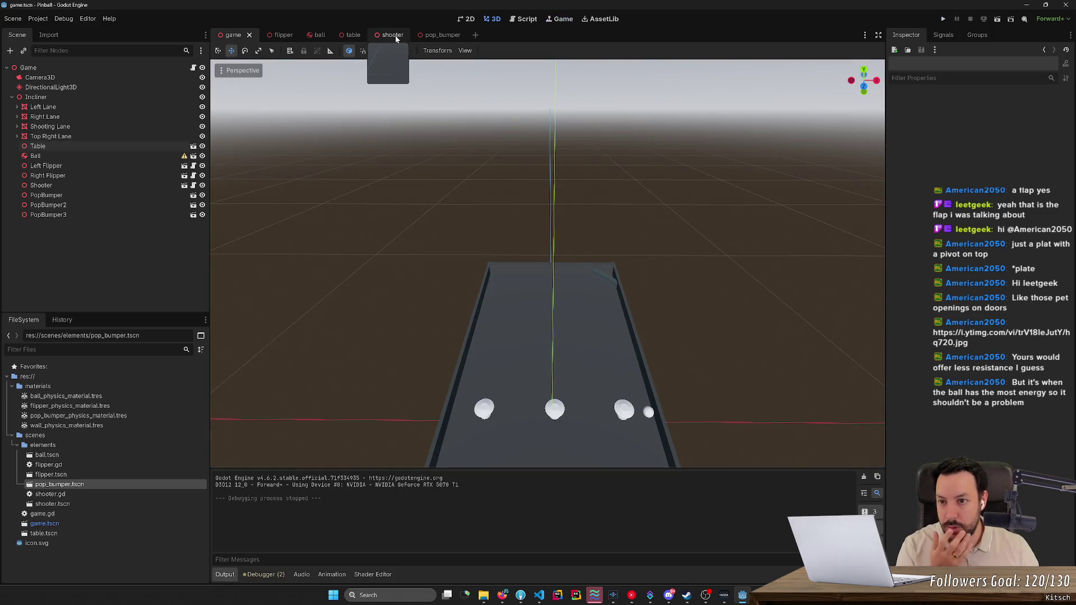
# - In the pop_bumper scene, open 3D physics layer names from the RigidBody3D Collision settings
pyautogui.click(430, 38)
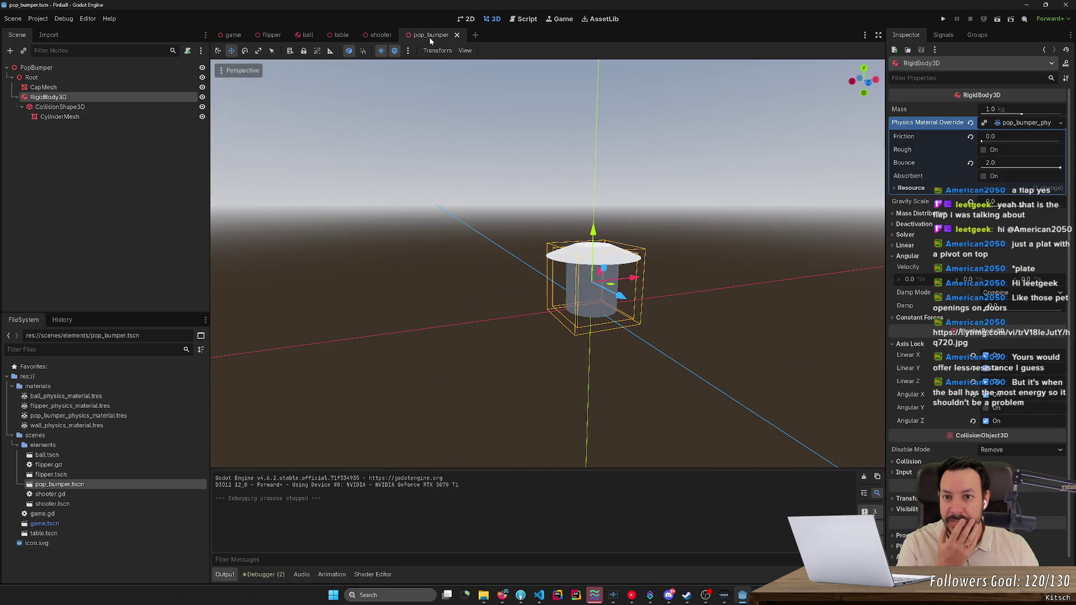
pyautogui.moveTo(455, 126); pyautogui.dragTo(455, 126)
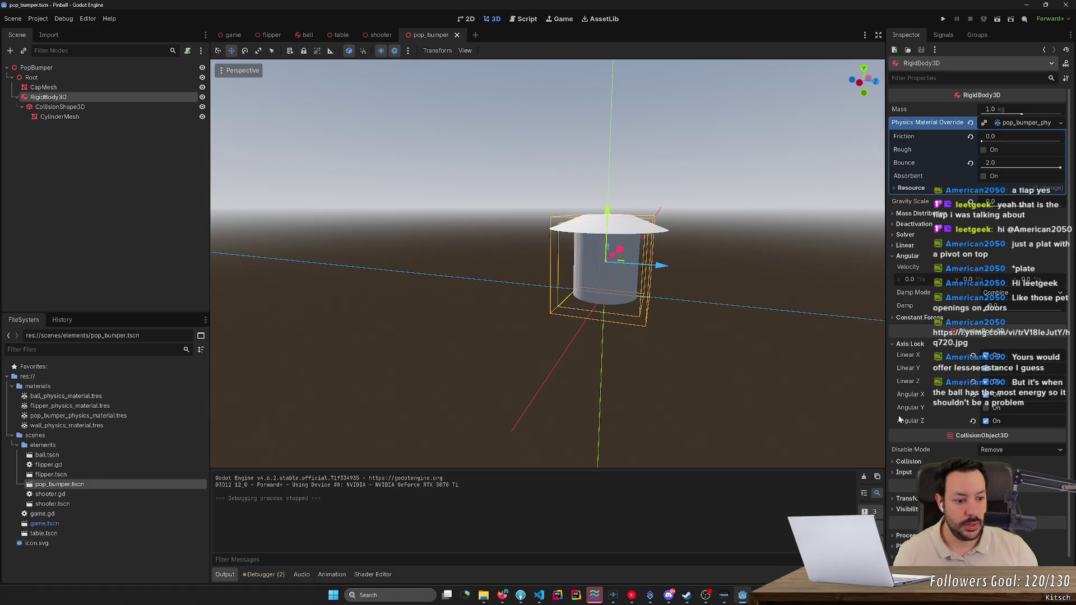
pyautogui.click(906, 462)
pyautogui.scroll(-3, 905, 462)
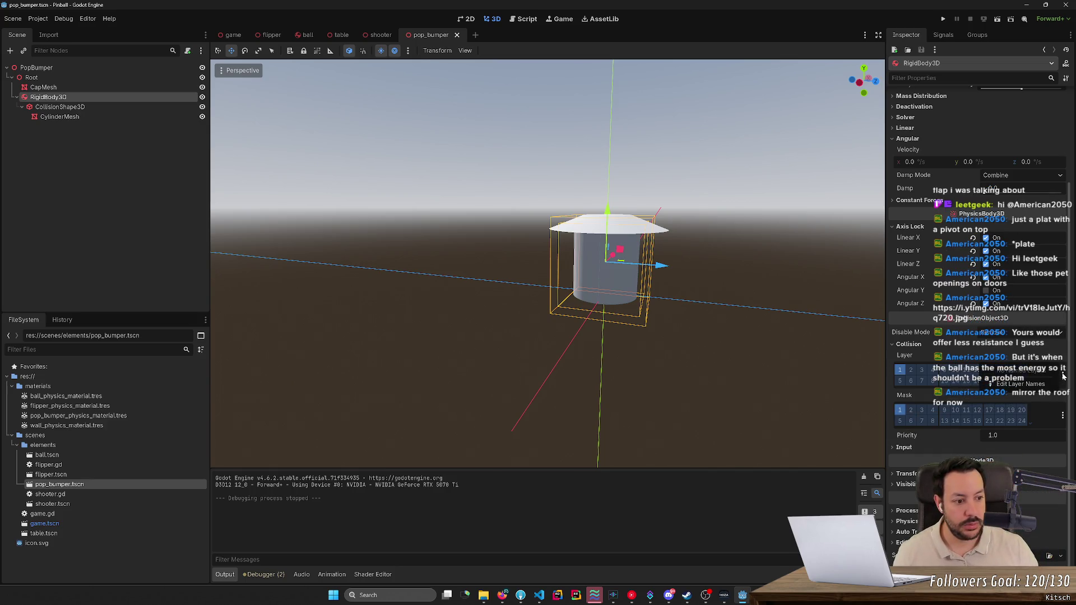
pyautogui.click(1026, 384)
# - Enter ball, flipper, wall and other as 3D Physics Layer 1–4 names, then close Project Settings
pyautogui.click(617, 200)
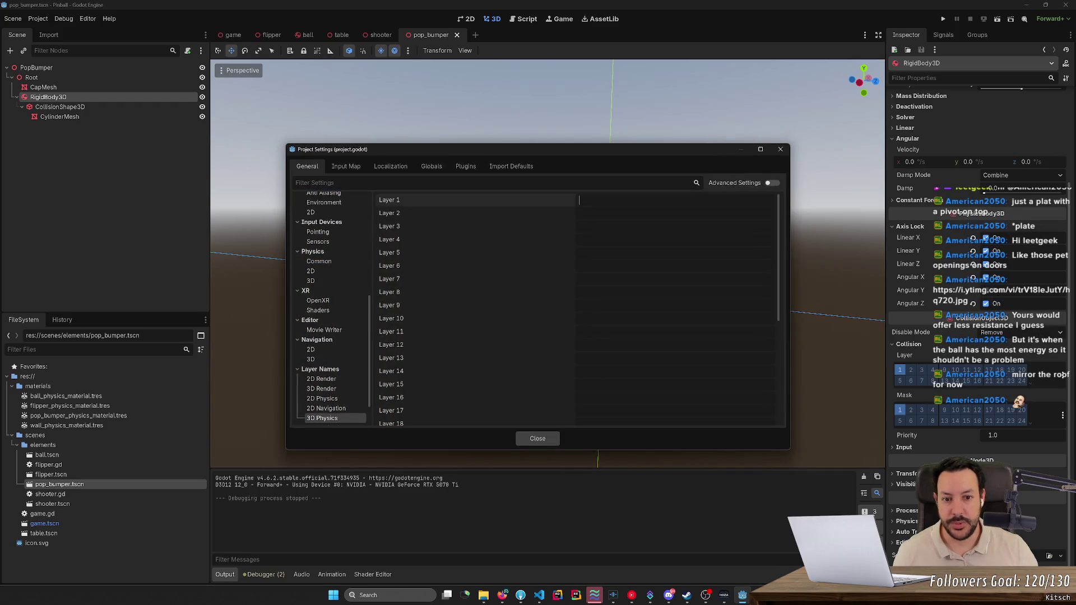
pyautogui.write('ball')
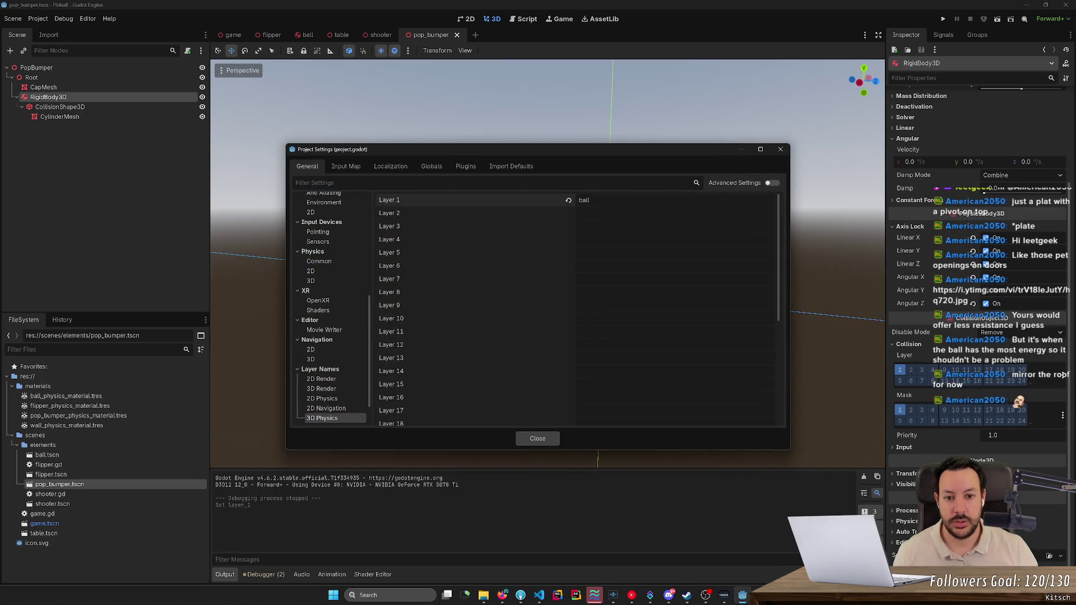
pyautogui.click(616, 213)
pyautogui.write('flippers')
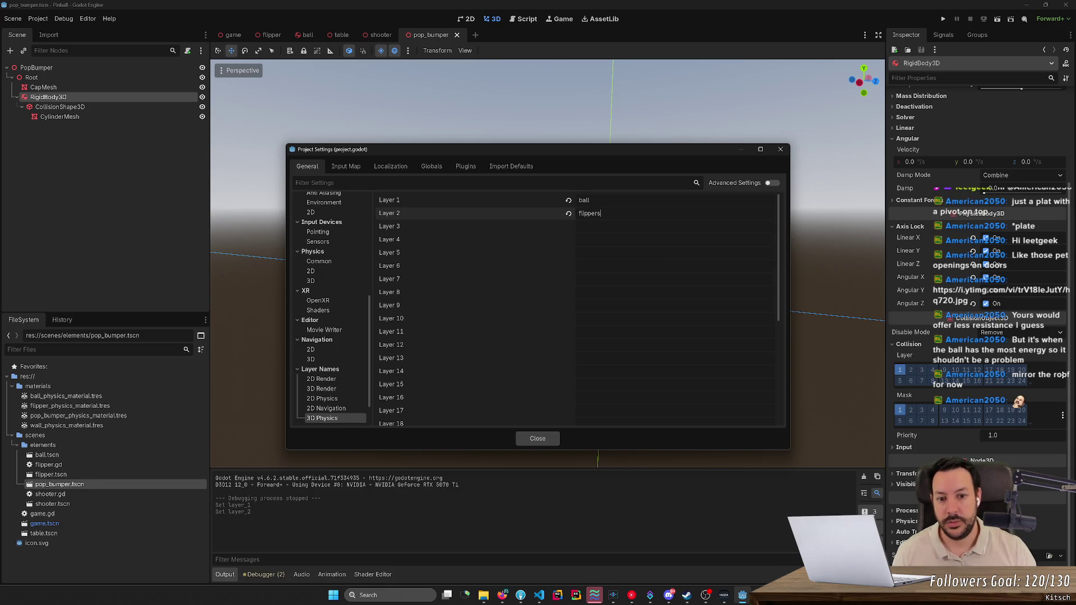
pyautogui.press('BackSpace')
pyautogui.click(617, 226)
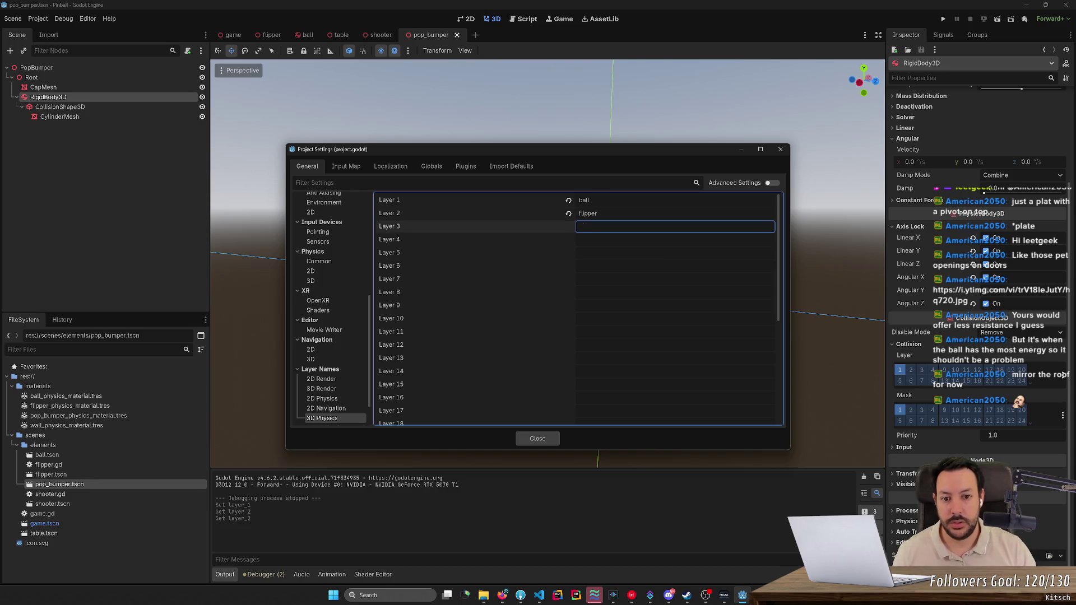
pyautogui.write('wall')
pyautogui.click(617, 239)
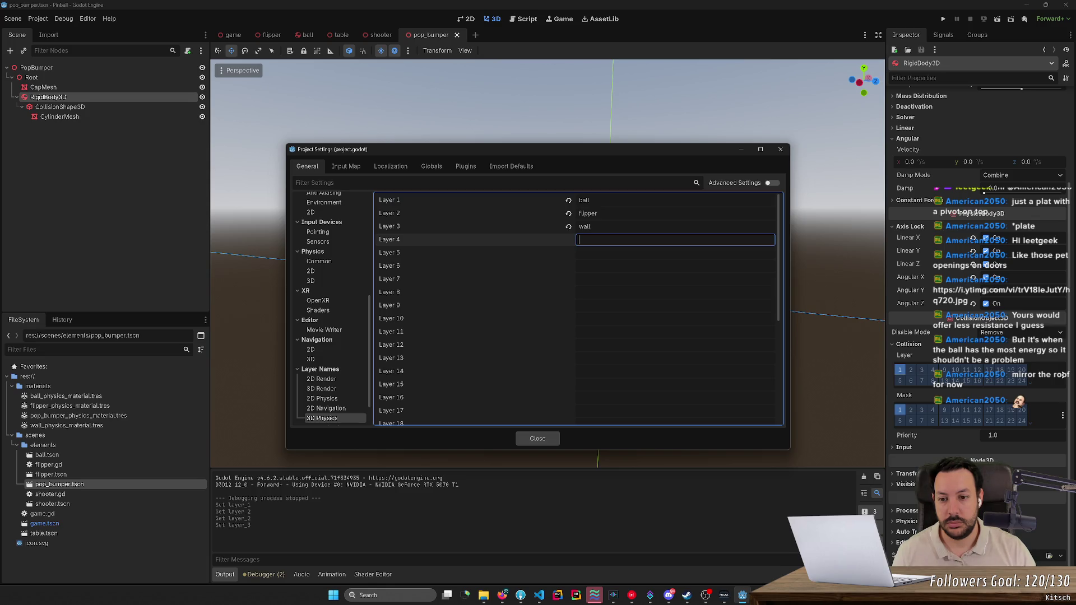
pyautogui.write('other')
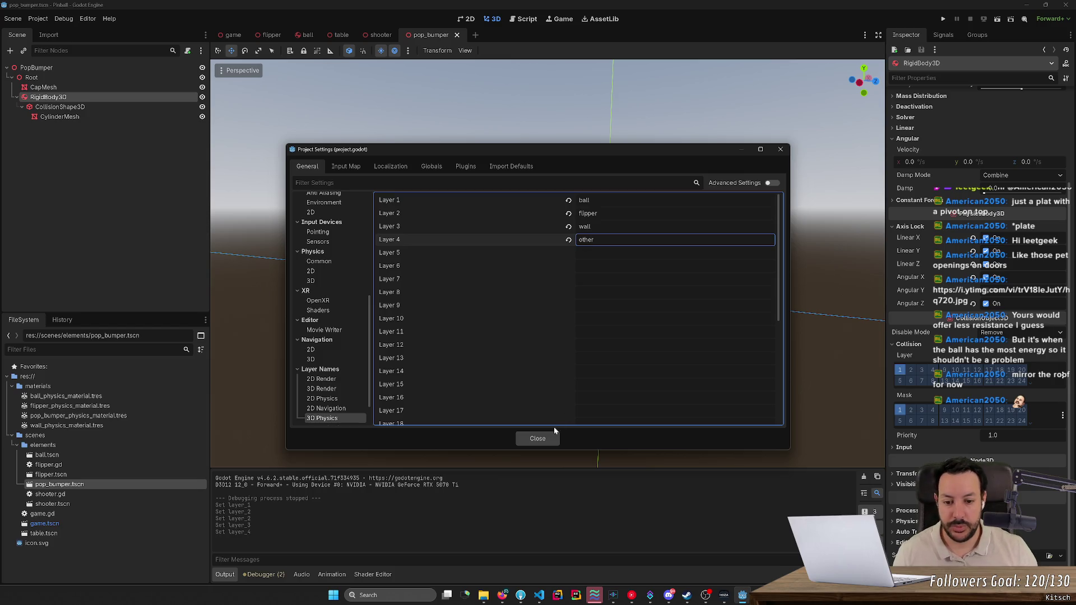
pyautogui.click(554, 435)
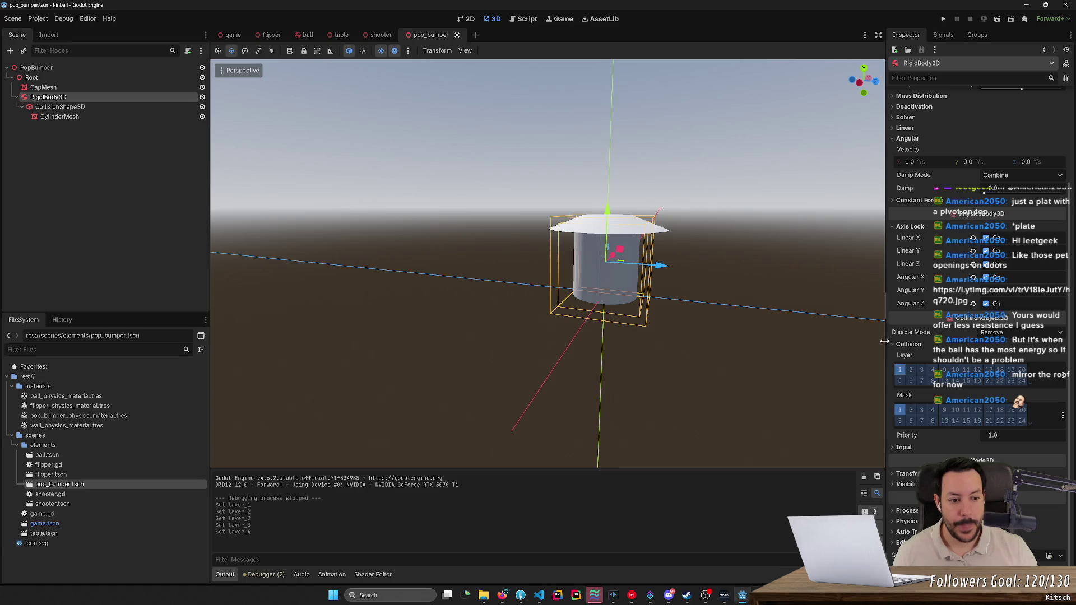
# - Put the bumper's rigid body on collision layer 4 instead of layer 1
pyautogui.click(933, 370)
pyautogui.click(901, 370)
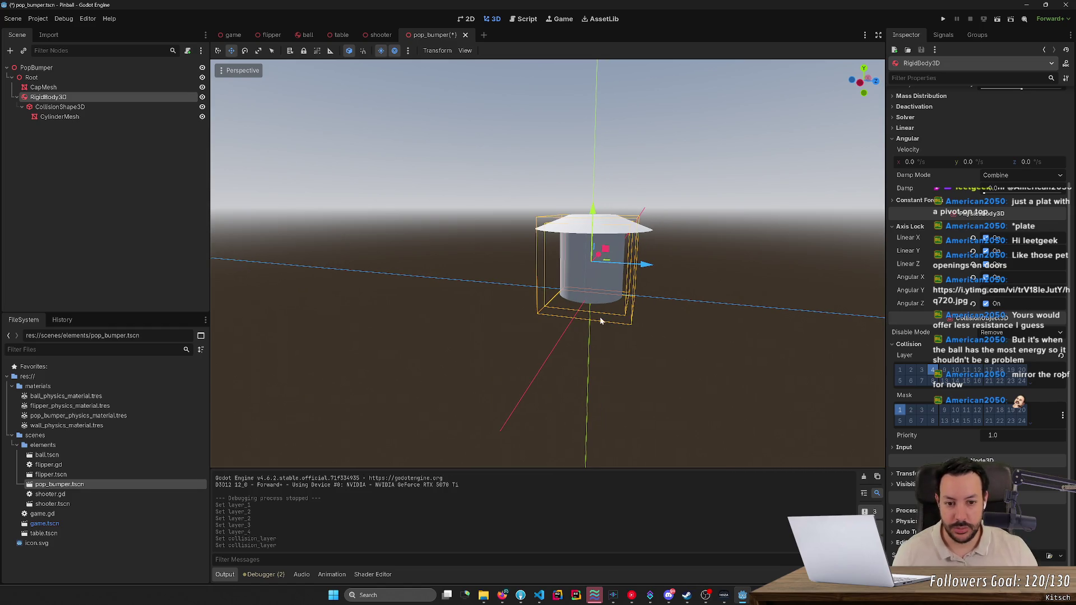
pyautogui.press('f')
pyautogui.moveTo(544, 303); pyautogui.dragTo(560, 297)
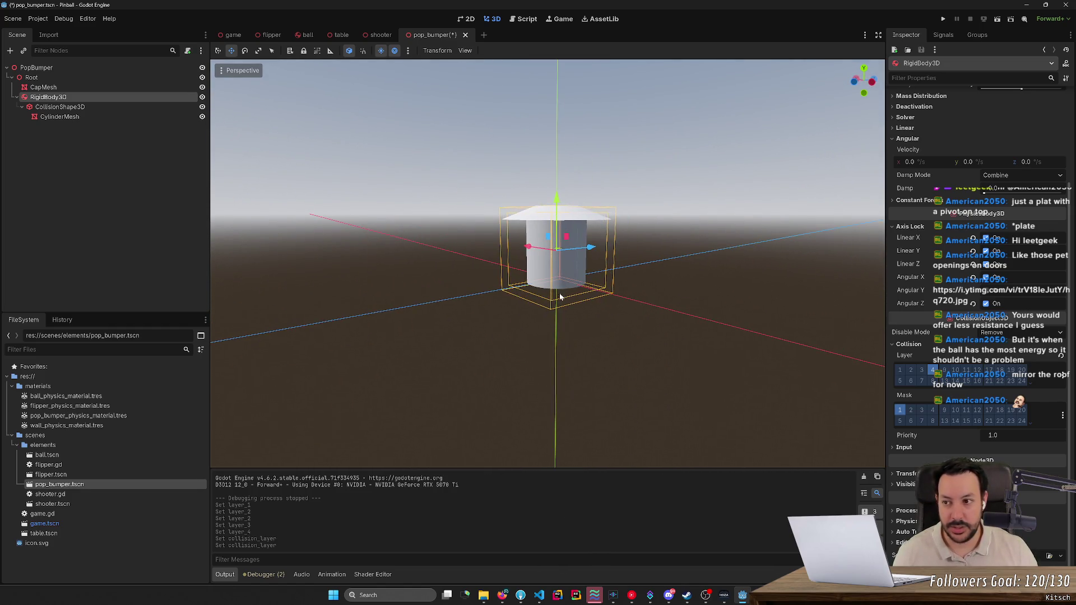
# - Hide the CylinderMesh to view the bumper from above, then show it again
pyautogui.click(202, 117)
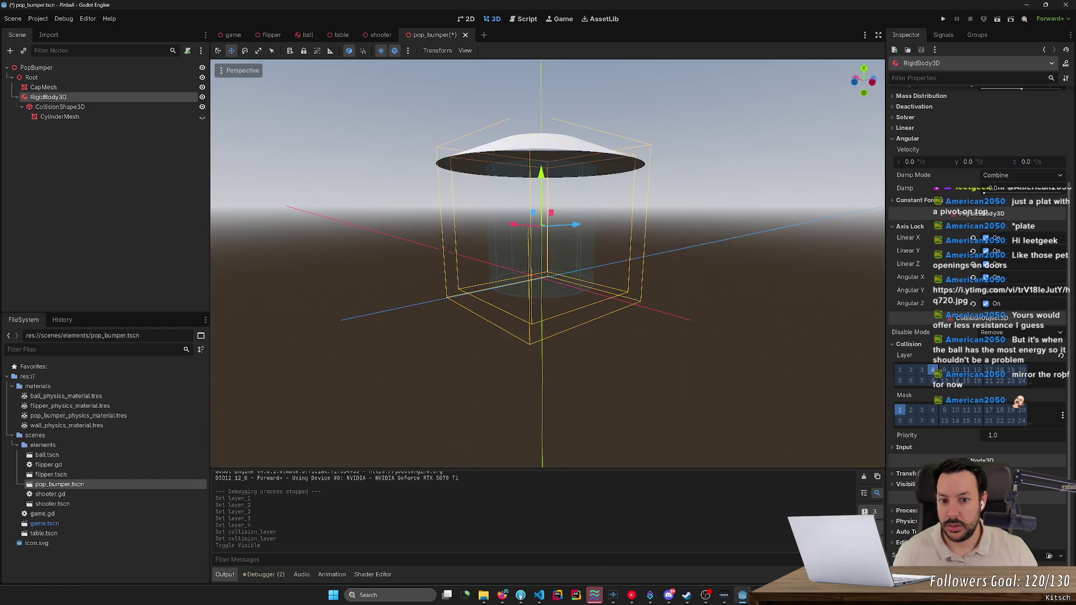
pyautogui.moveTo(527, 303)
pyautogui.mouseDown()
pyautogui.moveTo(527, 280)
pyautogui.moveTo(527, 315)
pyautogui.mouseUp()
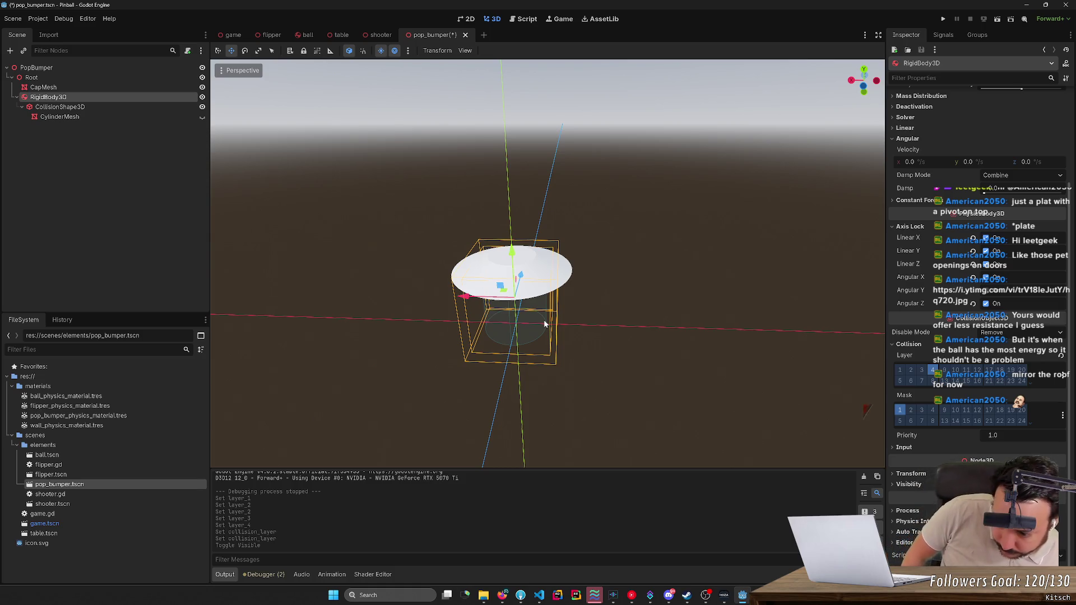
pyautogui.click(190, 116)
pyautogui.click(202, 117)
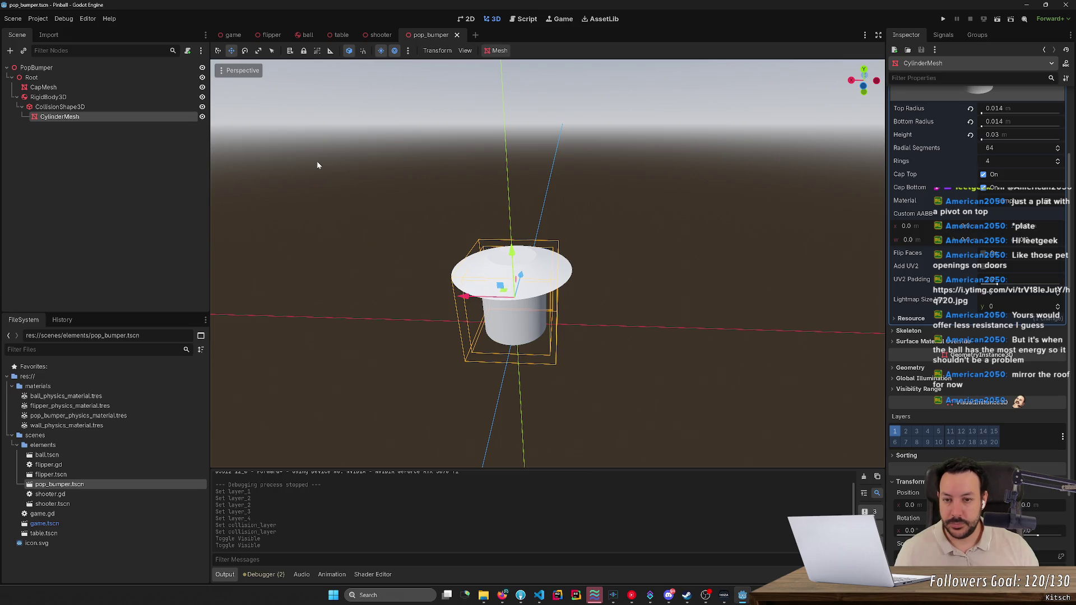
pyautogui.click(527, 20)
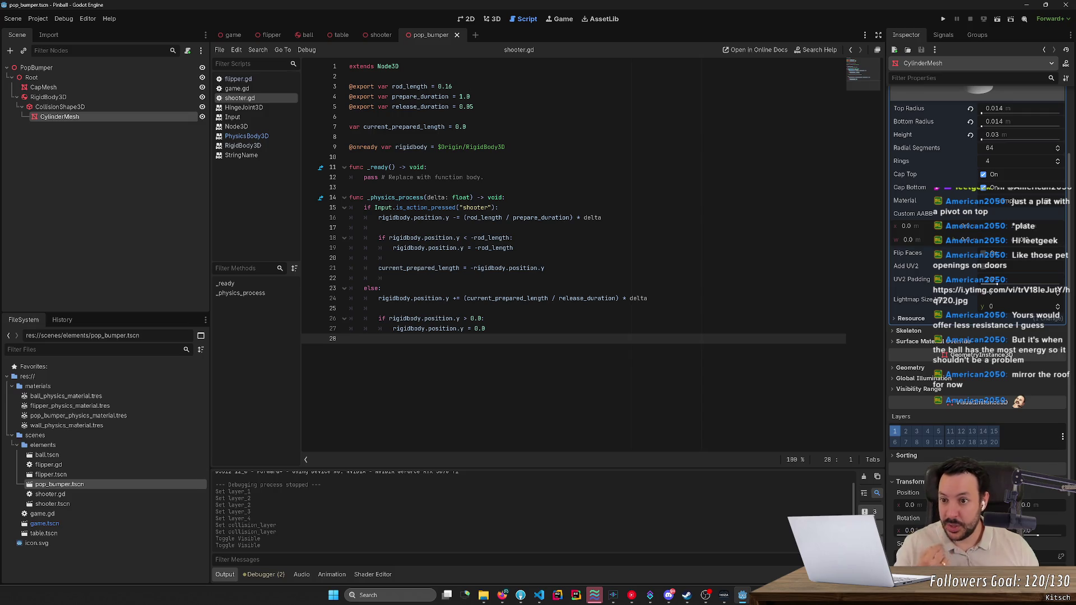
pyautogui.click(159, 66)
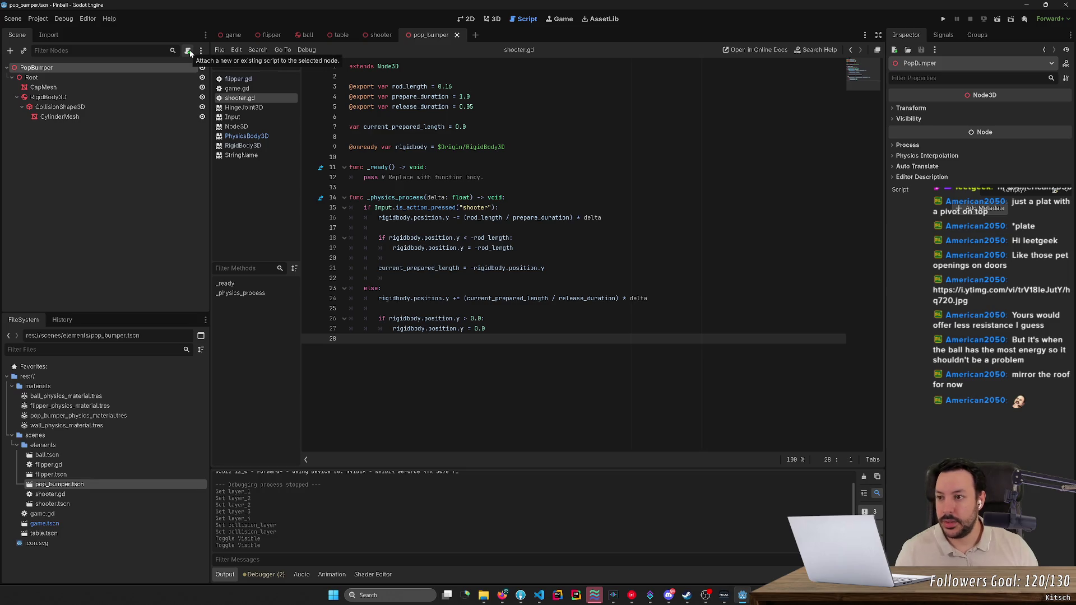
pyautogui.click(189, 51)
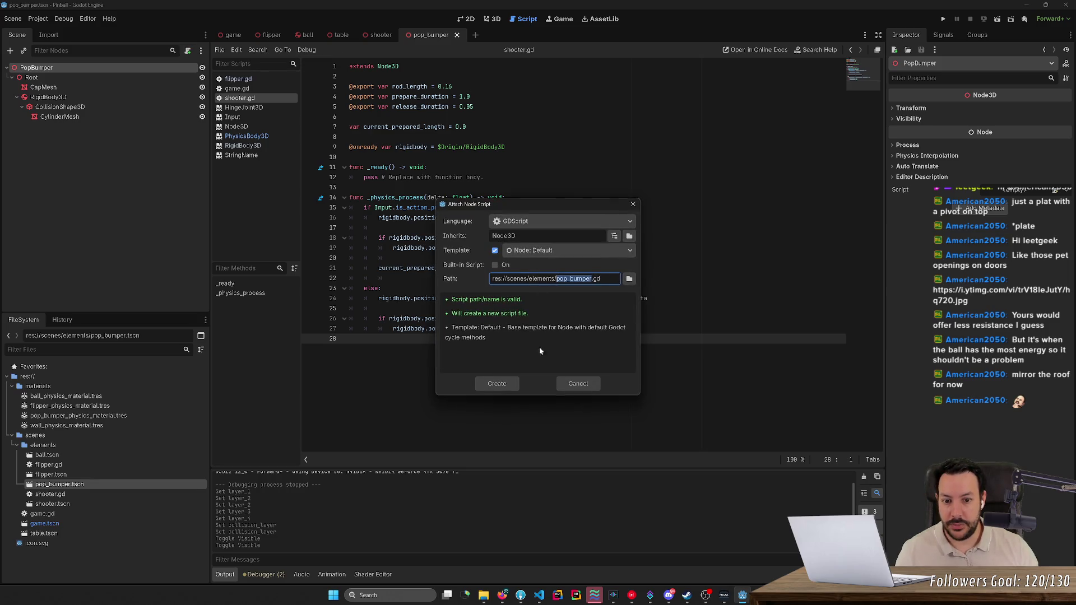
pyautogui.click(500, 384)
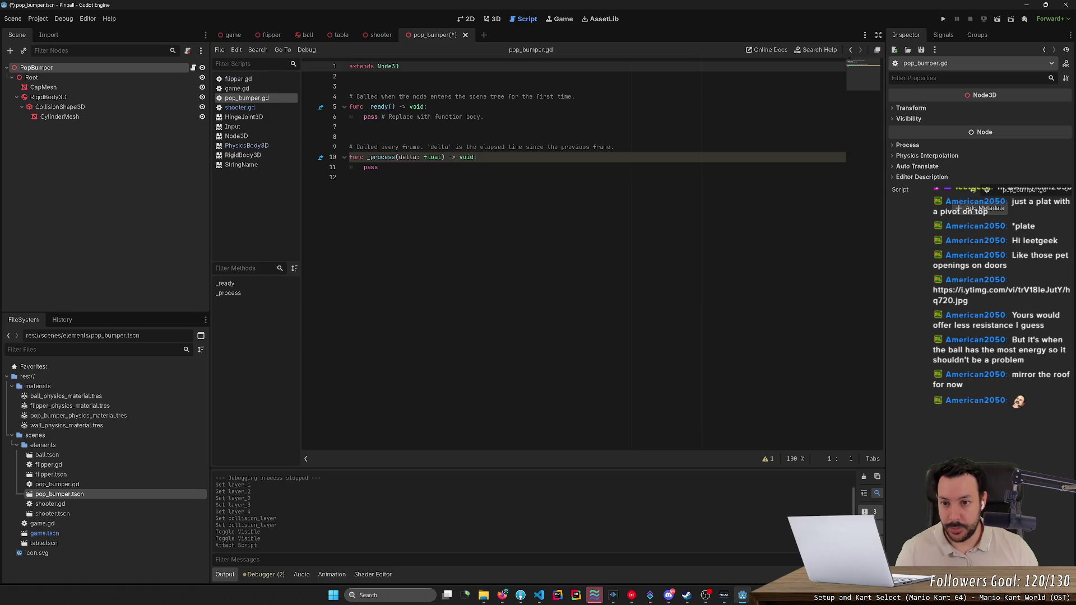
pyautogui.click(350, 87)
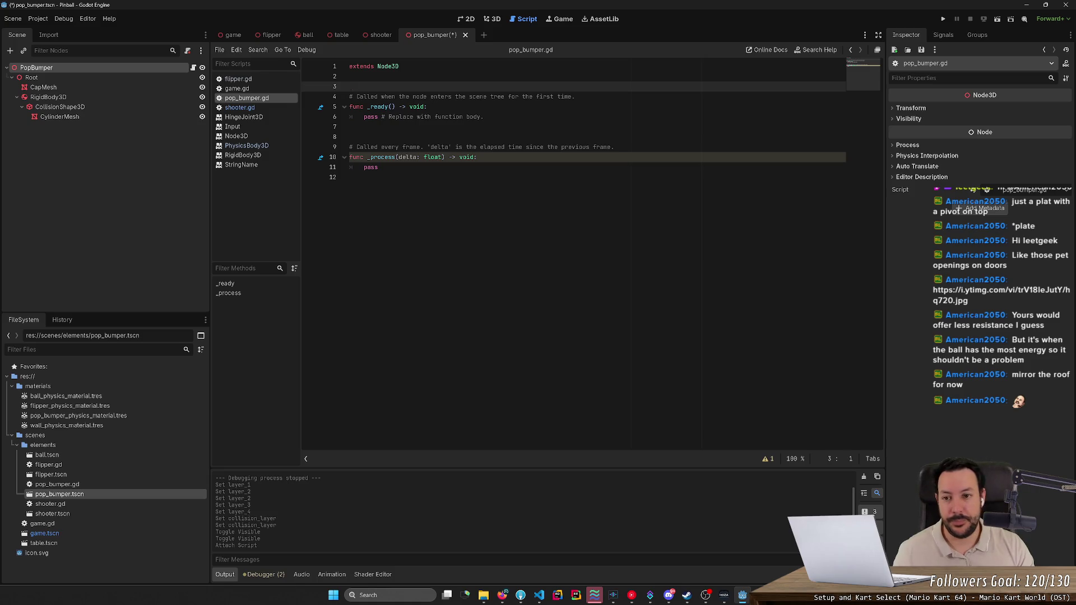
pyautogui.write('@expo')
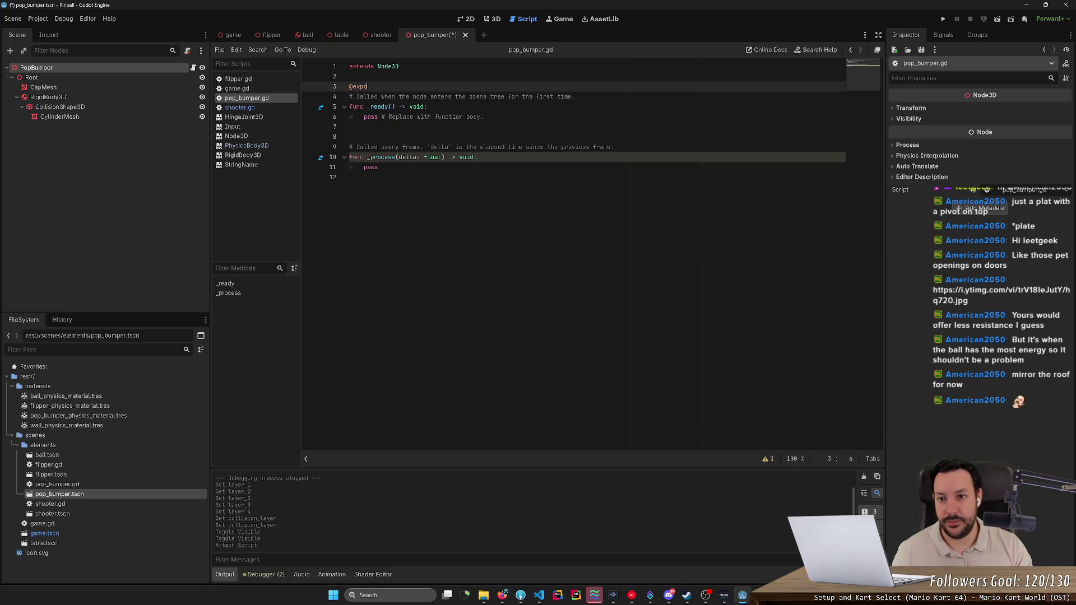
pyautogui.write('rt var v')
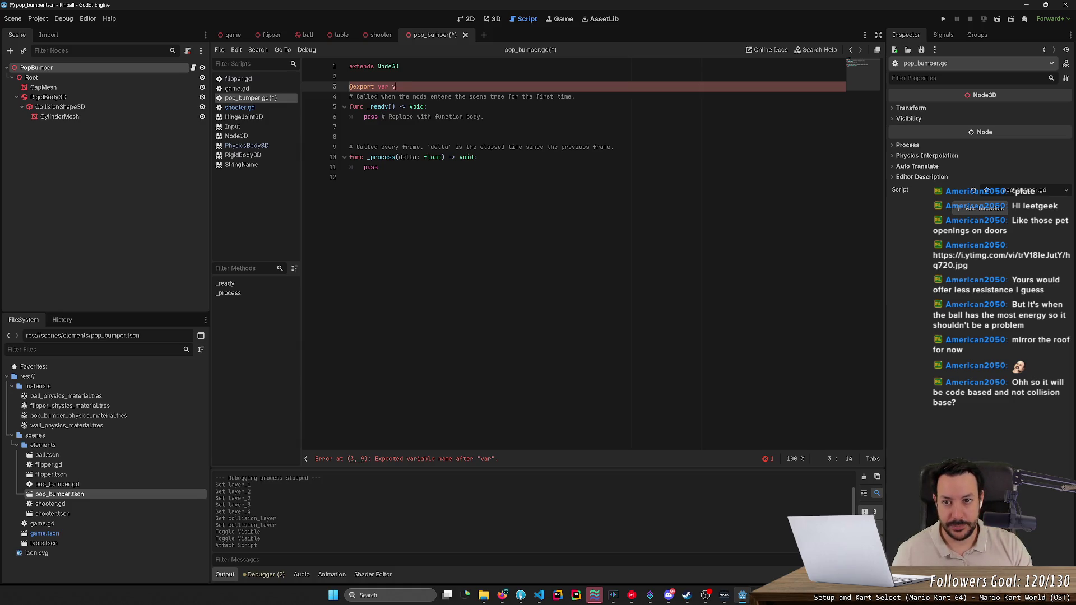
pyautogui.write('elocity =')
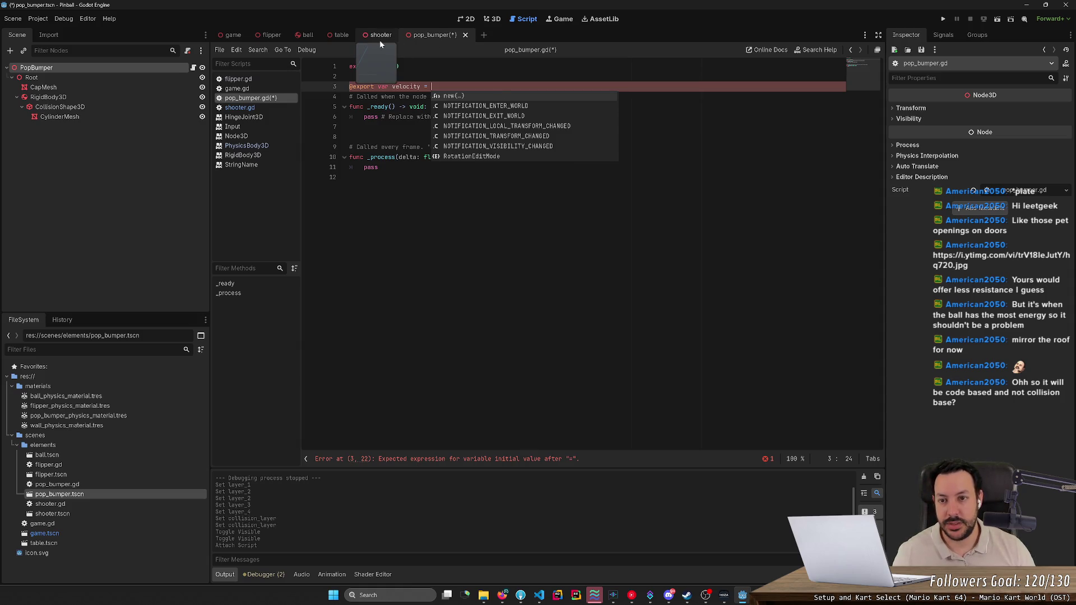
# - In the 3D view, toggle the CylinderMesh off and on to inspect the bumper, then save the scene
pyautogui.hotkey('ctrl', 'F2')
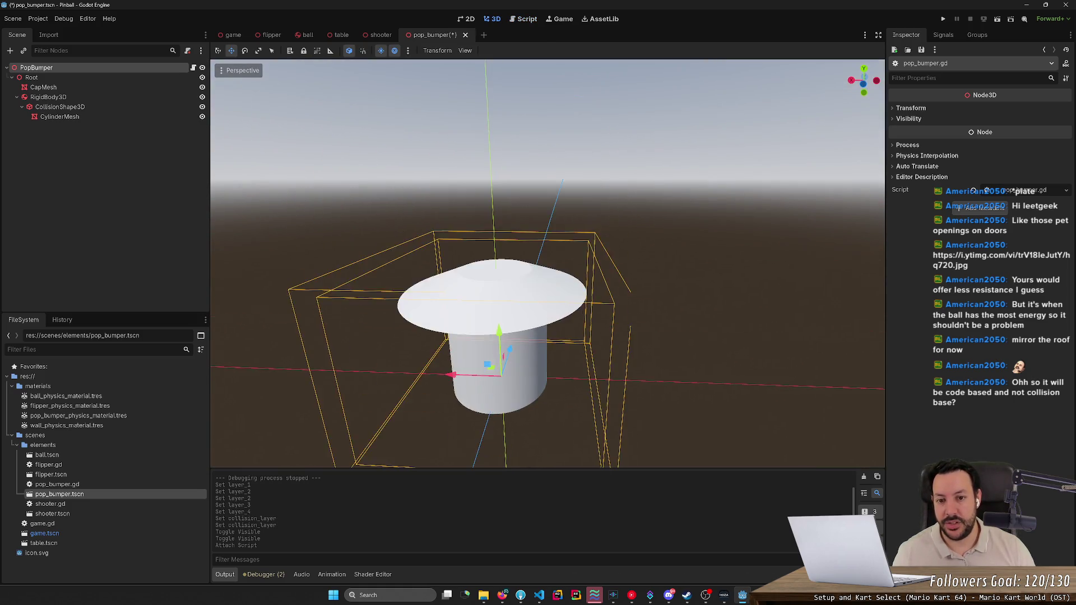
pyautogui.scroll(3, 548, 263)
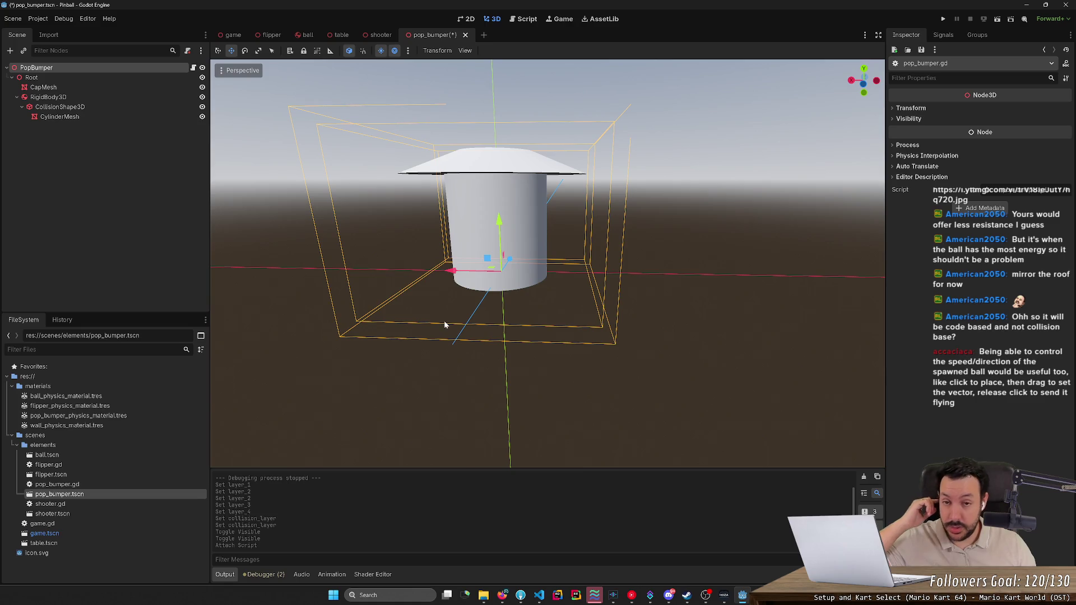
pyautogui.scroll(-5, 547, 264)
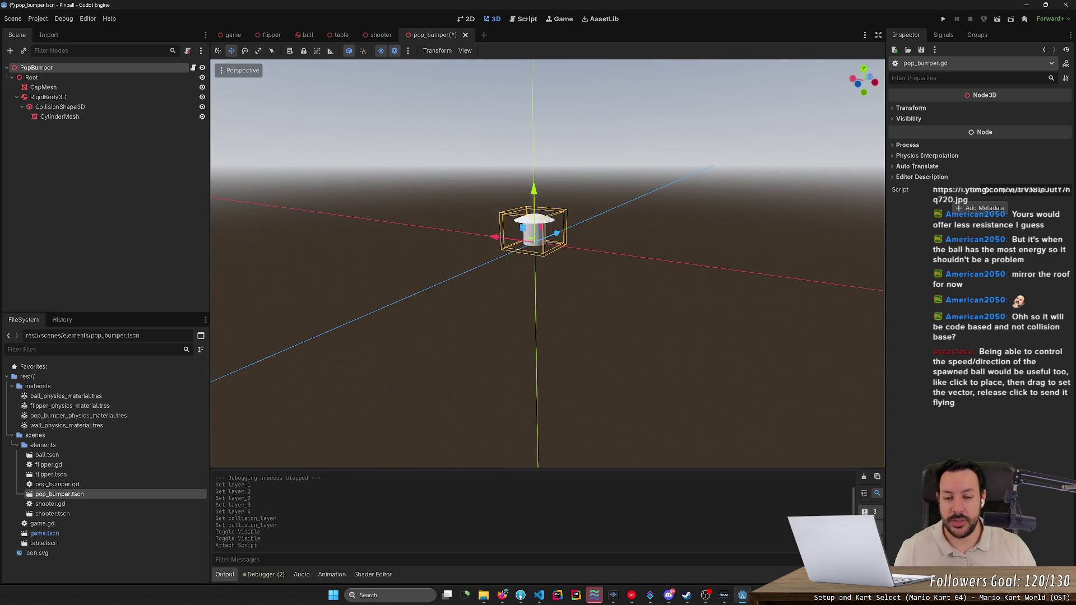
pyautogui.scroll(5, 379, 252)
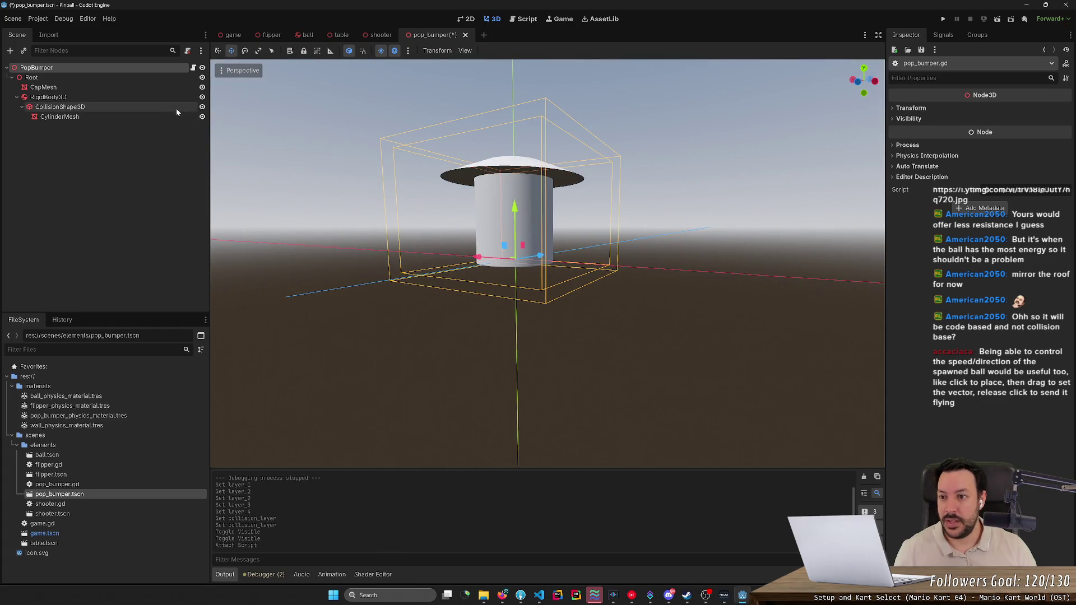
pyautogui.click(202, 116)
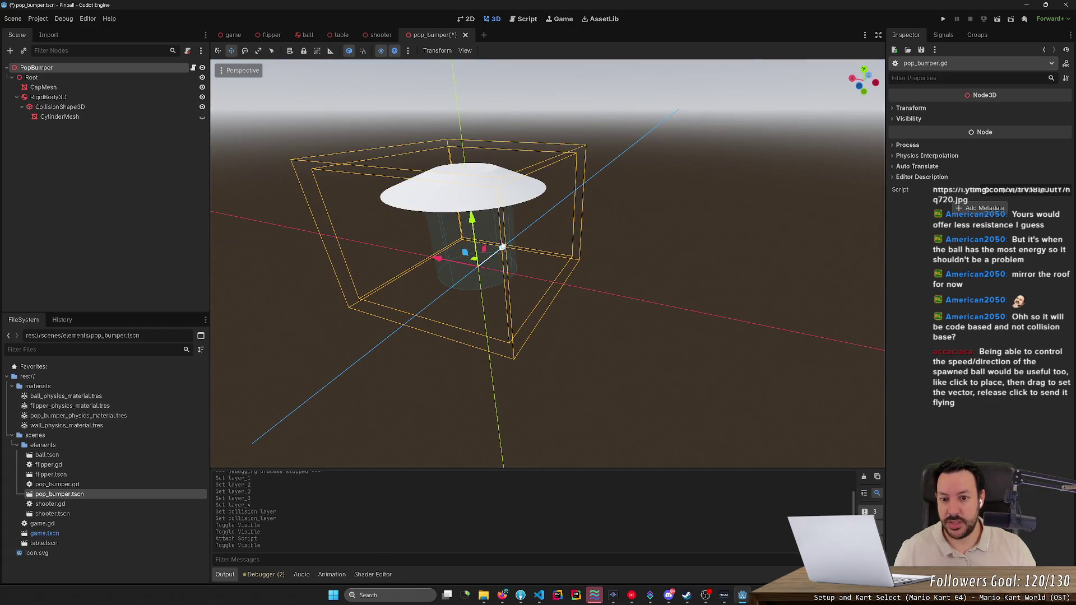
pyautogui.press('f')
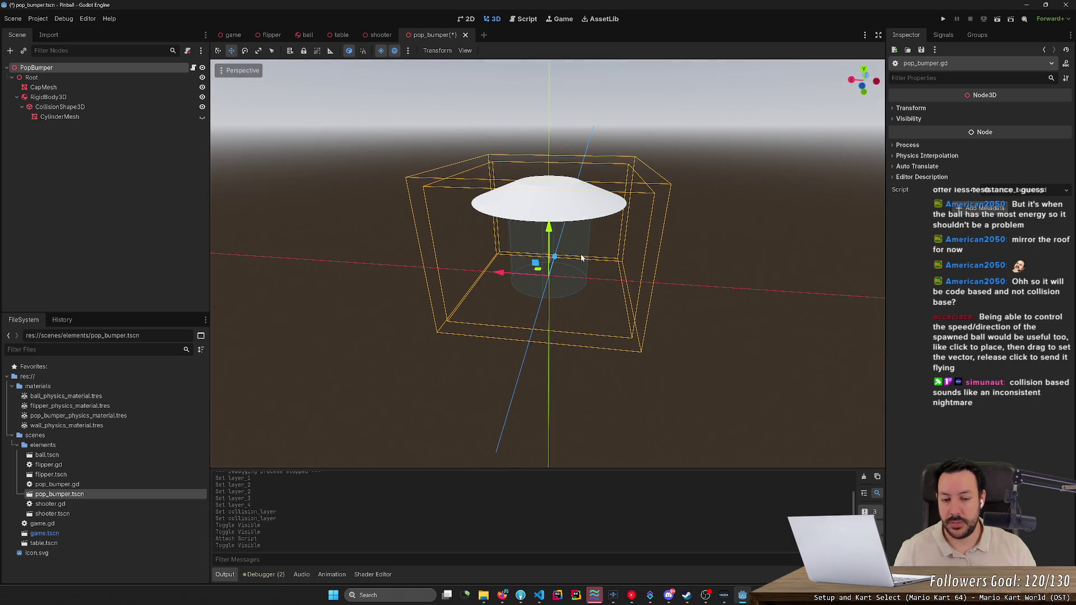
pyautogui.scroll(3, 581, 258)
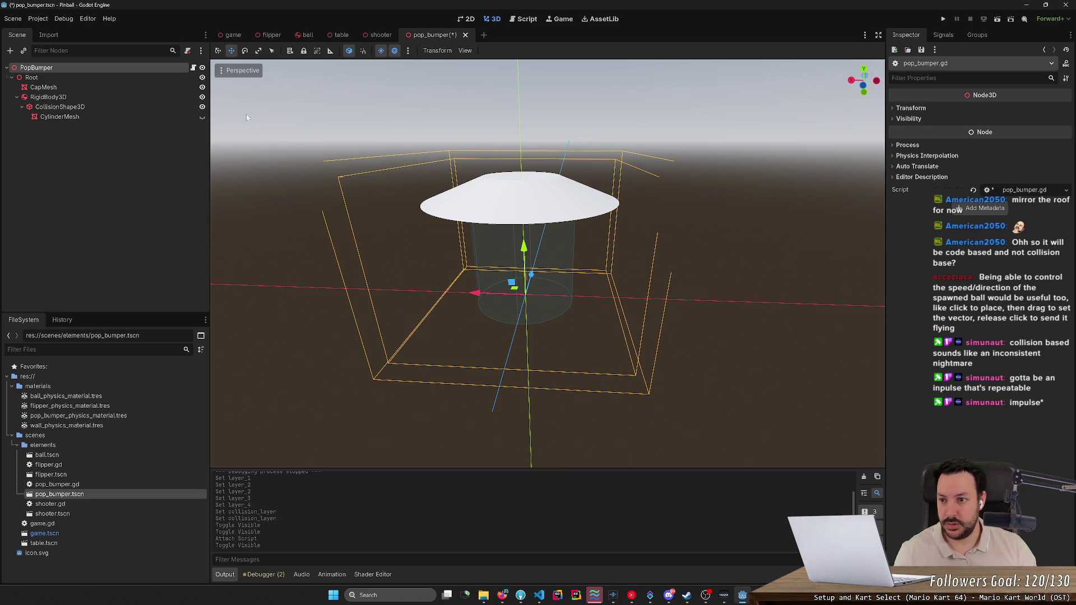
pyautogui.click(202, 117)
pyautogui.hotkey('ctrl', 's')
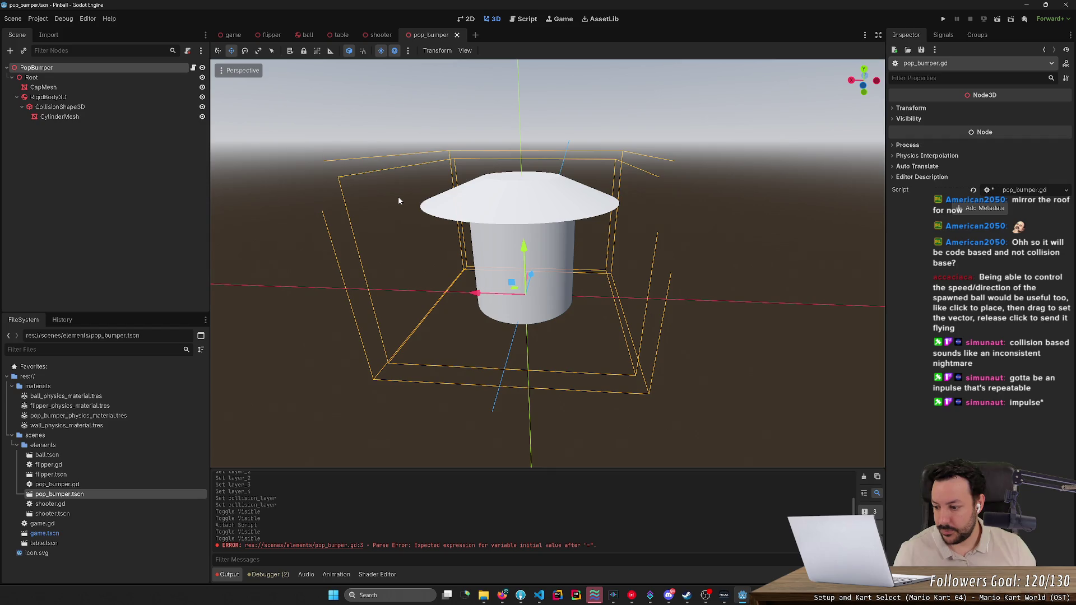
# - Back in pop_bumper.gd, dismiss autocomplete and cut the unfinished velocity line
pyautogui.click(516, 20)
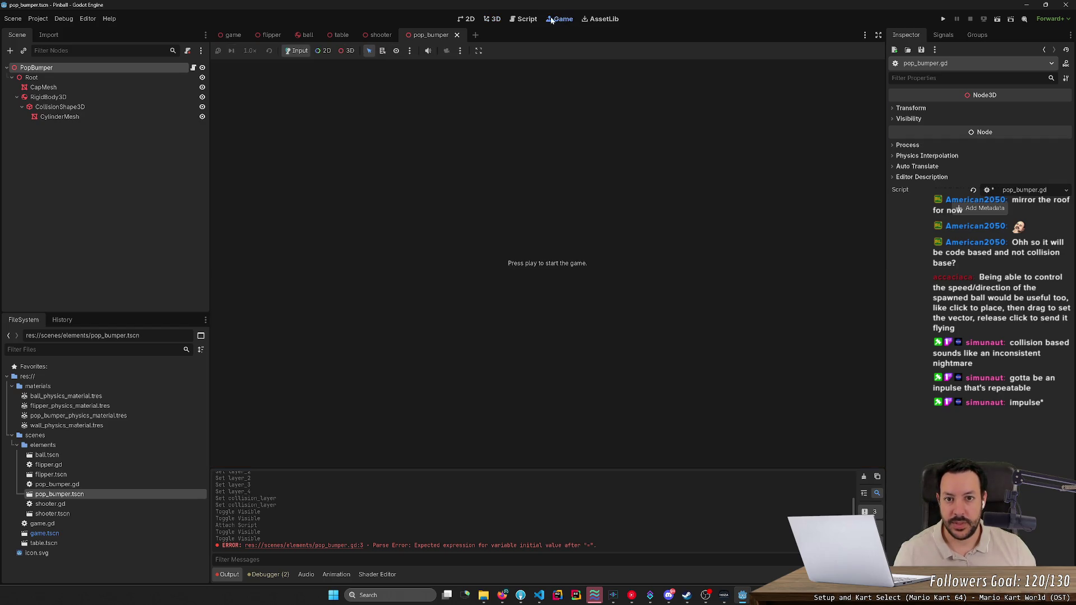
pyautogui.press('Escape')
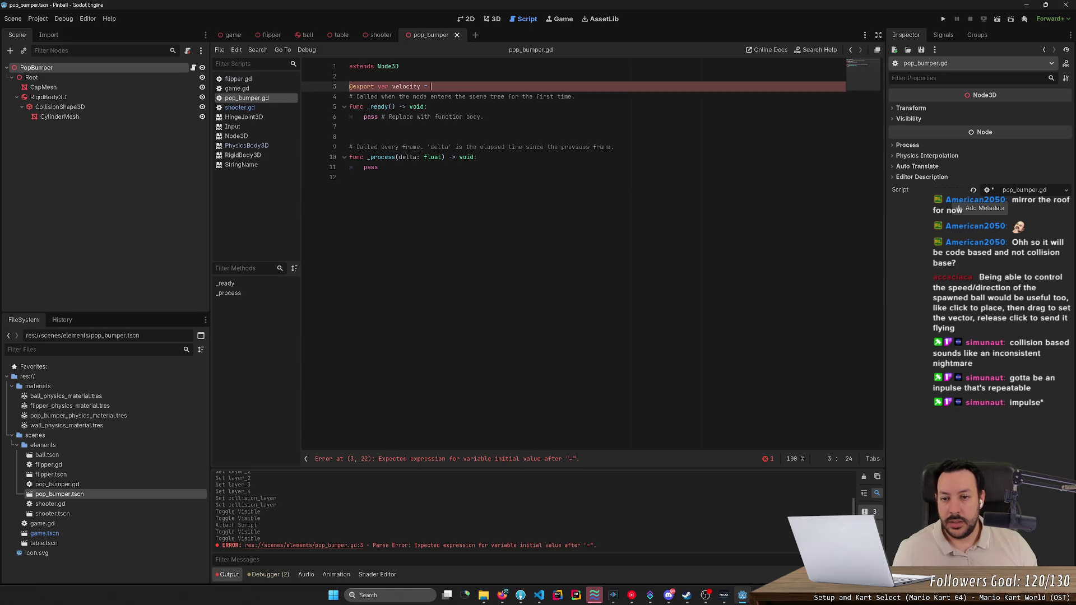
pyautogui.hotkey('ctrl', 'x')
pyautogui.click(351, 167)
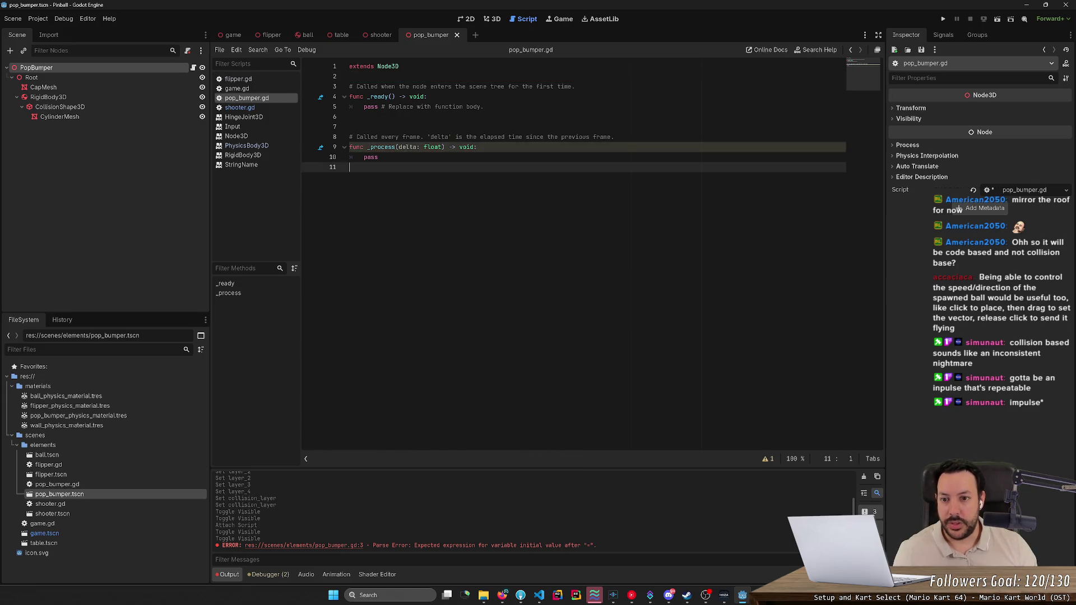
# - Google 'godot detect collisions' in a new Firefox tab
pyautogui.click(505, 597)
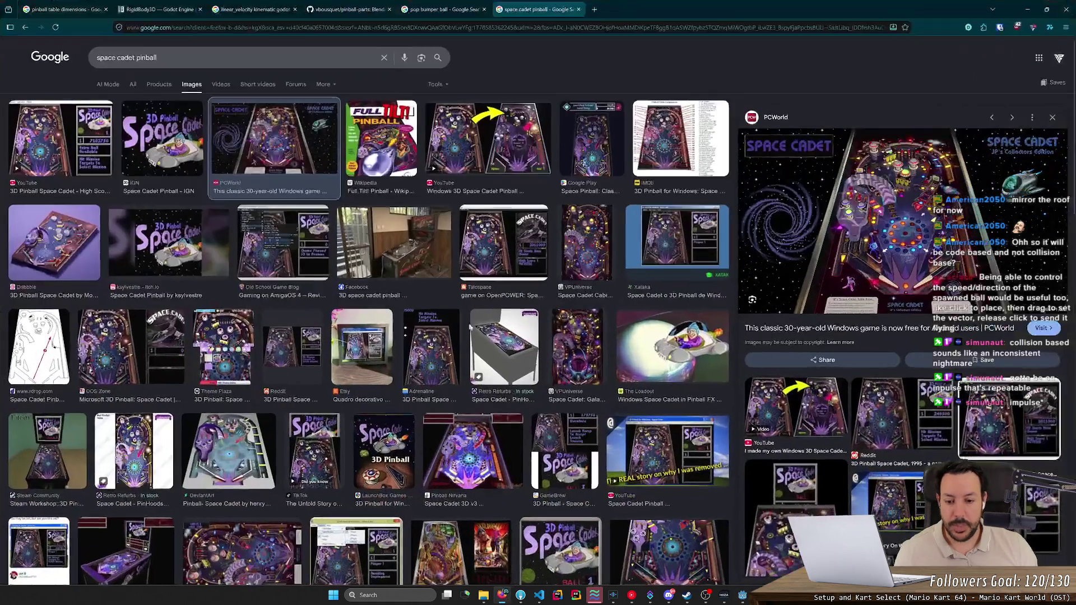
pyautogui.click(592, 9)
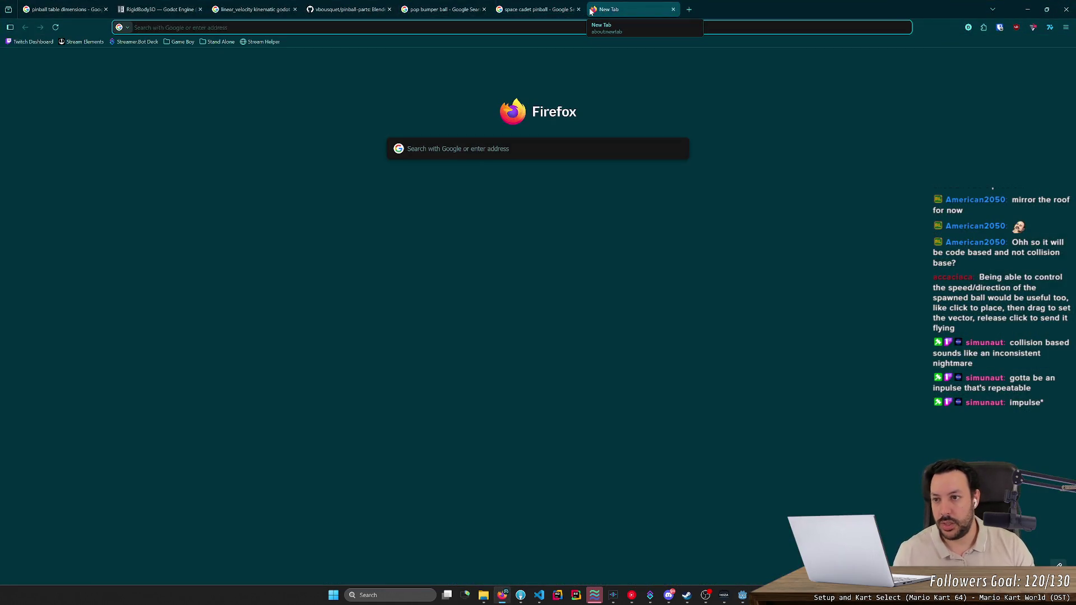
pyautogui.write('godot t')
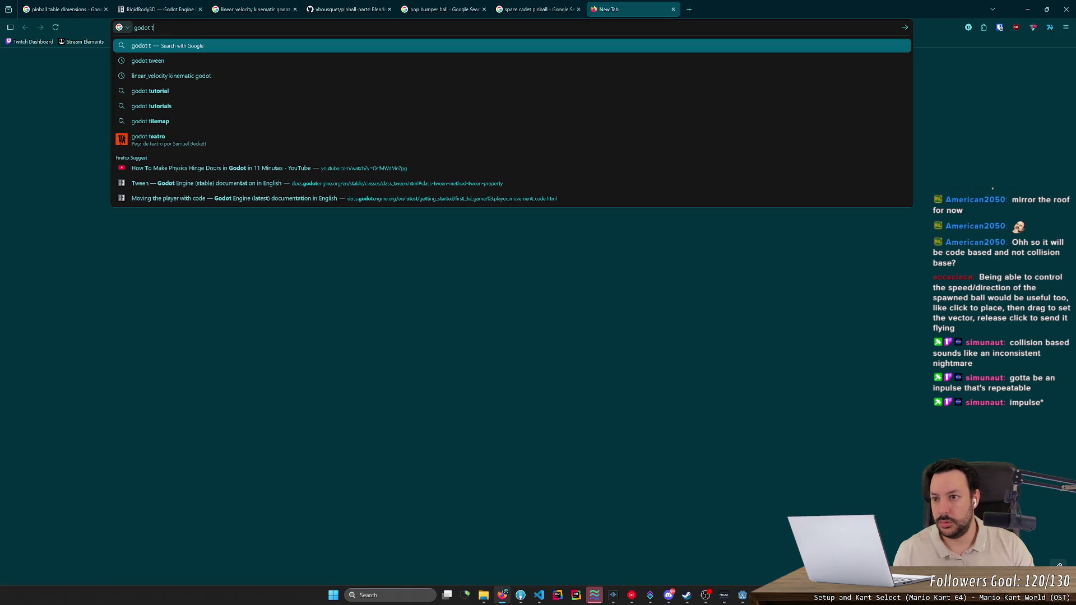
pyautogui.press('BackSpace')
pyautogui.write('det')
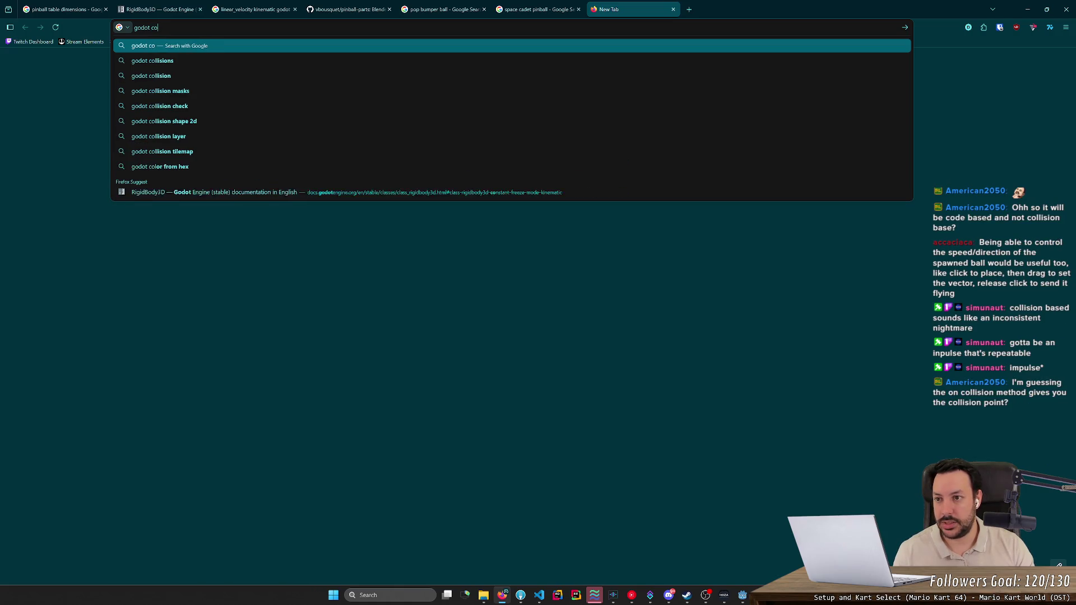
pyautogui.write('ect collisions')
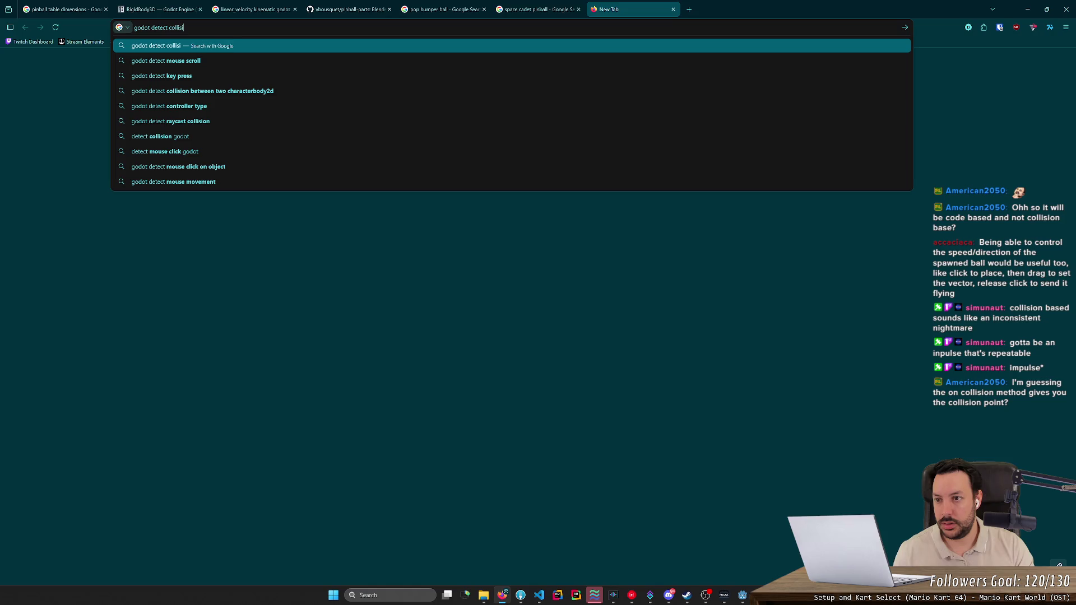
pyautogui.press('Return')
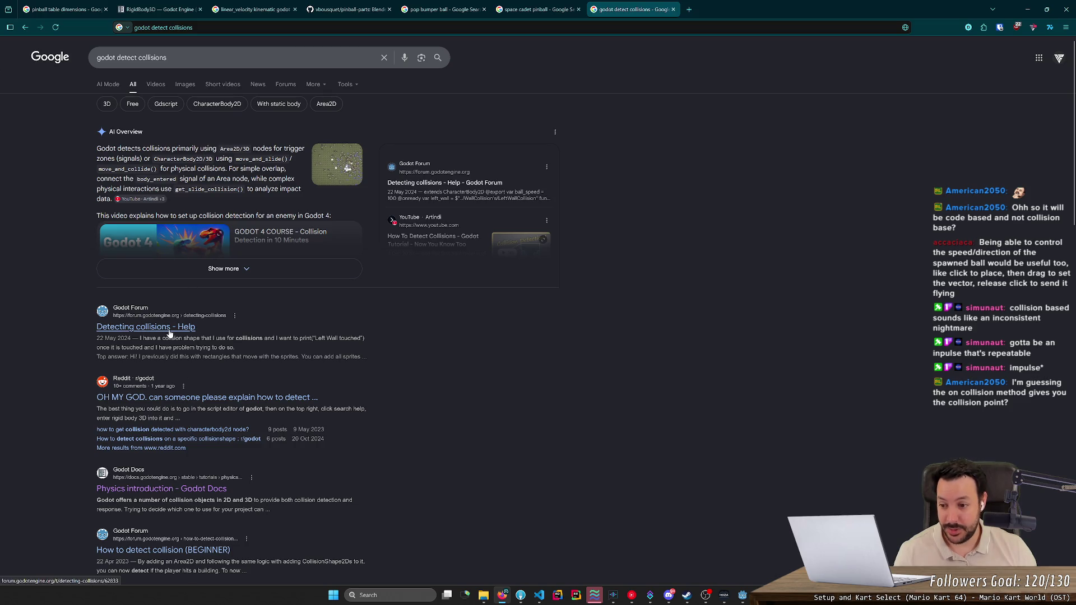
# - Open Physics introduction and search the docs for 'collision enter' after trying 'on_collision'
pyautogui.click(185, 397)
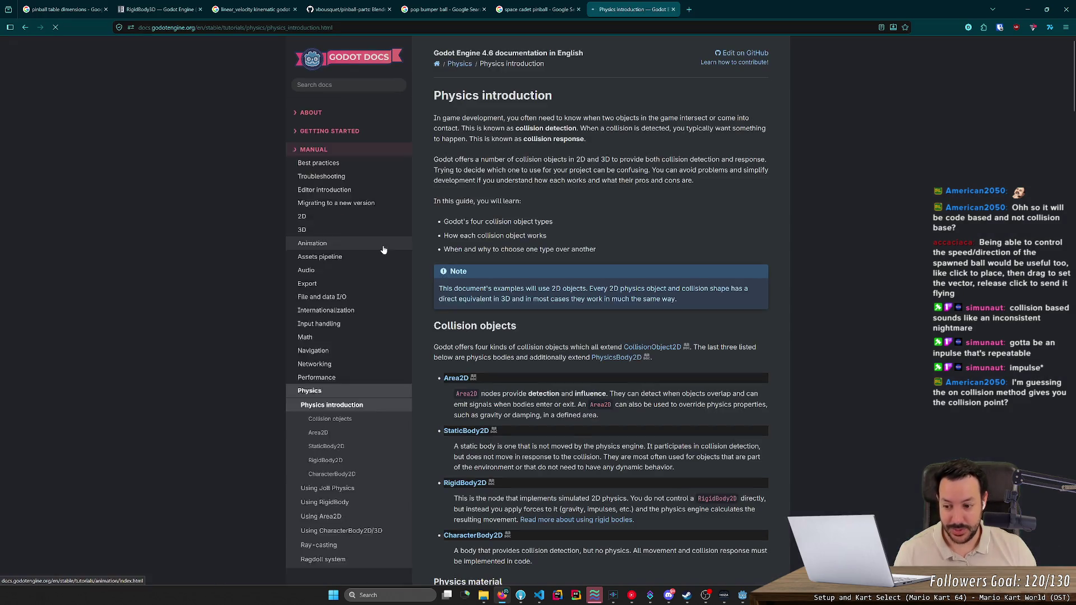
pyautogui.press('/')
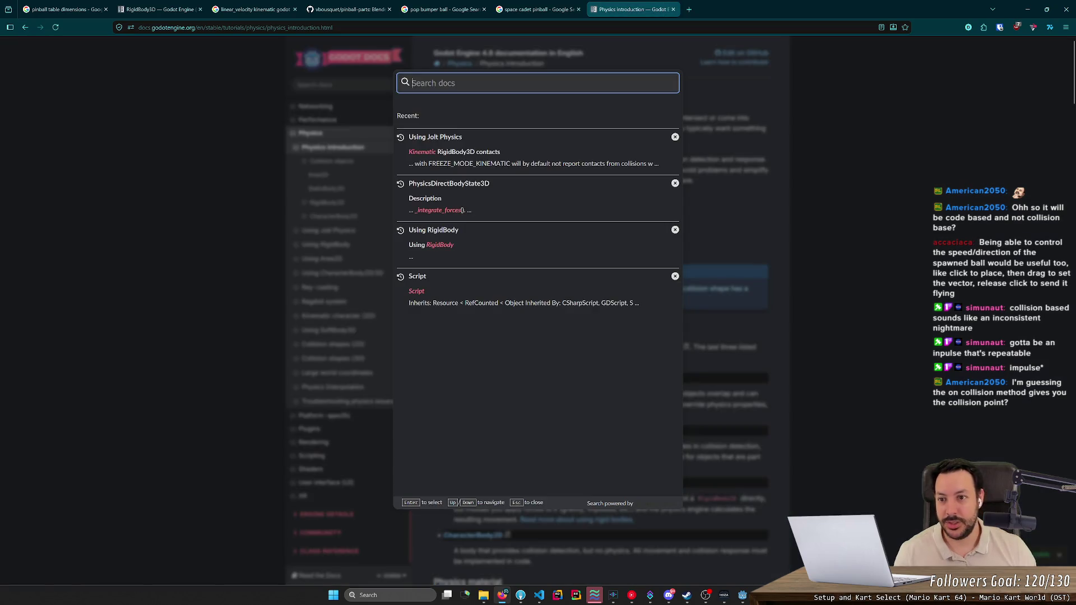
pyautogui.write('c')
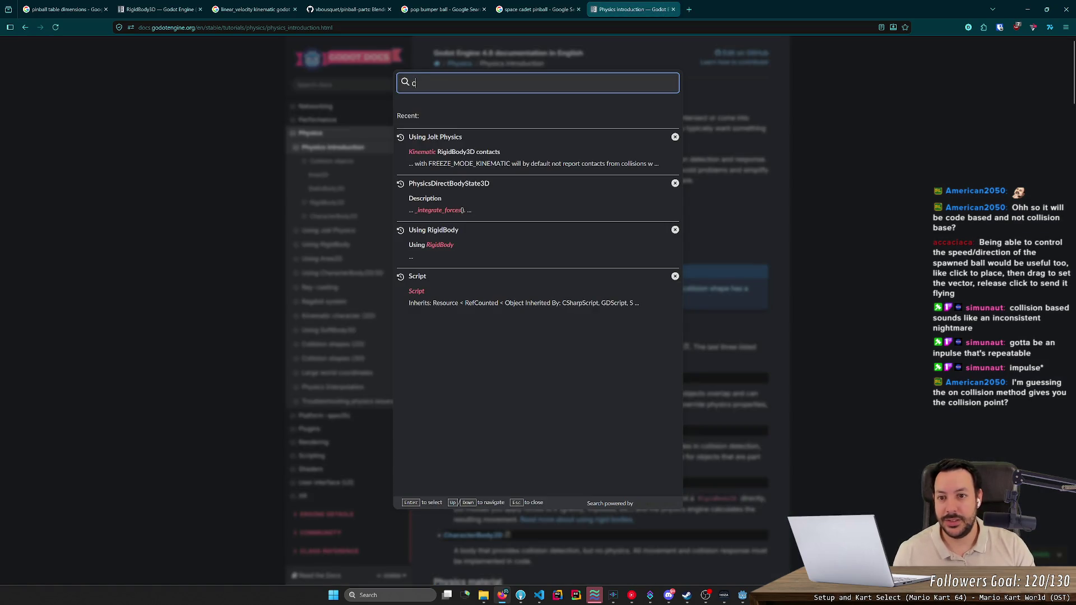
pyautogui.write('ollisio')
pyautogui.hotkey('ctrl', 'a')
pyautogui.write('oncol')
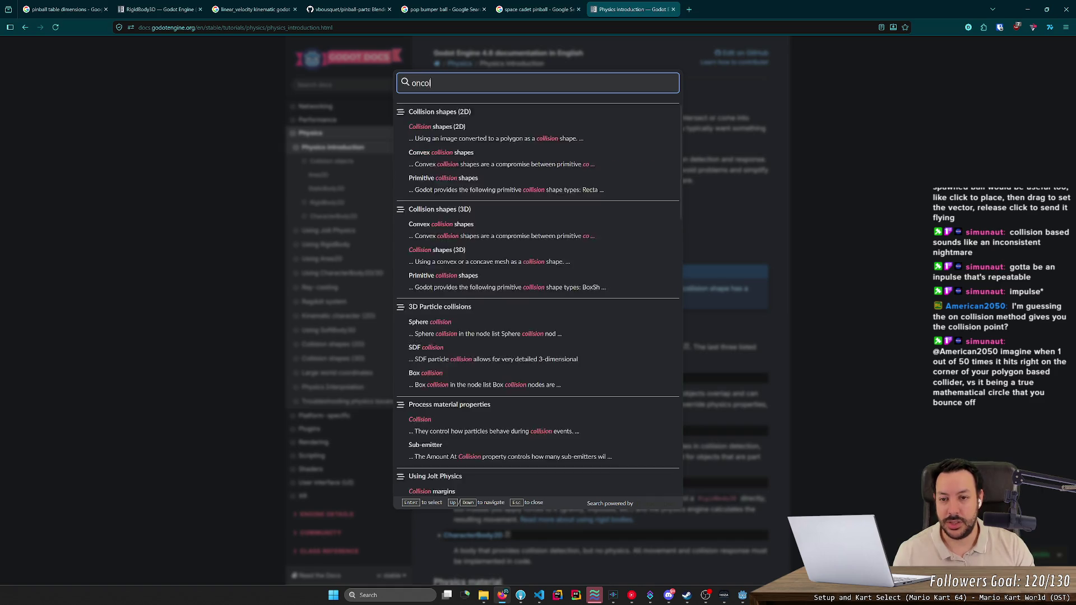
pyautogui.write('lision')
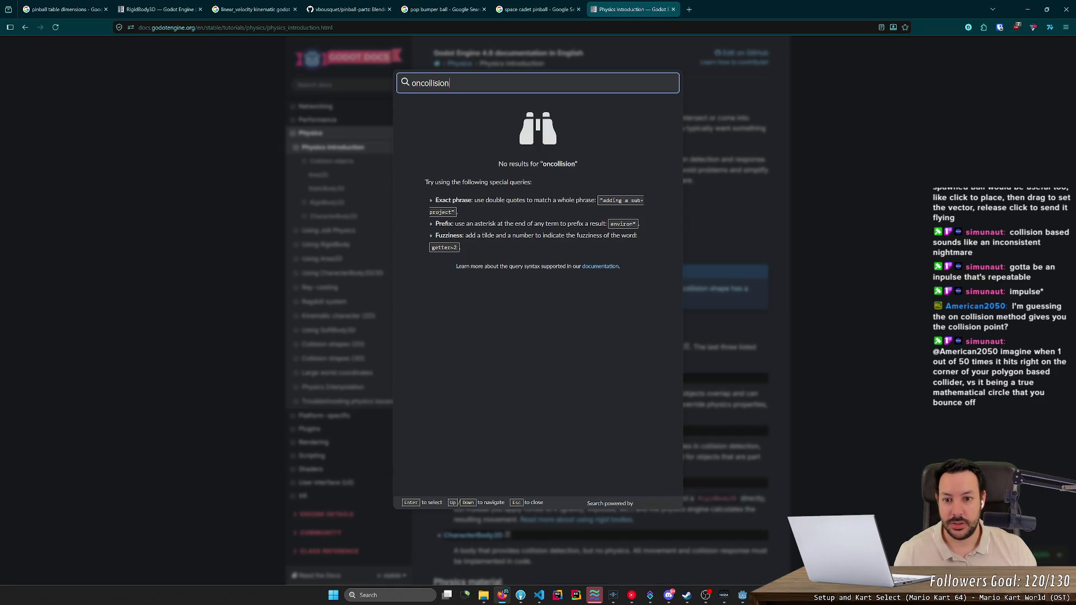
pyautogui.press('BackSpace')
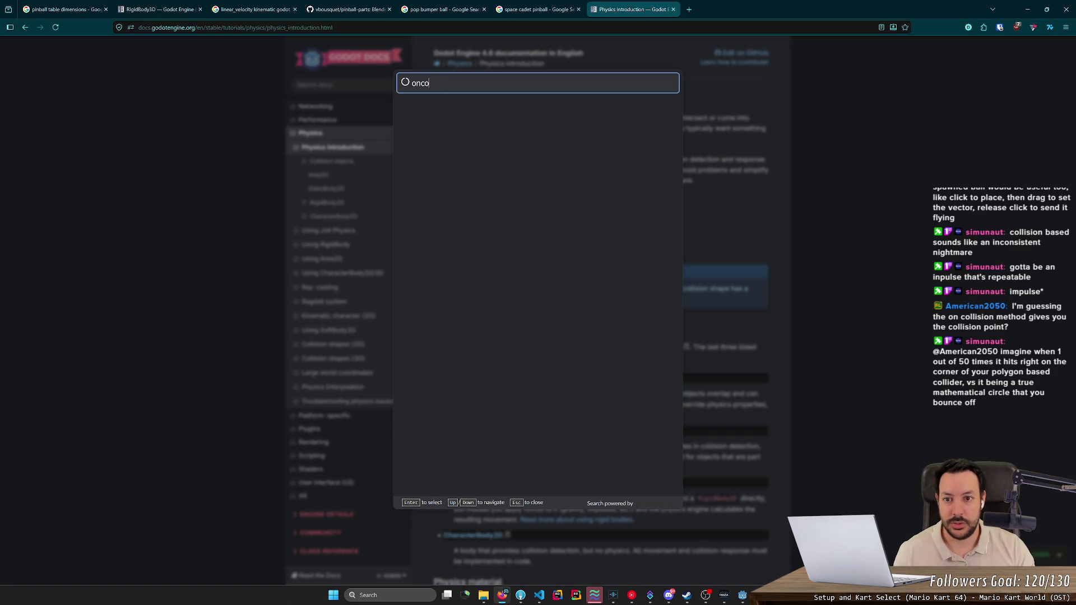
pyautogui.press('BackSpace')
pyautogui.press('BackSpace')
pyautogui.write('_collision')
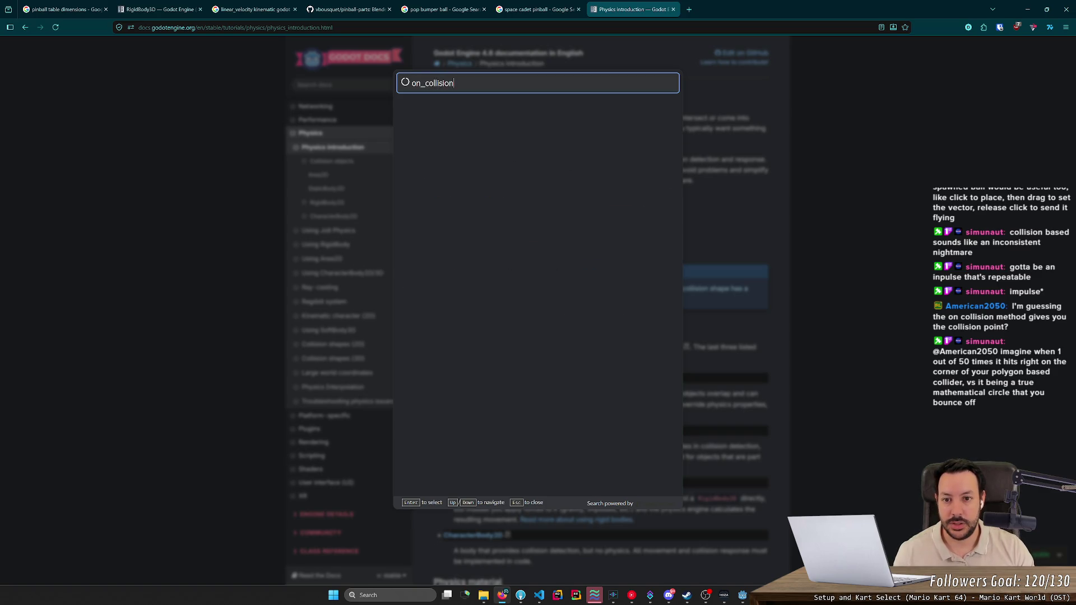
pyautogui.hotkey('ctrl', 'a')
pyautogui.write('collisio')
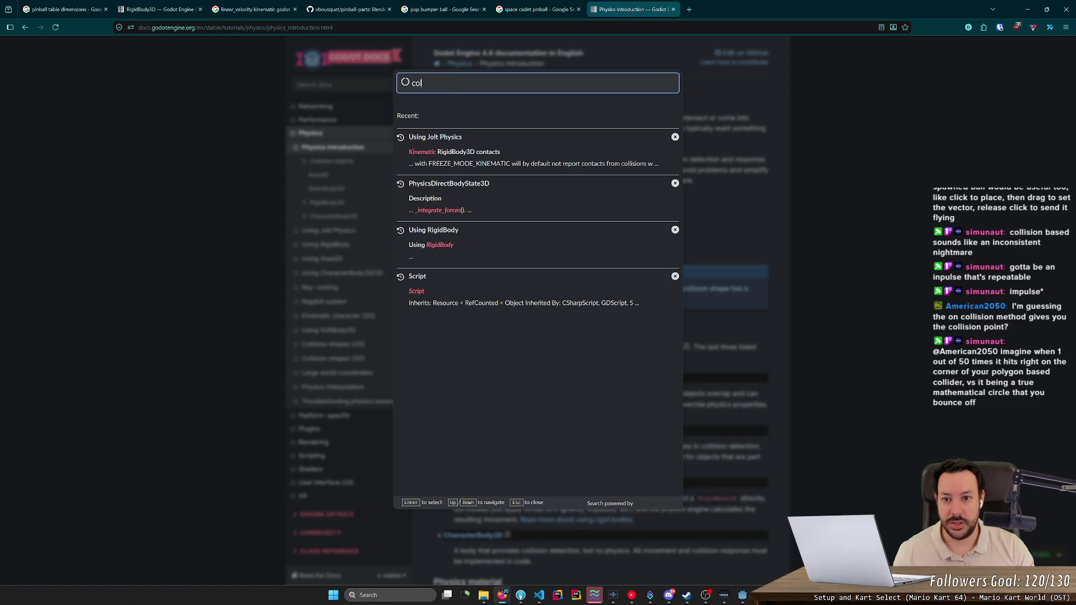
pyautogui.write('n enter')
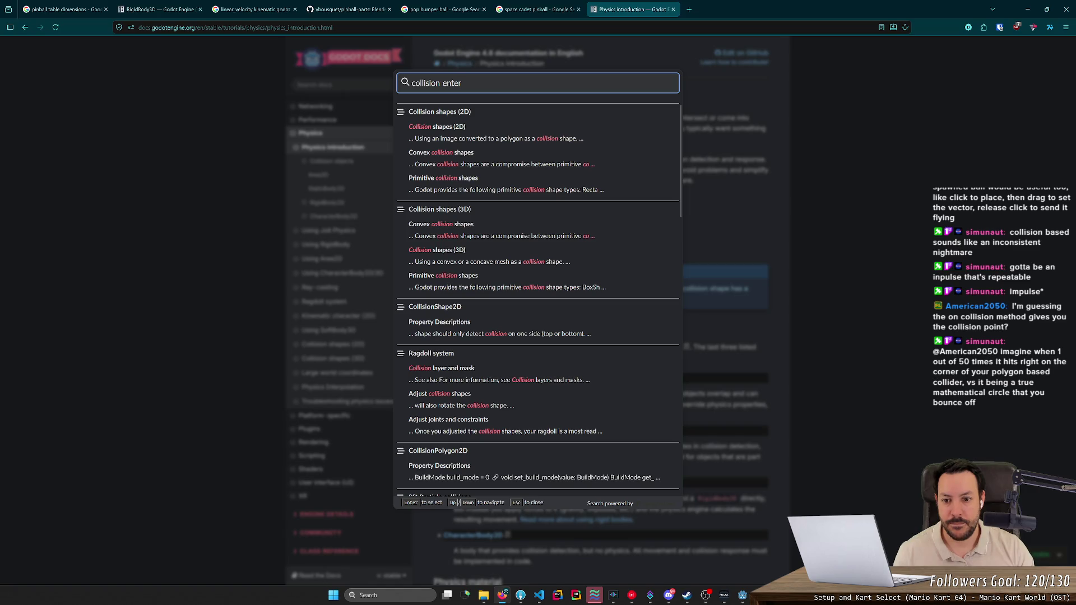
# - Scroll the search results and jump to Physics introduction's Collision shapes section
pyautogui.scroll(-4, 536, 238)
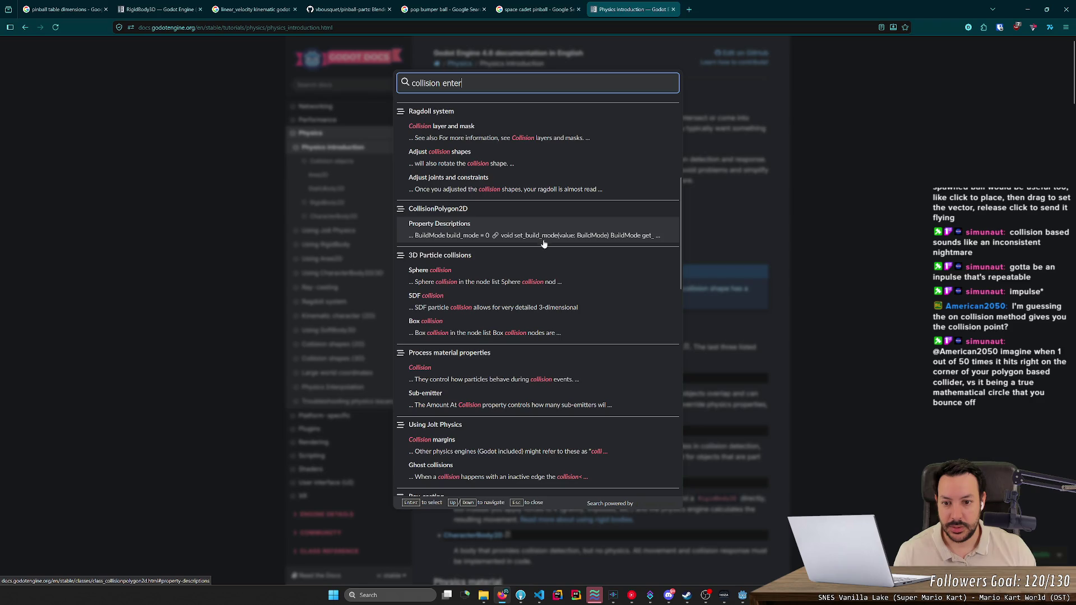
pyautogui.scroll(-3, 542, 286)
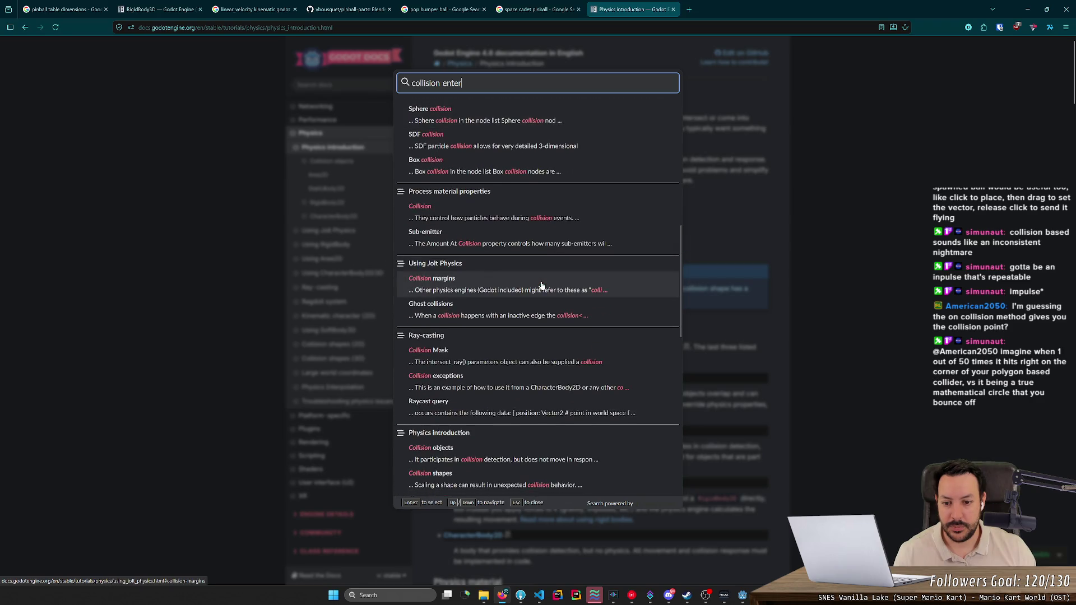
pyautogui.scroll(-2, 542, 286)
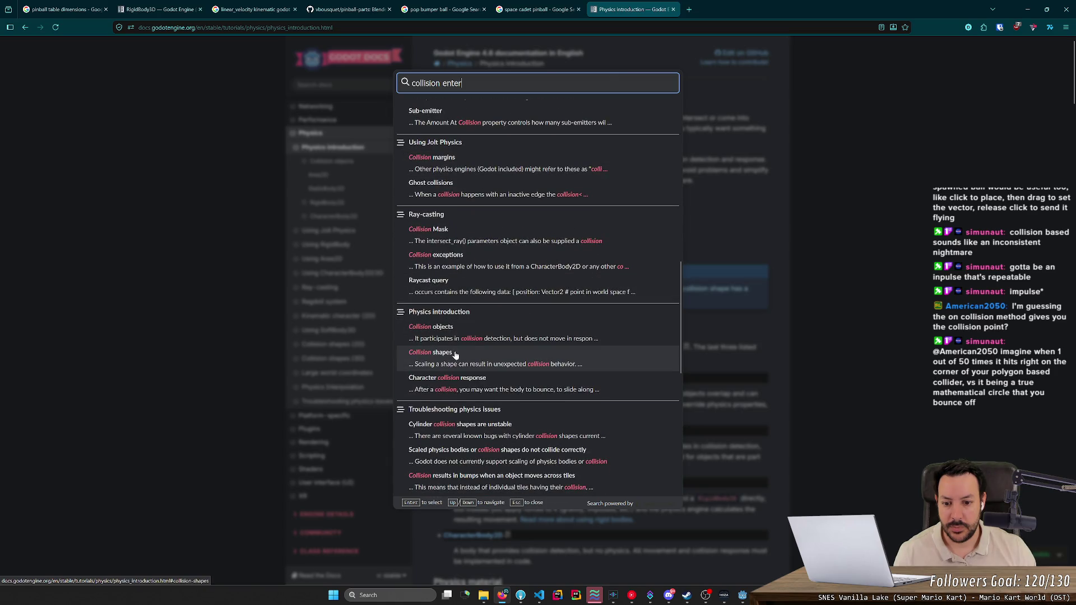
pyautogui.click(207, 240)
pyautogui.scroll(-5, 314, 343)
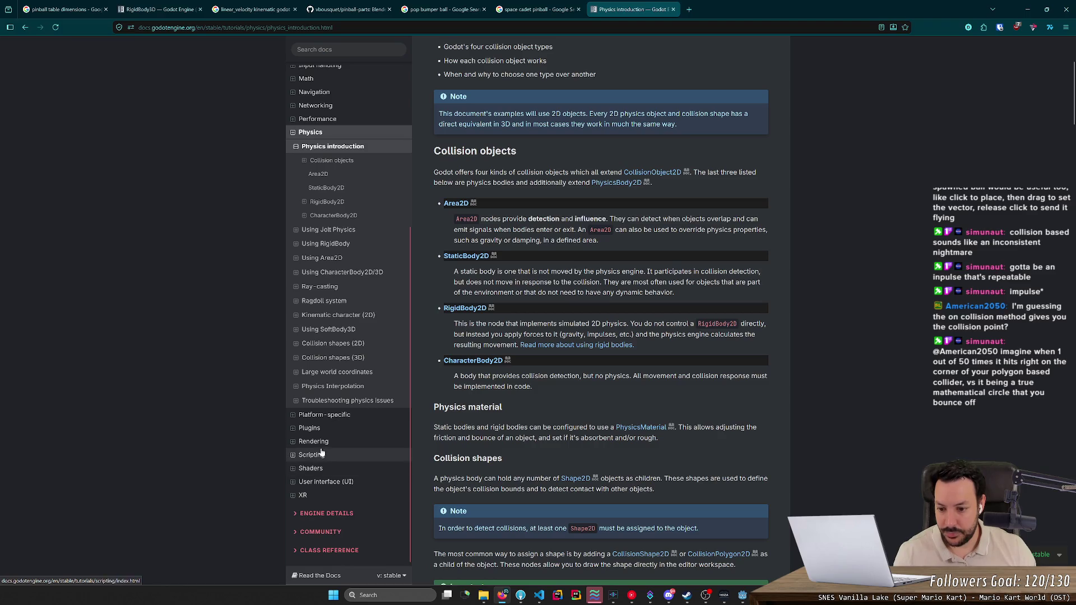
# - Browse the Scripting > GDScript section of the docs sidebar
pyautogui.click(311, 454)
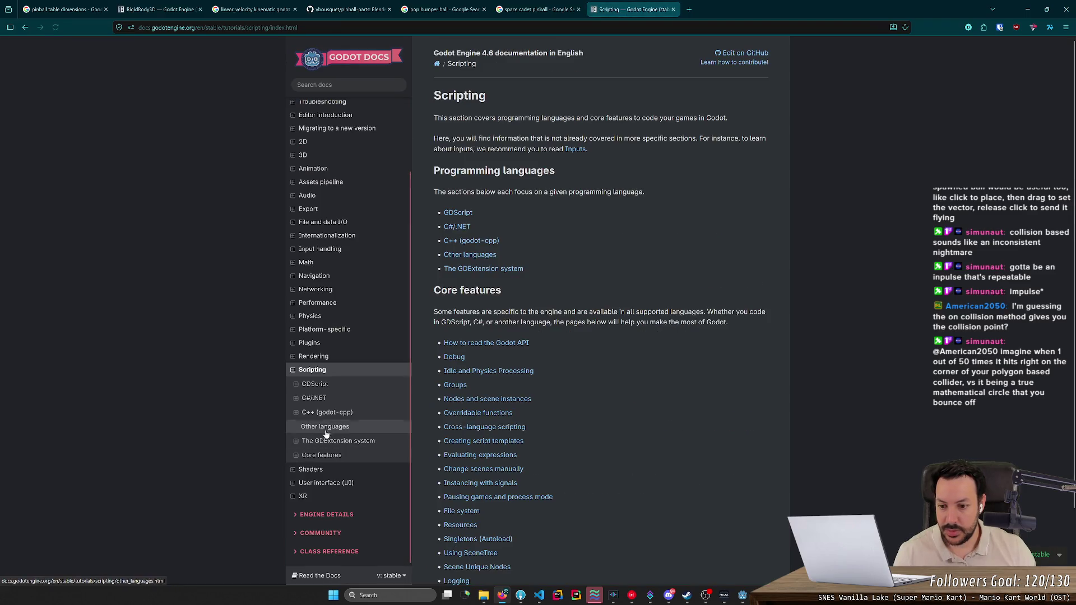
pyautogui.click(296, 384)
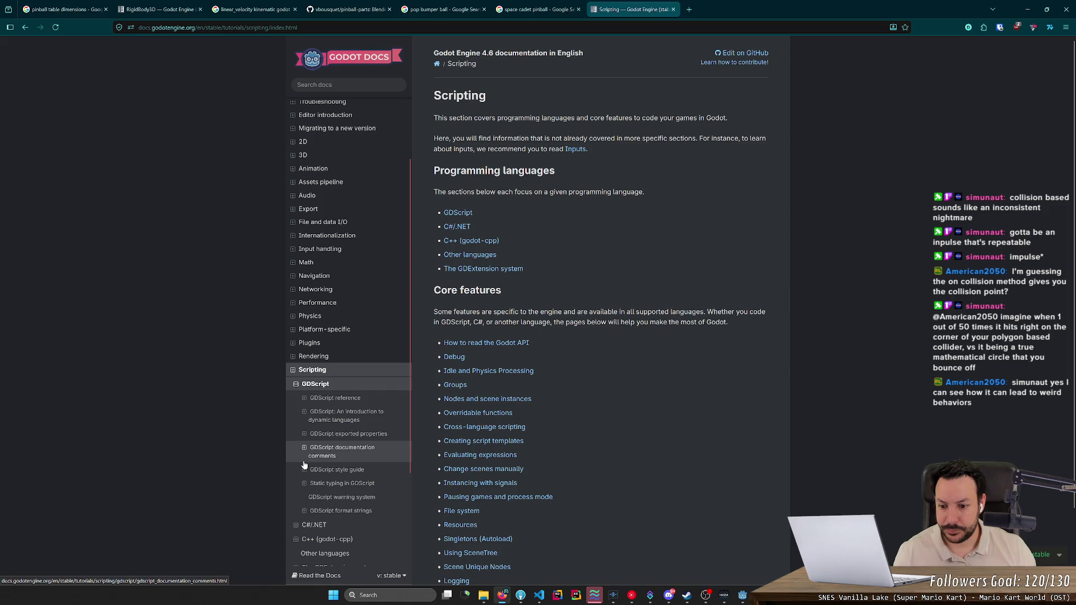
pyautogui.scroll(-3, 304, 465)
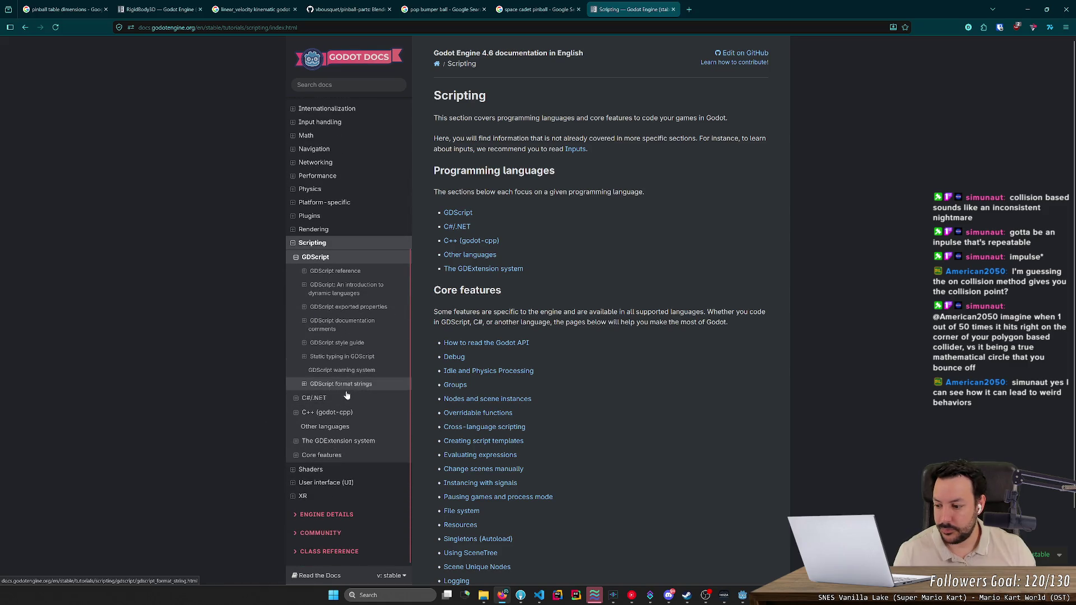
pyautogui.scroll(4, 345, 395)
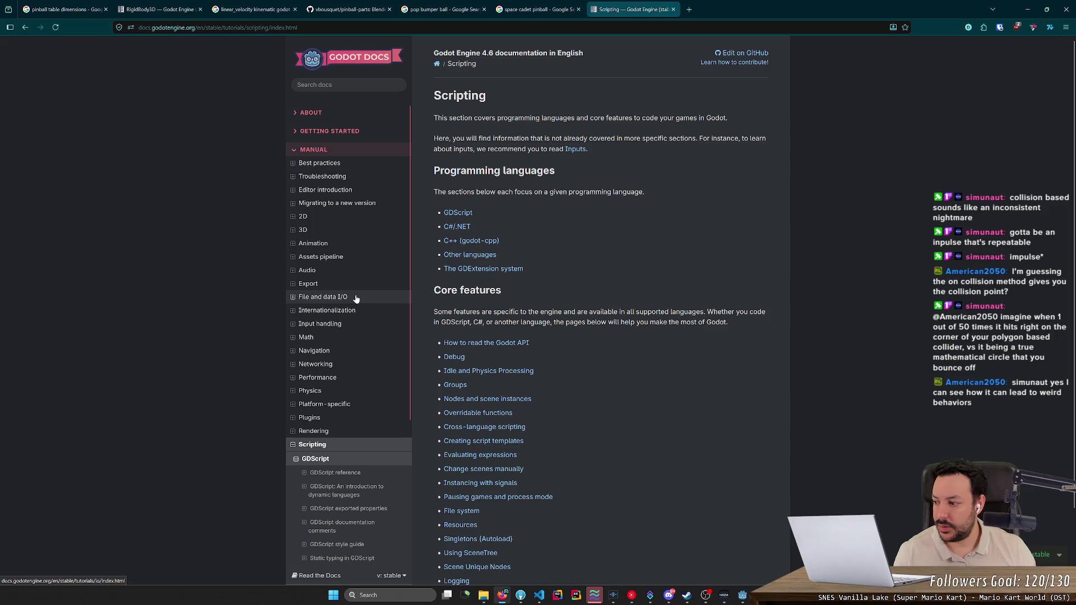
# - Read Your first 3D game's Killing the player > Hitbox with the Area node section
pyautogui.click(293, 134)
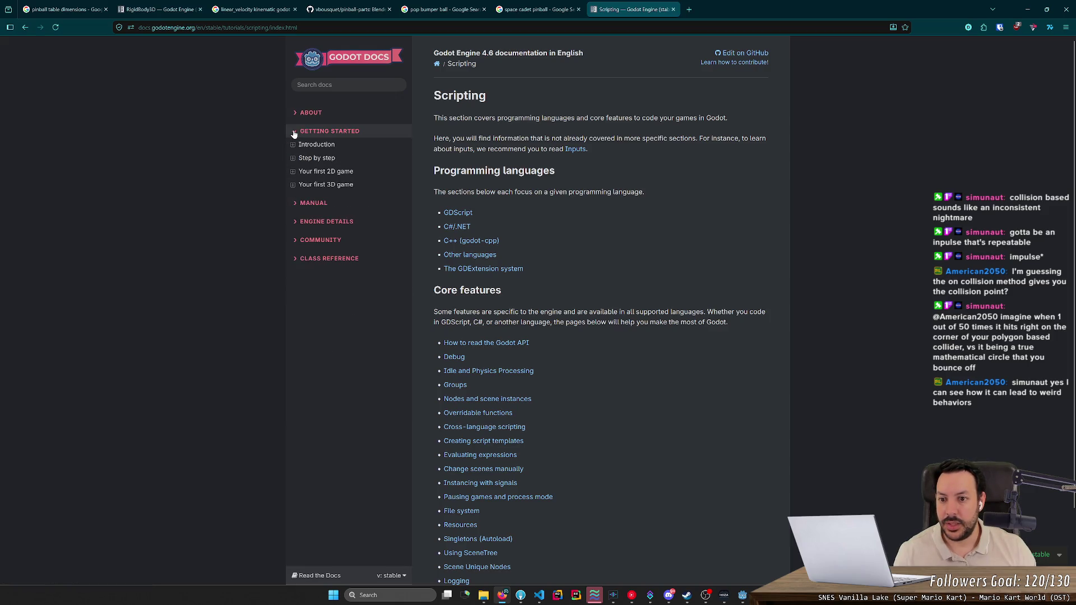
pyautogui.click(293, 184)
pyautogui.click(295, 199)
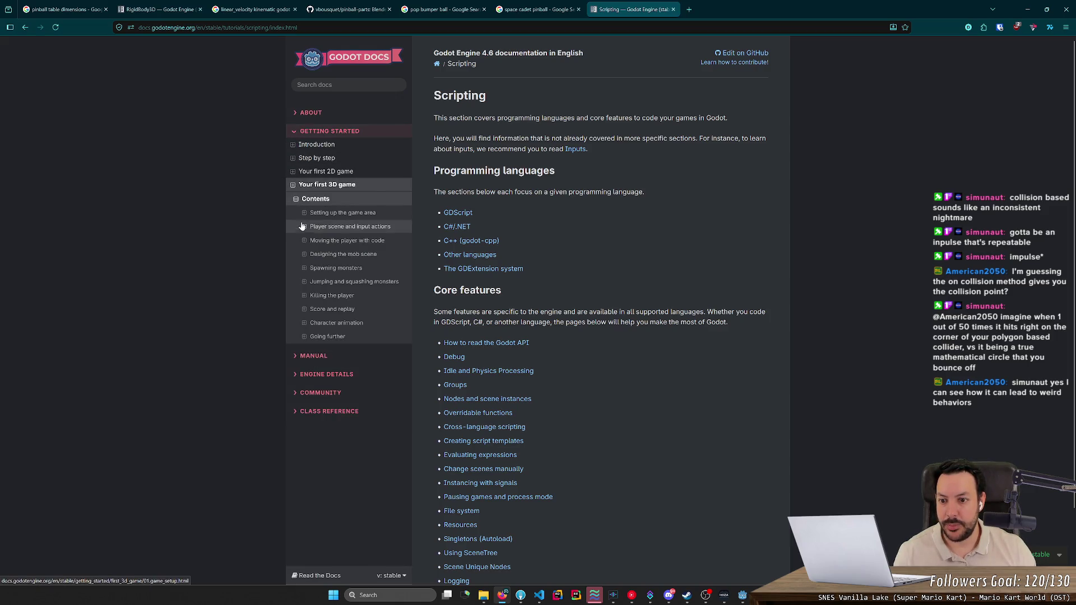
pyautogui.click(305, 296)
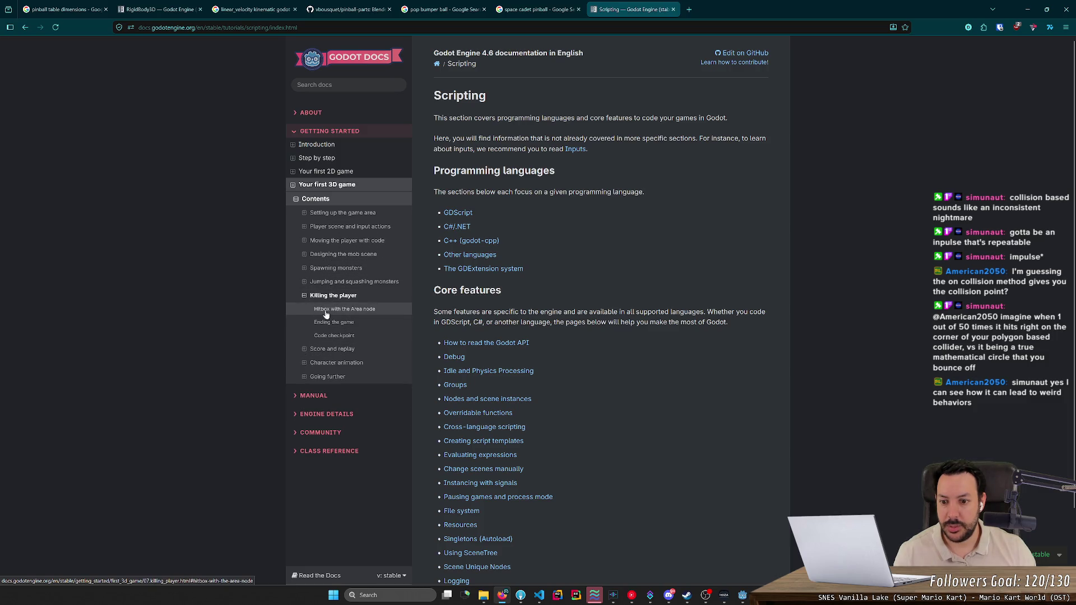
pyautogui.click(367, 312)
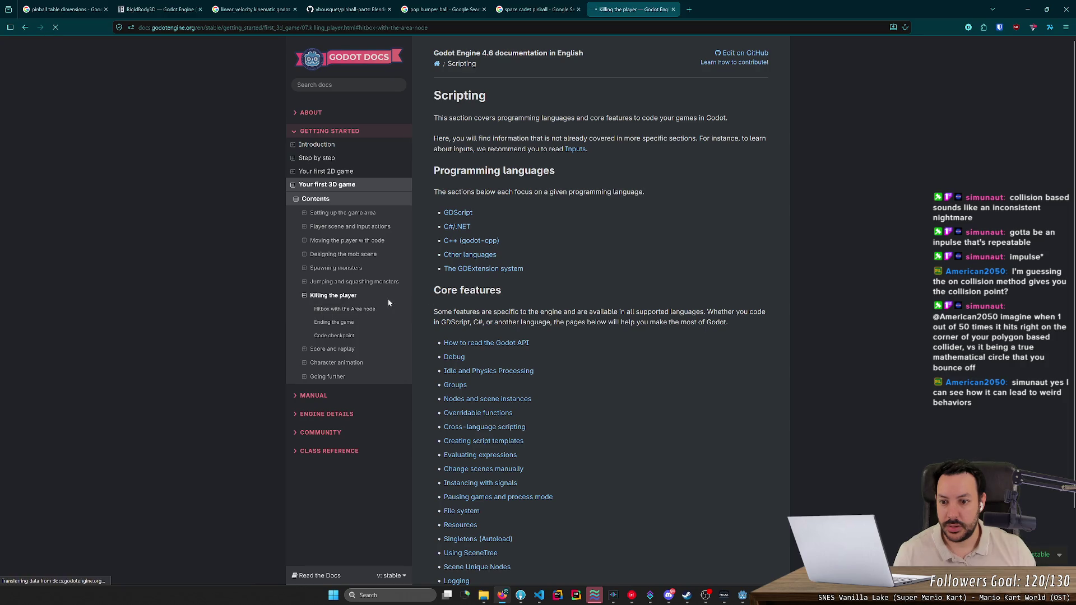
pyautogui.scroll(-10, 481, 344)
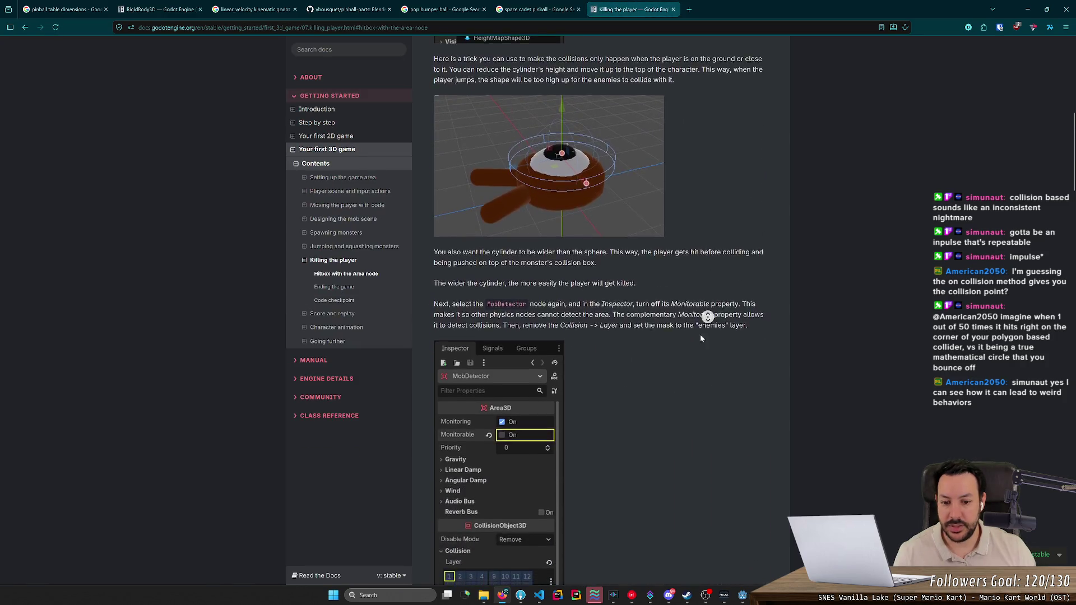
pyautogui.middleClick(632, 296)
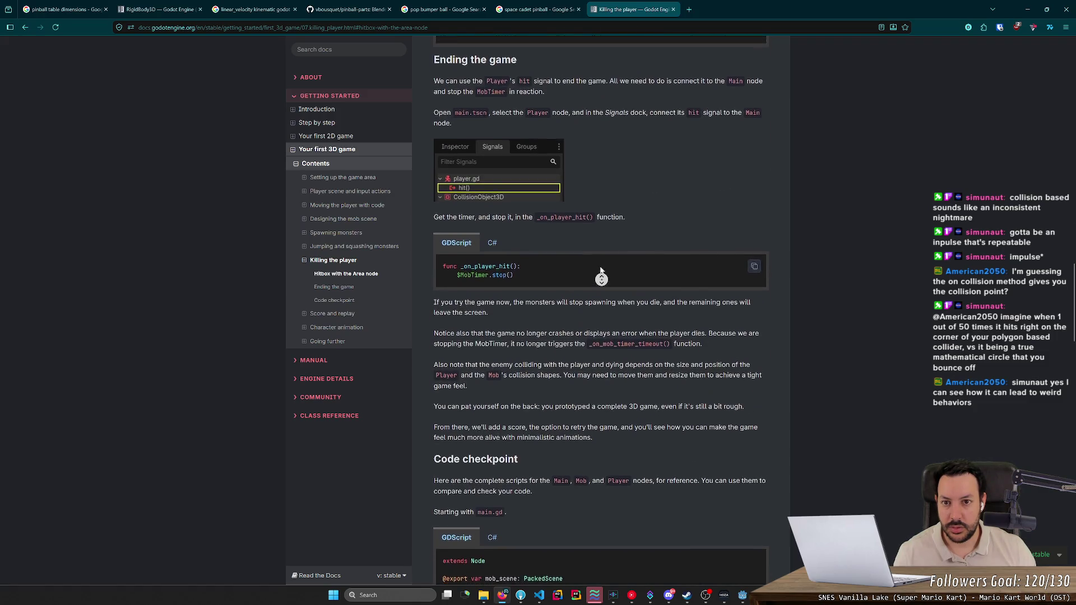
pyautogui.scroll(2, 583, 224)
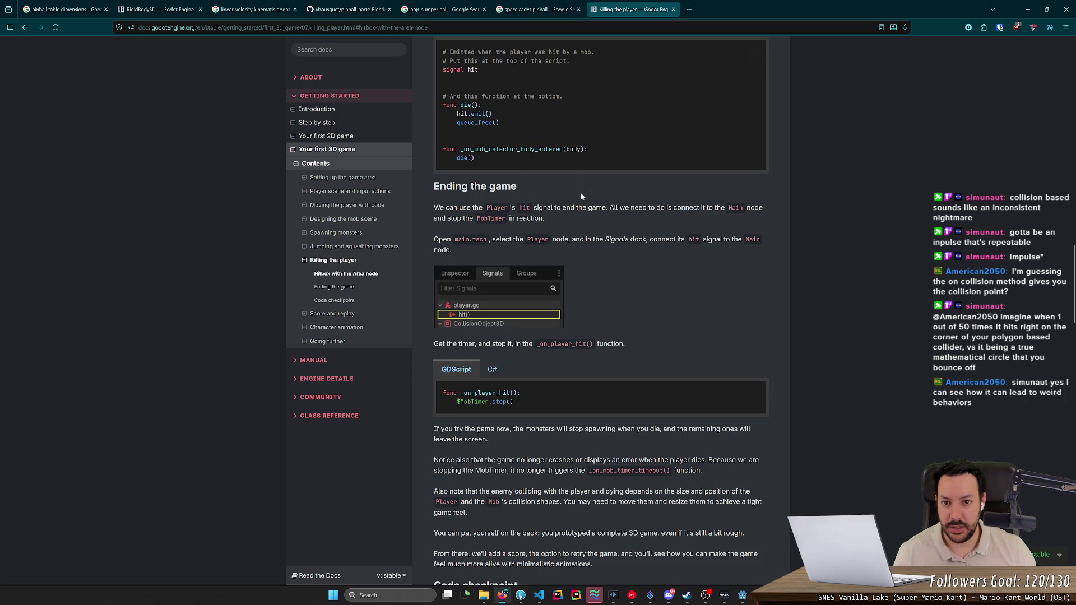
pyautogui.scroll(-5, 560, 327)
# - In Godot, expand then collapse the Process, Physics Interpolation, Auto Translate and Editor Description sections
pyautogui.hotkey('alt', 'Tab')
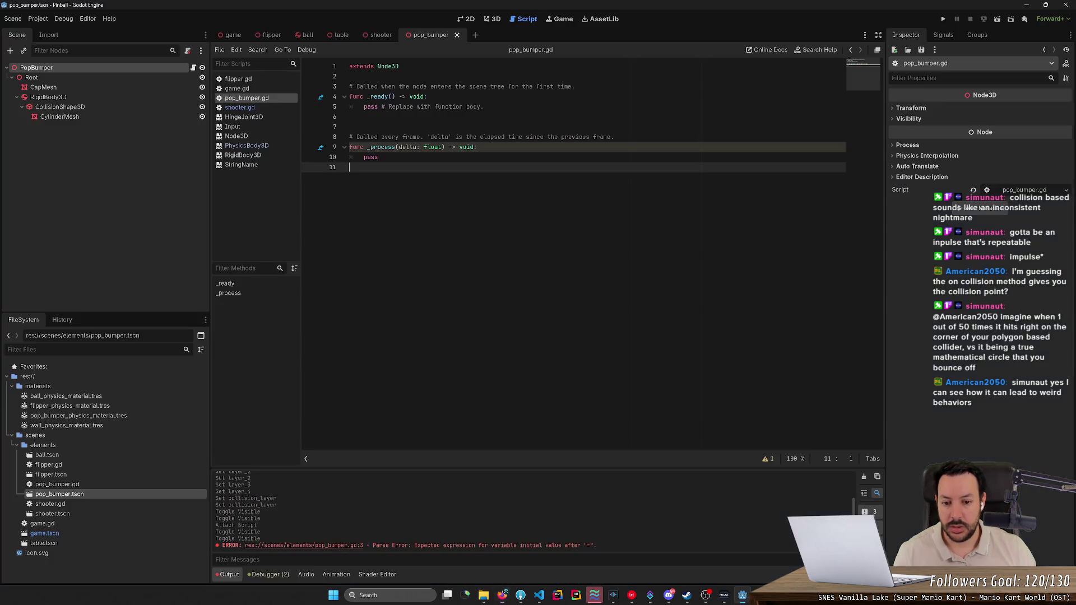
pyautogui.click(908, 177)
pyautogui.click(901, 166)
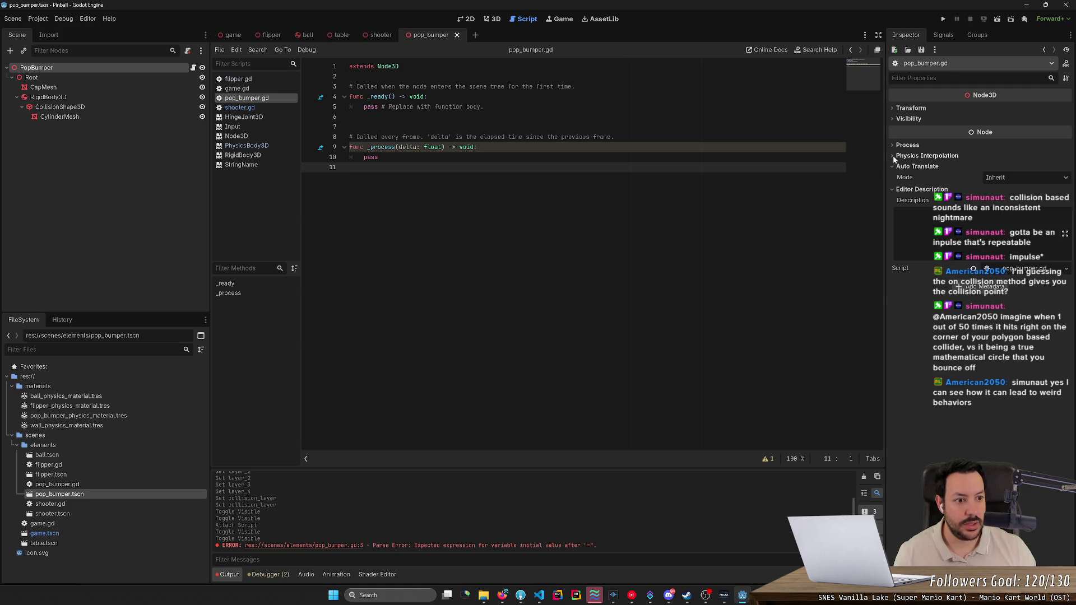
pyautogui.click(897, 156)
pyautogui.click(895, 146)
pyautogui.click(895, 146)
pyautogui.click(897, 156)
pyautogui.click(902, 167)
pyautogui.click(908, 178)
# - Select CollisionShape3D, expand its Transform and Visibility properties, and show its Signals list
pyautogui.click(137, 100)
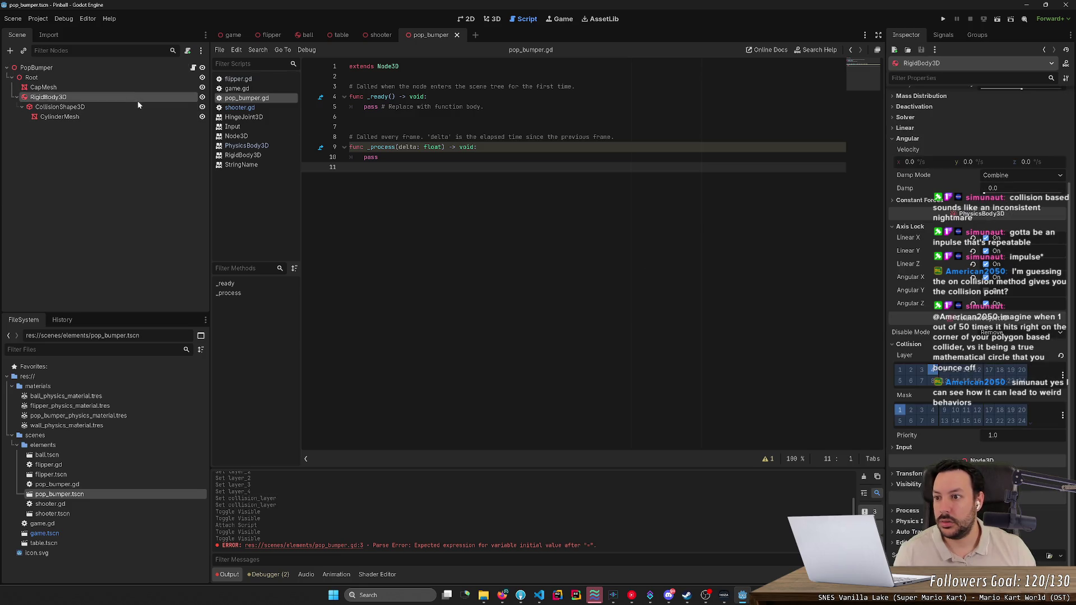
pyautogui.click(60, 106)
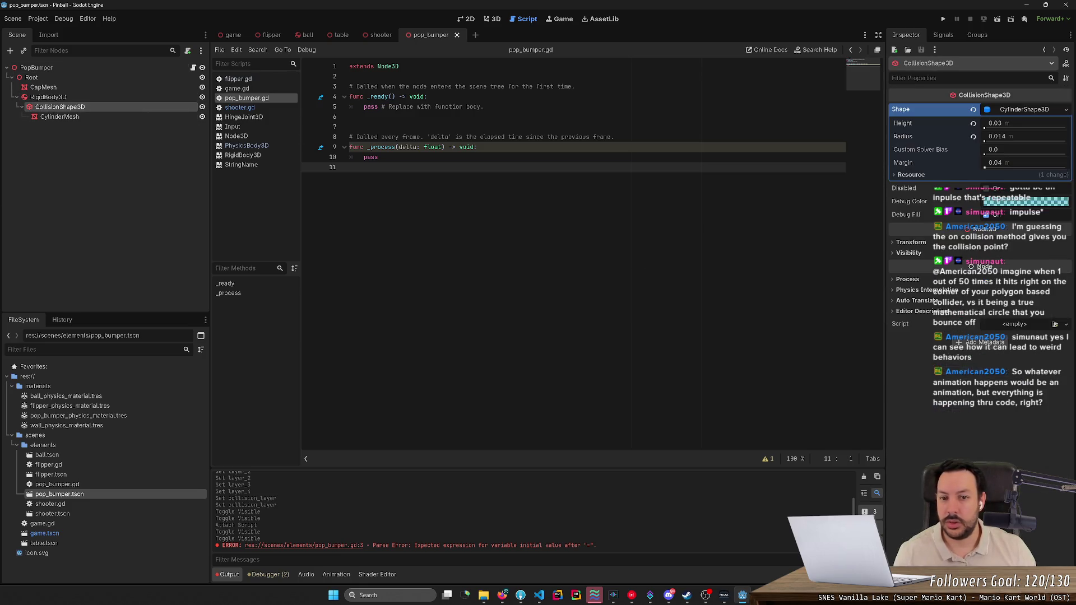
pyautogui.click(903, 311)
pyautogui.click(896, 301)
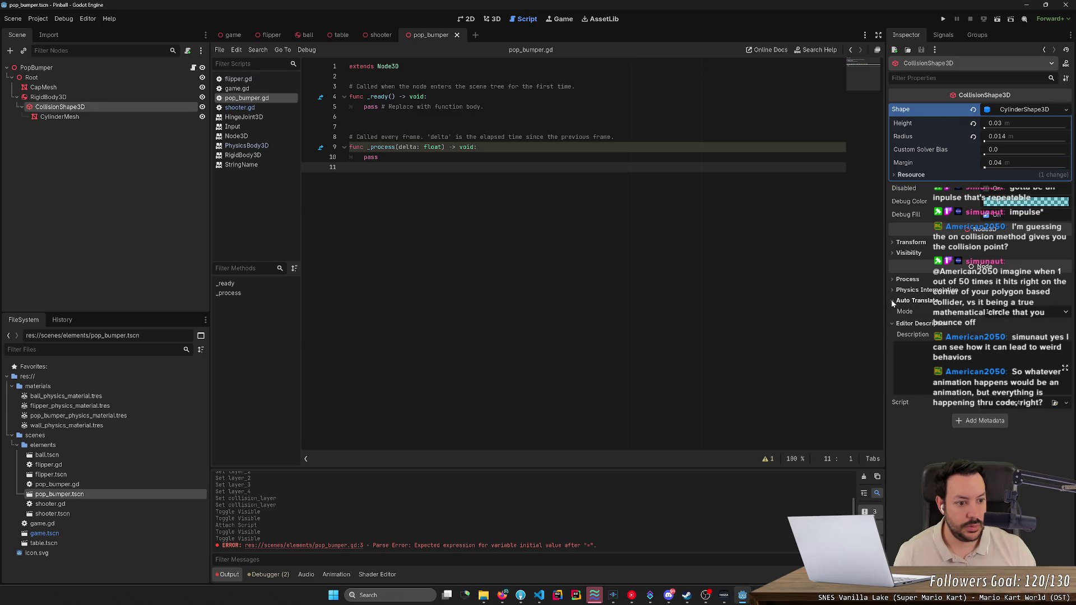
pyautogui.click(894, 290)
pyautogui.click(893, 280)
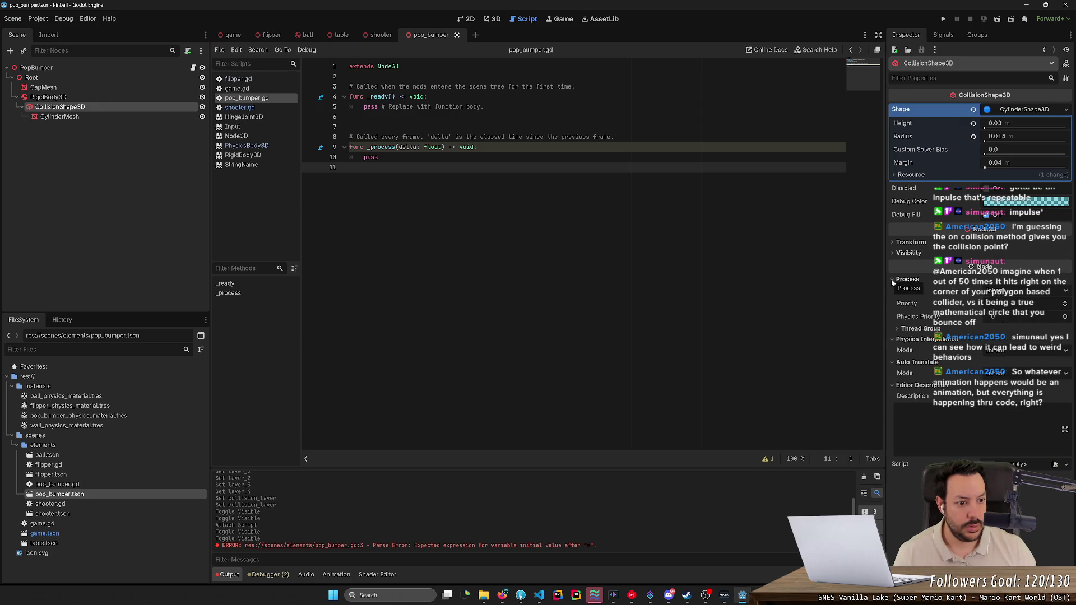
pyautogui.click(895, 253)
pyautogui.click(896, 242)
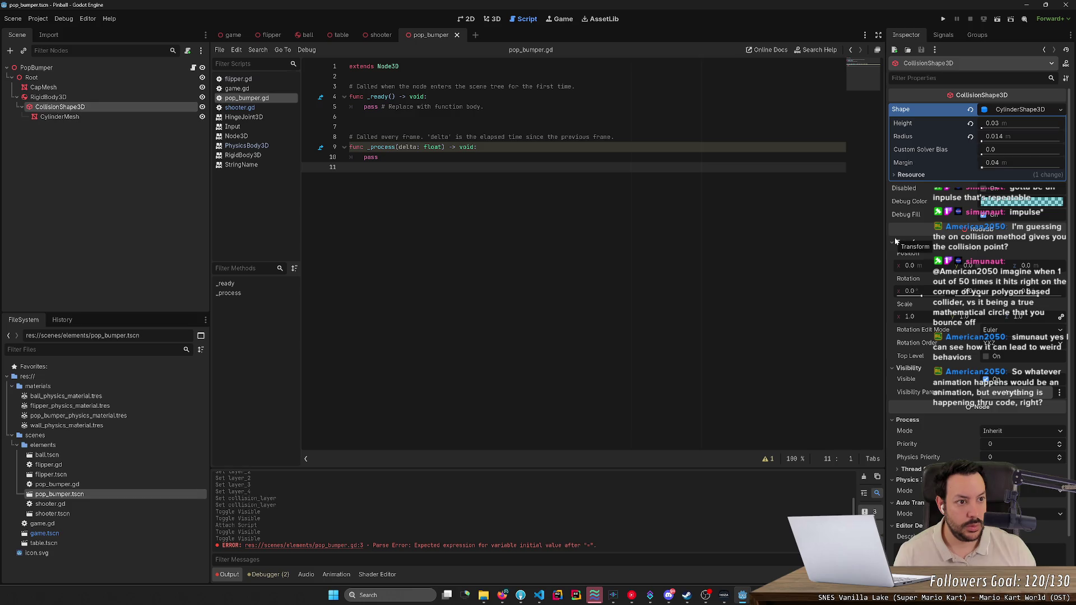
pyautogui.click(944, 35)
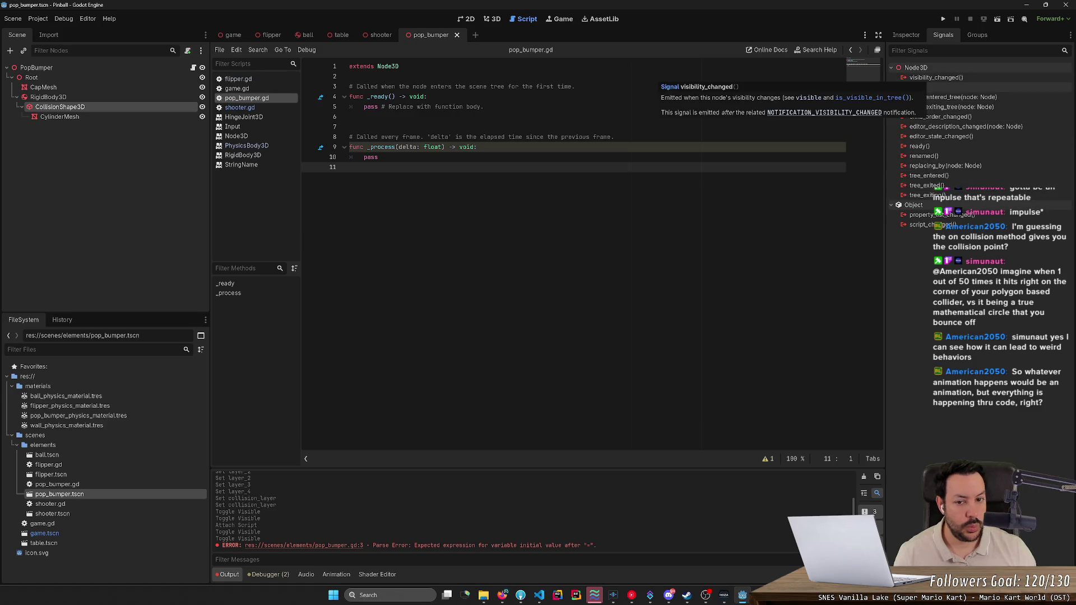
# - Select RigidBody3D and inspect its body_entered signal in the Signals tab
pyautogui.click(133, 99)
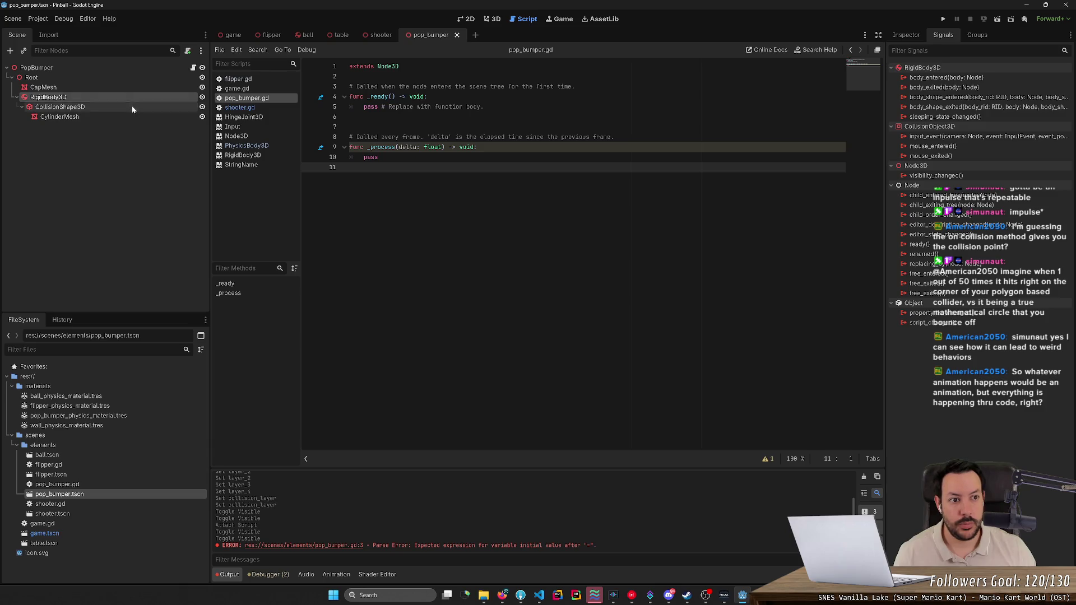
pyautogui.click(133, 108)
pyautogui.click(134, 97)
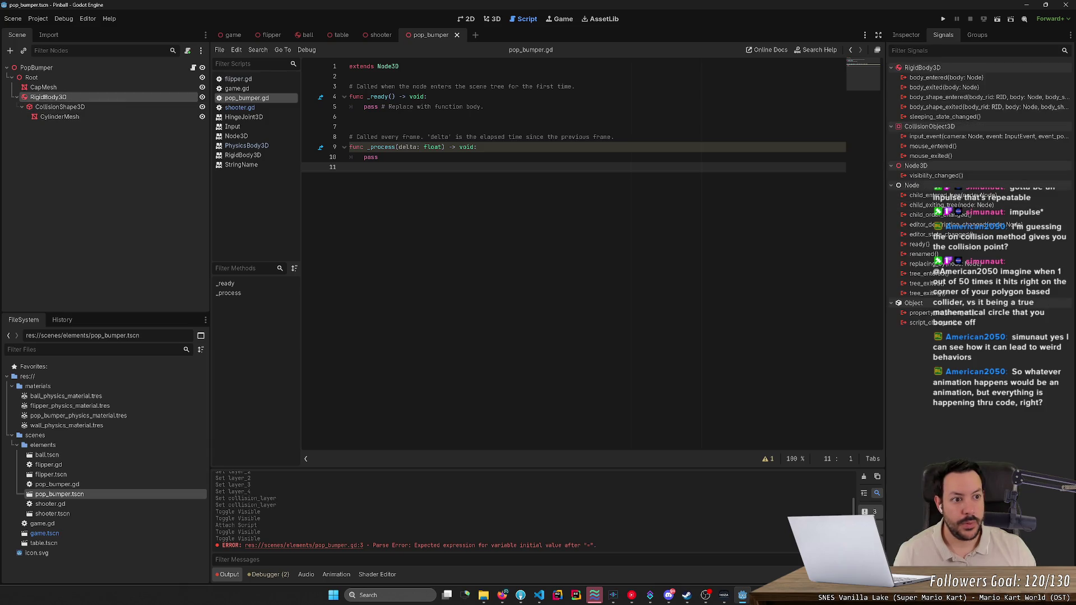
pyautogui.moveTo(947, 82)
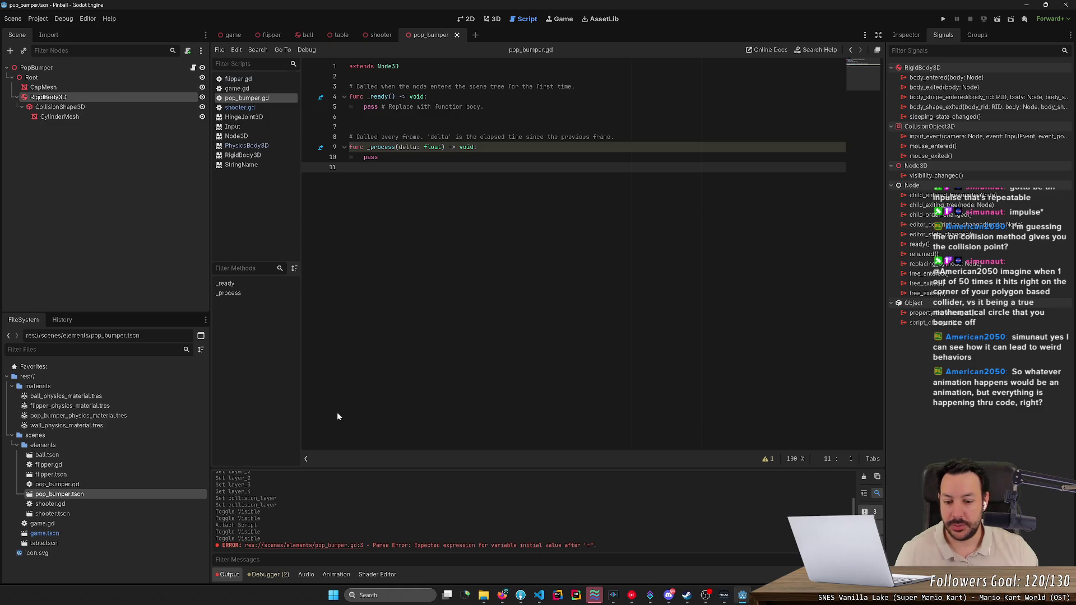
# - Google 'godot on collision' in a new Firefox tab and open the Physics introduction result
pyautogui.click(502, 596)
pyautogui.click(689, 9)
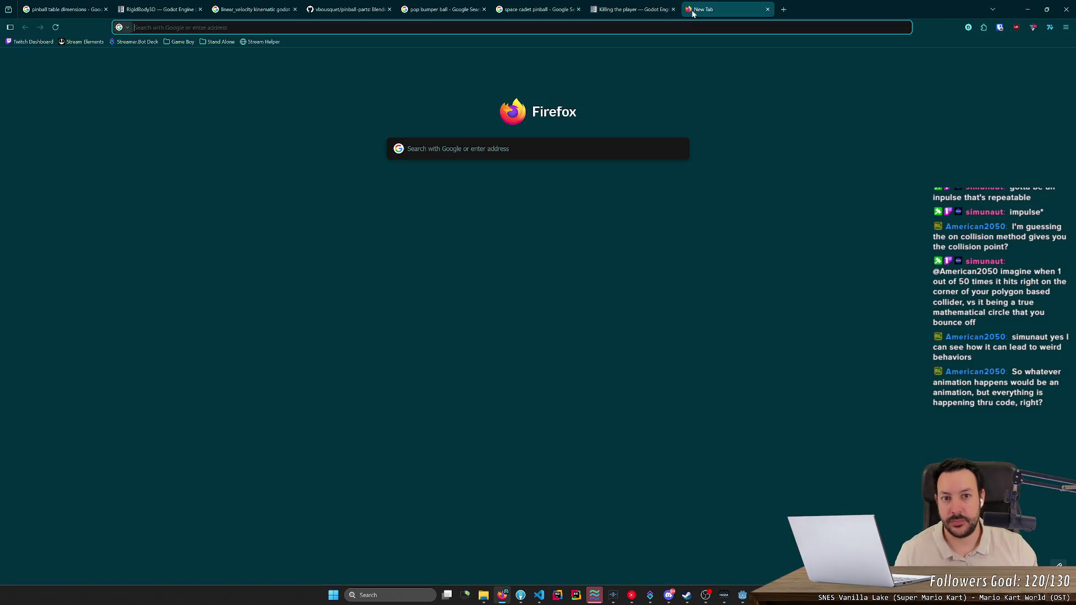
pyautogui.write('godot on collision')
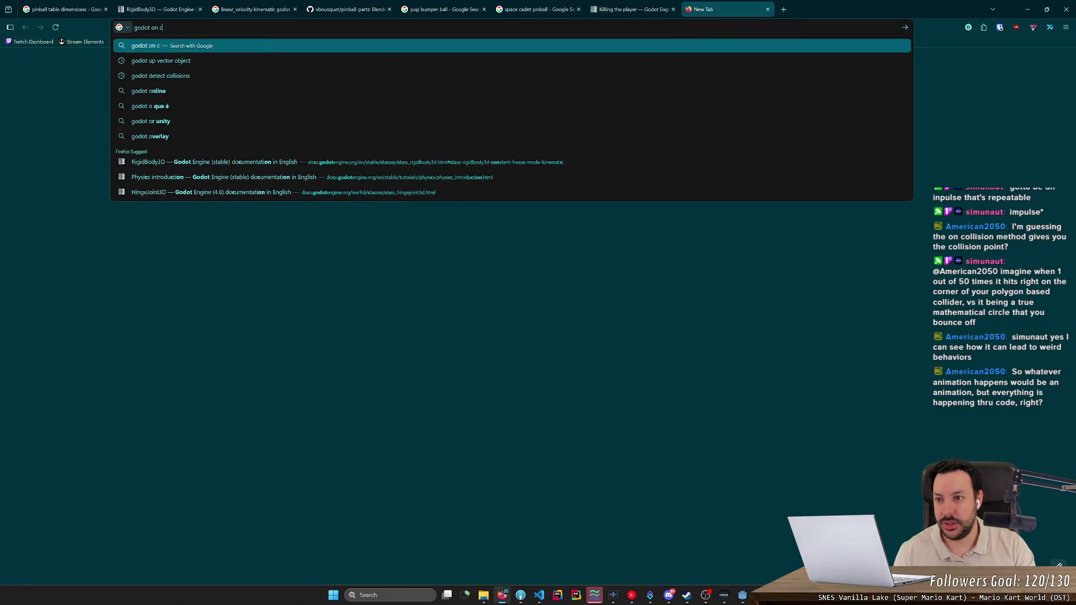
pyautogui.press('Return')
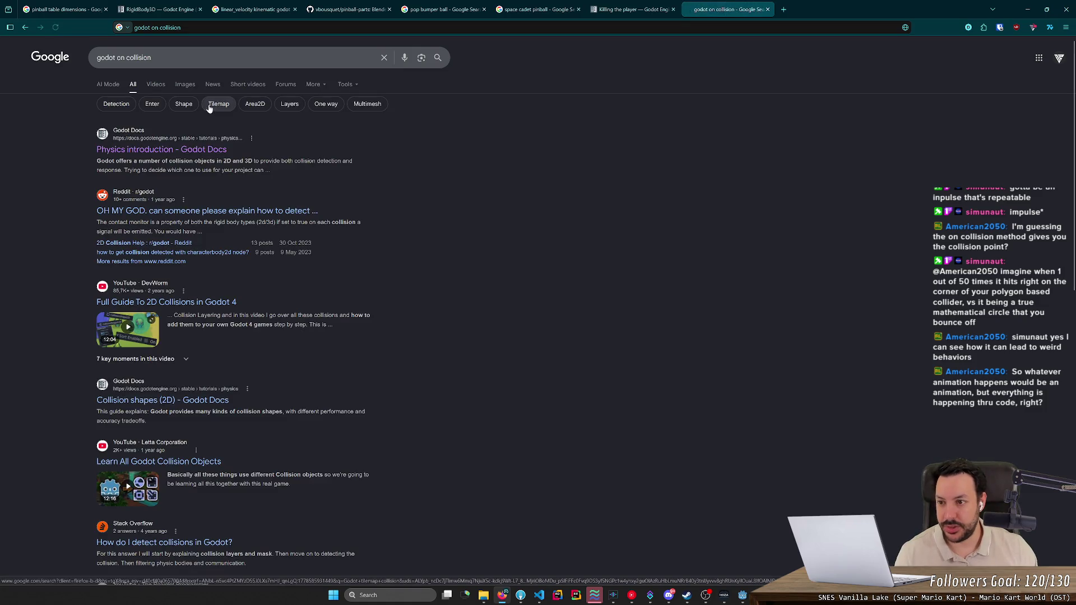
pyautogui.click(182, 149)
pyautogui.hotkey('ctrl', 'f')
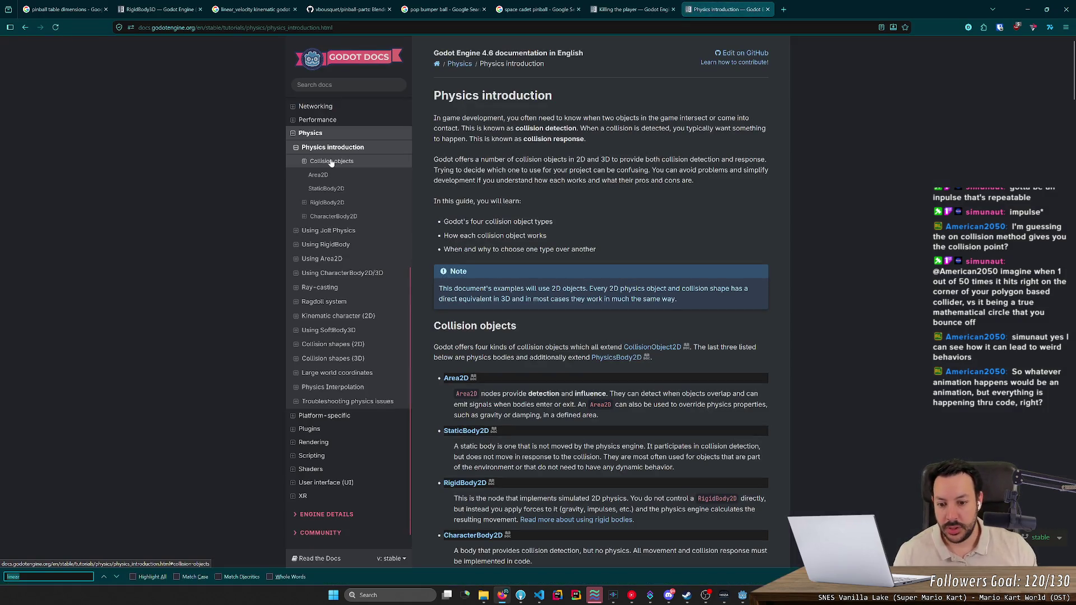
# - Peek at the Using Jolt Physics page, then return to Physics introduction
pyautogui.scroll(-5, 530, 308)
pyautogui.scroll(-1, 525, 310)
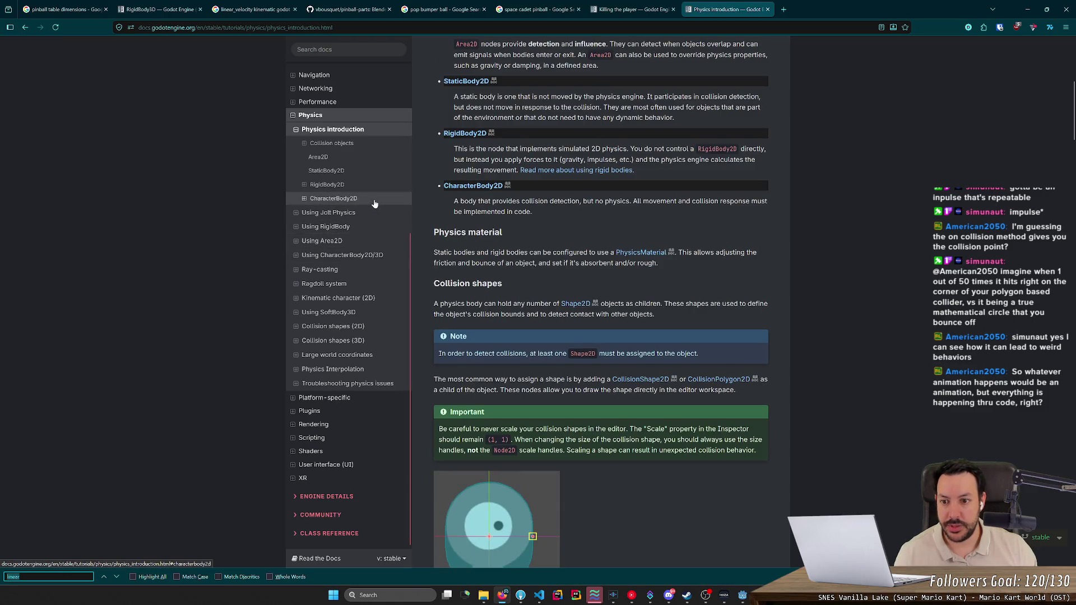
pyautogui.click(296, 218)
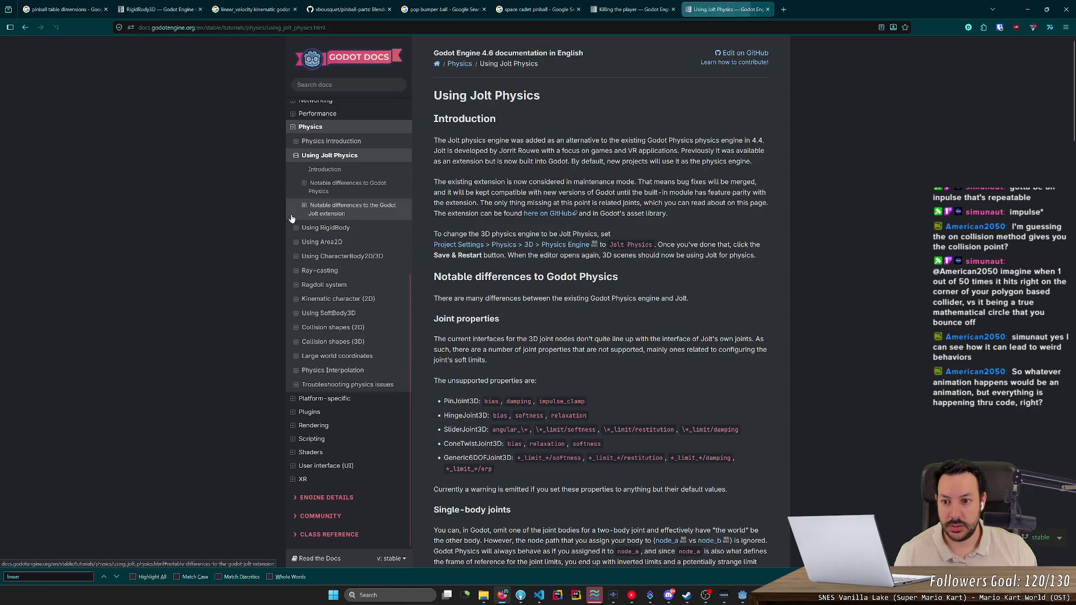
pyautogui.hotkey('alt', 'Left')
# - Autoscroll Physics introduction, highlighting the note that rigid bodies don't track contacts
pyautogui.middleClick(538, 298)
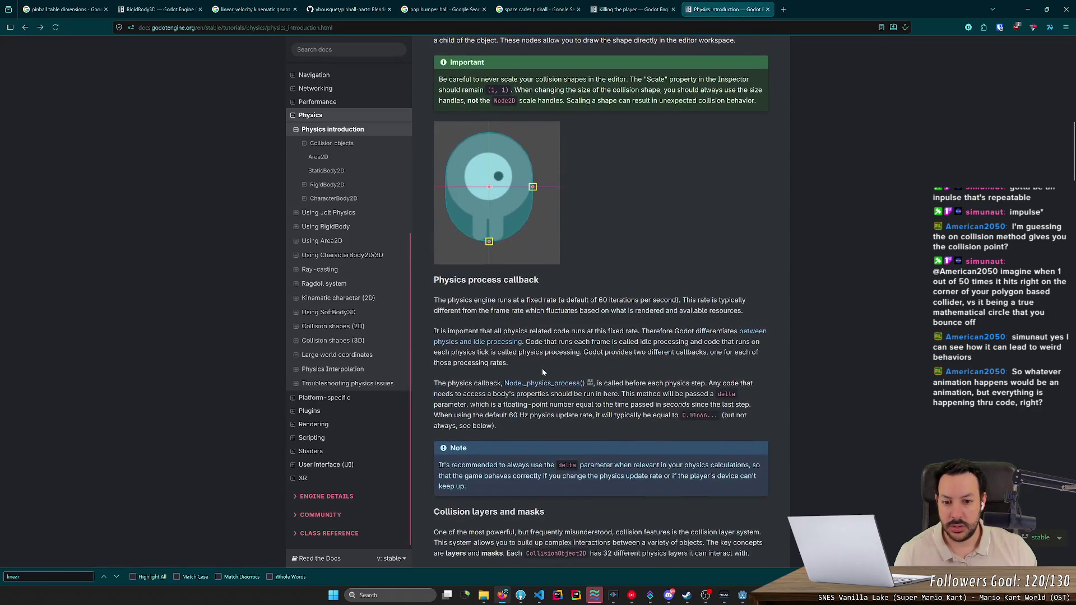
pyautogui.scroll(-10, 537, 298)
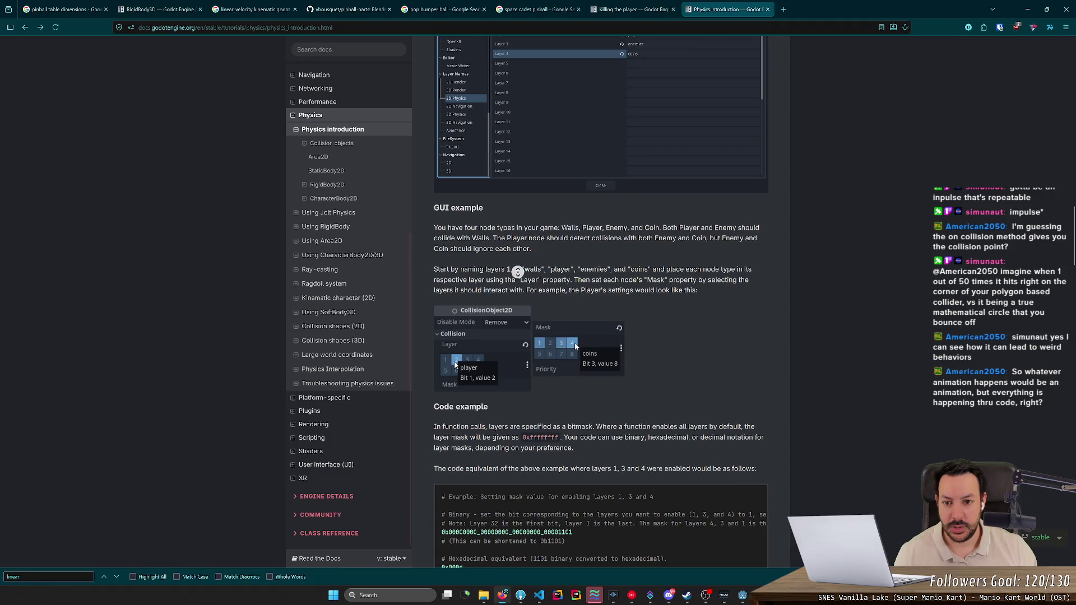
pyautogui.middleClick(519, 348)
pyautogui.scroll(-5, 516, 325)
pyautogui.middleClick(501, 231)
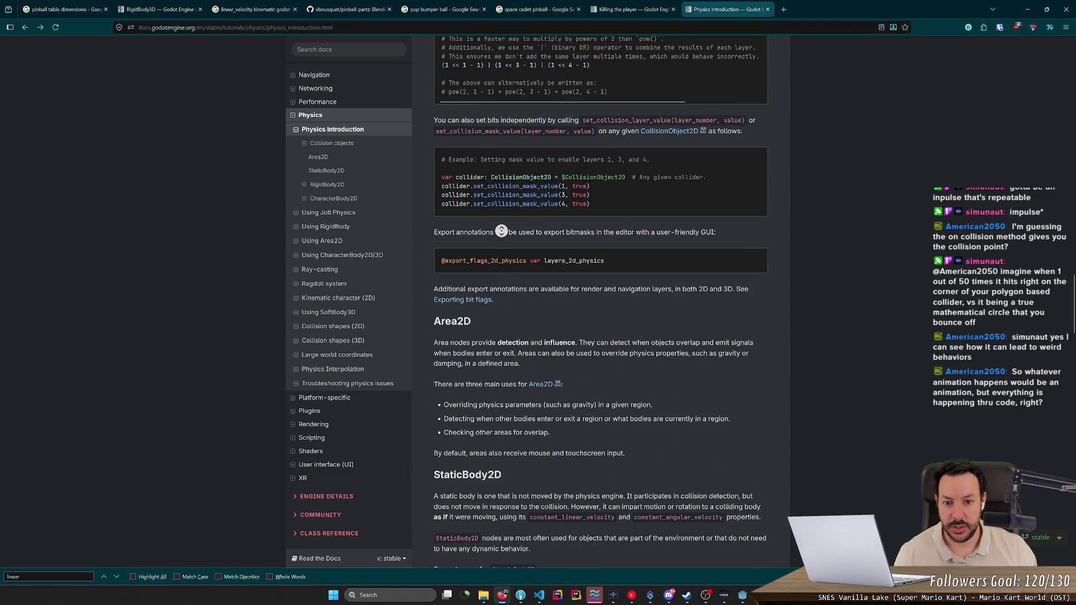
pyautogui.scroll(-9, 502, 242)
pyautogui.scroll(-6, 534, 251)
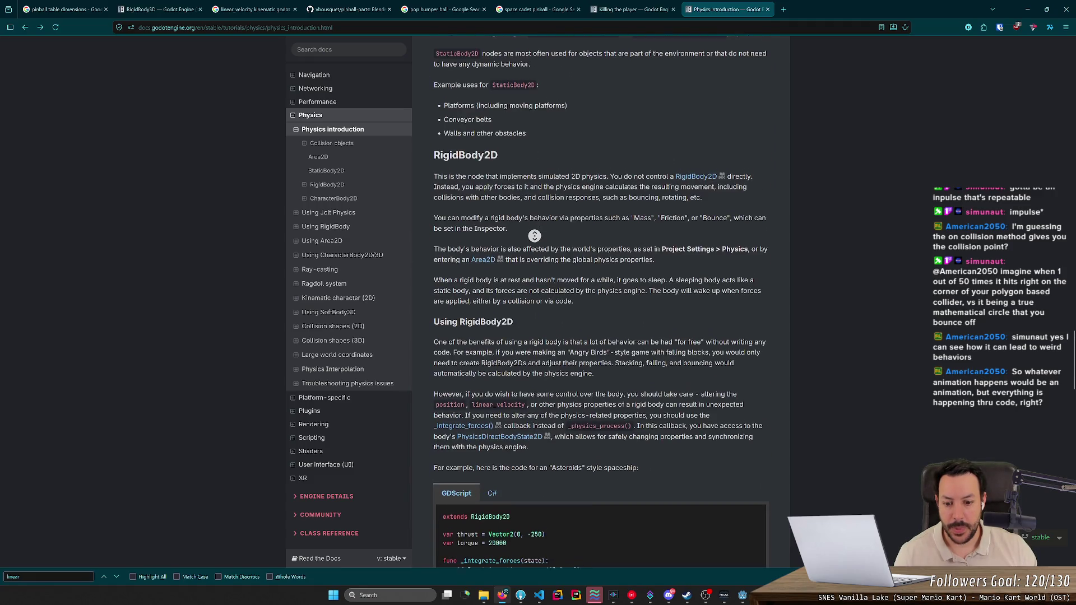
pyautogui.scroll(-5, 535, 260)
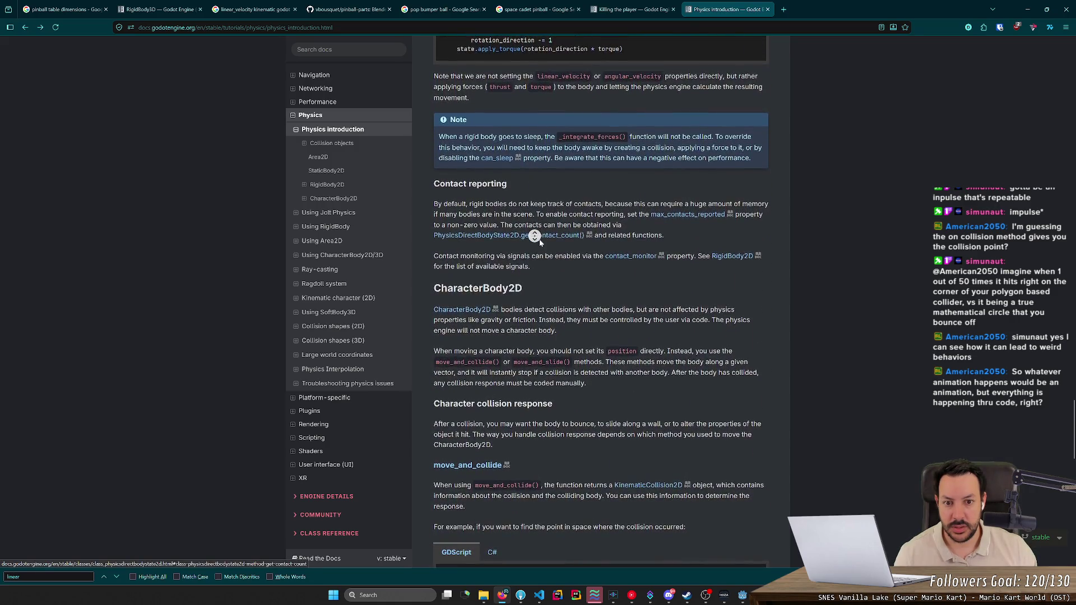
pyautogui.moveTo(507, 202); pyautogui.dragTo(699, 202)
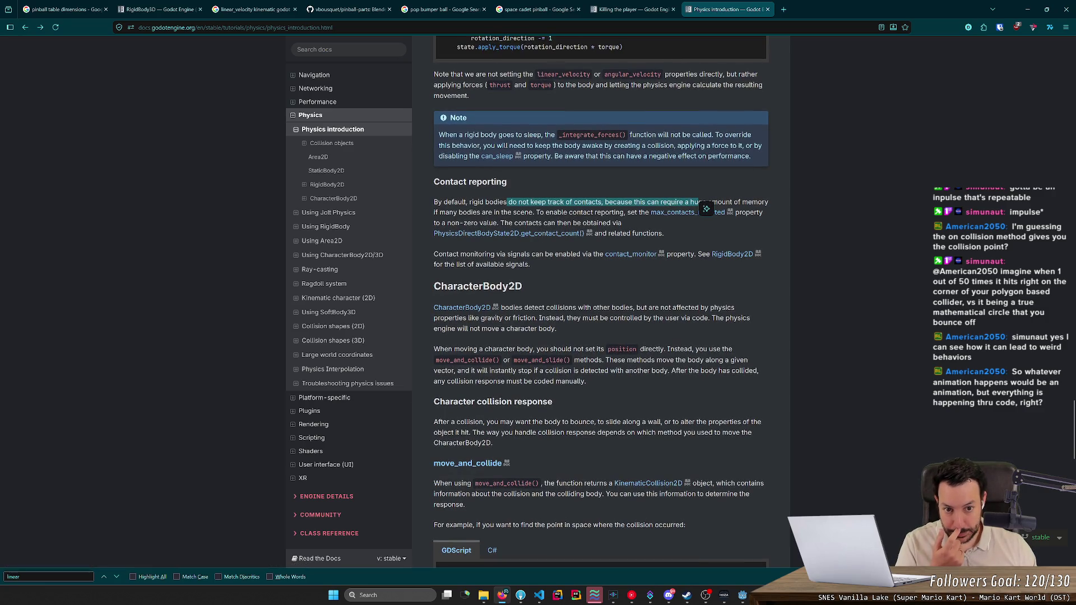
pyautogui.click(550, 190)
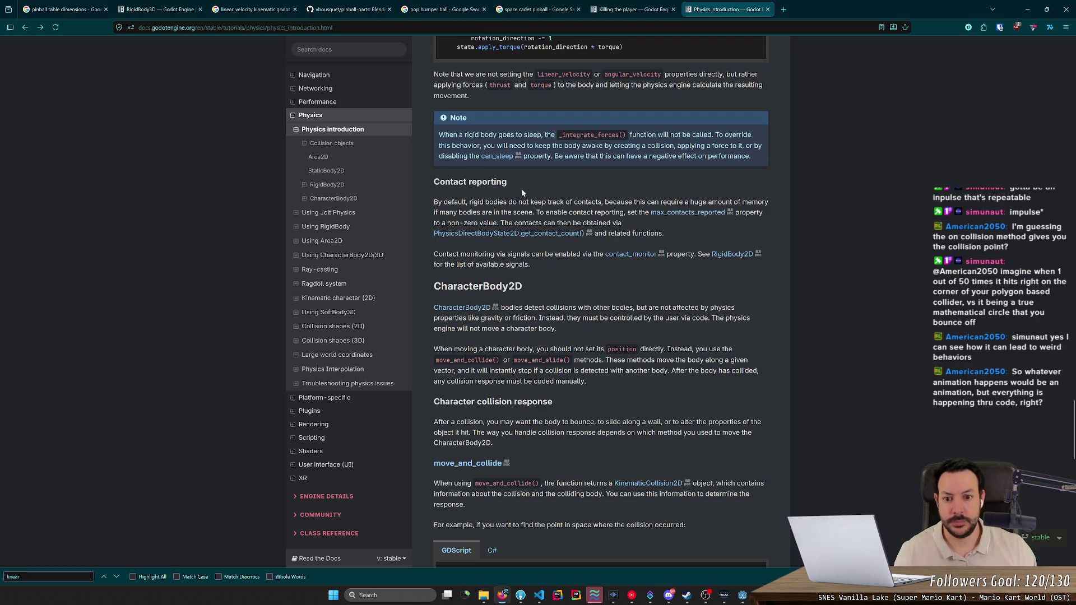
# - Jump to the Physics process callback section, then bring the Godot editor back
pyautogui.middleClick(522, 185)
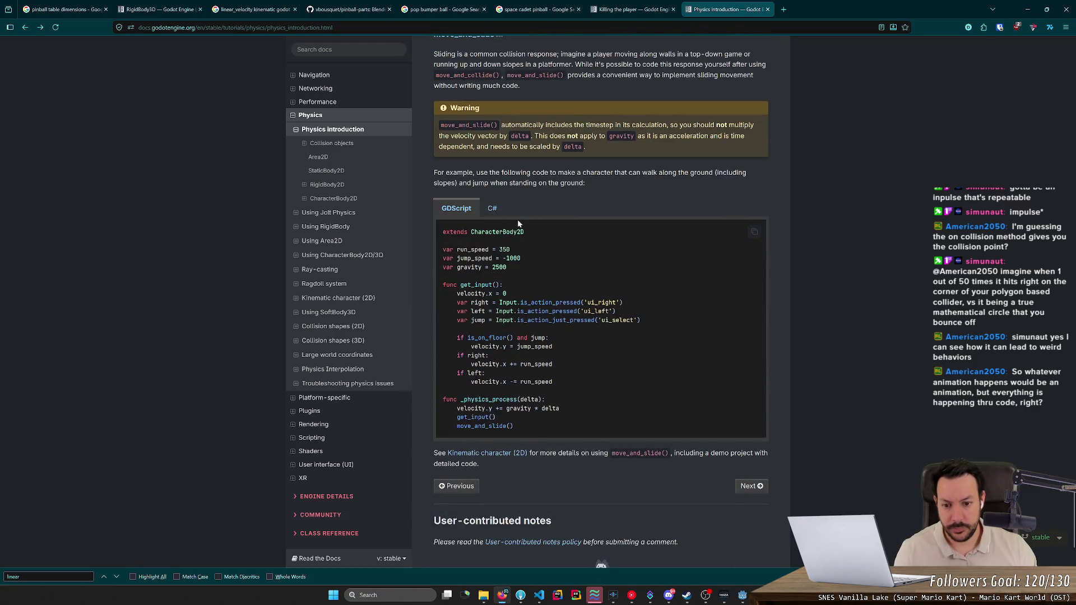
pyautogui.middleClick(518, 355)
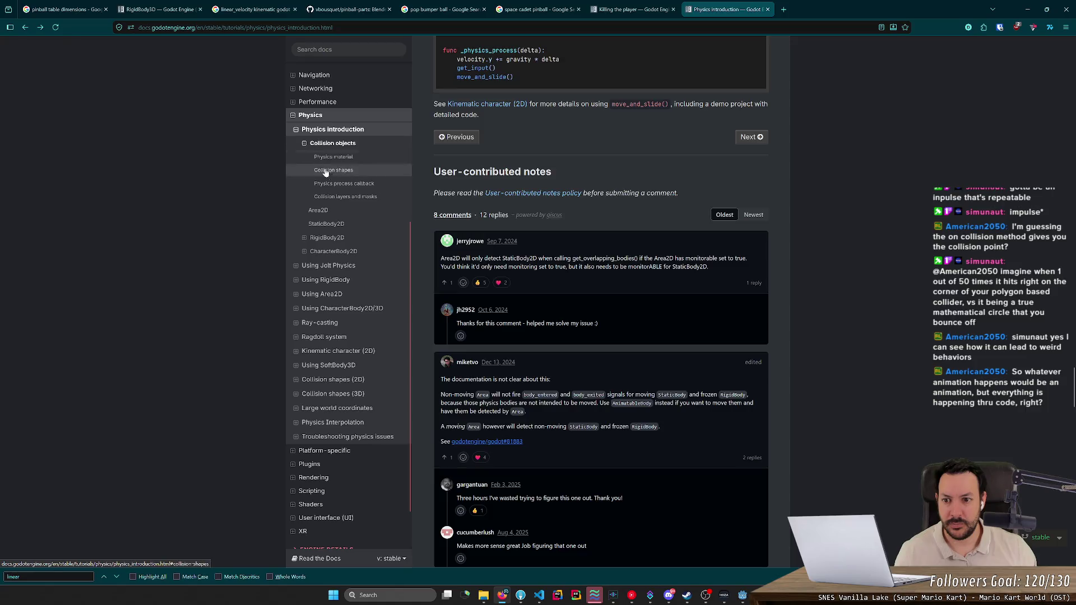
pyautogui.click(346, 190)
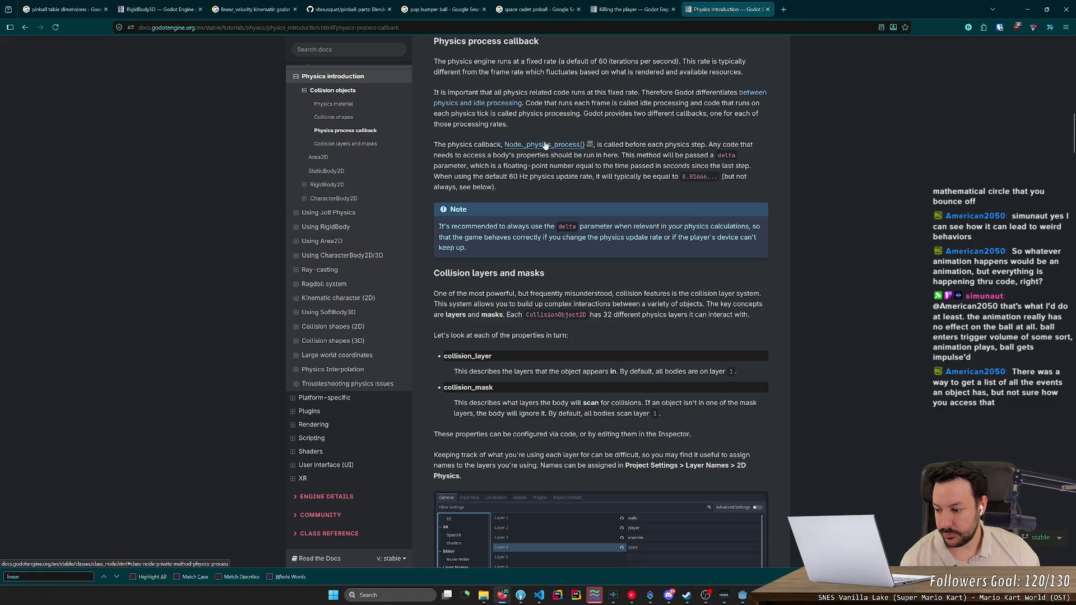
pyautogui.click(1027, 9)
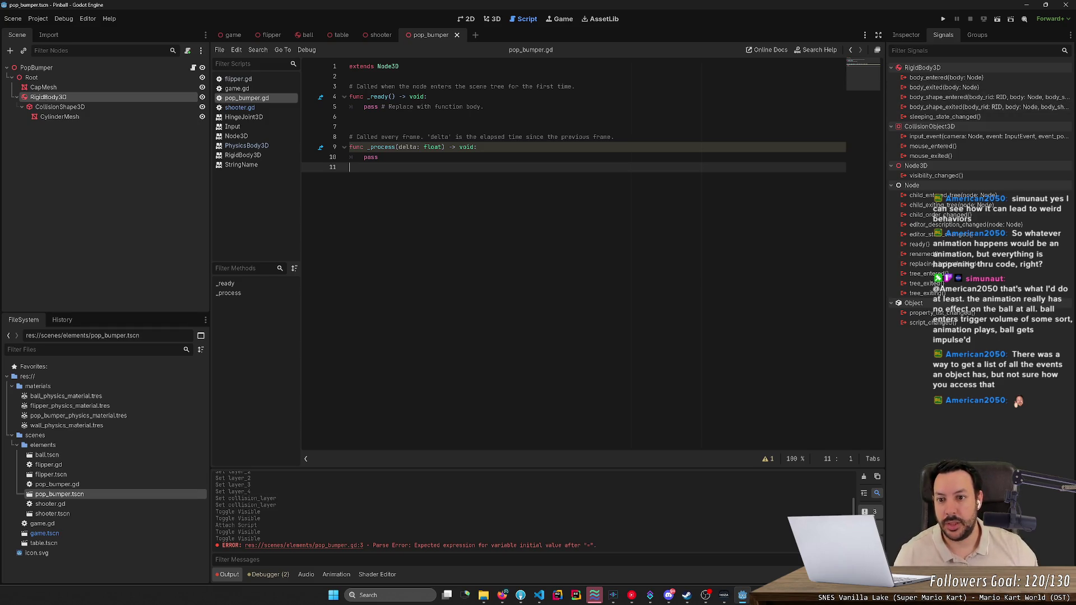
# - Add line 12 under _process and start typing 'func _on', then erase the _on
pyautogui.press('Return')
pyautogui.write('func _')
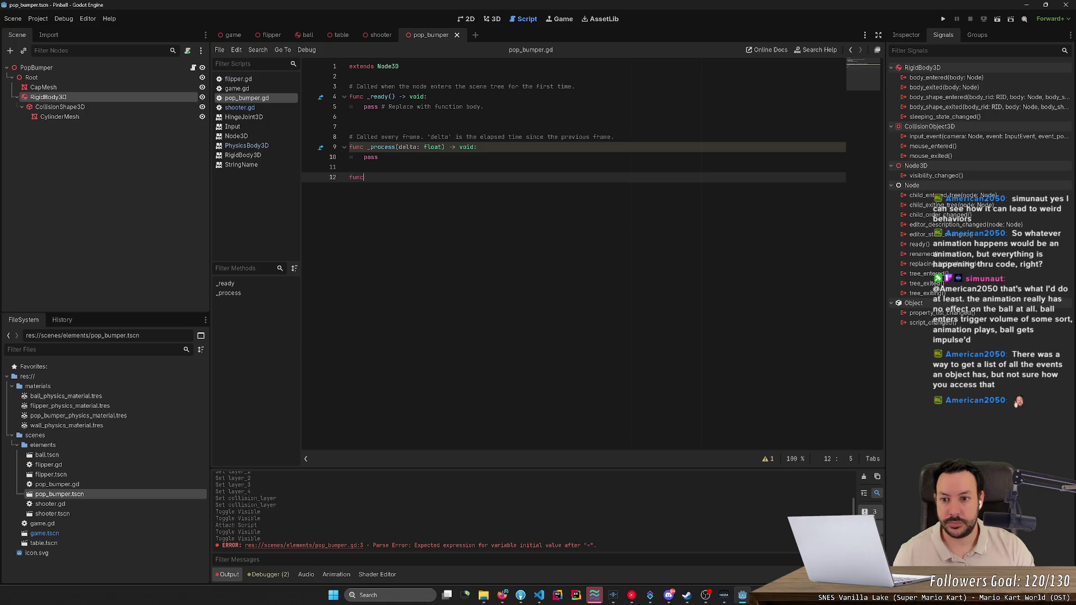
pyautogui.write('on')
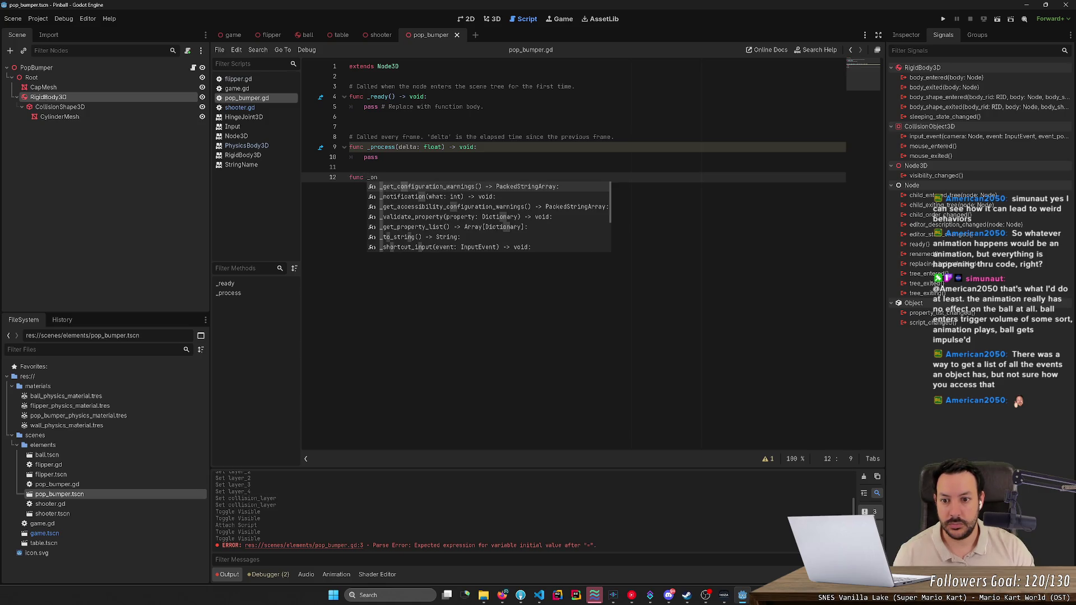
pyautogui.press('Escape')
pyautogui.press('BackSpace')
pyautogui.press('BackSpace')
pyautogui.press('BackSpace')
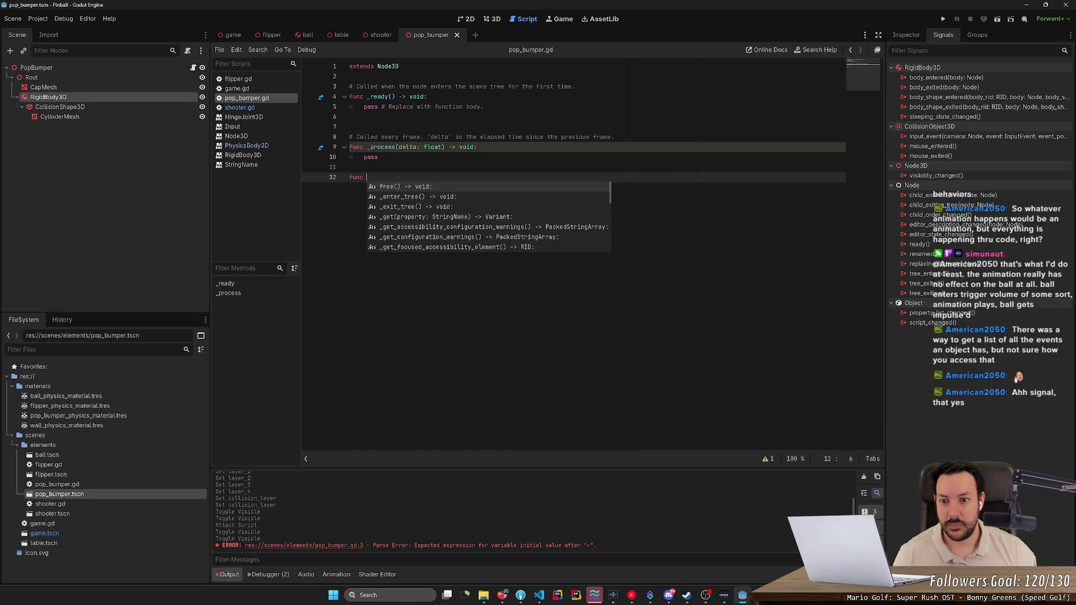
# - Browse the suggested function names without inserting one, then return to the Physics introduction docs
pyautogui.press('Down')
pyautogui.press('Down')
pyautogui.press('Down')
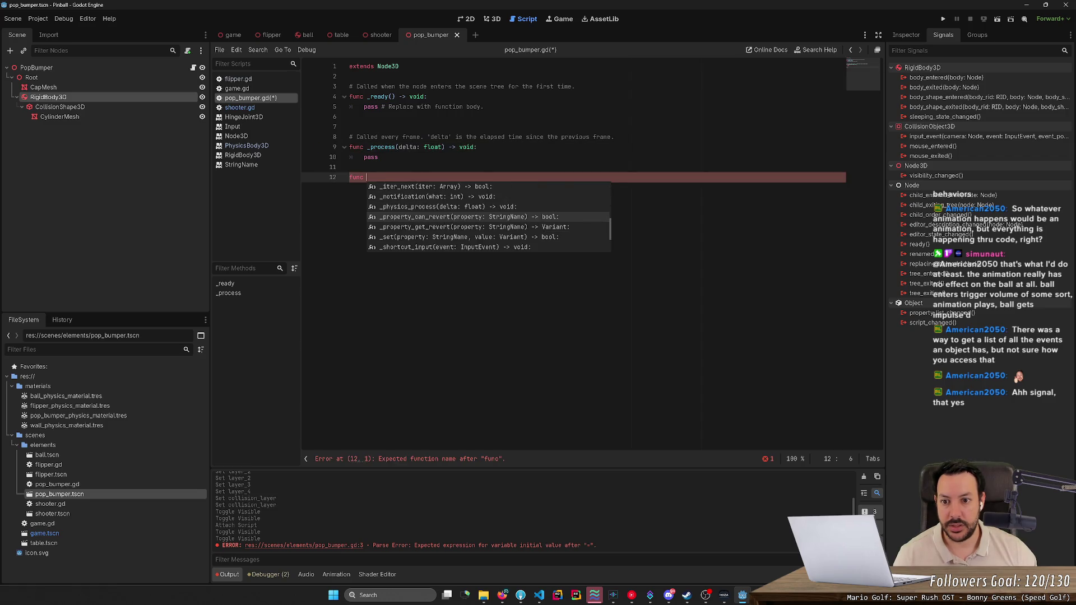
pyautogui.press('Down')
pyautogui.press('Down')
pyautogui.press('Down')
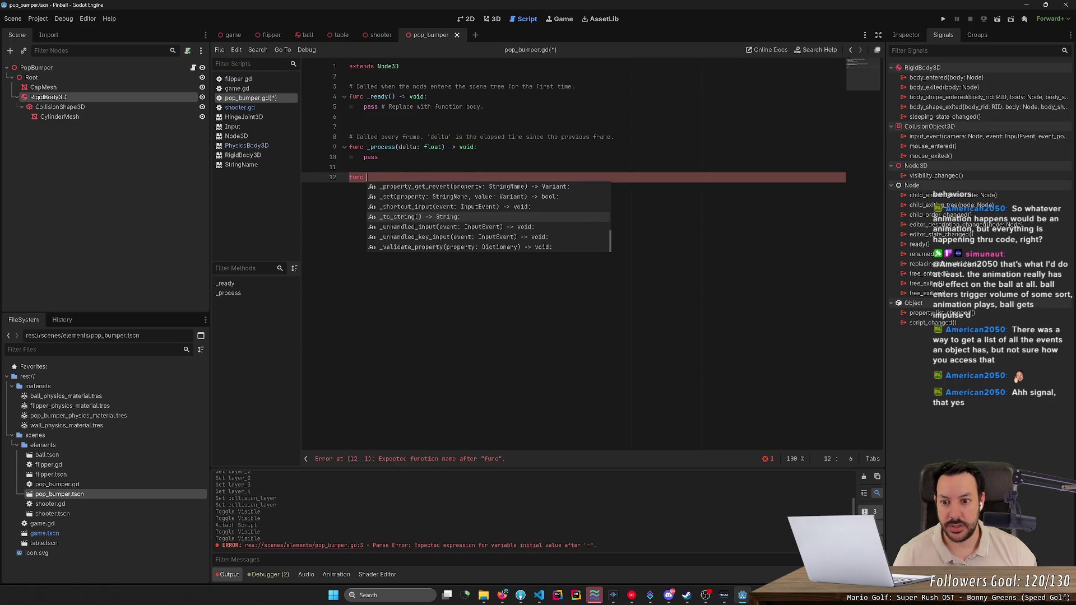
pyautogui.press('Down')
pyautogui.press('Down')
pyautogui.press('Down')
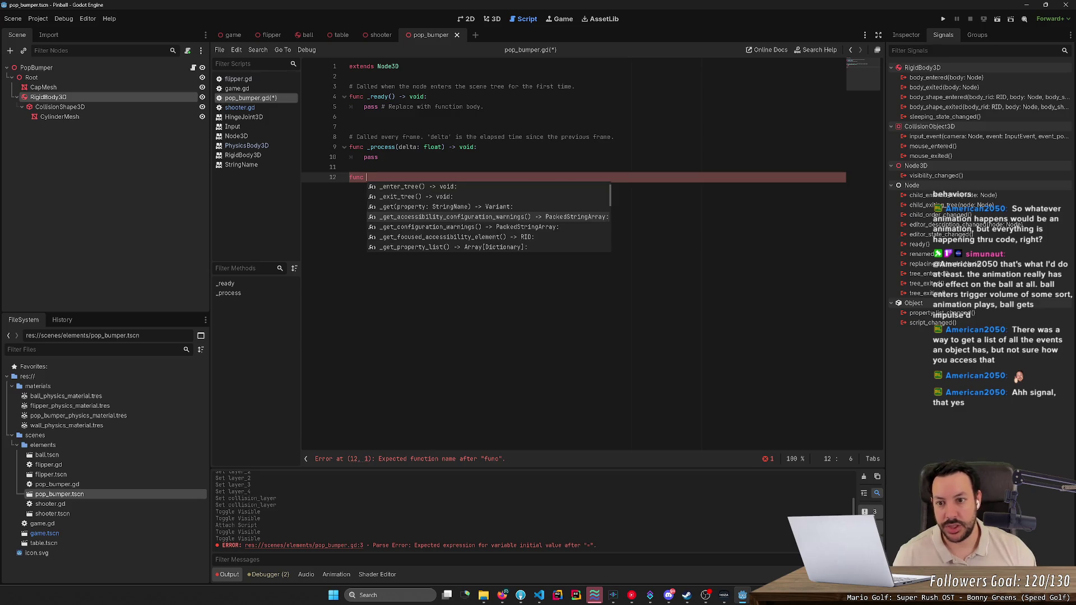
pyautogui.press('Escape')
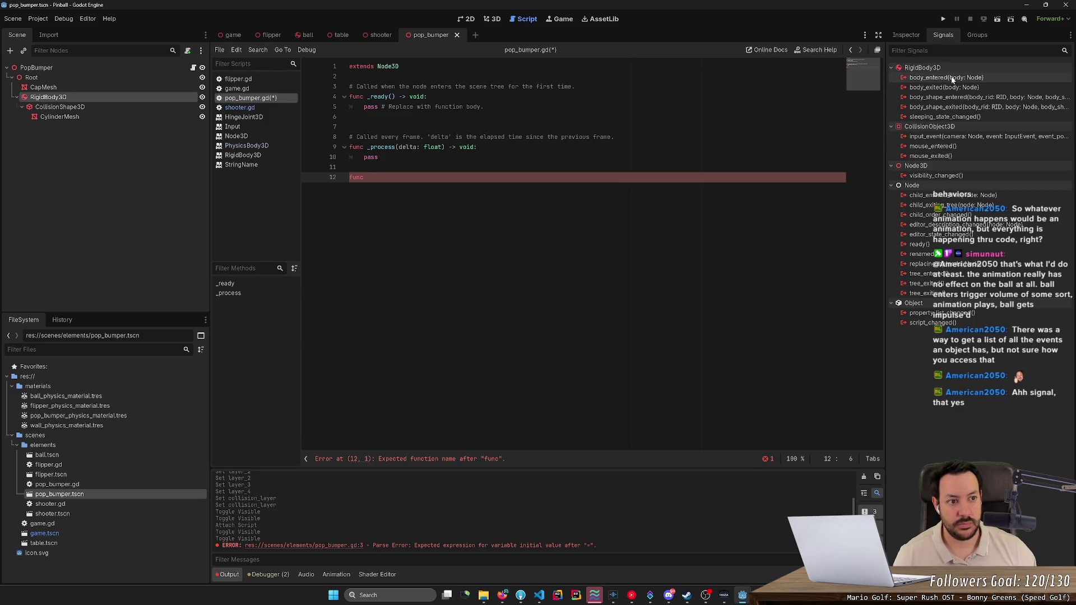
pyautogui.hotkey('alt', 'Tab')
pyautogui.scroll(-10, 566, 287)
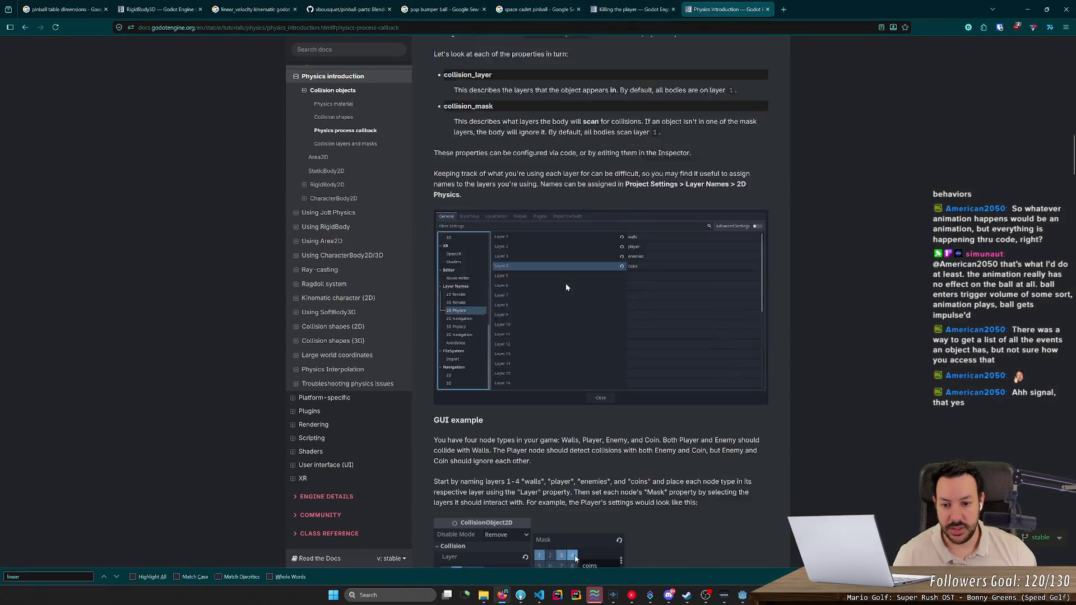
pyautogui.scroll(-10, 566, 287)
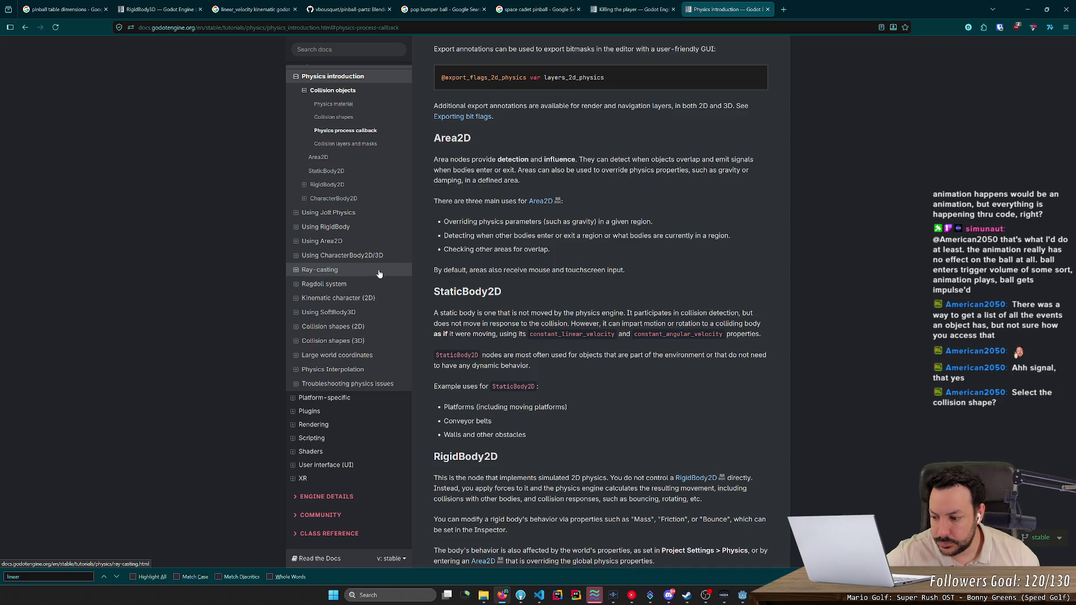
pyautogui.scroll(-4, 379, 273)
pyautogui.scroll(-4, 493, 268)
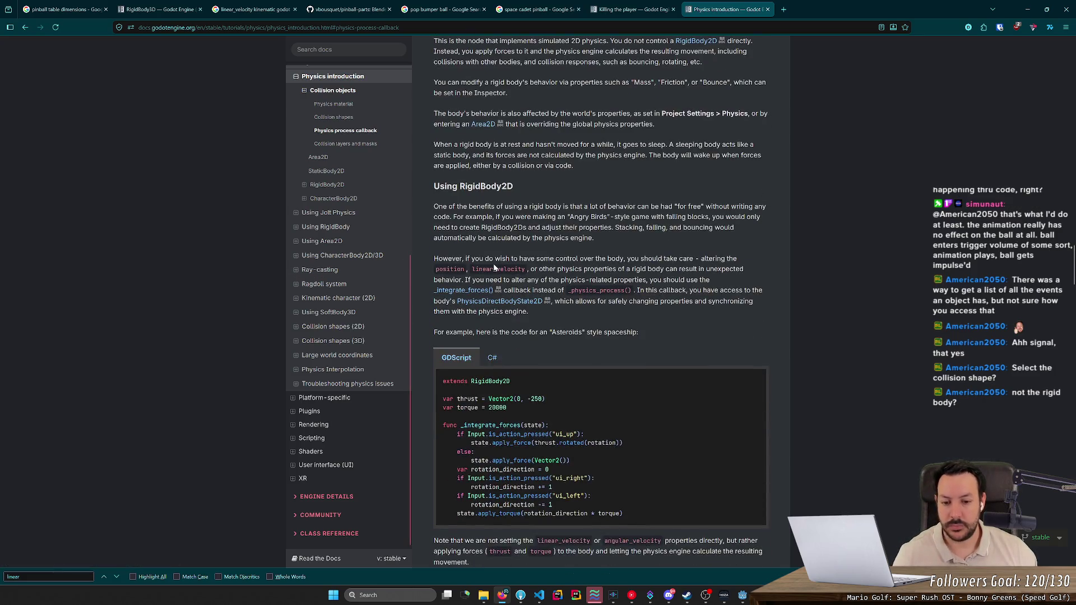
pyautogui.scroll(-5, 493, 264)
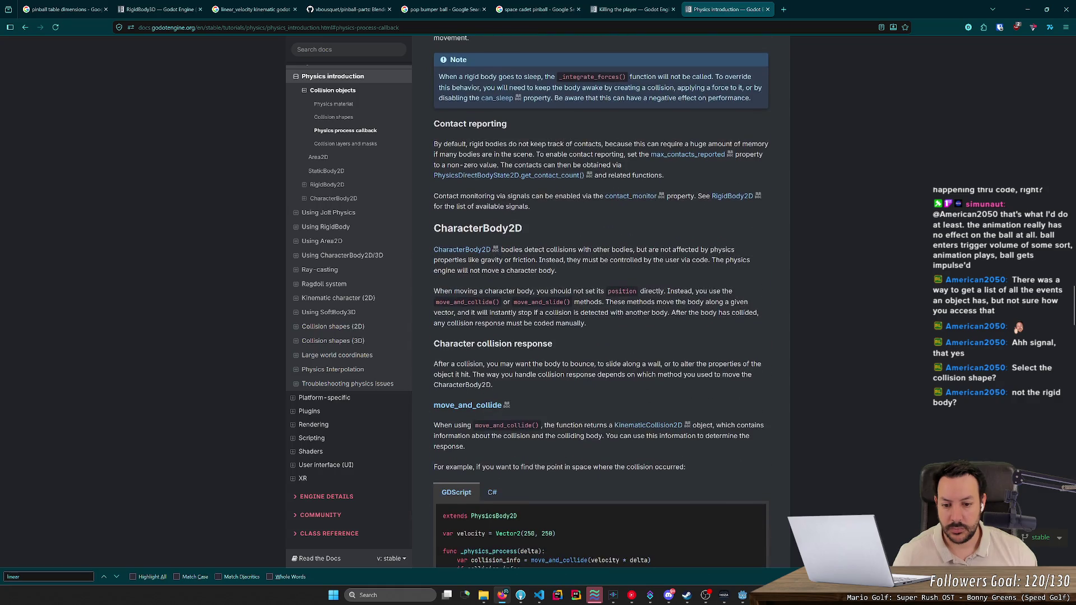
pyautogui.scroll(-3, 755, 254)
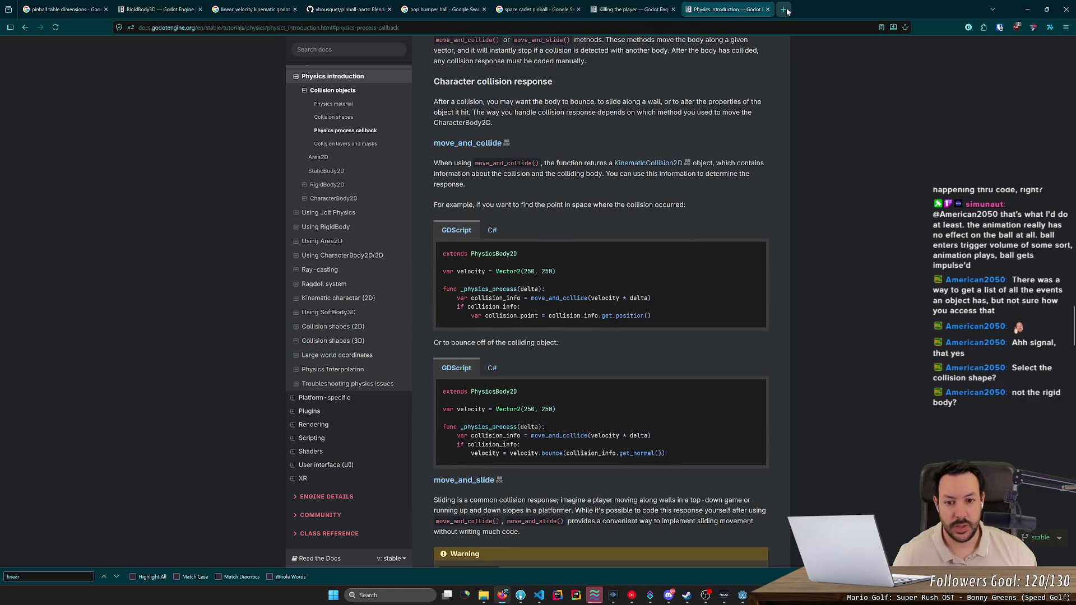
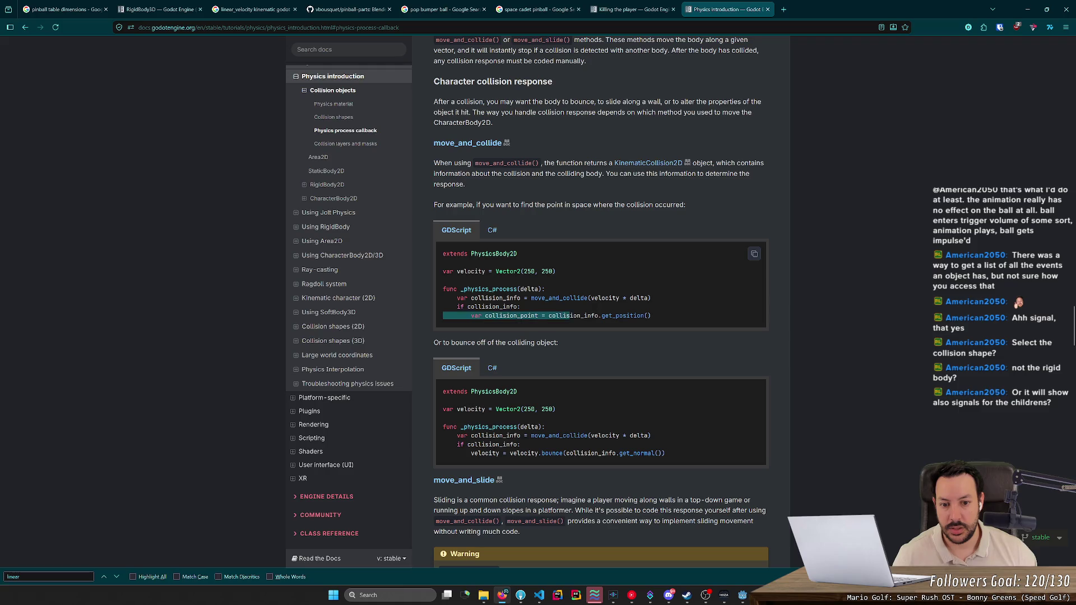
# - Select and review the collision-point code in the move_and_collide example
pyautogui.moveTo(680, 313); pyautogui.dragTo(430, 292)
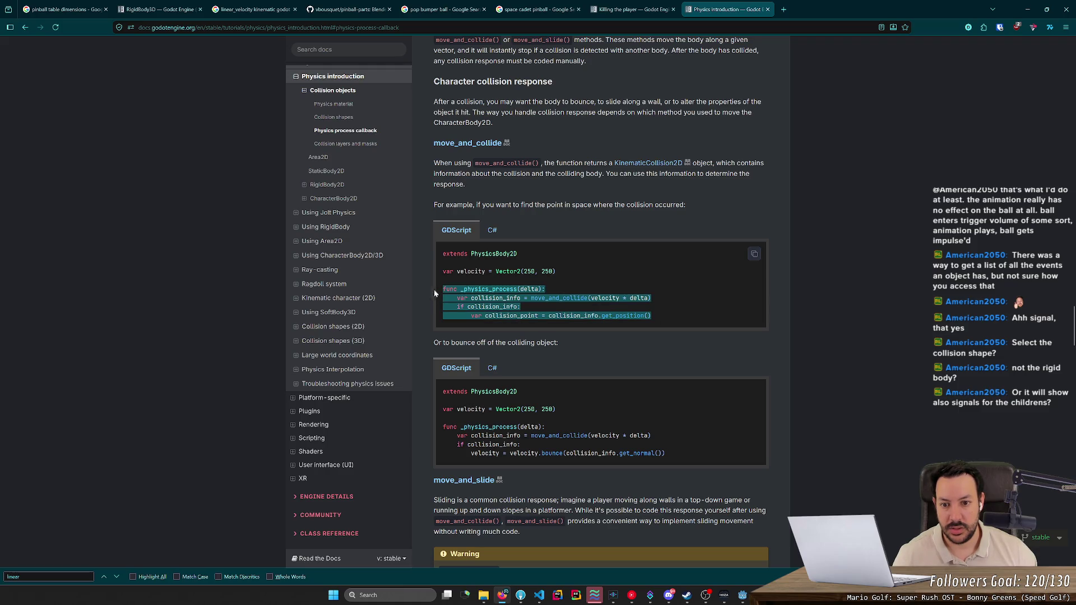
pyautogui.scroll(4, 437, 297)
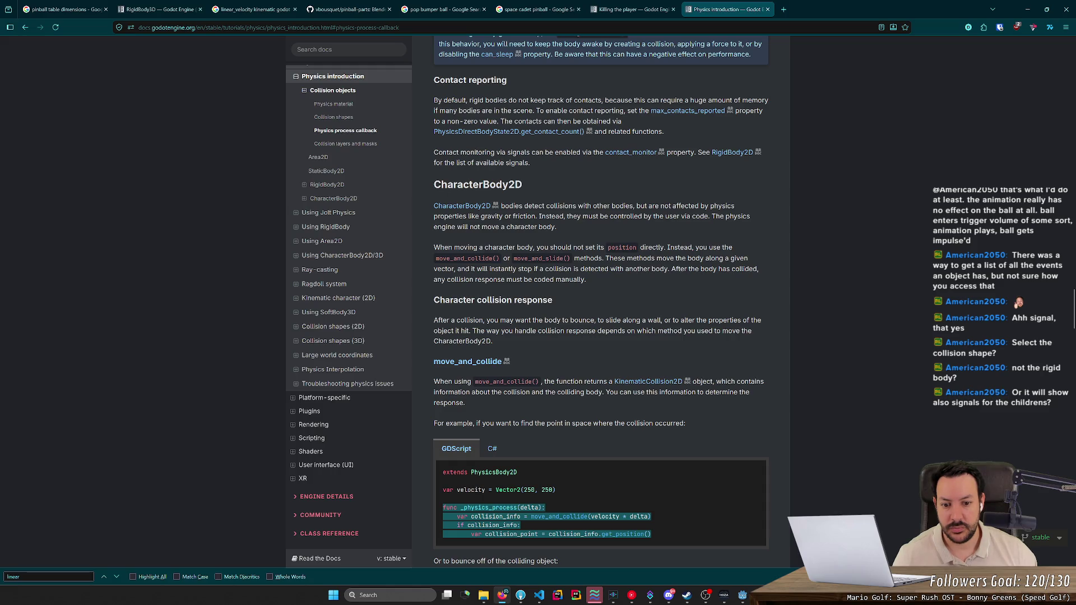
pyautogui.scroll(-2, 536, 276)
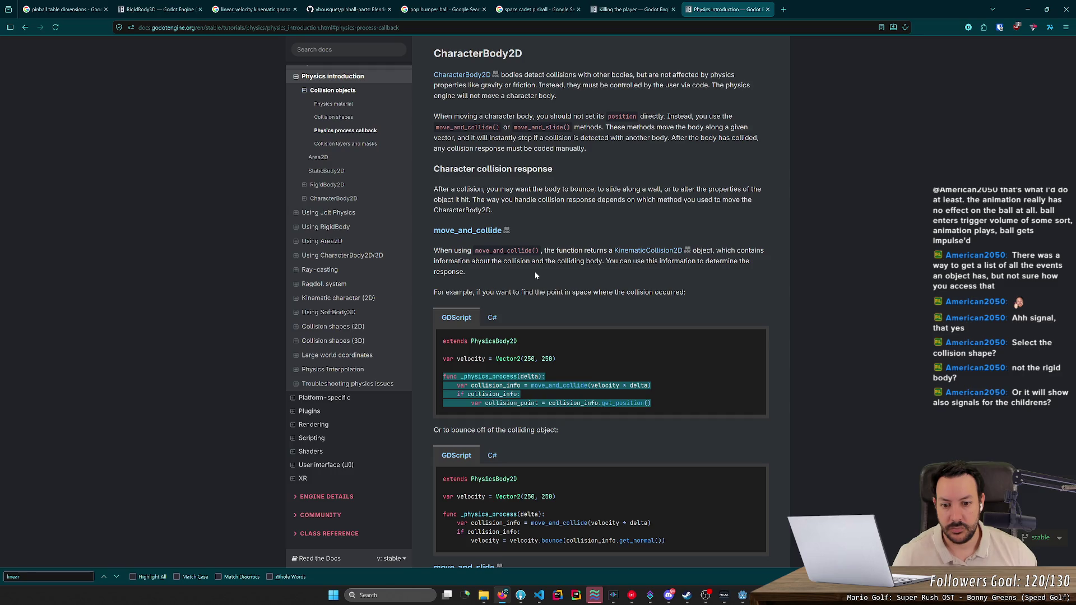
pyautogui.click(492, 384)
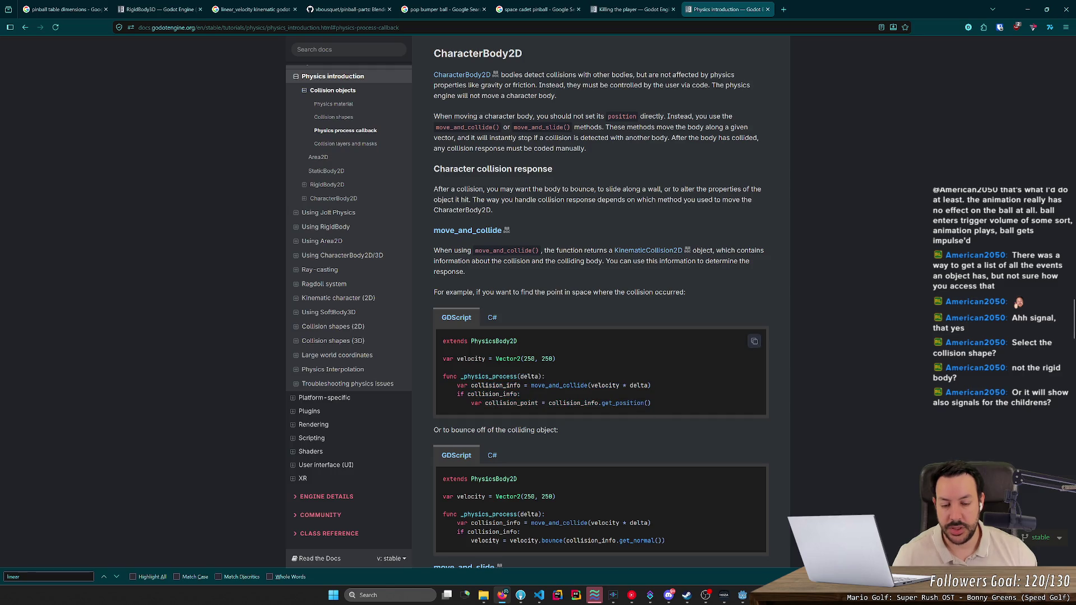
# - Read the rest of the physics introduction page, then start a new-tab search for 'godot detect collision code'
pyautogui.scroll(-3, 561, 386)
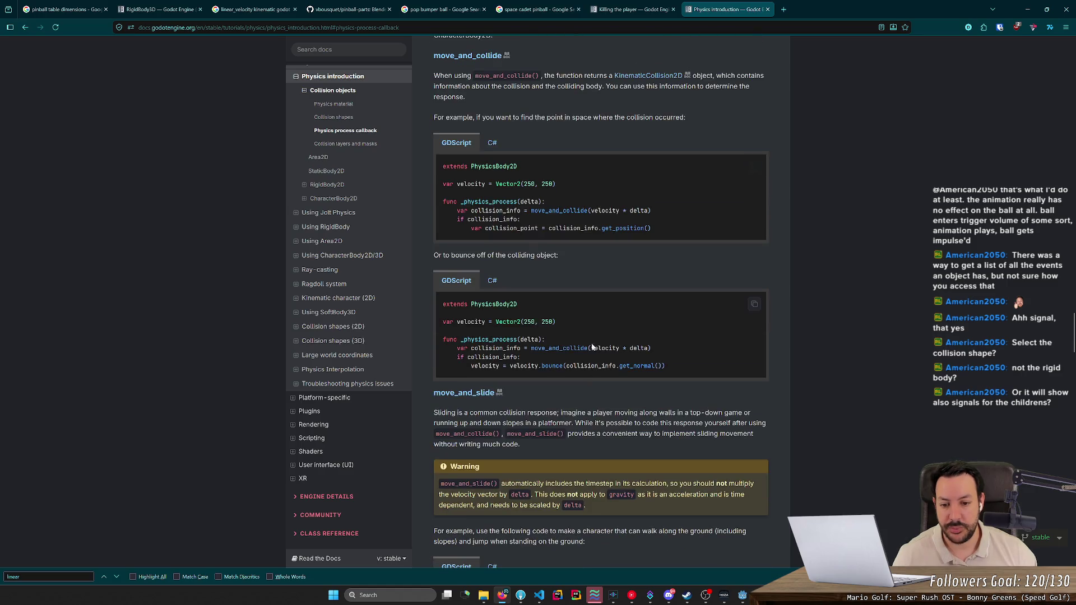
pyautogui.scroll(-3, 604, 321)
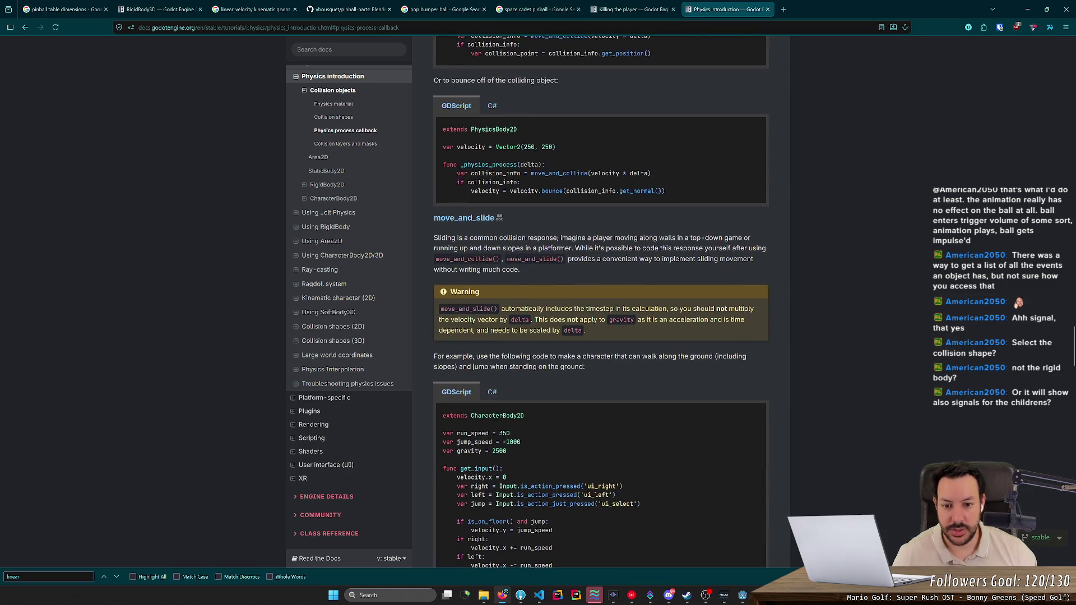
pyautogui.scroll(-5, 593, 311)
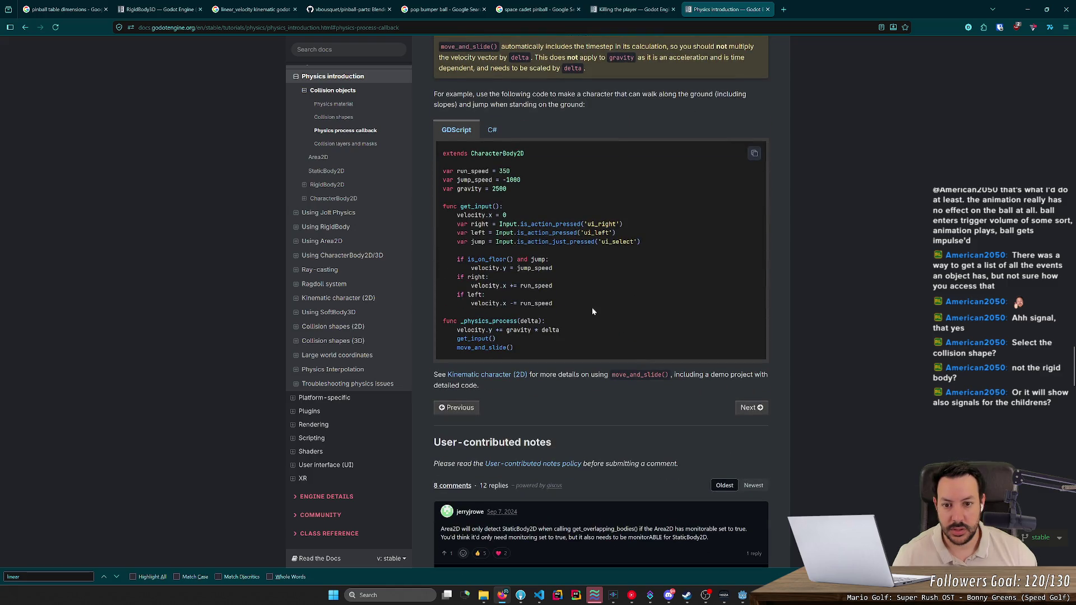
pyautogui.scroll(-2, 593, 311)
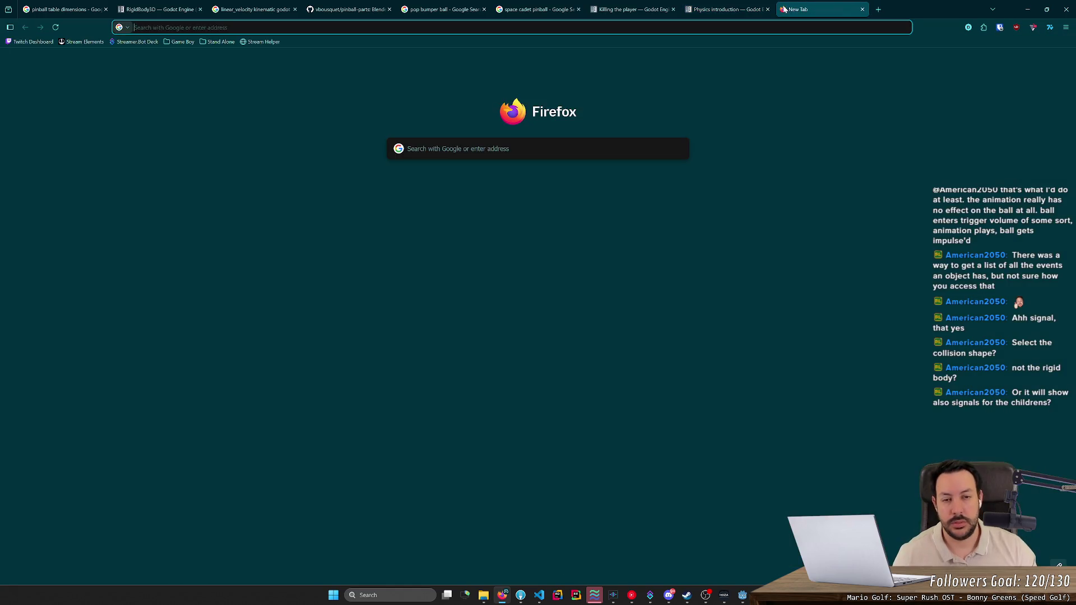
pyautogui.click(784, 9)
pyautogui.write('godot detect')
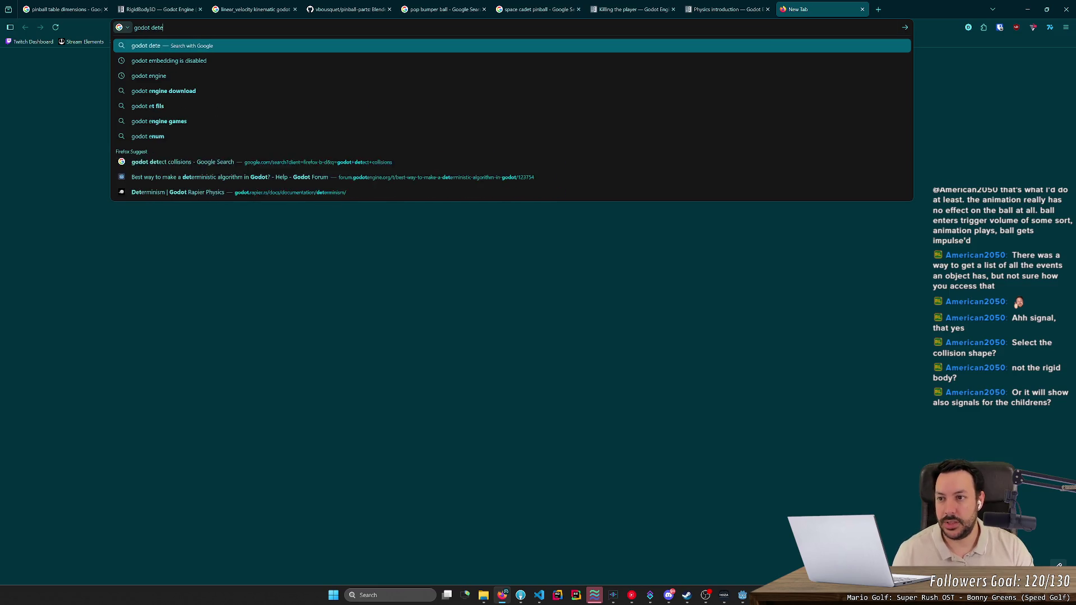
pyautogui.write(' collision code')
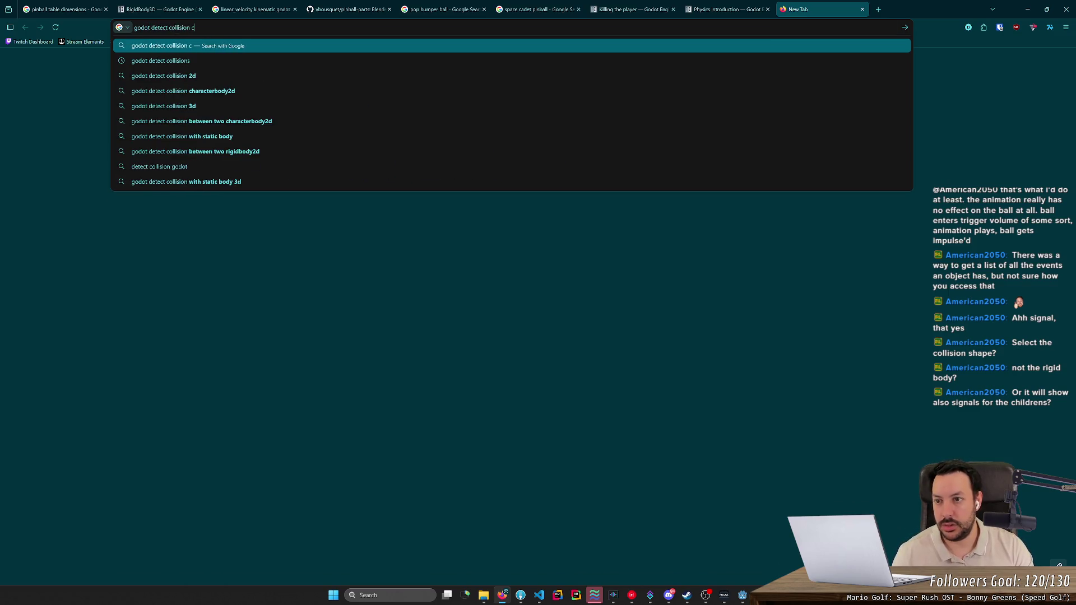
# - Run the 'godot detect collision code' search and open the Reddit r/godot thread on detecting collision
pyautogui.press('Return')
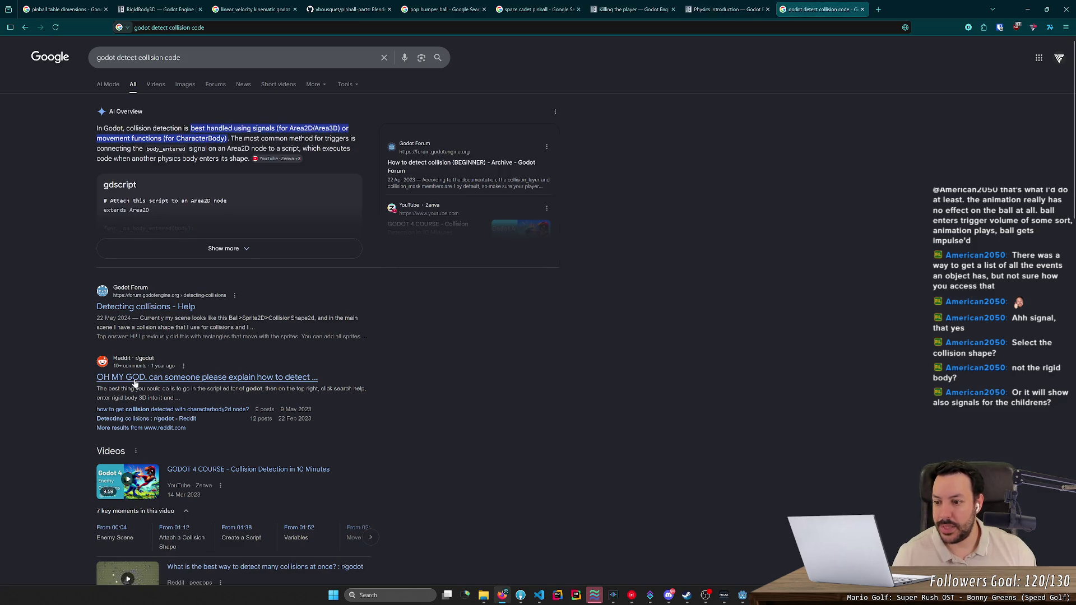
pyautogui.click(158, 386)
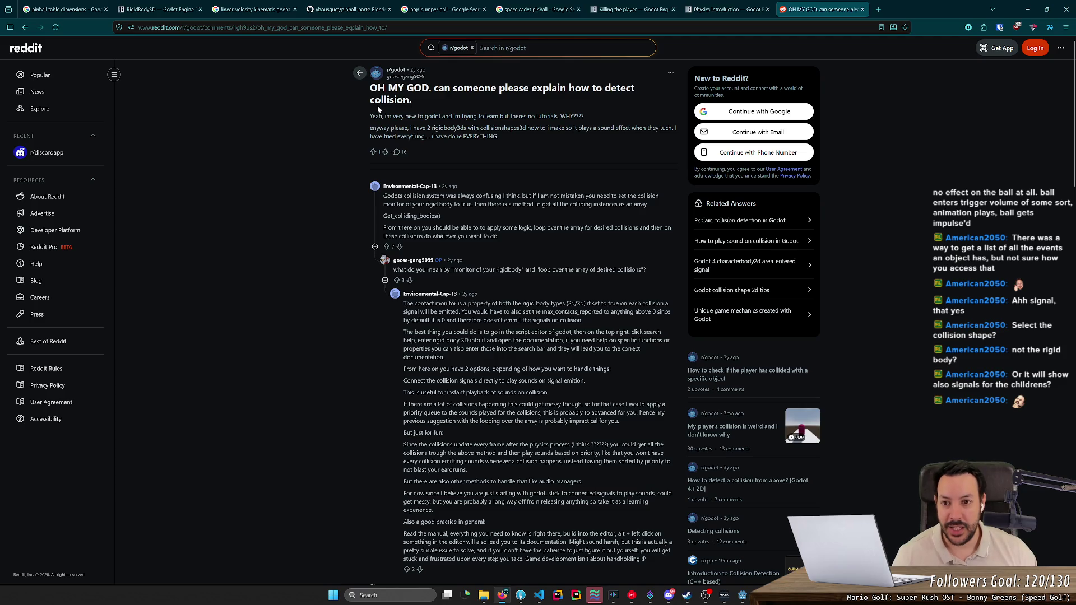
# - Read the Reddit replies and the body_entered signal example, then go back to the Google results
pyautogui.hotkey('ctrl', '+')
pyautogui.hotkey('ctrl', '+')
pyautogui.hotkey('ctrl', '+')
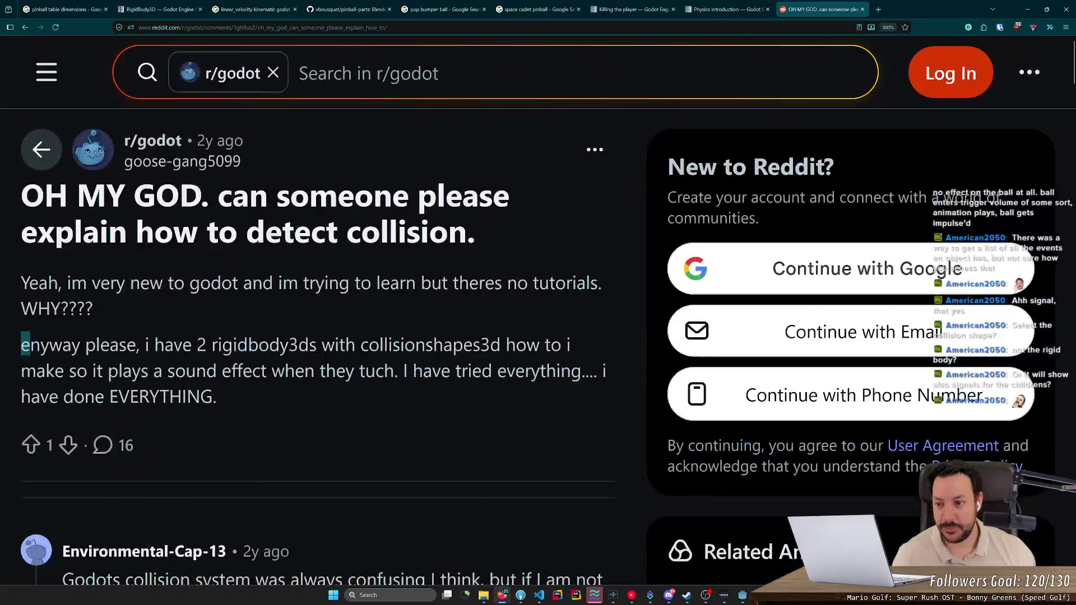
pyautogui.moveTo(21, 345); pyautogui.dragTo(29, 345)
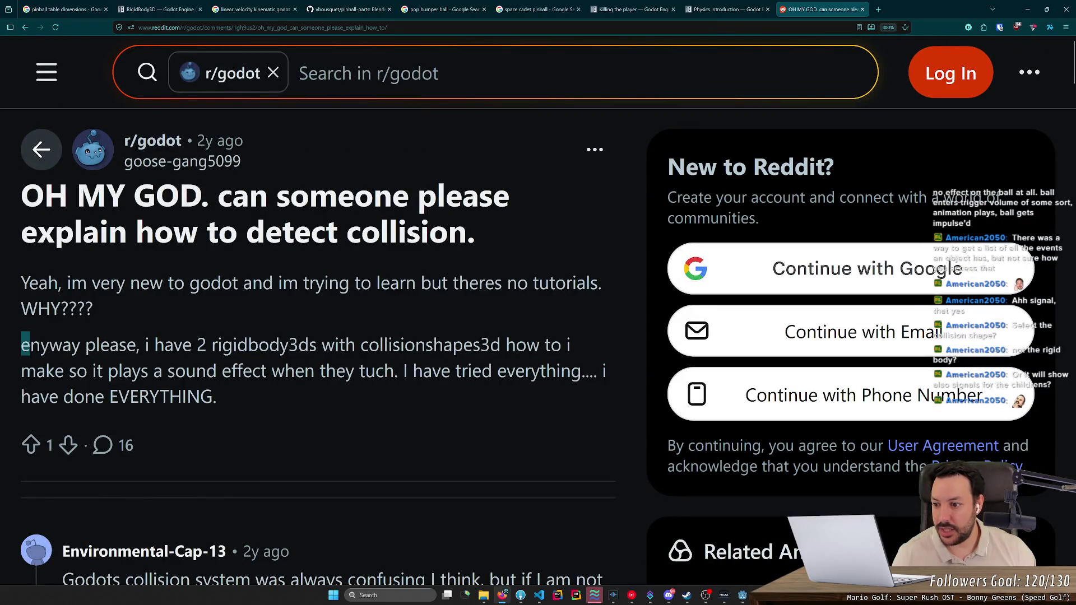
pyautogui.hotkey('ctrl', '-')
pyautogui.hotkey('ctrl', '-')
pyautogui.hotkey('ctrl', '-')
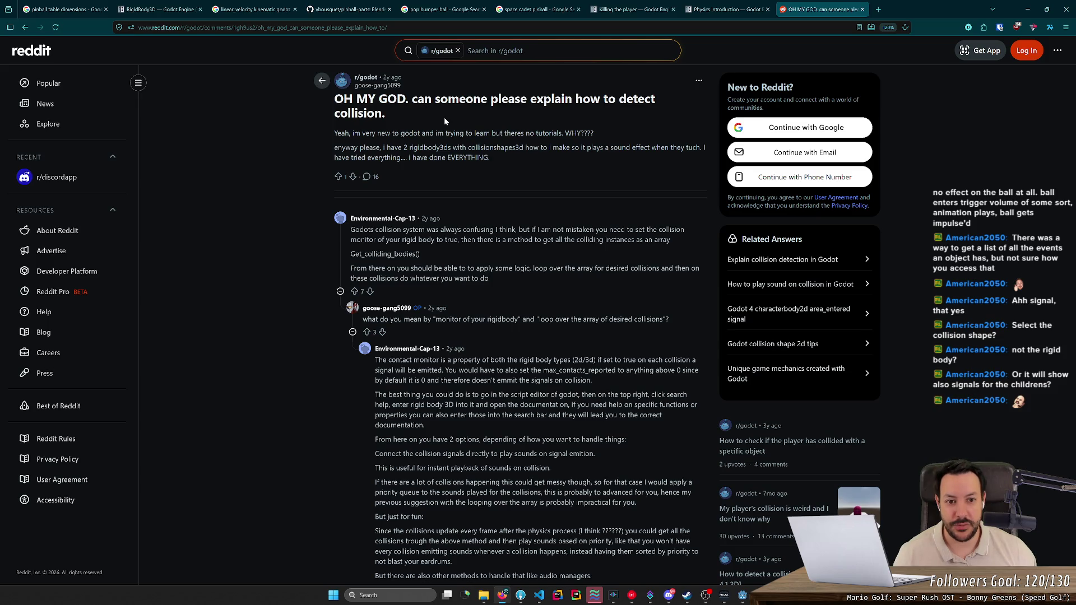
pyautogui.scroll(6, 740, 259)
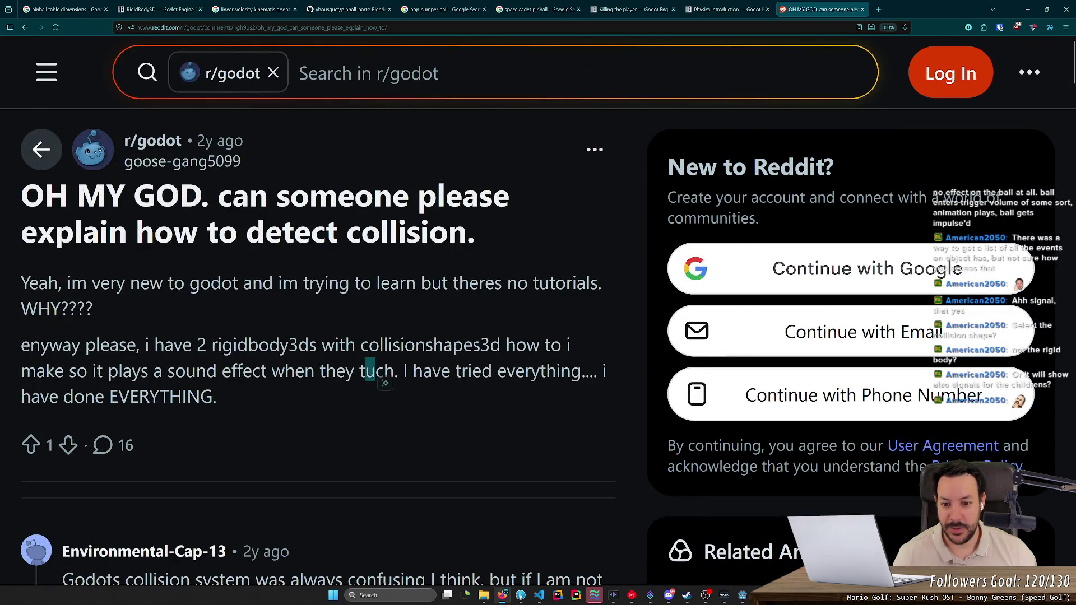
pyautogui.scroll(-3, 385, 383)
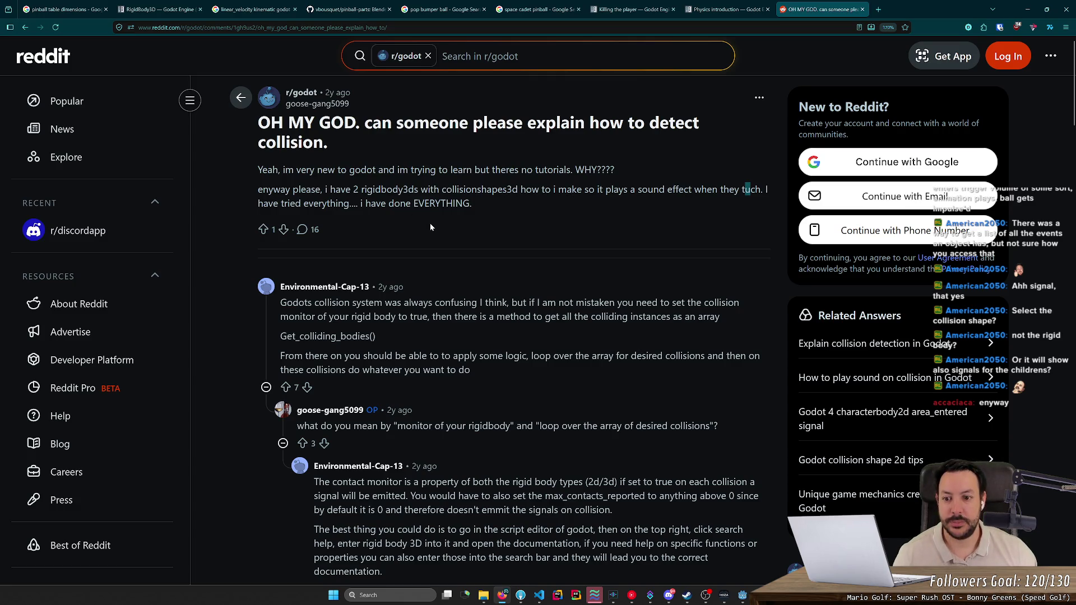
pyautogui.scroll(-3, 429, 223)
pyautogui.scroll(-3, 539, 314)
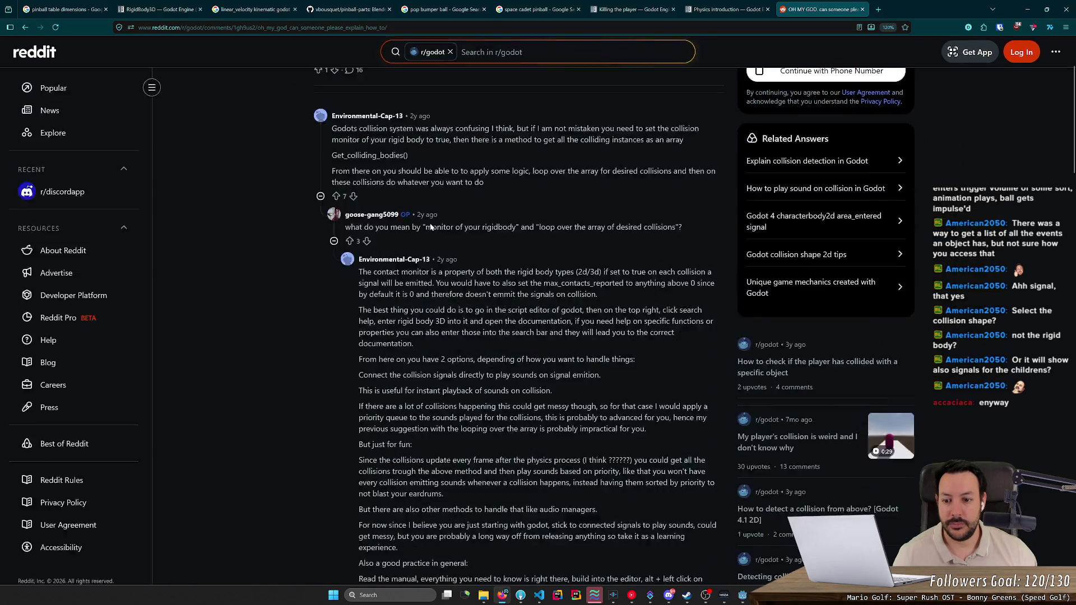
pyautogui.scroll(-3, 538, 314)
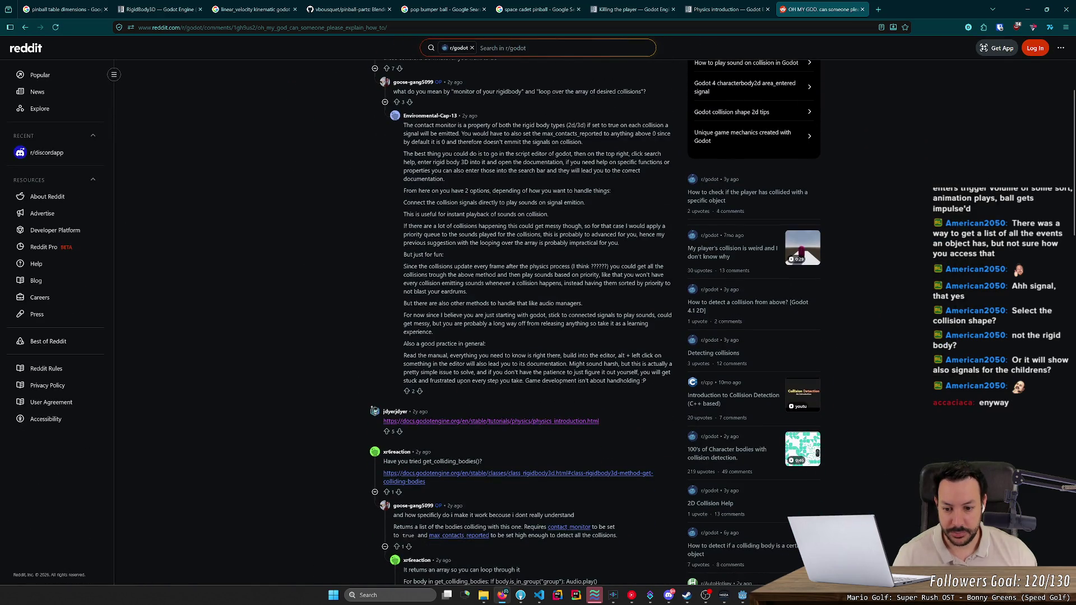
pyautogui.scroll(-10, 416, 275)
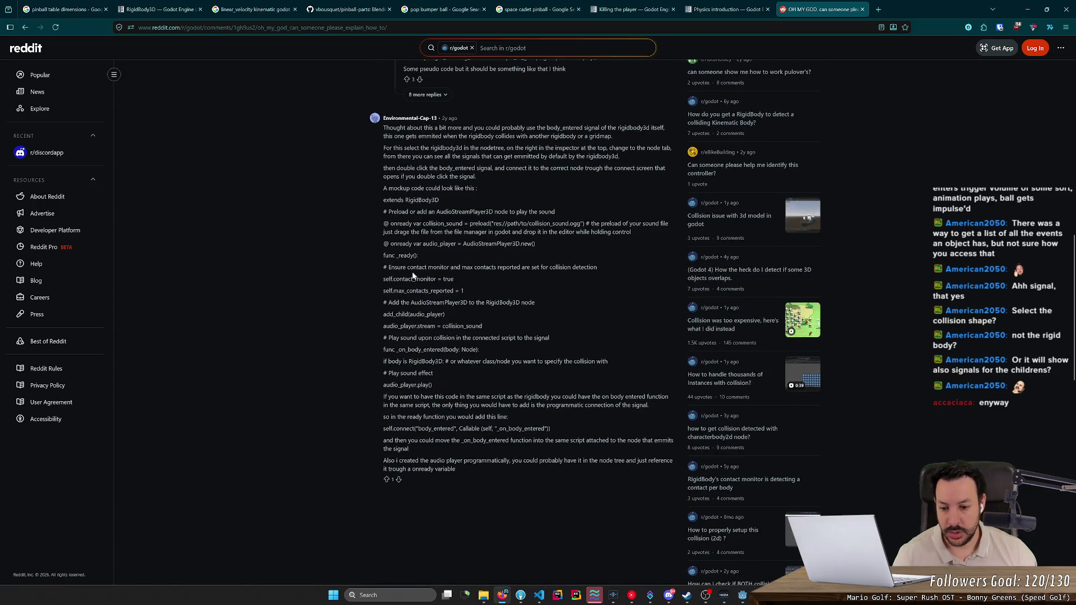
pyautogui.hotkey('alt', 'Left')
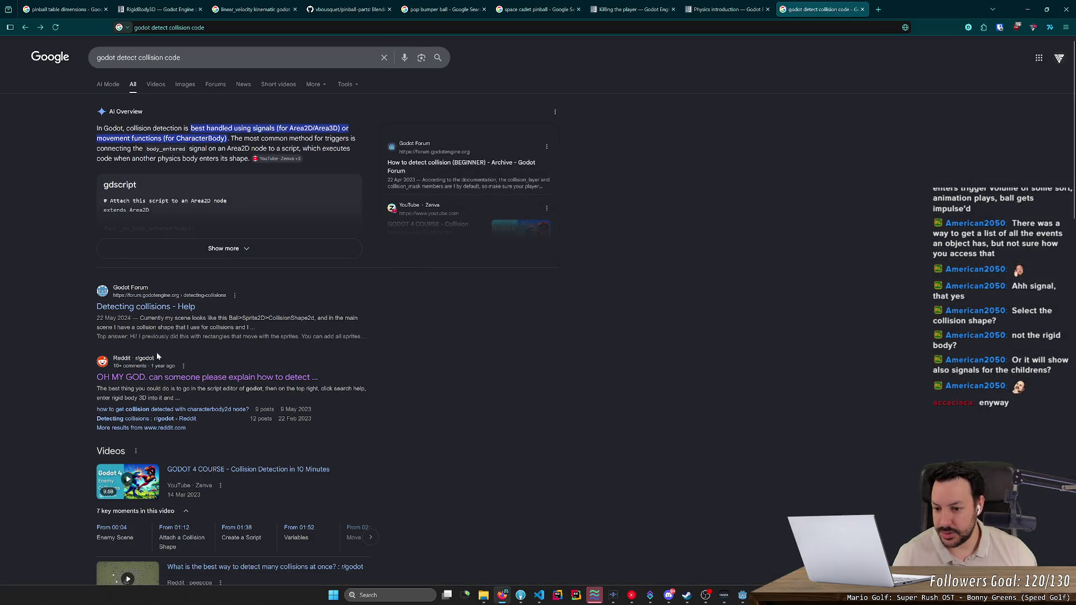
# - Expand the AI overview's body_entered example, then extend line 12 of pop_bumper.gd to 'func _on_bo'
pyautogui.click(138, 253)
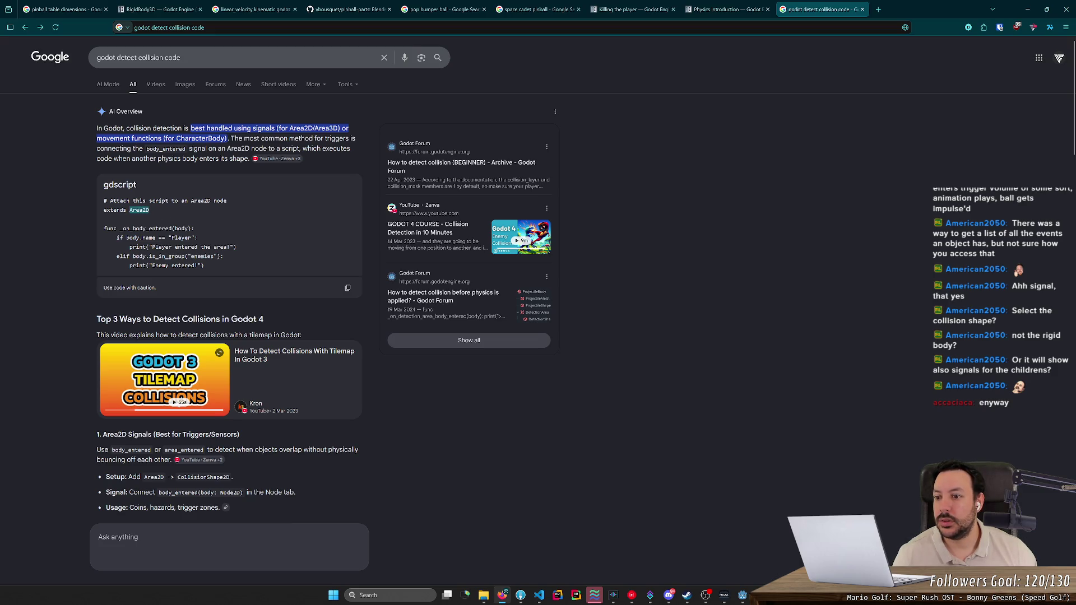
pyautogui.hotkey('alt', 'Tab')
pyautogui.write('on')
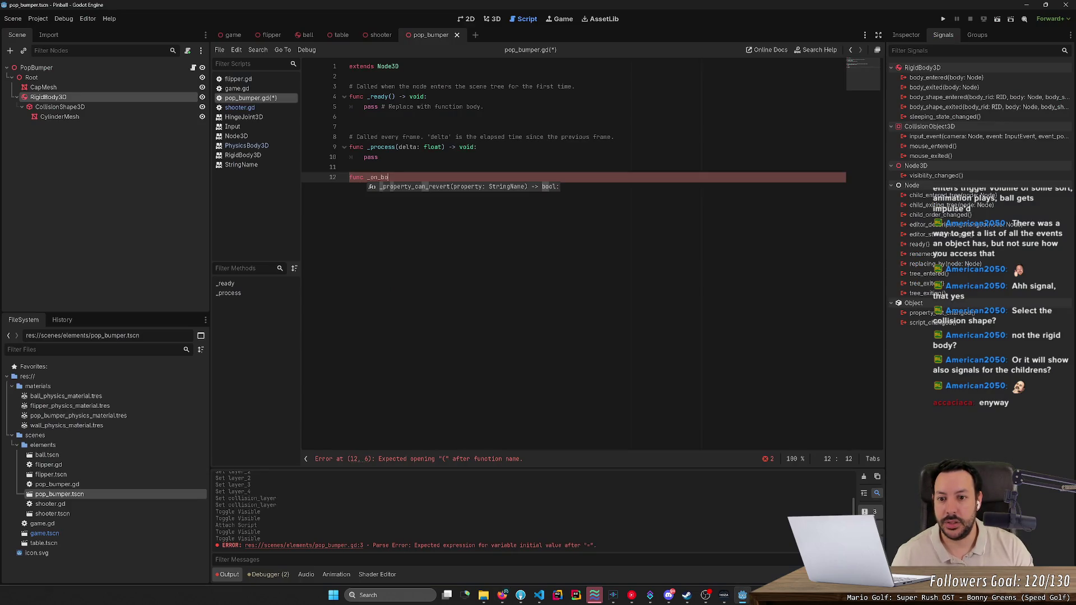
# - Remove the half-typed 'func _on_bo' line and blank line 7 from pop_bumper.gd and save it
pyautogui.doubleClick(388, 67)
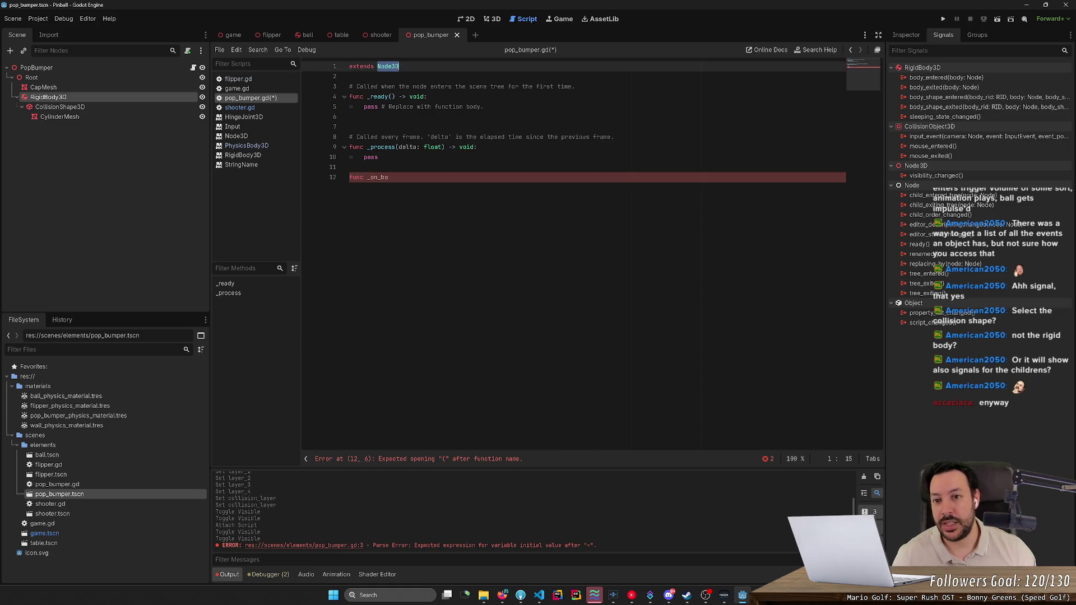
pyautogui.click(377, 66)
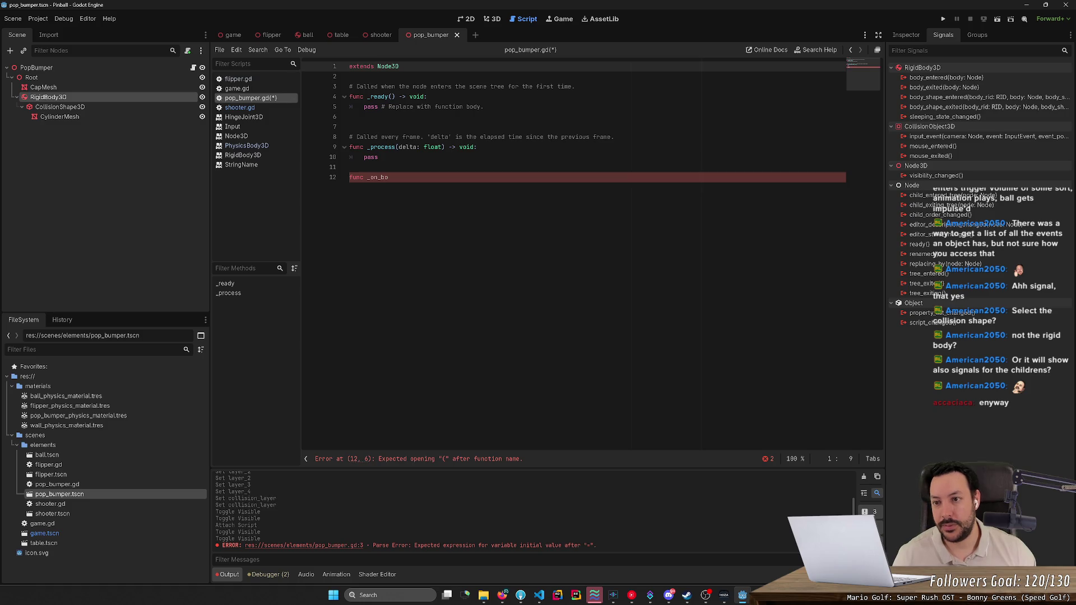
pyautogui.click(388, 177)
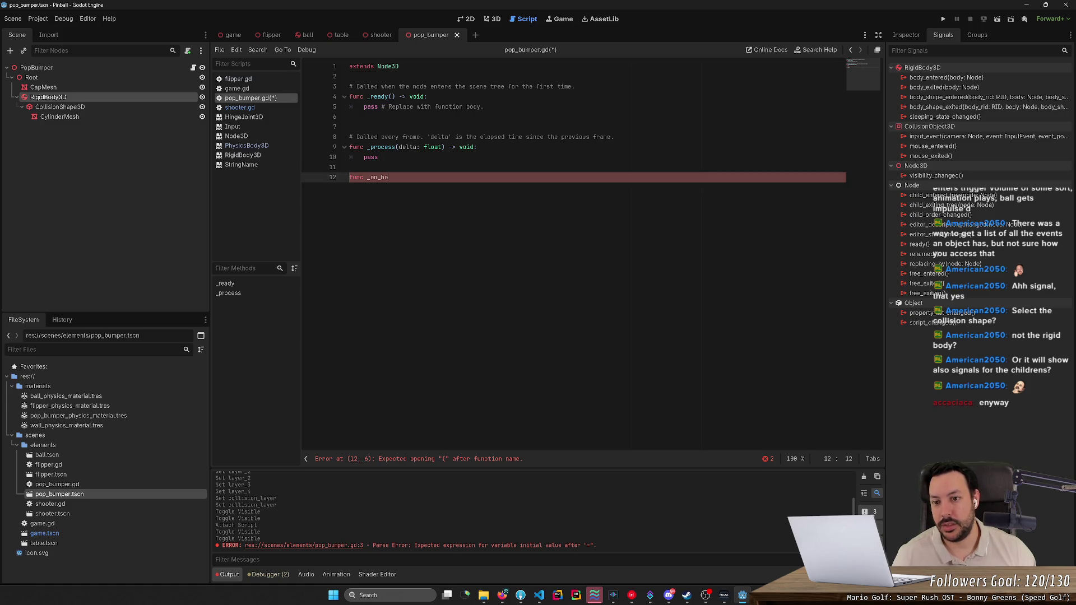
pyautogui.hotkey('alt', 'Tab')
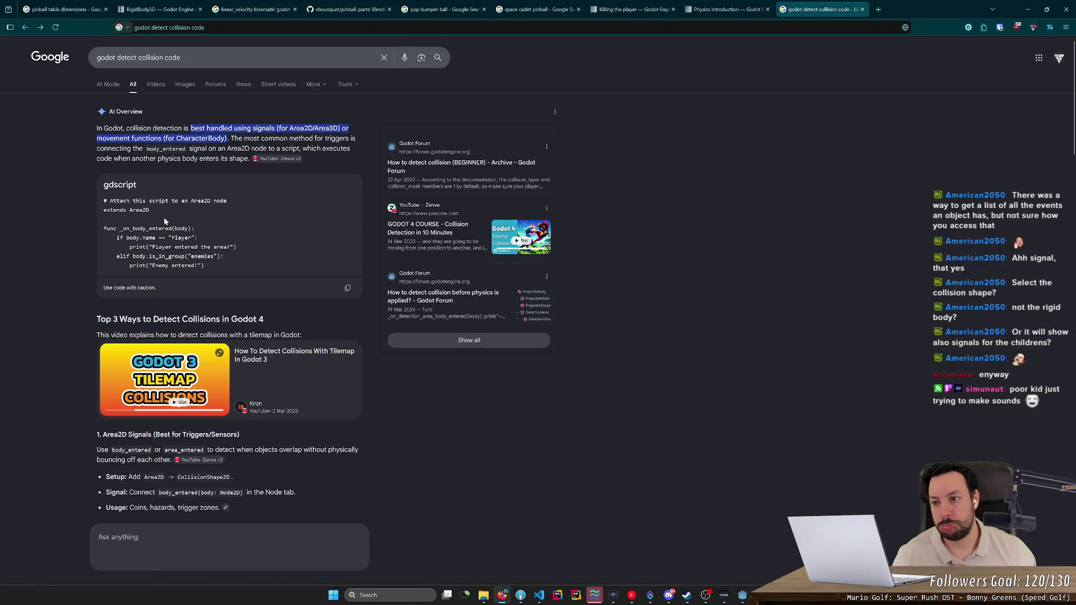
pyautogui.hotkey('alt', 'Tab')
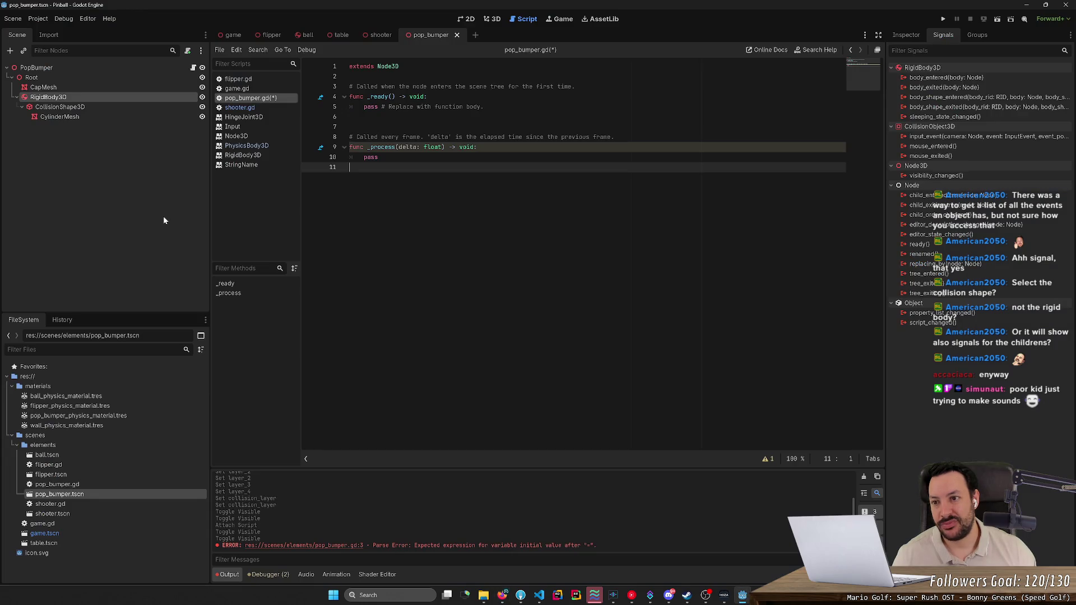
pyautogui.click(426, 127)
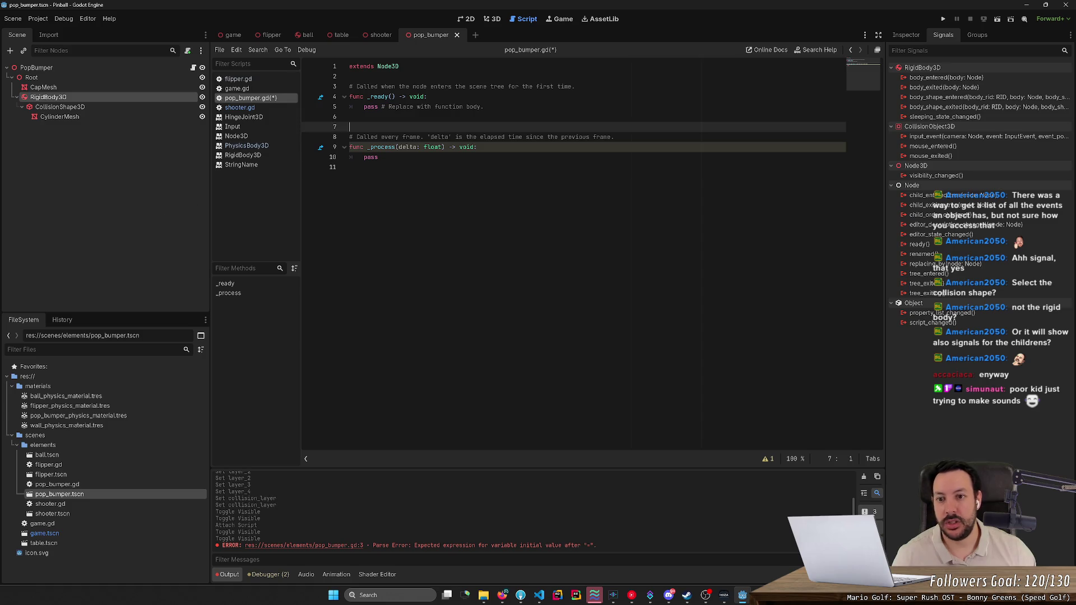
pyautogui.press('Delete')
pyautogui.hotkey('ctrl', 's')
pyautogui.moveTo(976, 80)
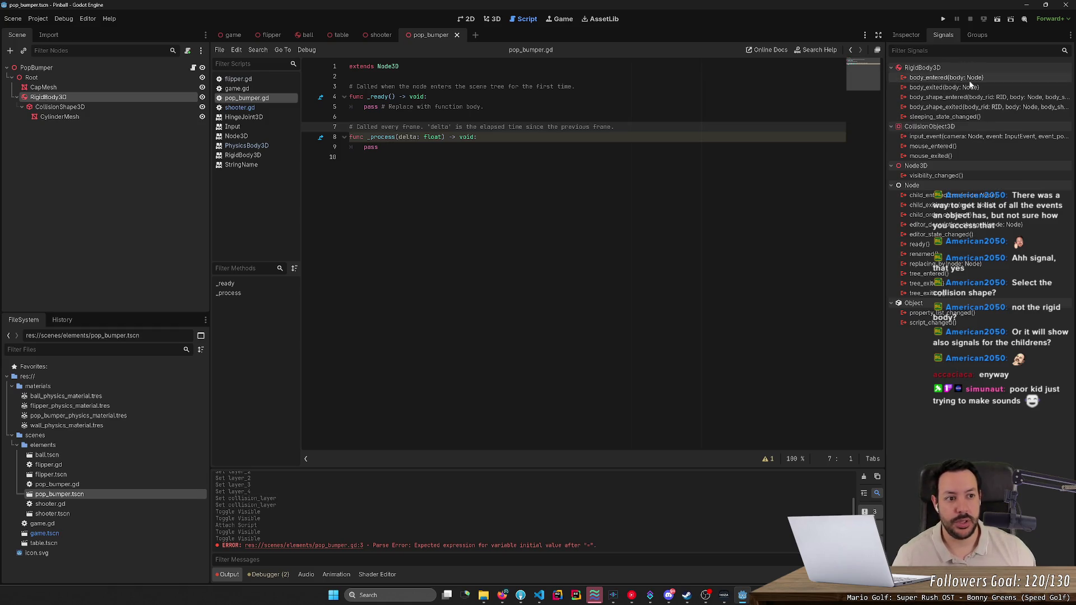
# - Connect RigidBody3D's body_entered signal using the default receiver method _on_rigid_body_3d_body_entered
pyautogui.rightClick(976, 82)
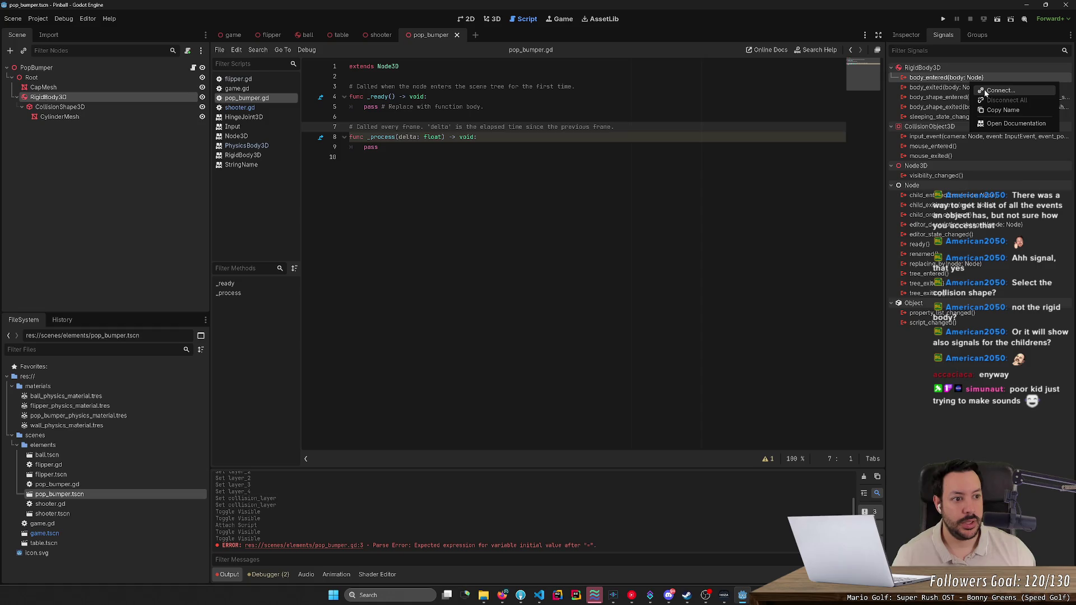
pyautogui.press('Escape')
pyautogui.click(350, 157)
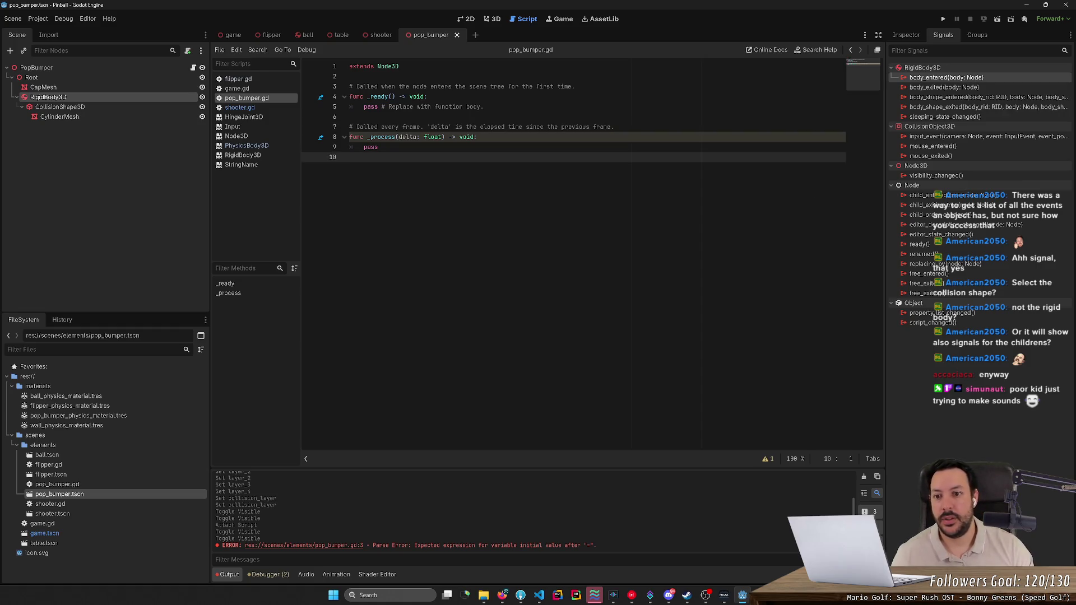
pyautogui.rightClick(935, 79)
pyautogui.click(964, 86)
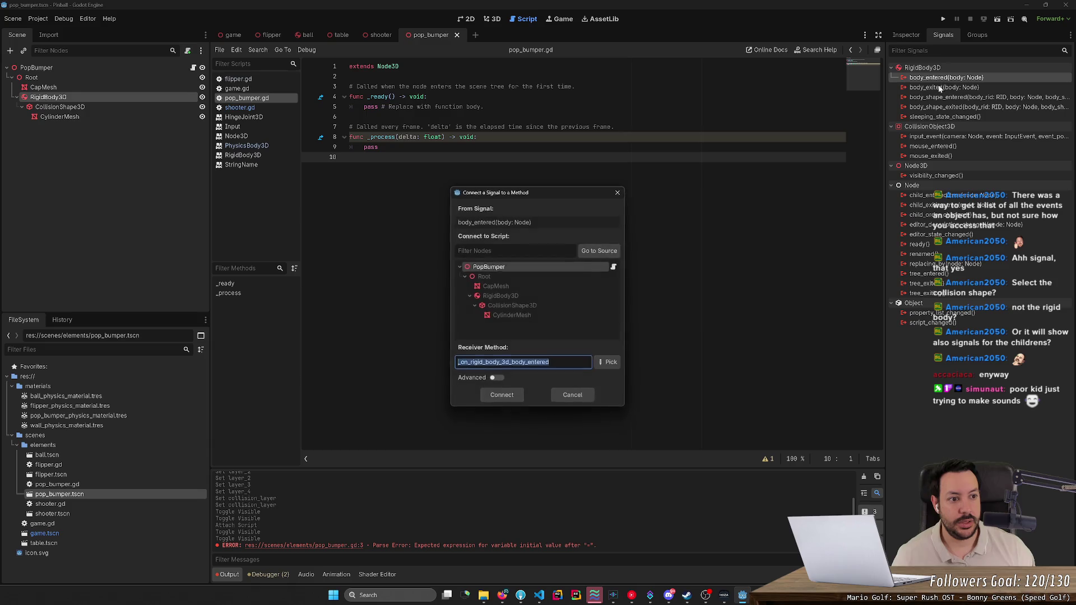
pyautogui.click(501, 396)
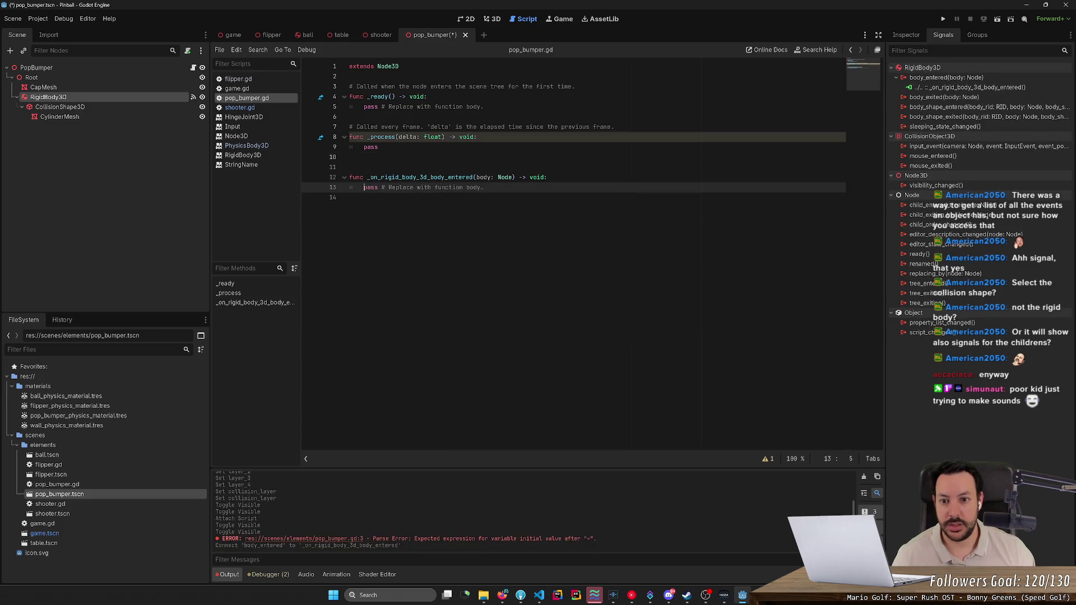
# - Add 'var me = $Root/RigidBody3D' inside the body_entered handler
pyautogui.press('Return')
pyautogui.press('Up')
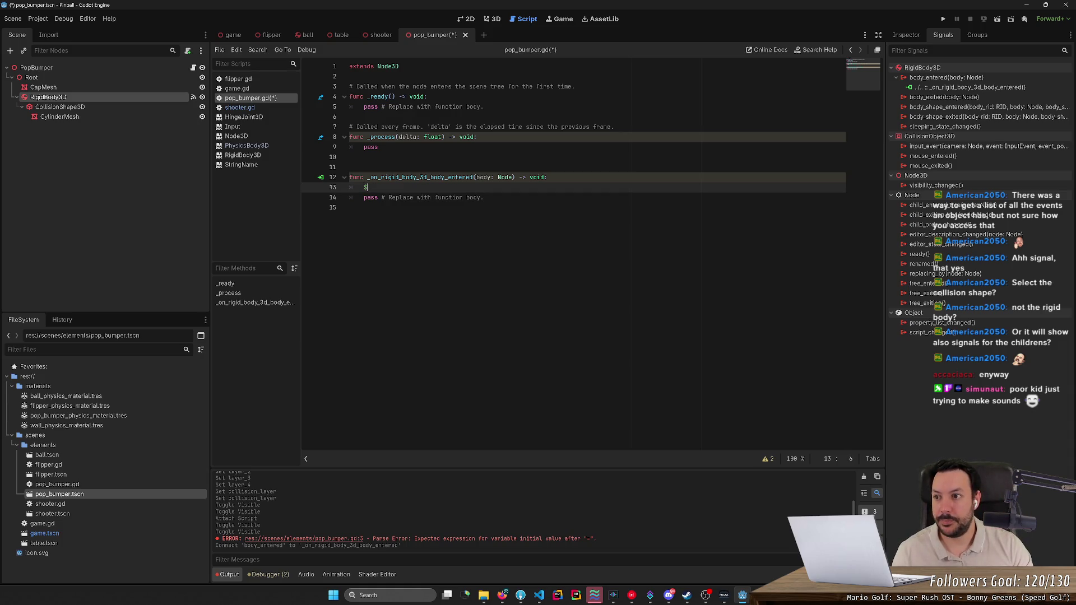
pyautogui.write('R')
pyautogui.press('Down')
pyautogui.press('Down')
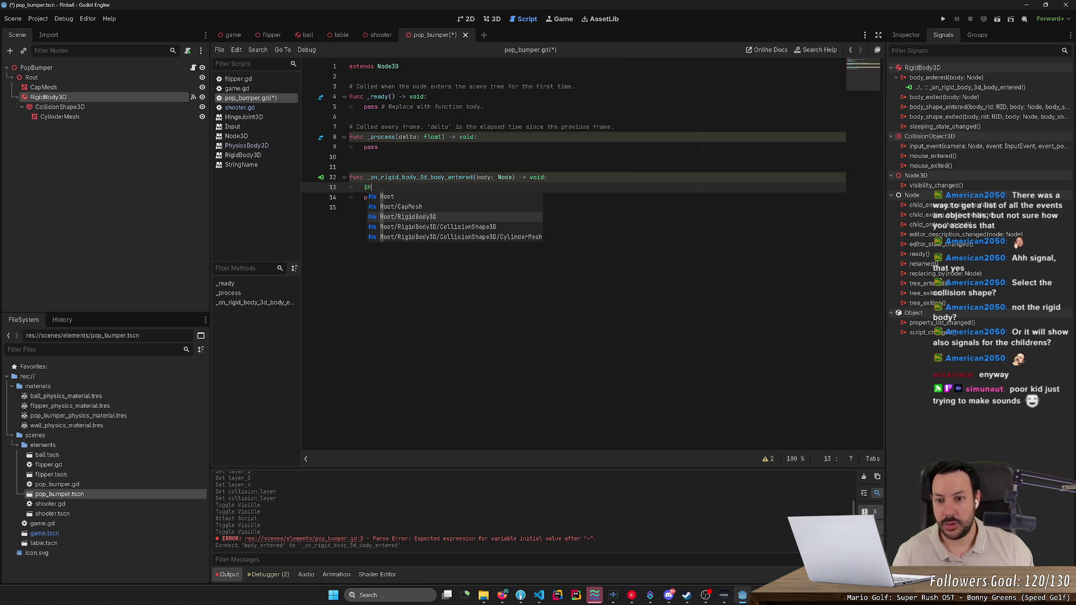
pyautogui.press('Return')
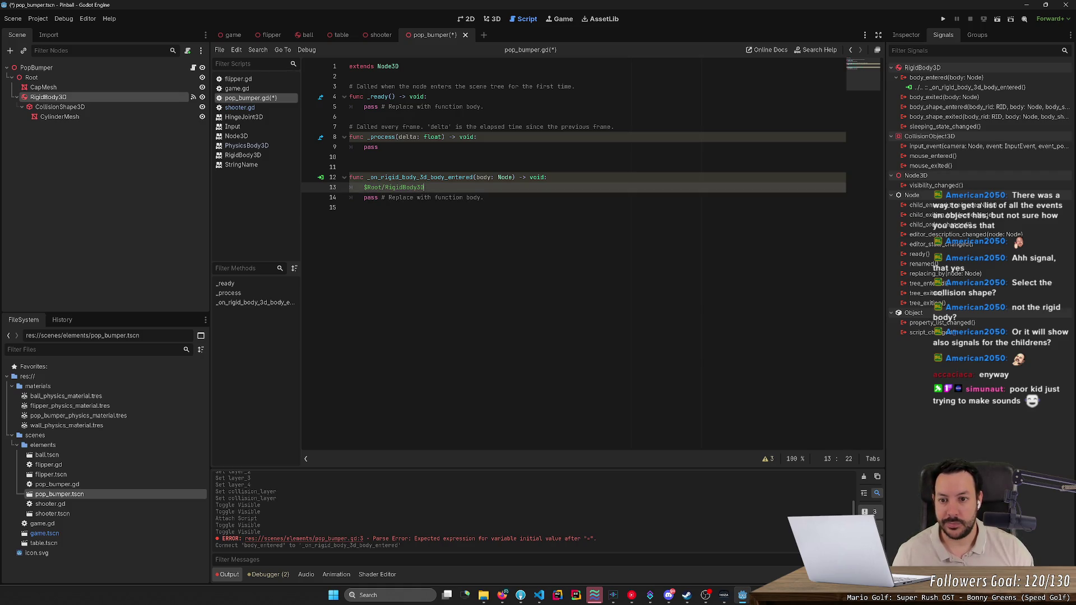
pyautogui.click(375, 187)
pyautogui.write('var me =')
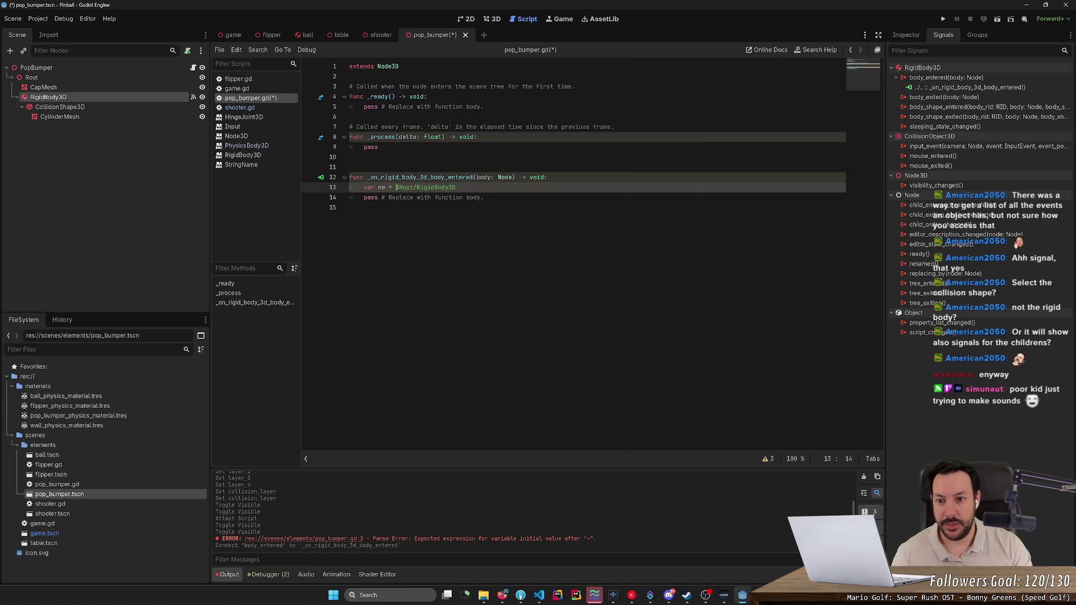
pyautogui.hotkey('ctrl', 'Right')
pyautogui.press('End')
pyautogui.press('Return')
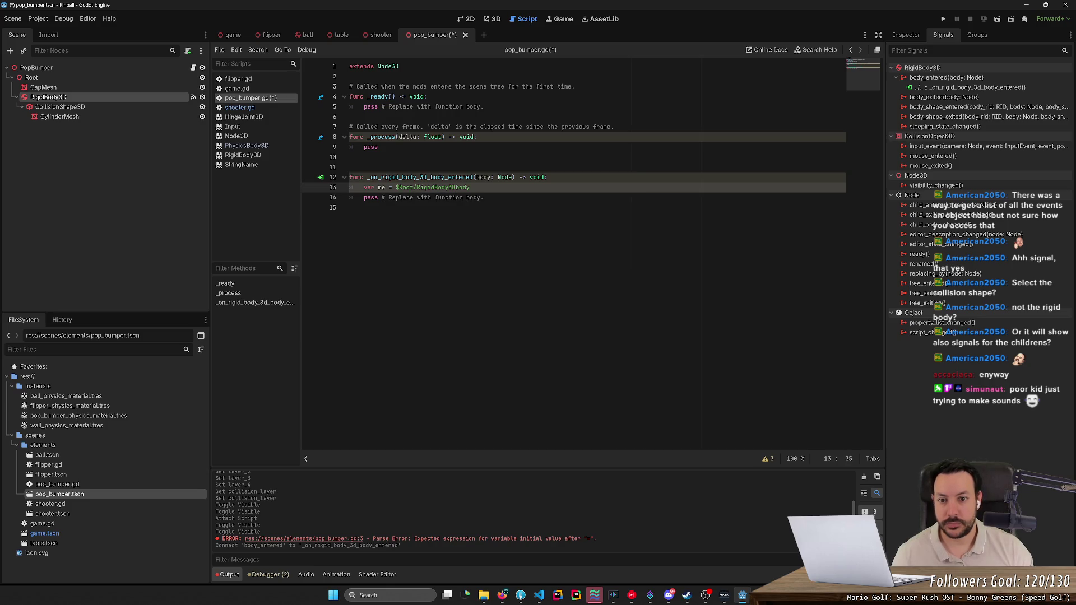
pyautogui.press('Return')
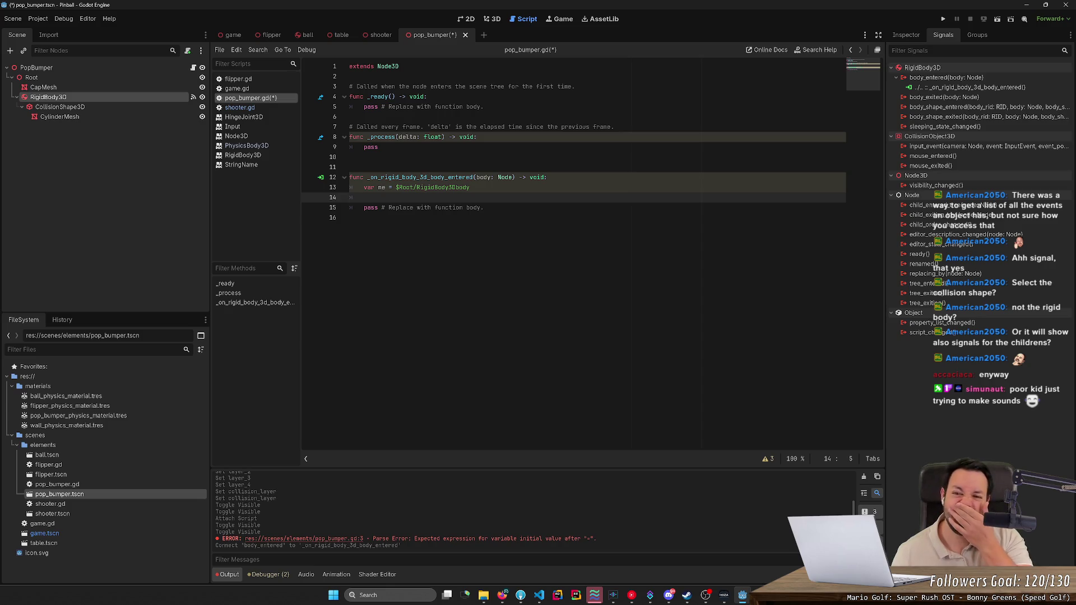
# - Add print(body.name) to the handler, save pop_bumper.gd, and run the game with F5
pyautogui.press('Return')
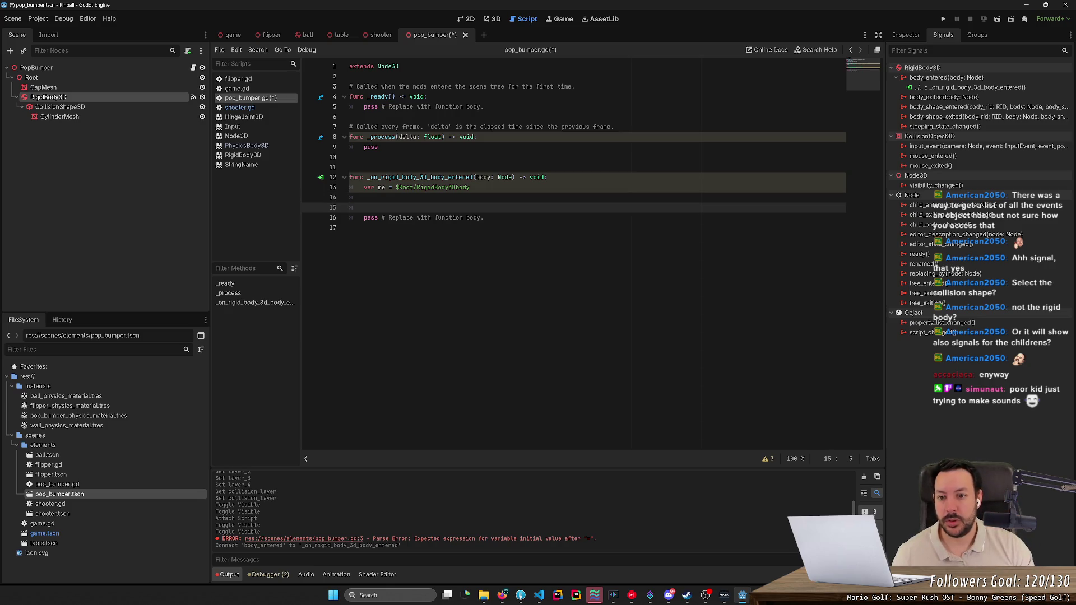
pyautogui.write('t')
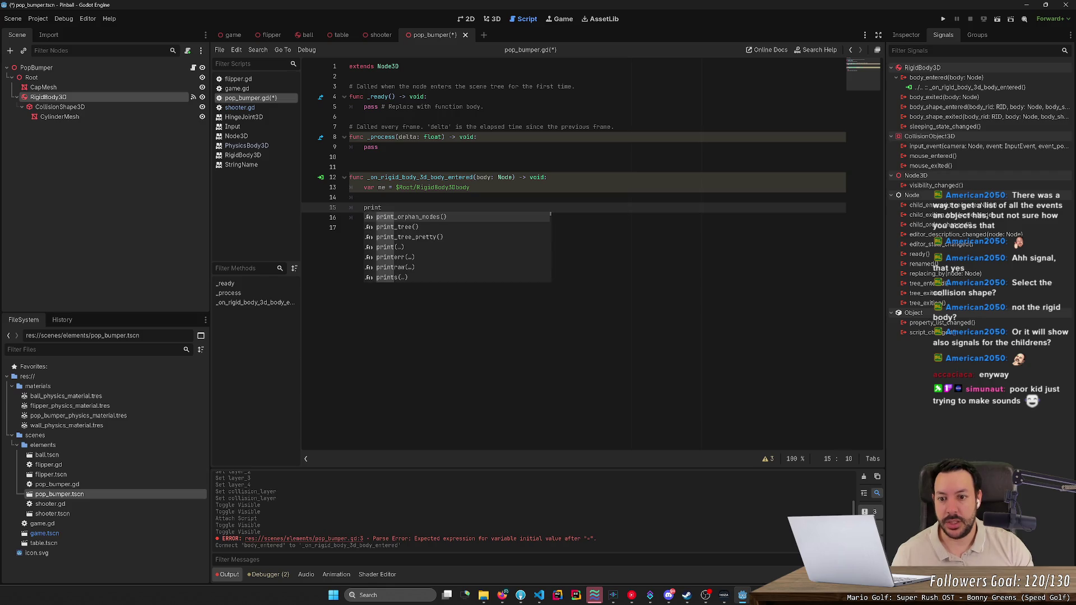
pyautogui.write('("')
pyautogui.press('BackSpace')
pyautogui.press('BackSpace')
pyautogui.press('BackSpace')
pyautogui.write('ody.')
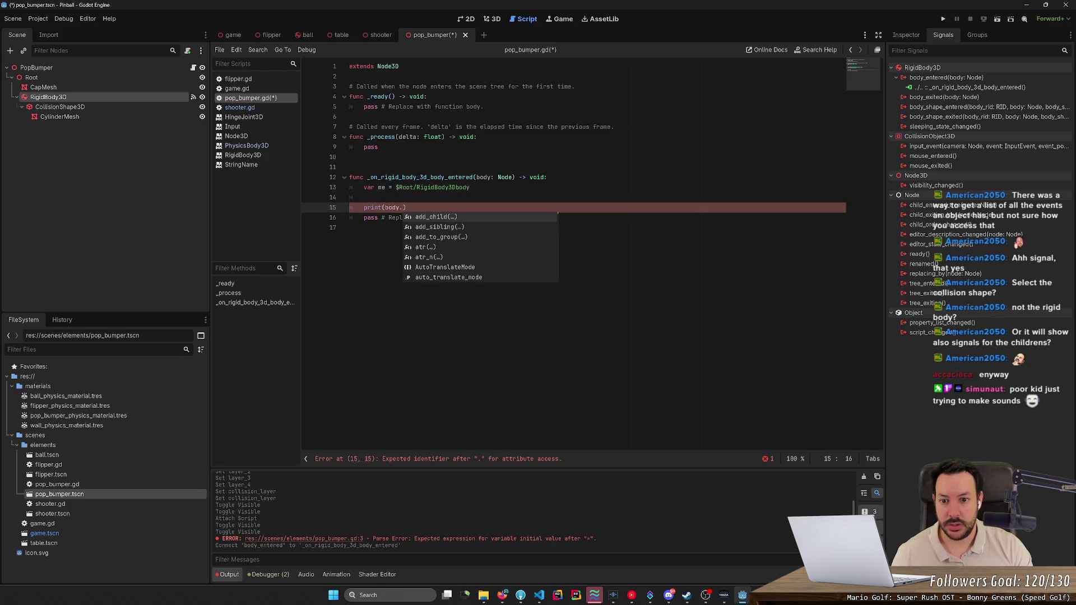
pyautogui.write('name')
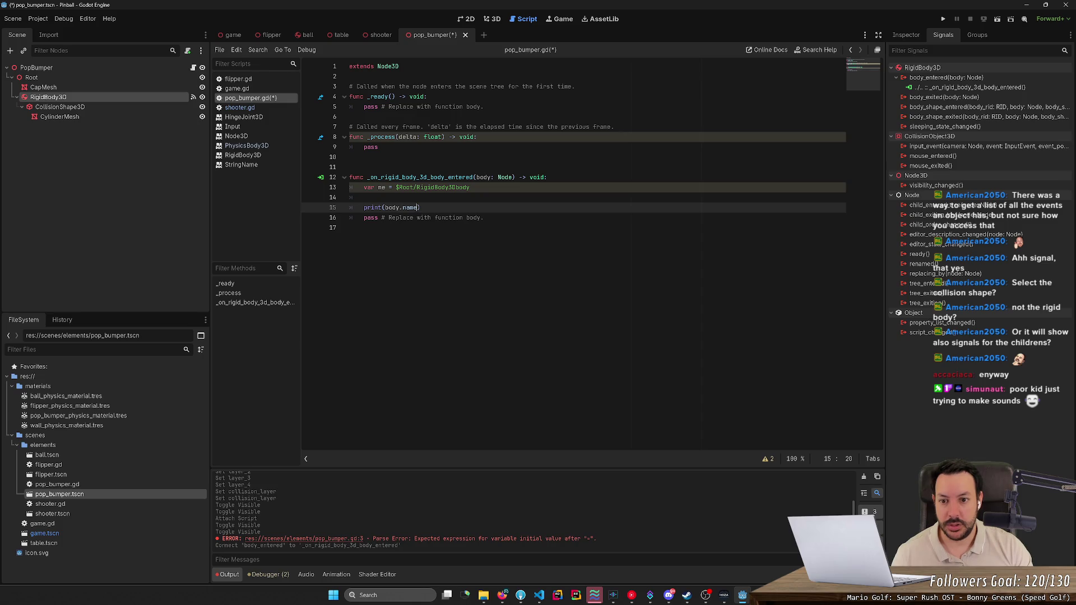
pyautogui.hotkey('ctrl', 's')
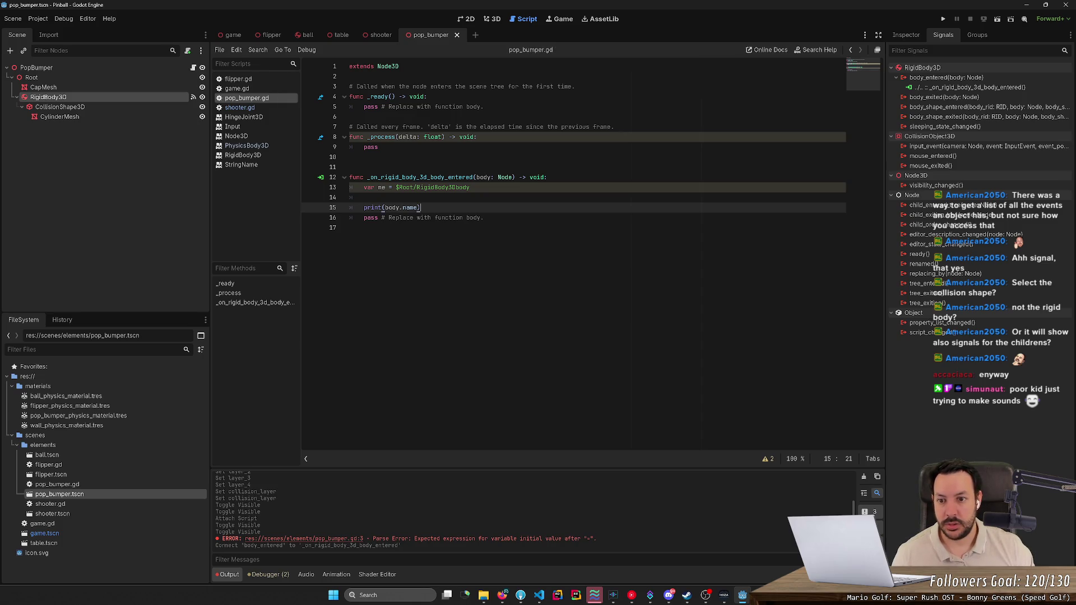
pyautogui.press('F5')
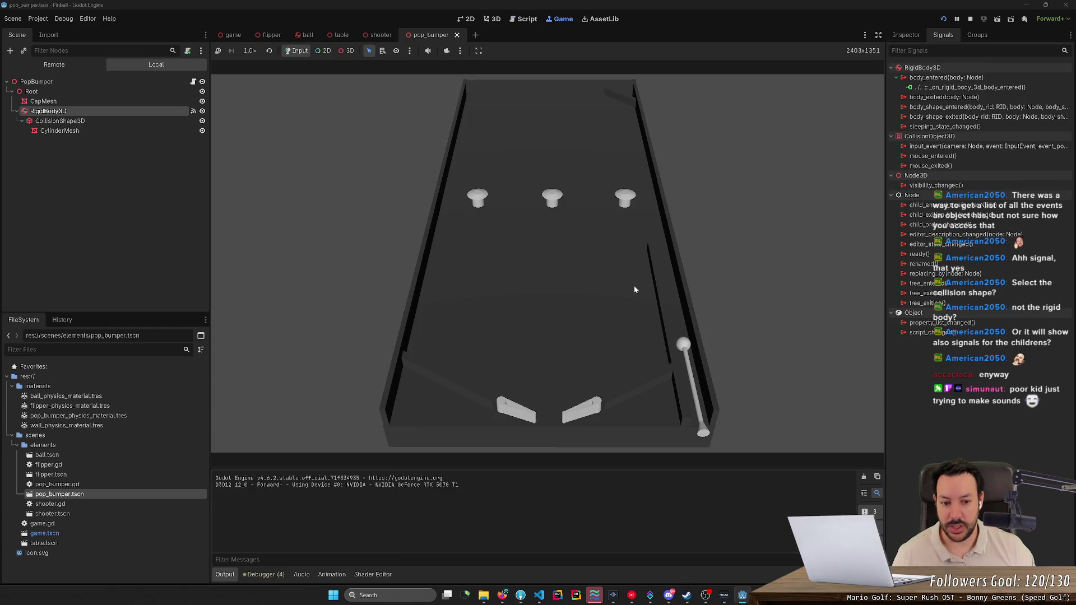
# - Check the Debugger and Output panels, launch the ball, reload the game, relaunch with the plunger, then stop
pyautogui.click(252, 577)
pyautogui.click(225, 574)
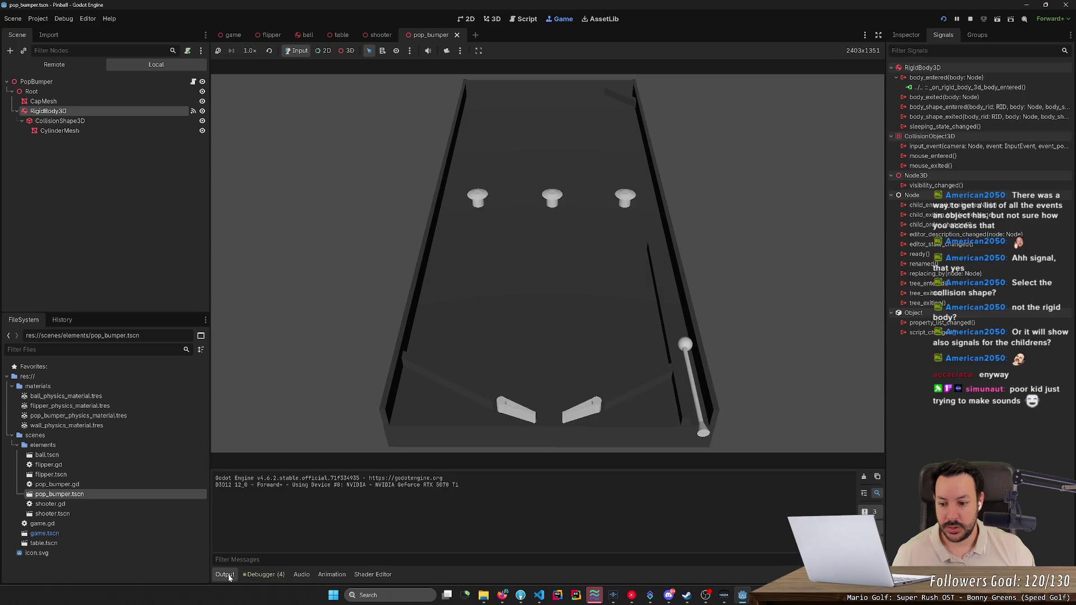
pyautogui.press('space')
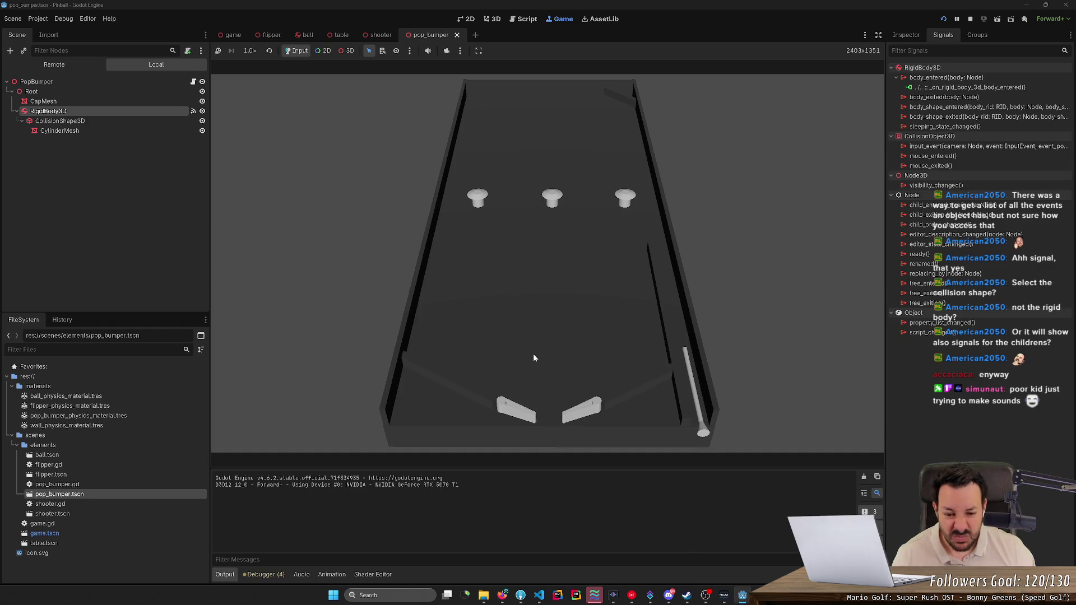
pyautogui.click(943, 19)
pyautogui.press('space')
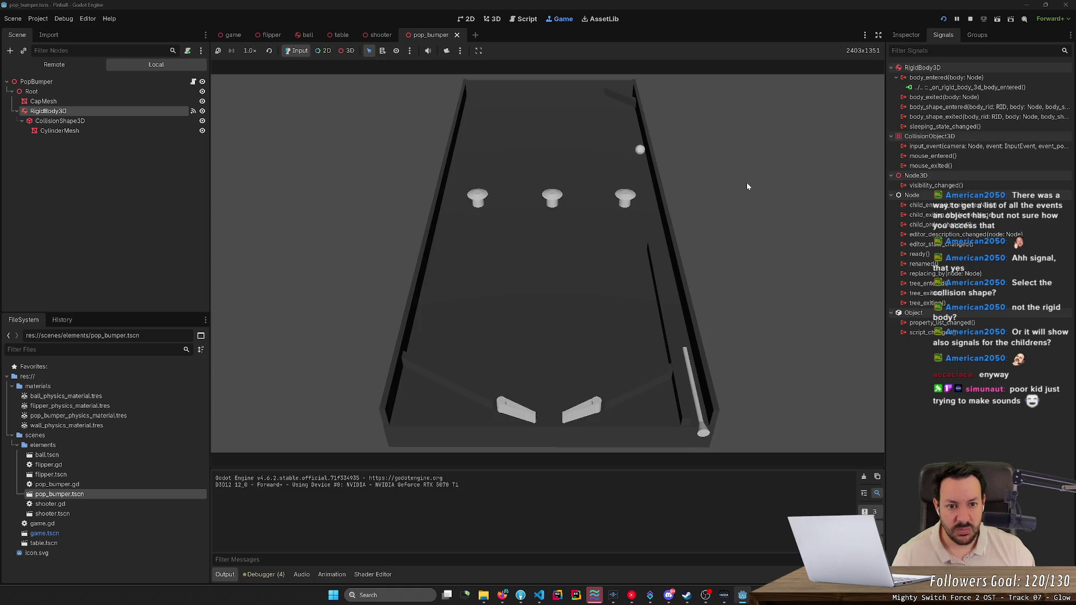
pyautogui.press('space')
pyautogui.press('space')
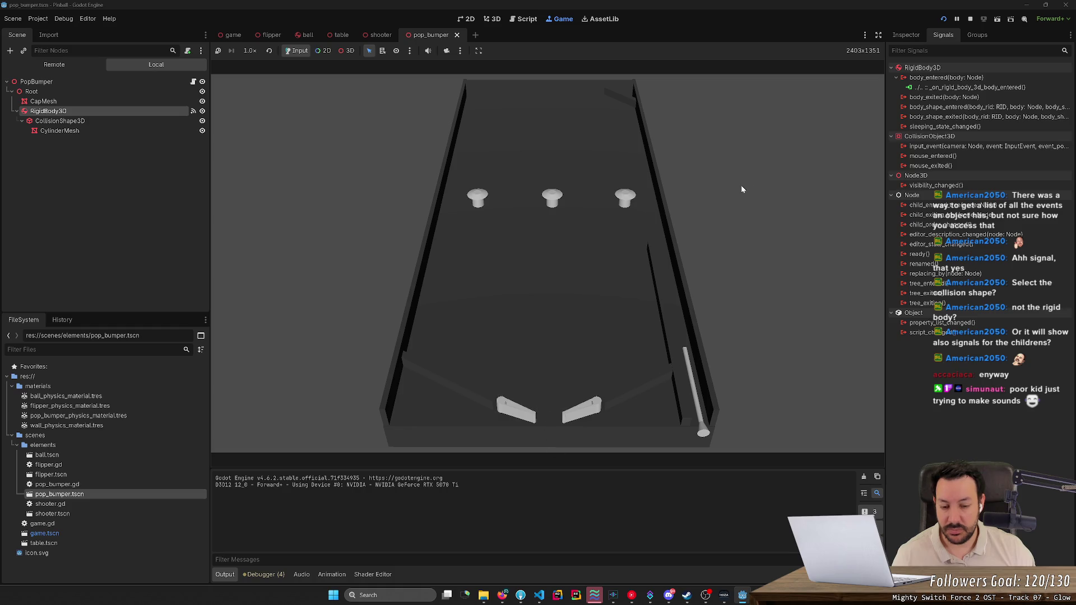
pyautogui.press('F8')
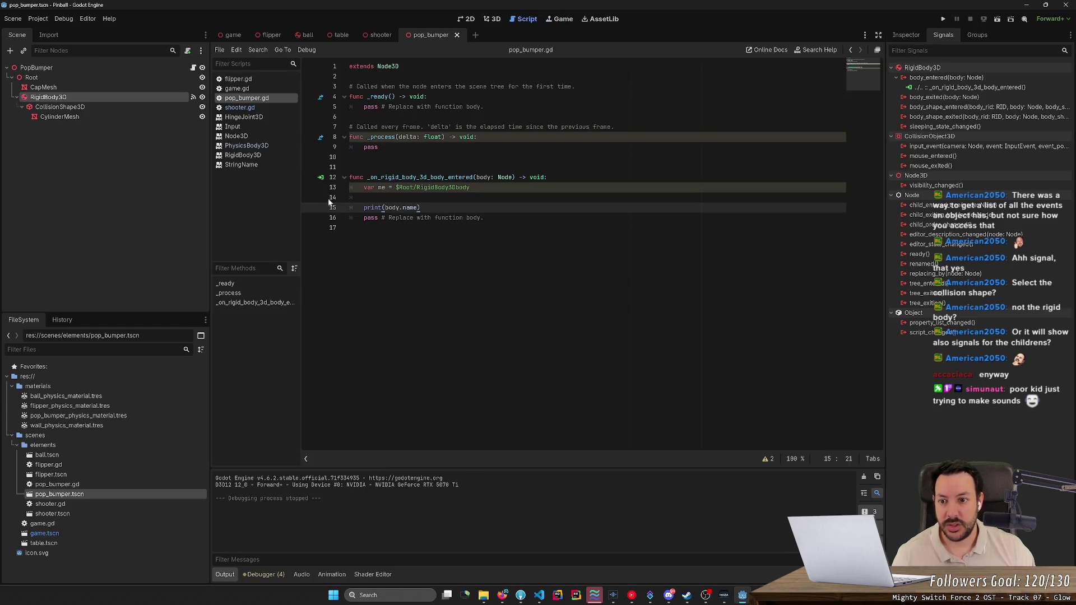
# - Select line 13, 'var me = $Root/RigidBody3D', in pop_bumper.gd
pyautogui.click(332, 190)
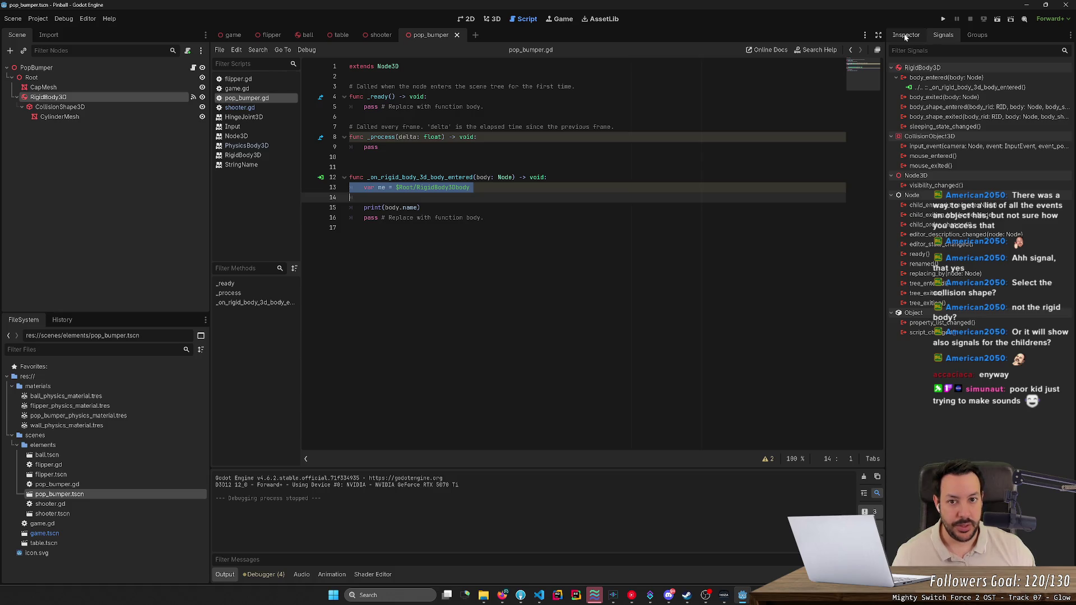
# - Limit the Ball's collision mask to layers 2, 3 and 4, save the ball scene, and open the flipper scene
pyautogui.click(308, 35)
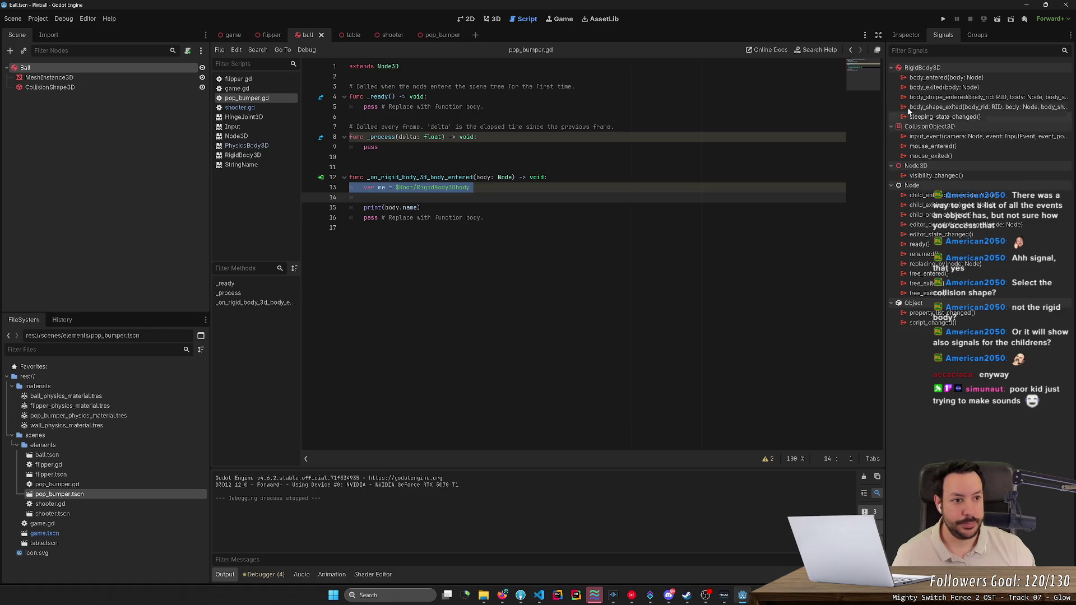
pyautogui.click(907, 34)
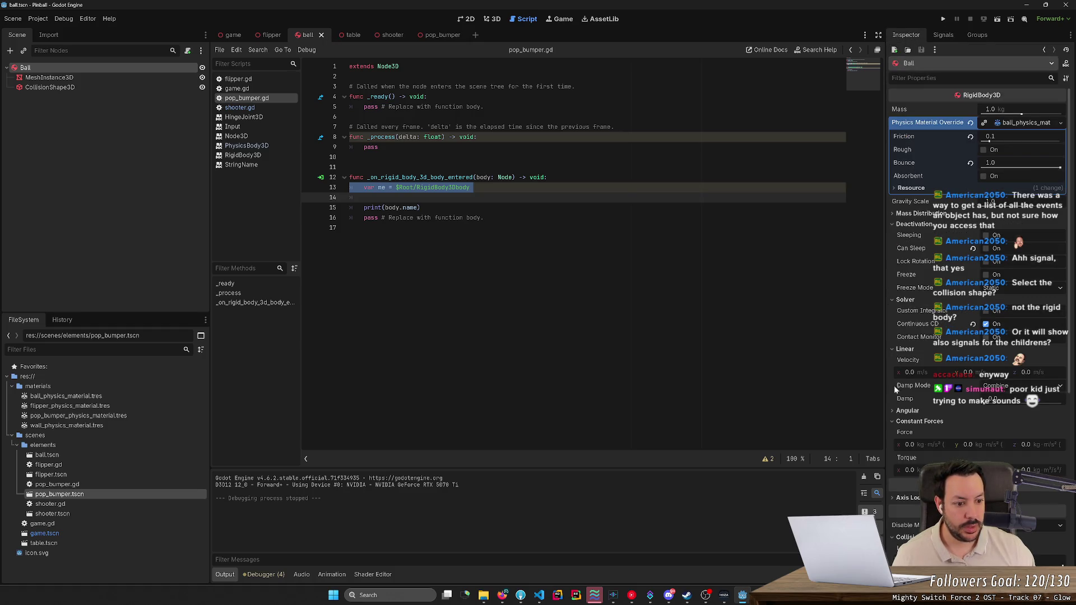
pyautogui.scroll(-4, 897, 386)
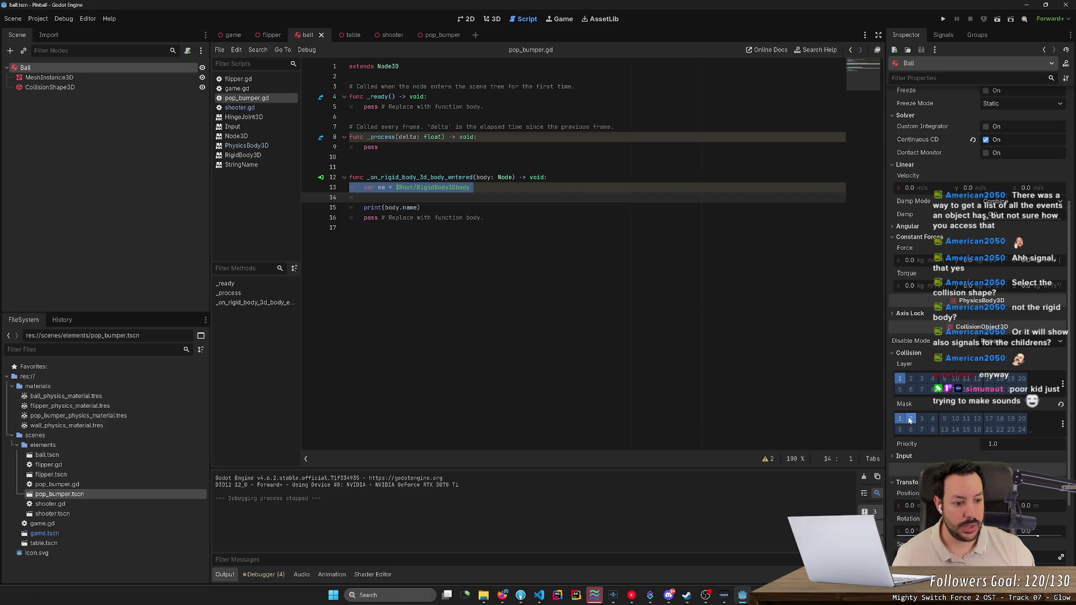
pyautogui.click(910, 420)
pyautogui.click(901, 419)
pyautogui.click(901, 420)
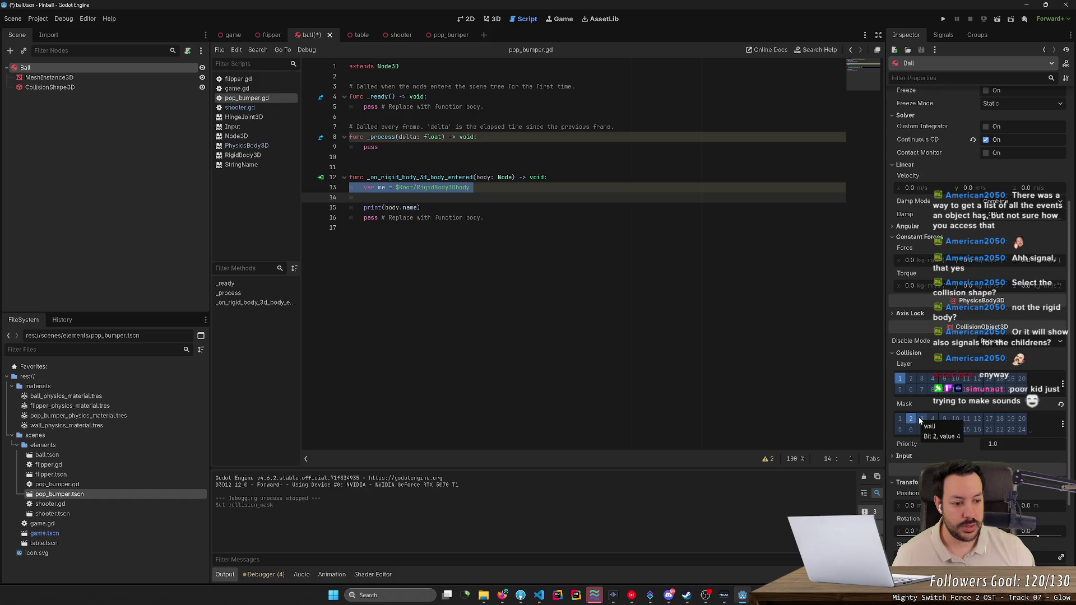
pyautogui.click(921, 420)
pyautogui.click(932, 420)
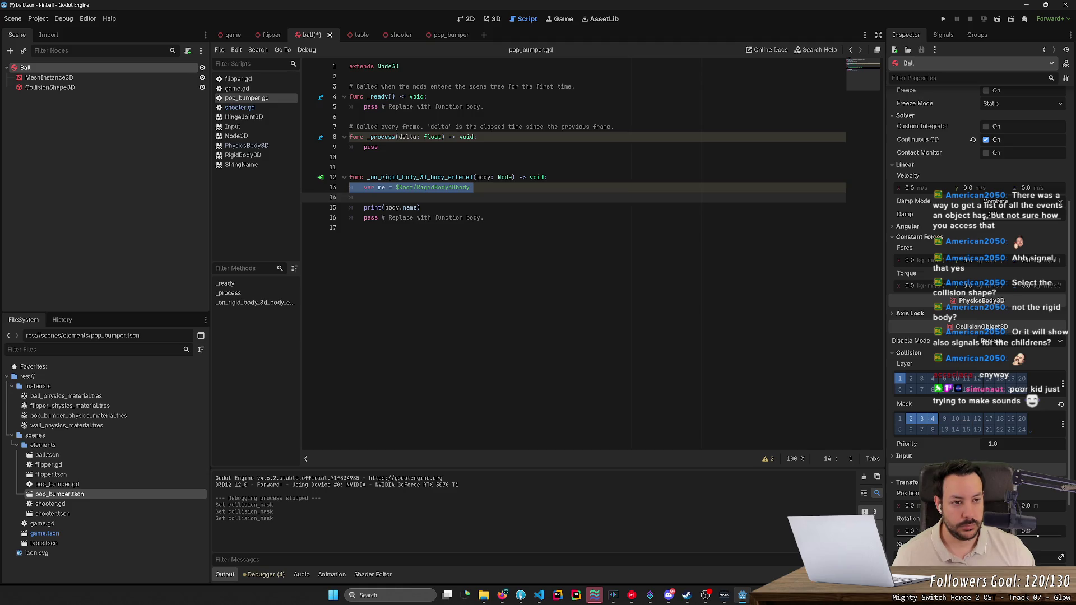
pyautogui.hotkey('ctrl', 's')
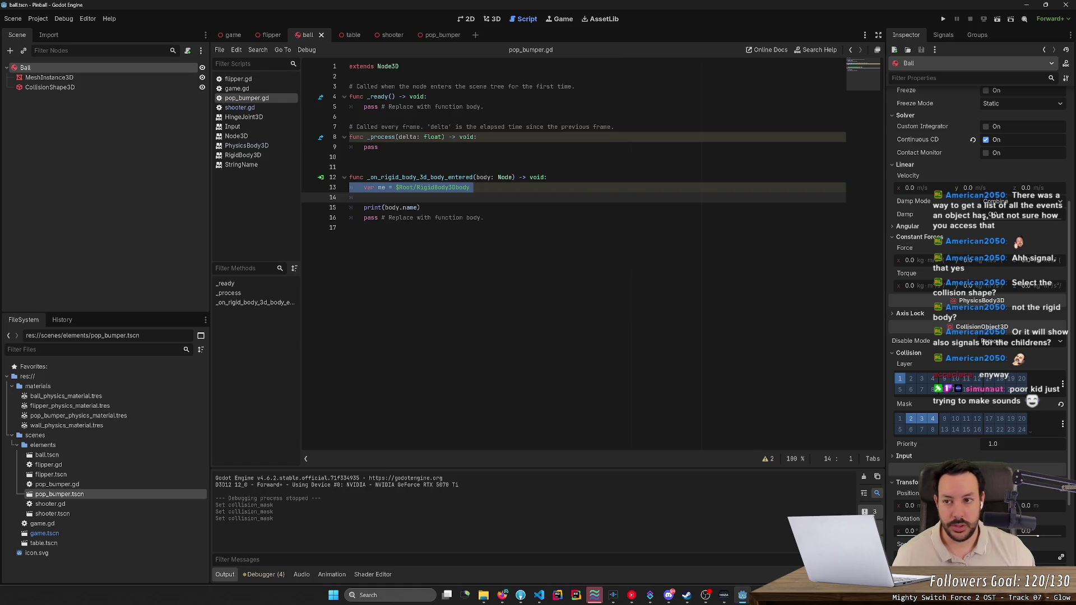
pyautogui.click(272, 34)
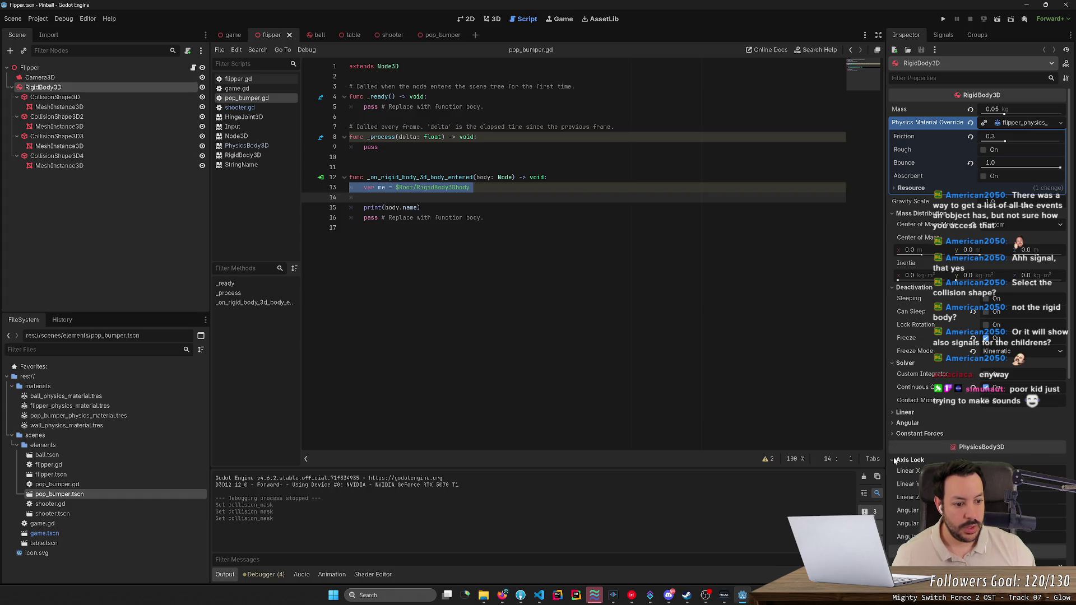
# - Review the flipper's Collision settings, then open the main game scene in the 3D view
pyautogui.scroll(-3, 898, 484)
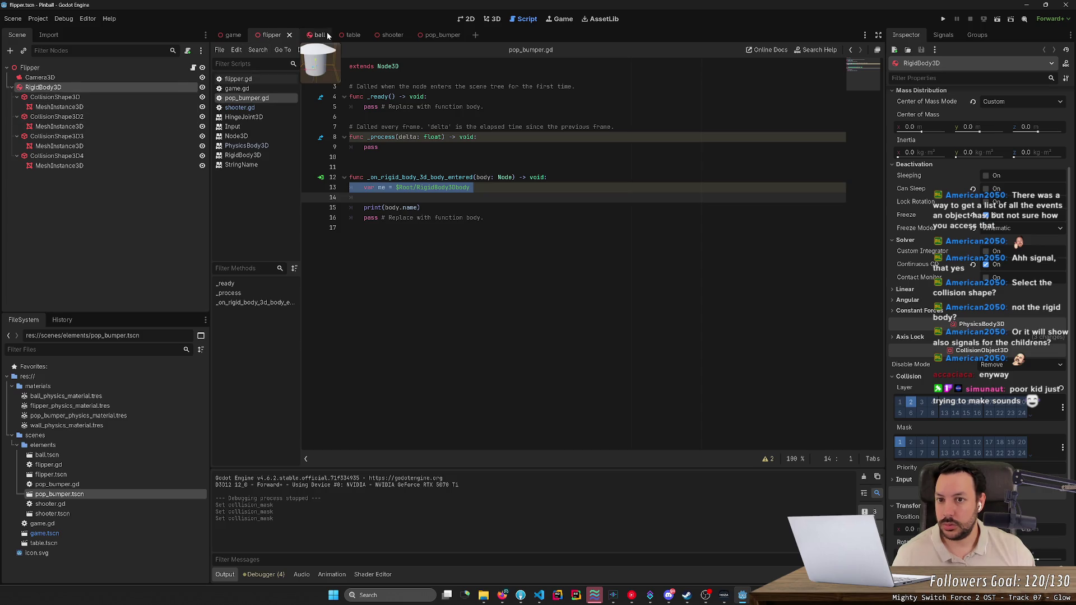
pyautogui.click(492, 18)
pyautogui.click(232, 34)
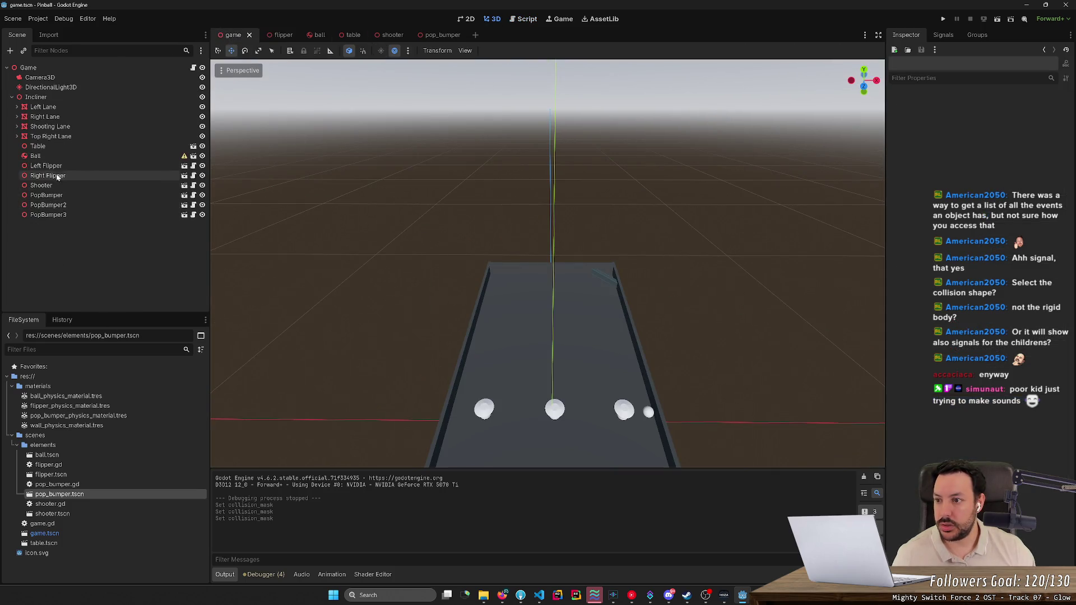
# - Expand the Left, Right, Shooting and Top Right Lane nodes and multi-select their StaticBody3D children
pyautogui.click(55, 107)
pyautogui.keyDown('ctrl'); pyautogui.click(56, 117); pyautogui.keyUp('ctrl')
pyautogui.keyDown('ctrl'); pyautogui.click(54, 127); pyautogui.keyUp('ctrl')
pyautogui.keyDown('ctrl'); pyautogui.click(51, 136); pyautogui.keyUp('ctrl')
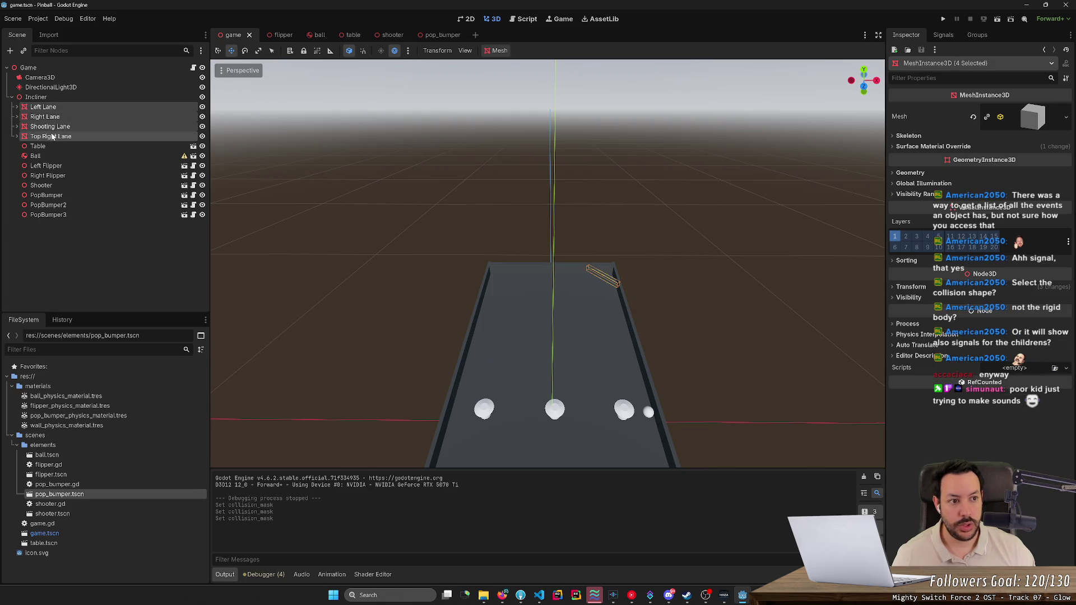
pyautogui.click(44, 132)
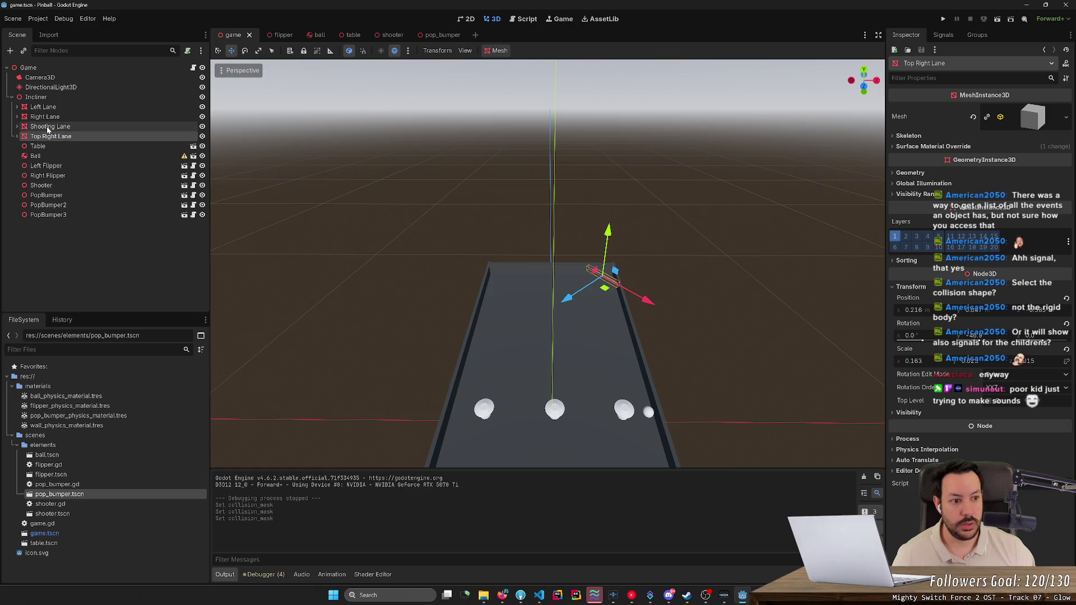
pyautogui.click(17, 136)
pyautogui.click(18, 126)
pyautogui.click(17, 107)
pyautogui.click(17, 136)
pyautogui.click(54, 117)
pyautogui.keyDown('ctrl'); pyautogui.click(54, 146); pyautogui.keyUp('ctrl')
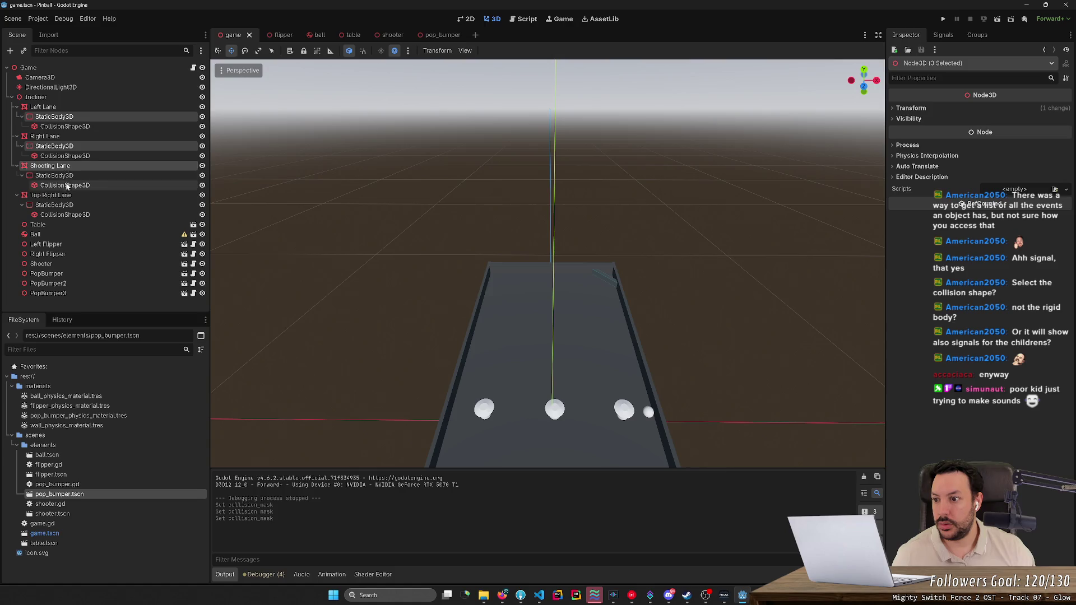
pyautogui.keyDown('ctrl'); pyautogui.click(68, 176); pyautogui.keyUp('ctrl')
pyautogui.keyDown('ctrl'); pyautogui.click(69, 205); pyautogui.keyUp('ctrl')
# - Move the lane static bodies from collision layer 1 to layer 3 and save the game scene
pyautogui.click(908, 227)
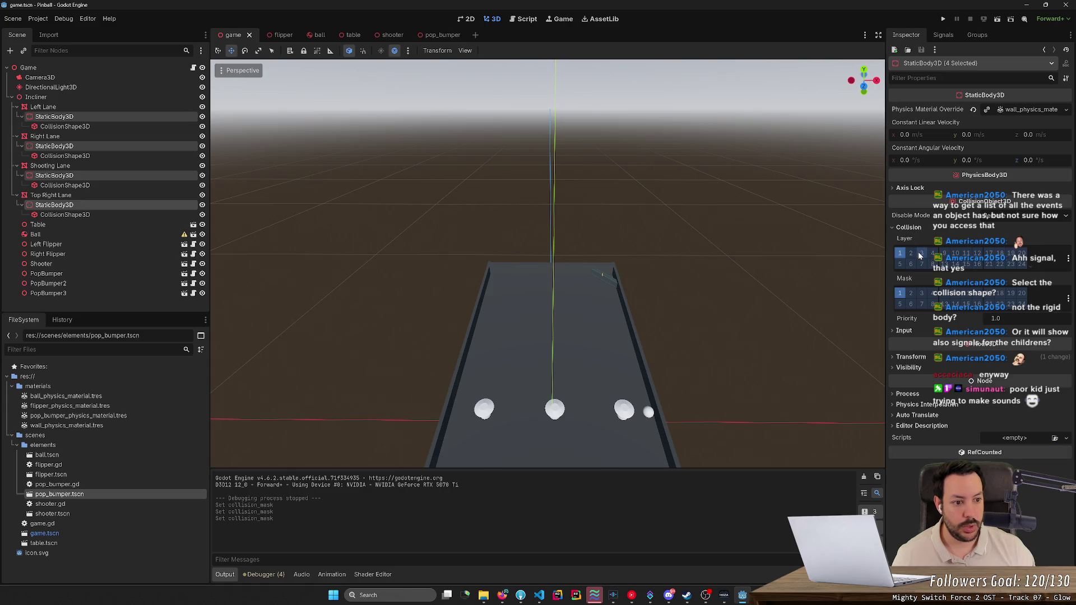
pyautogui.click(922, 253)
pyautogui.click(900, 253)
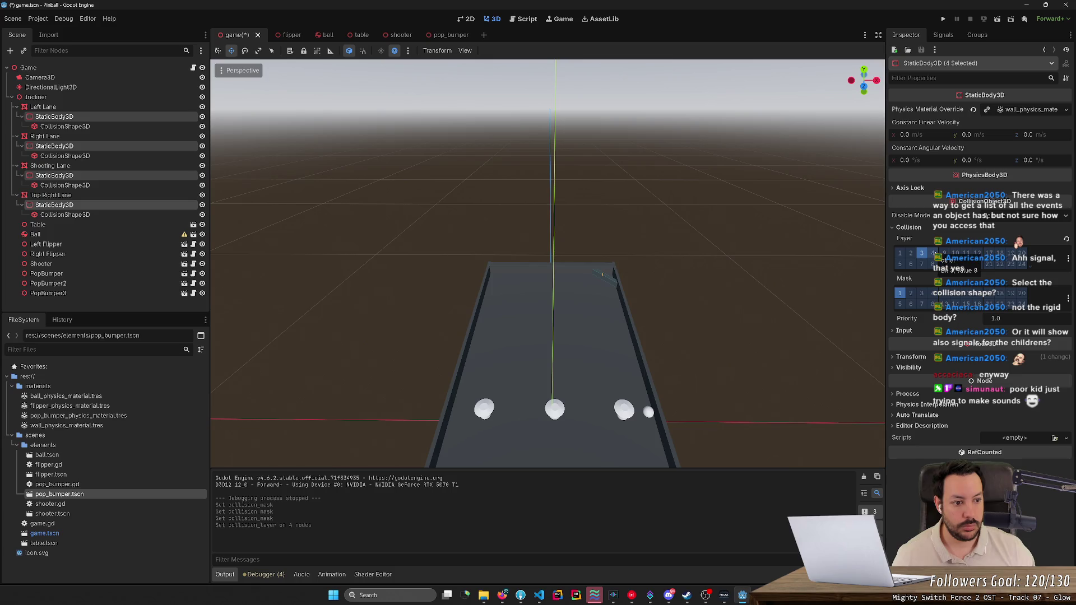
pyautogui.hotkey('ctrl', 's')
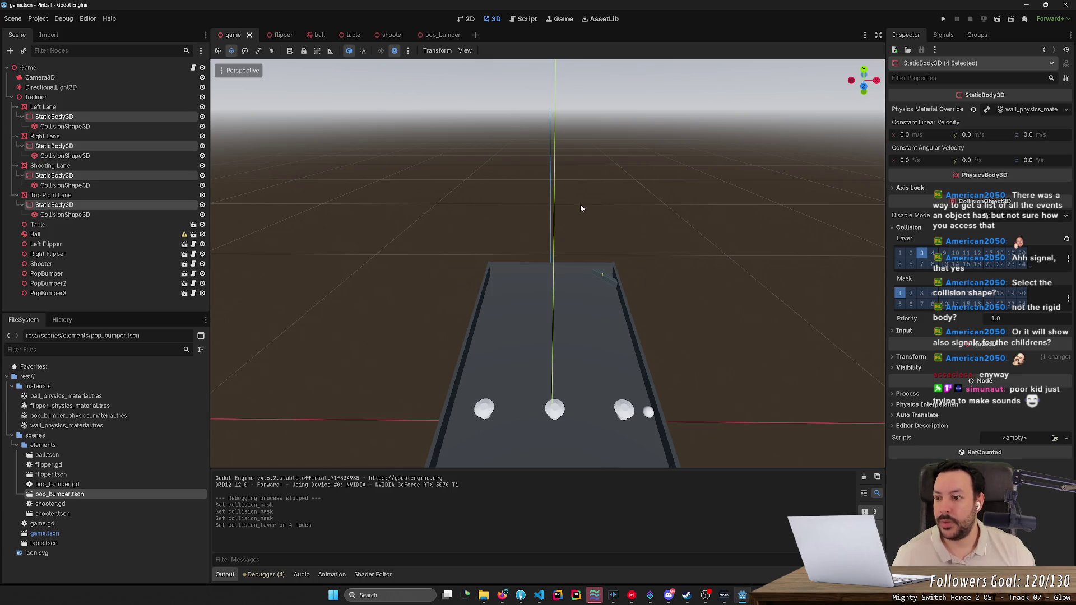
pyautogui.click(193, 225)
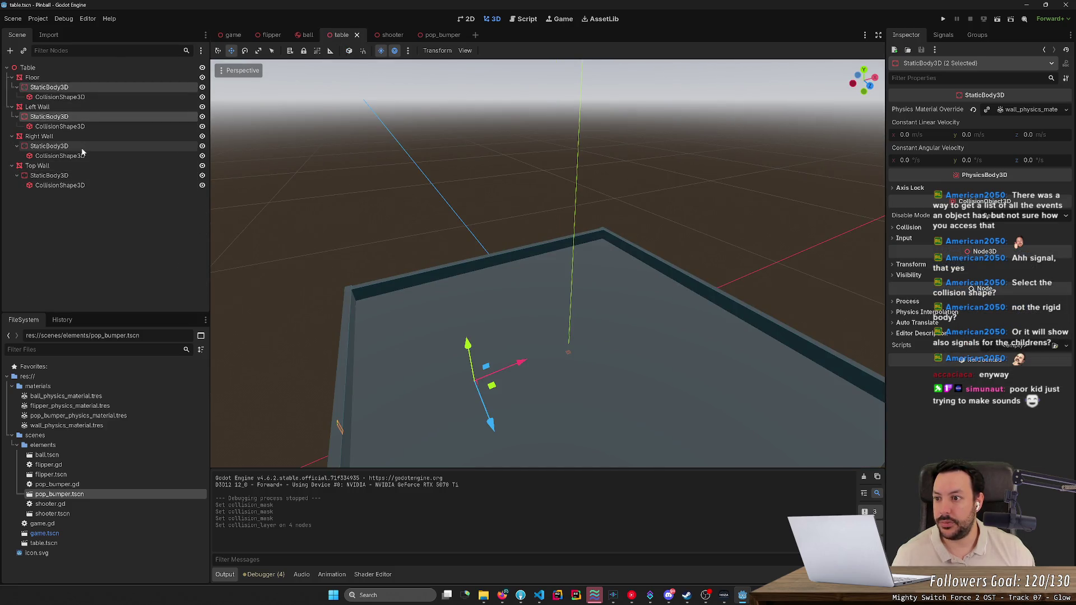
# - Switch the floor, Left, Right and Top Wall static bodies from collision layer 1 to 3, then save table.tscn
pyautogui.keyDown('ctrl'); pyautogui.click(73, 116); pyautogui.keyUp('ctrl')
pyautogui.keyDown('ctrl'); pyautogui.click(72, 145); pyautogui.keyUp('ctrl')
pyautogui.keyDown('ctrl'); pyautogui.click(72, 175); pyautogui.keyUp('ctrl')
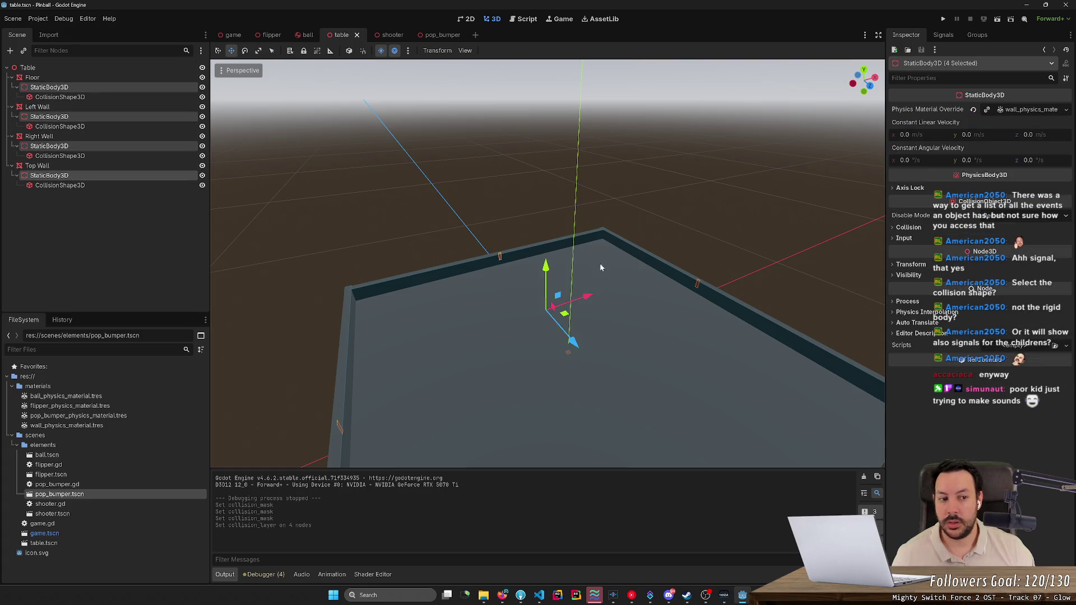
pyautogui.click(908, 227)
pyautogui.click(922, 253)
pyautogui.click(899, 254)
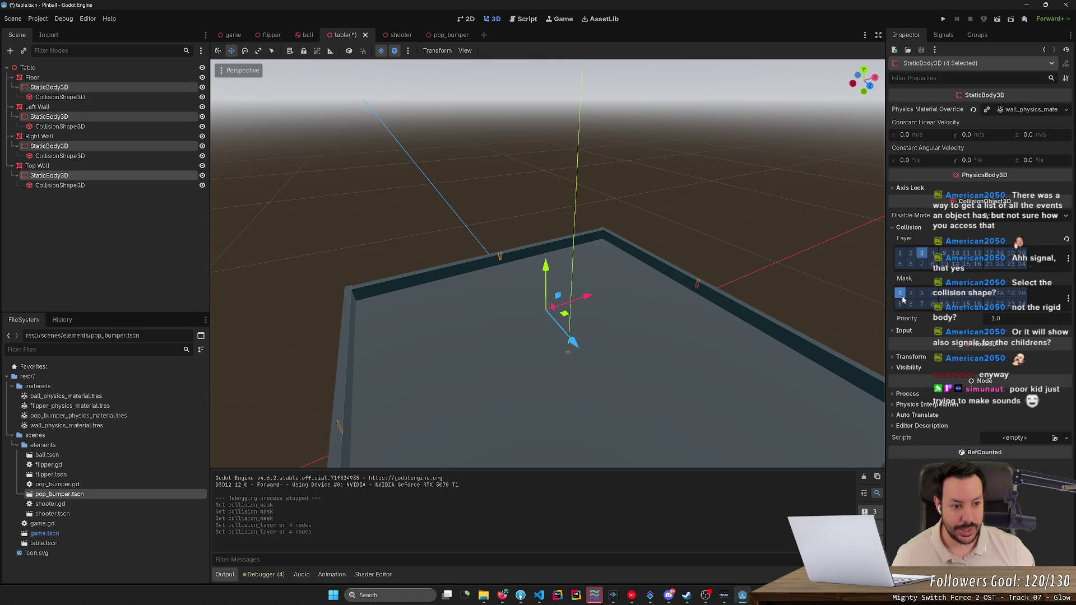
pyautogui.hotkey('ctrl', 's')
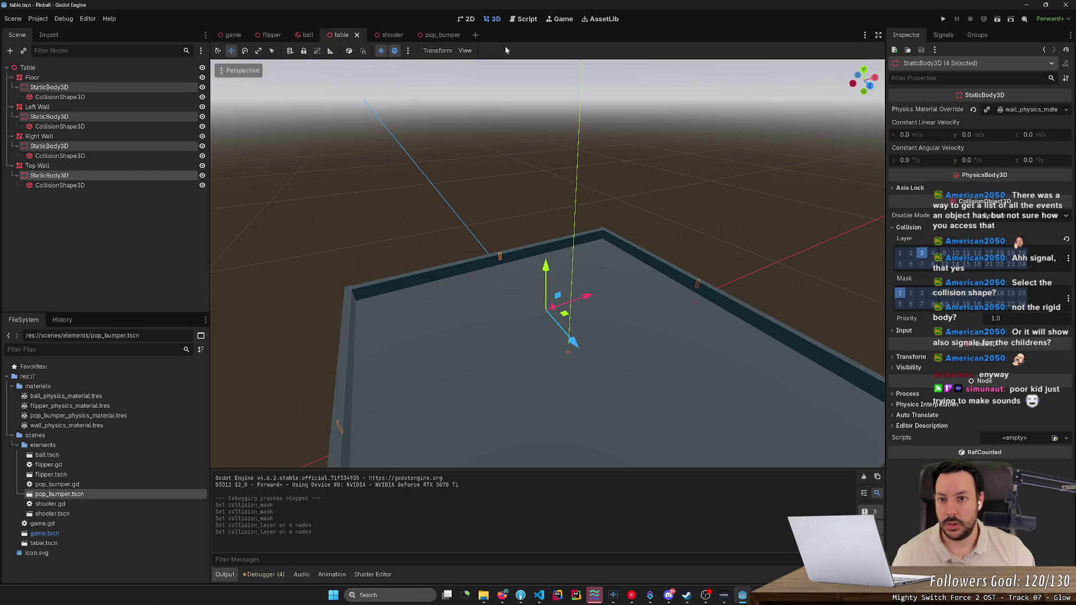
pyautogui.click(390, 37)
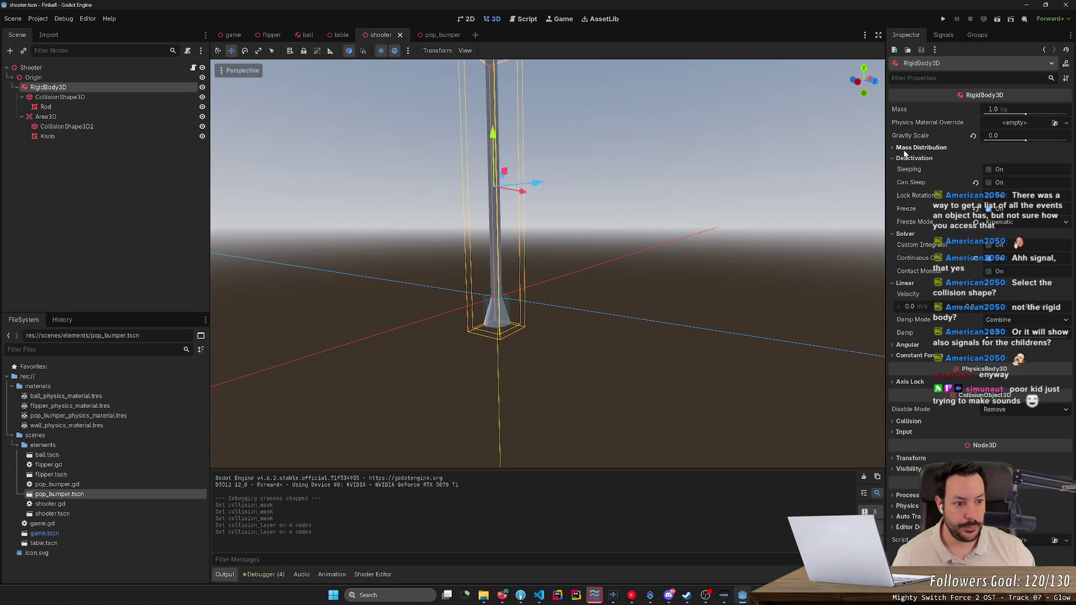
# - Put the shooter's RigidBody3D on collision layer 2, save the shooter scene, and run the project
pyautogui.click(903, 433)
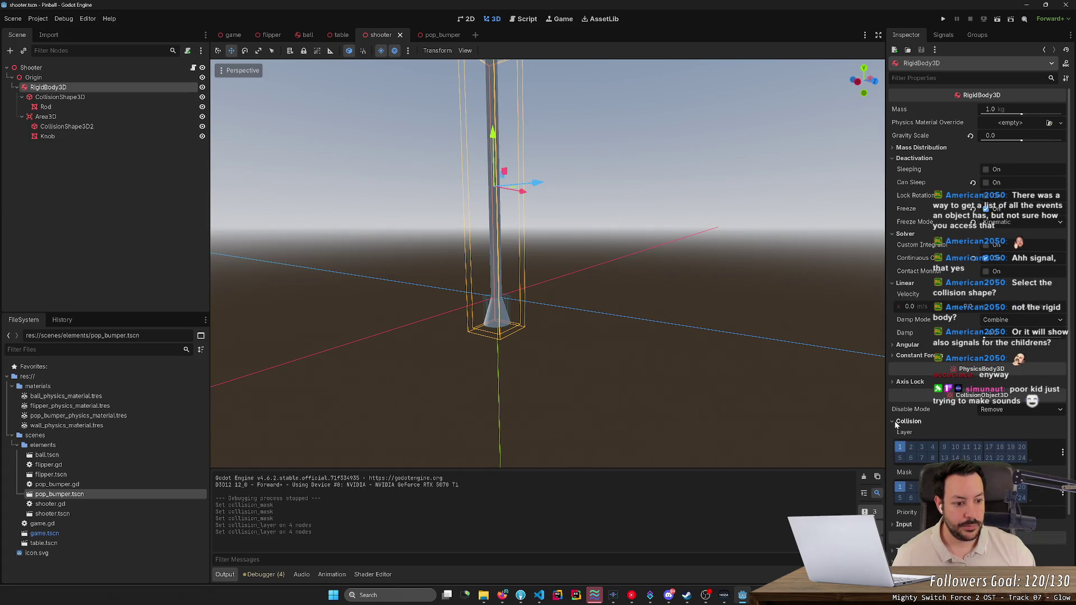
pyautogui.click(897, 432)
pyautogui.click(899, 422)
pyautogui.click(911, 451)
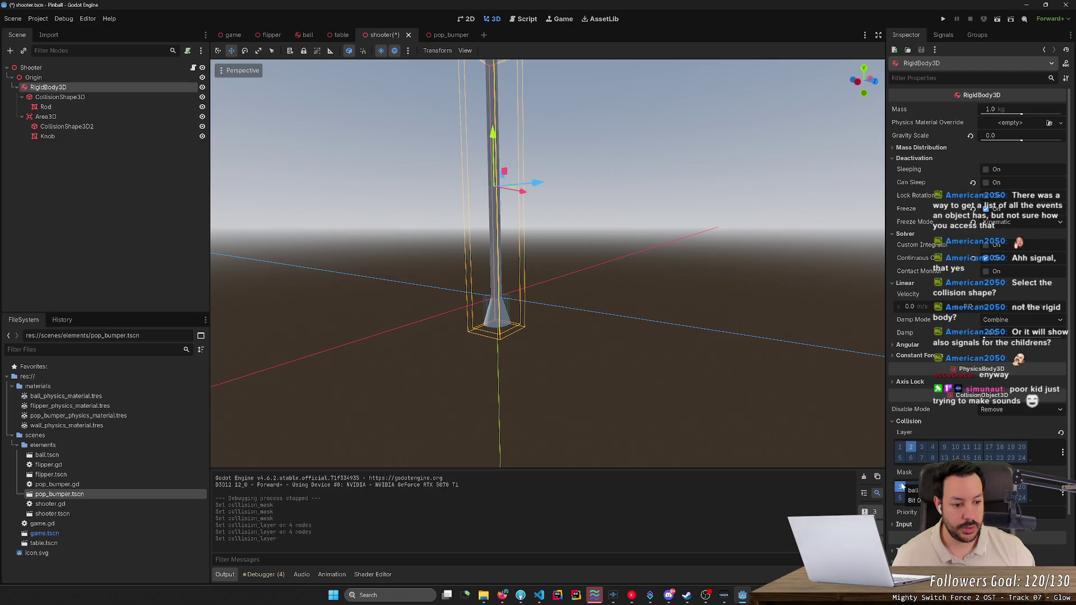
pyautogui.hotkey('ctrl', 's')
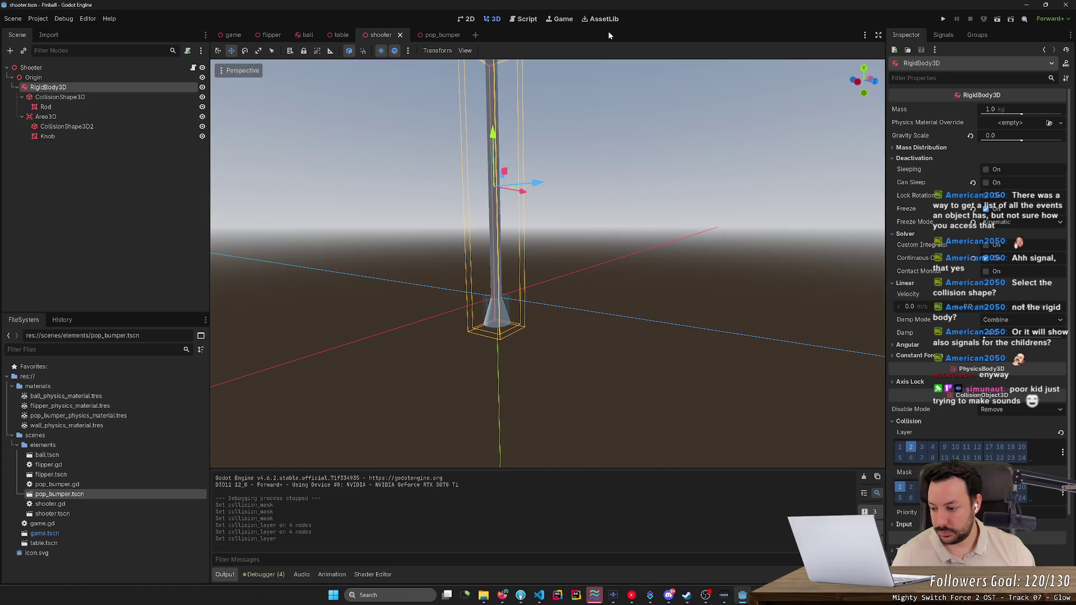
pyautogui.click(942, 20)
# - Launch the ball with Space, hit it with the left flipper, then stop the game with F8
pyautogui.press('space')
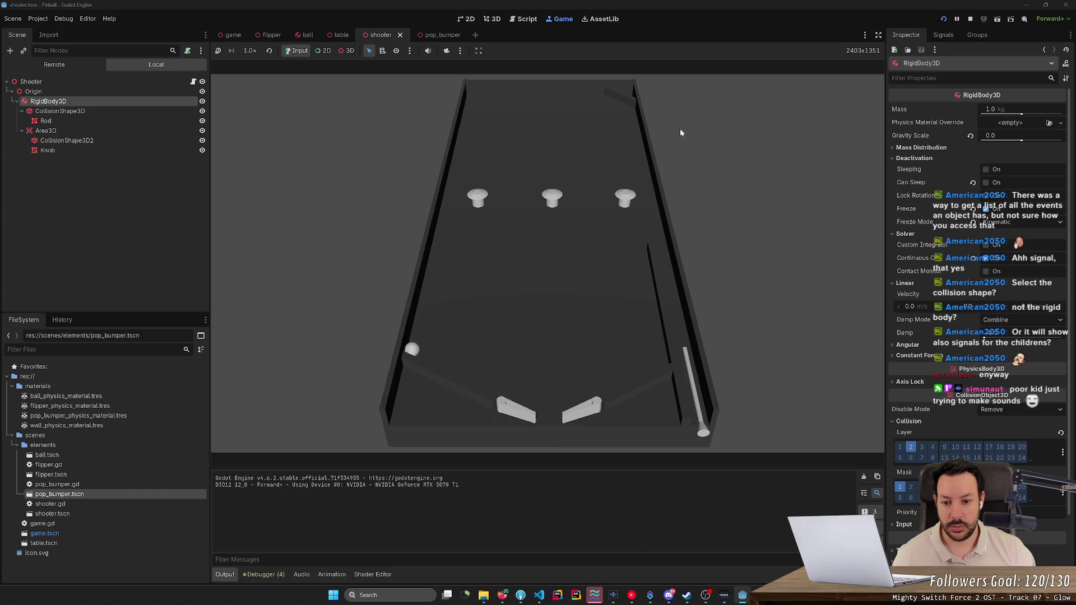
pyautogui.press('Left')
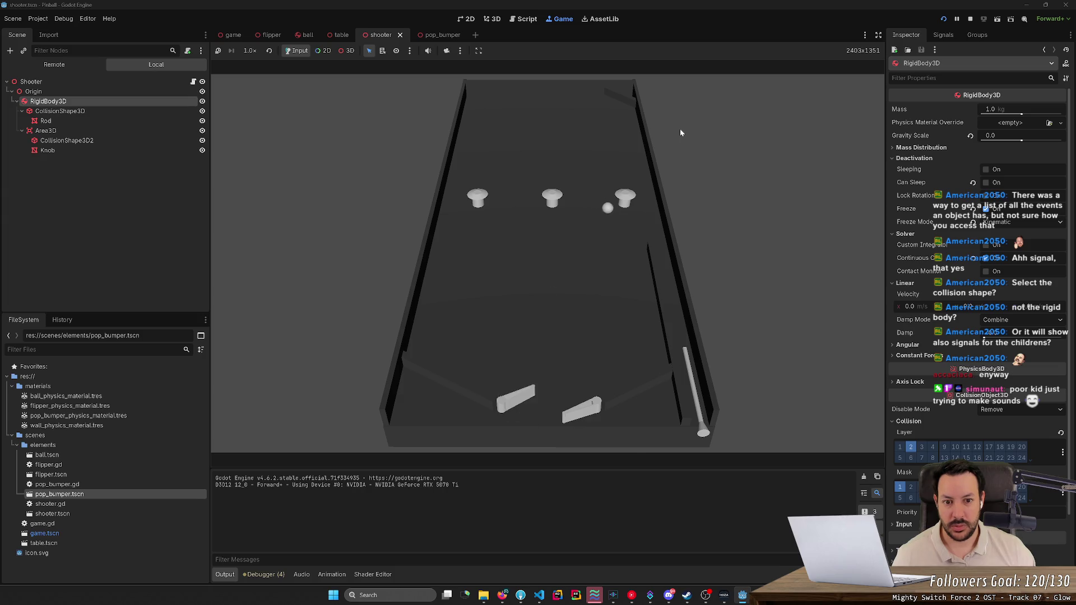
pyautogui.press('F8')
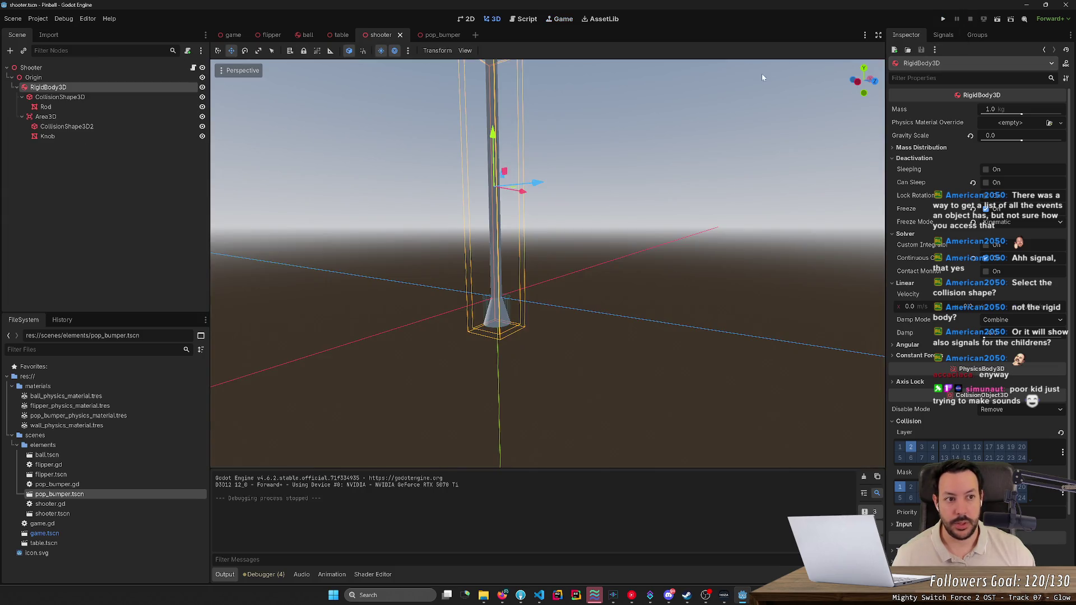
# - Drag PopBumper, PopBumper2 and PopBumper3 further down the table, then run the game with F5
pyautogui.click(233, 35)
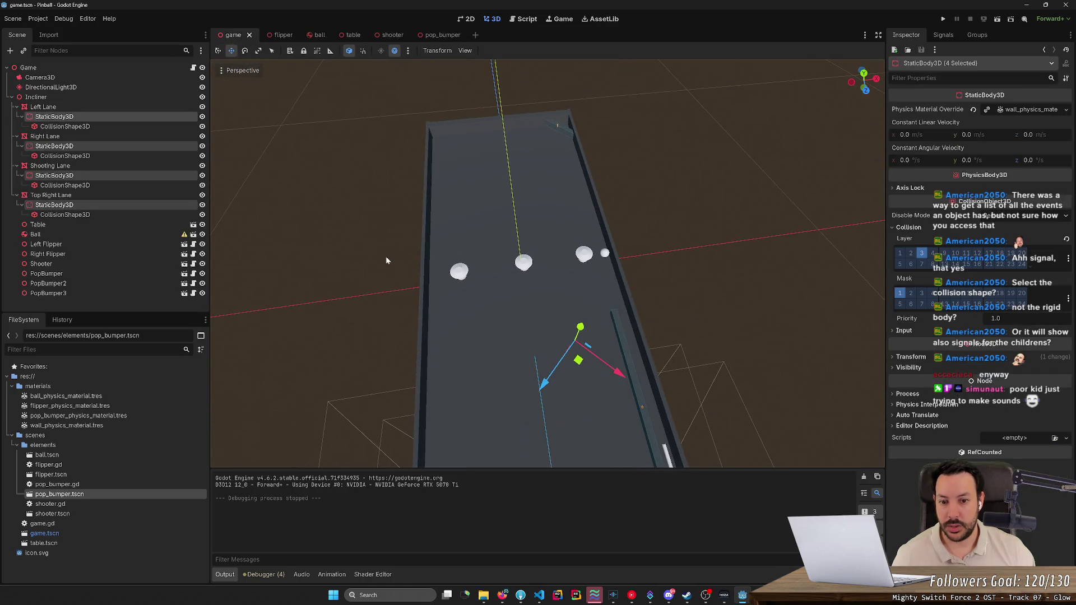
pyautogui.click(458, 275)
pyautogui.click(524, 262)
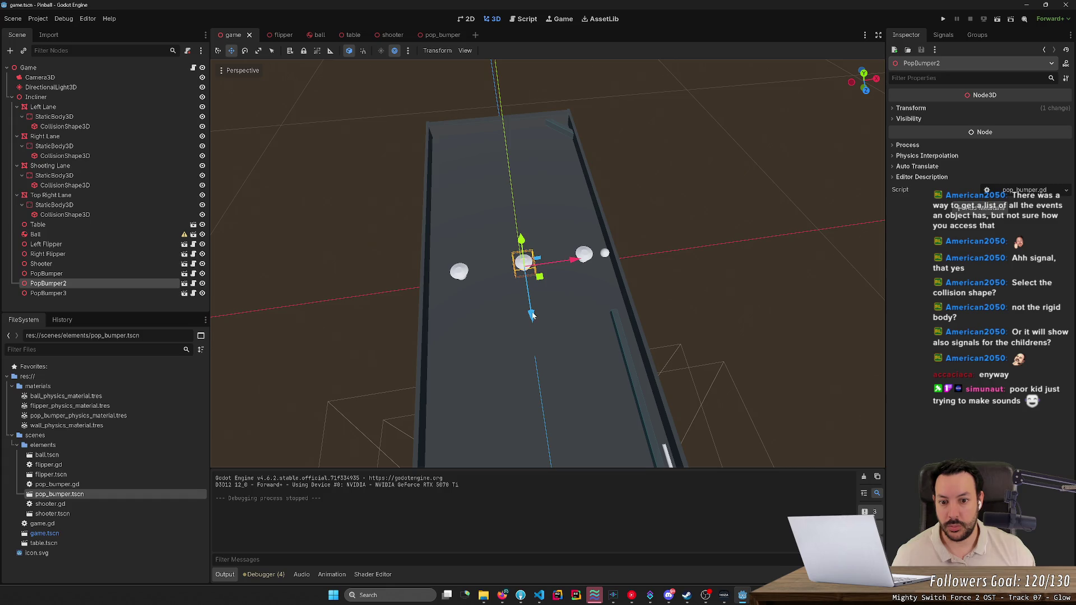
pyautogui.moveTo(538, 372); pyautogui.dragTo(471, 294)
pyautogui.click(468, 256)
pyautogui.moveTo(468, 257); pyautogui.dragTo(434, 297)
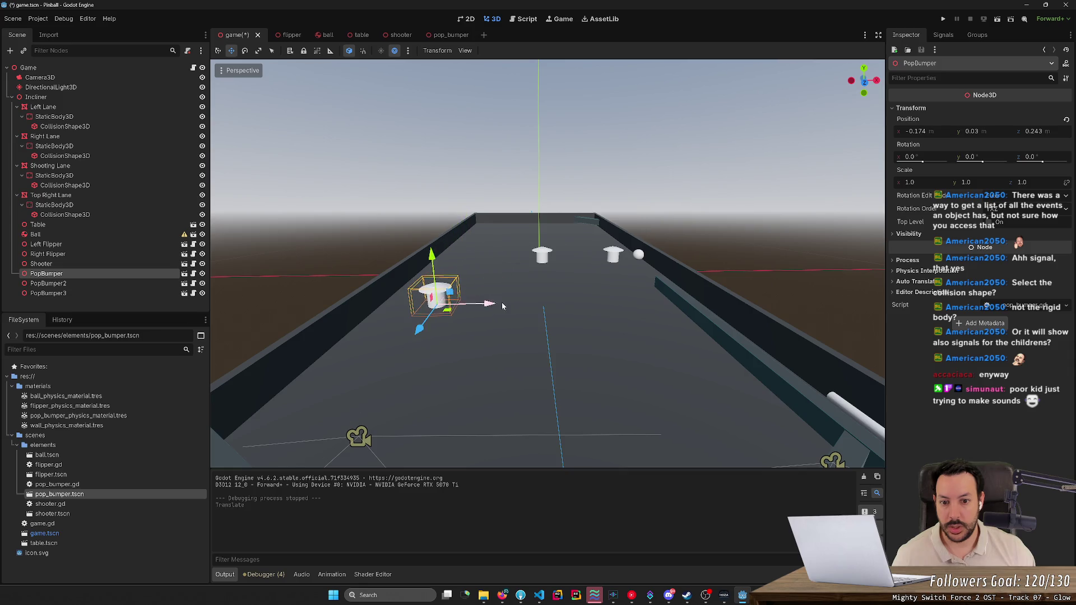
pyautogui.click(545, 258)
pyautogui.moveTo(545, 258); pyautogui.dragTo(547, 293)
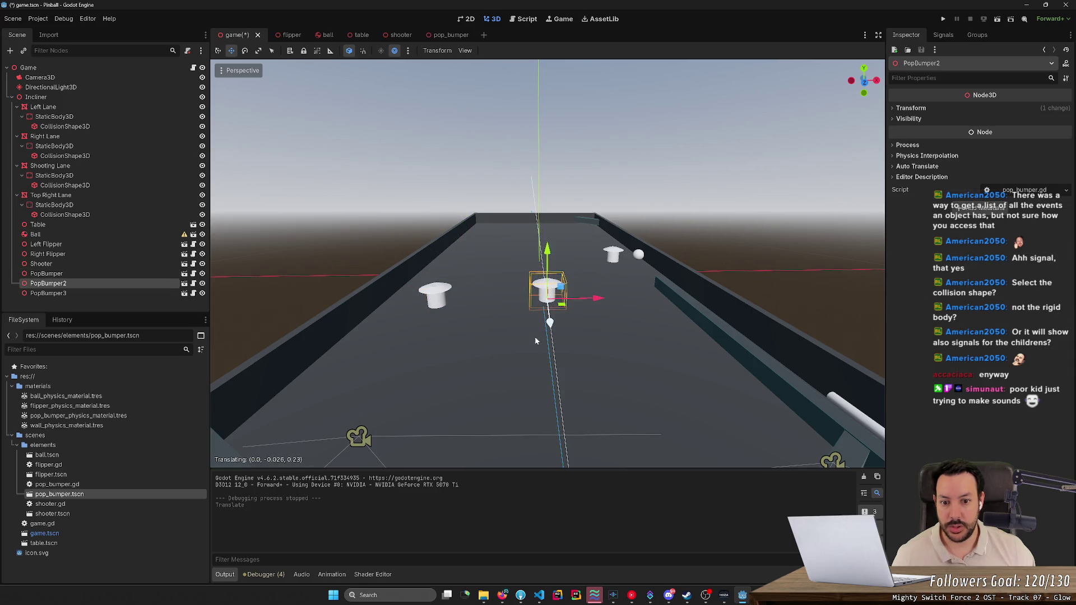
pyautogui.click(615, 259)
pyautogui.moveTo(615, 259); pyautogui.dragTo(629, 338)
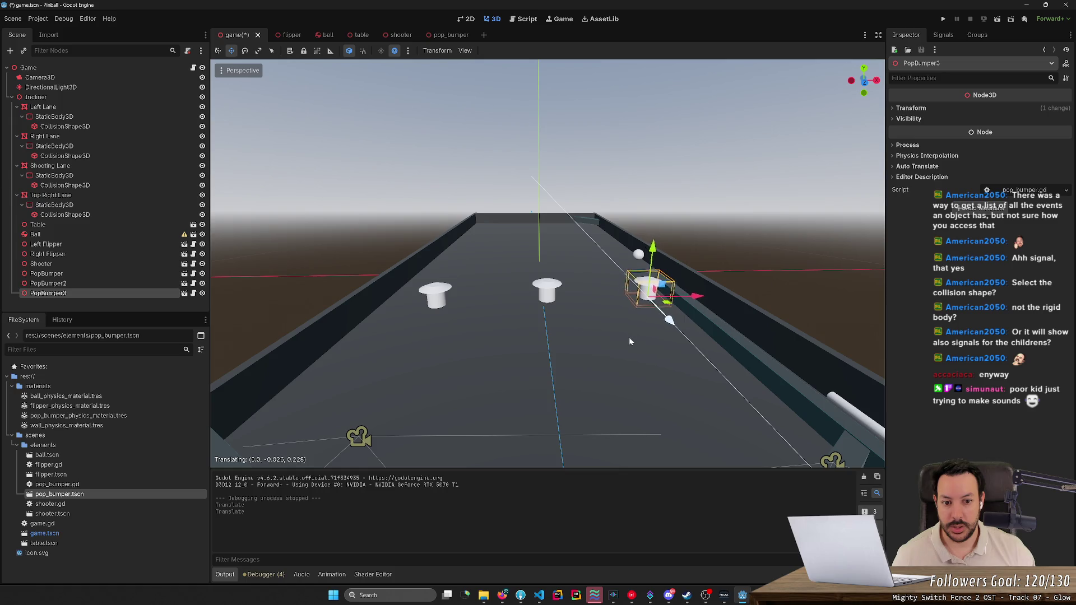
pyautogui.click(702, 278)
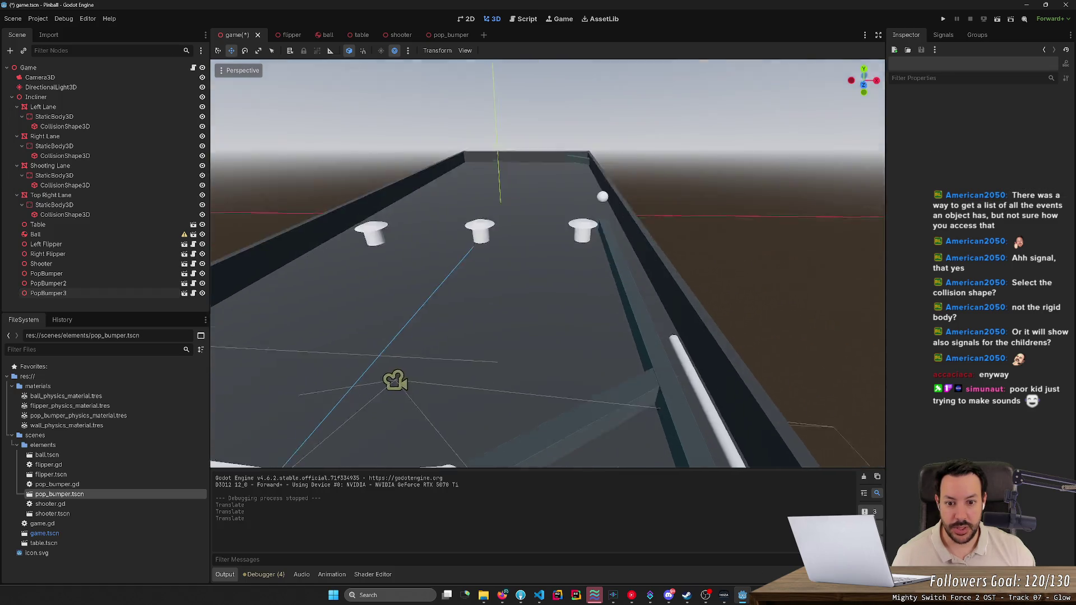
pyautogui.press('F5')
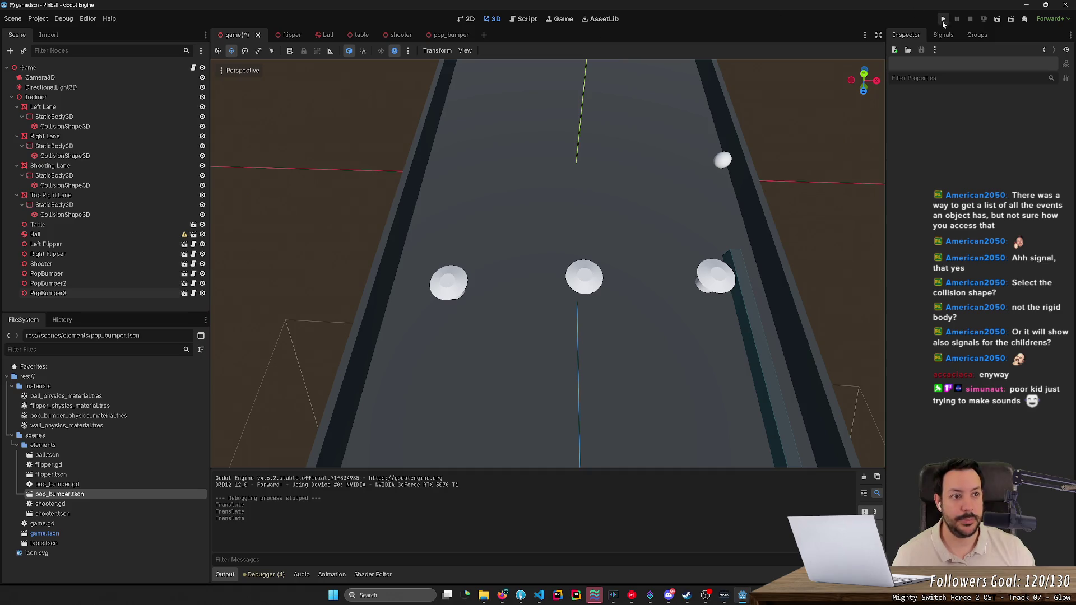
# - Launch the ball and keep it in play with the left and right flippers, then open the Debugger panel
pyautogui.press('space')
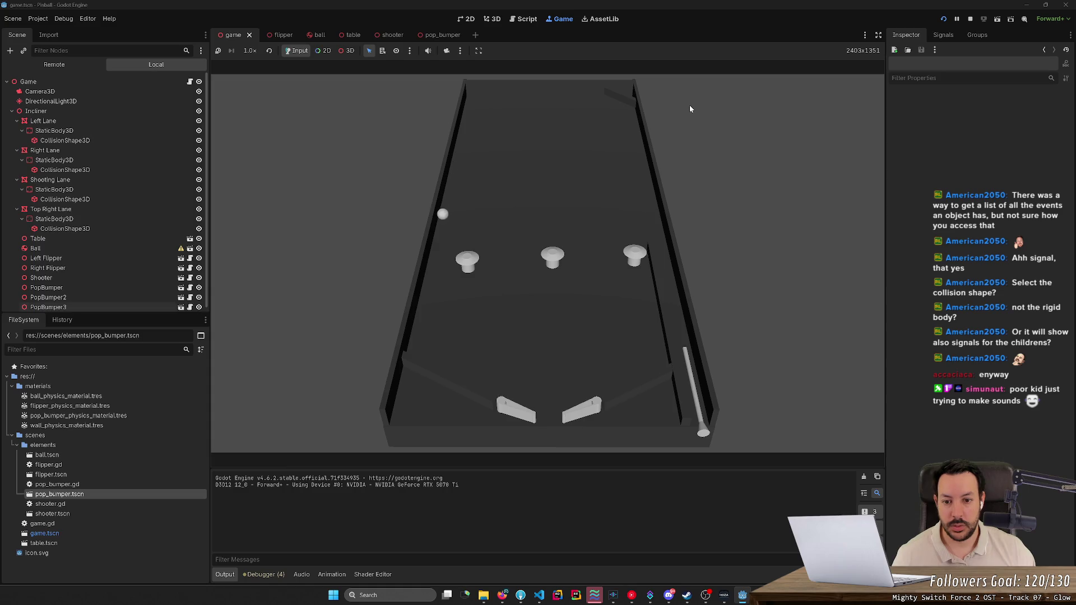
pyautogui.press('Left')
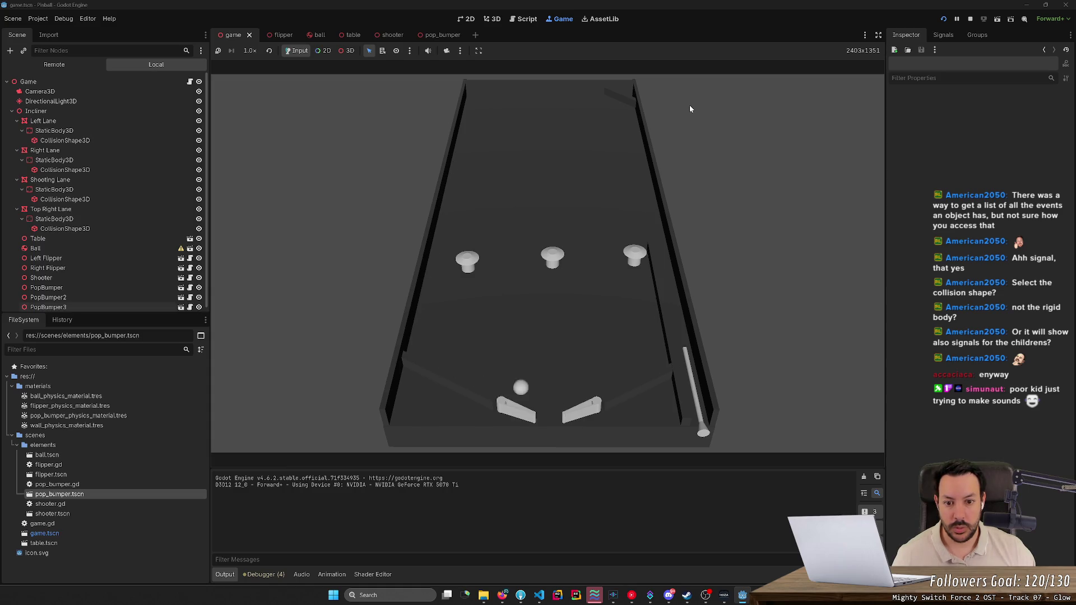
pyautogui.press('Left')
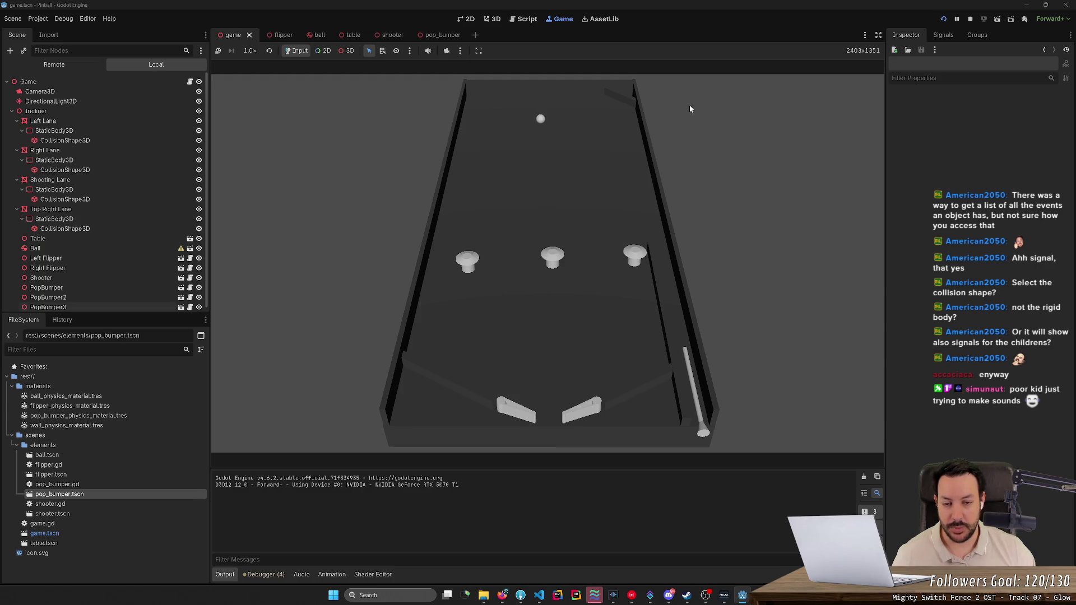
pyautogui.press('Right')
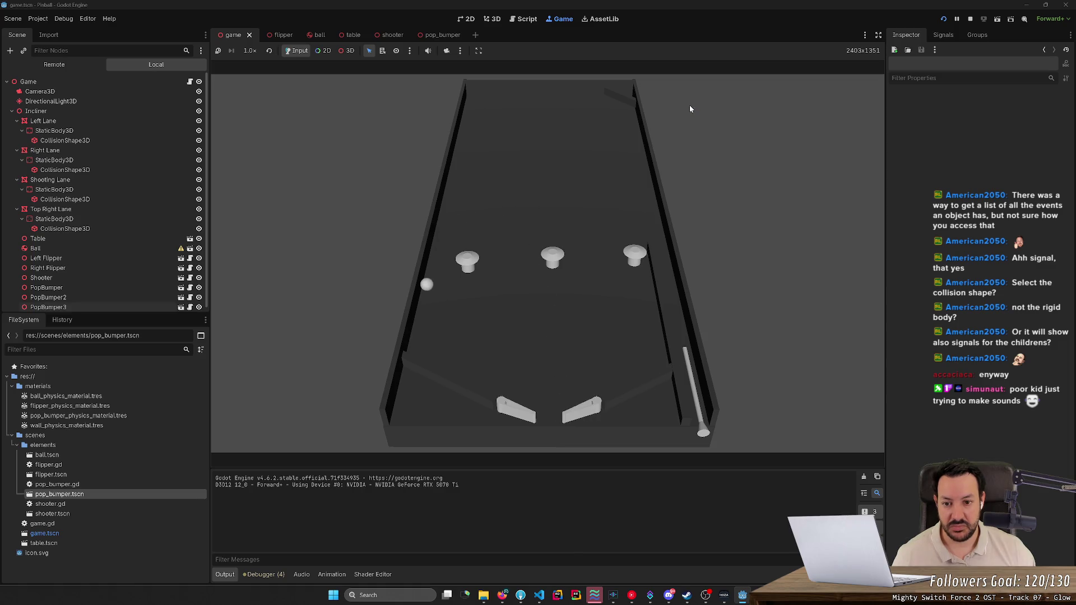
pyautogui.press('Left')
pyautogui.press('Right')
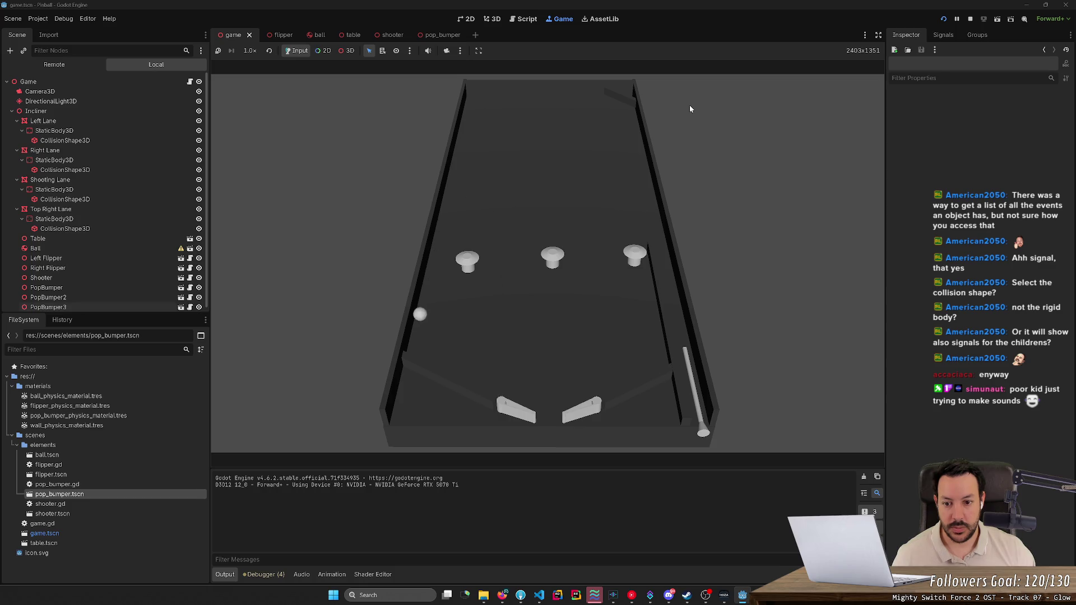
pyautogui.press('Left')
pyautogui.click(269, 577)
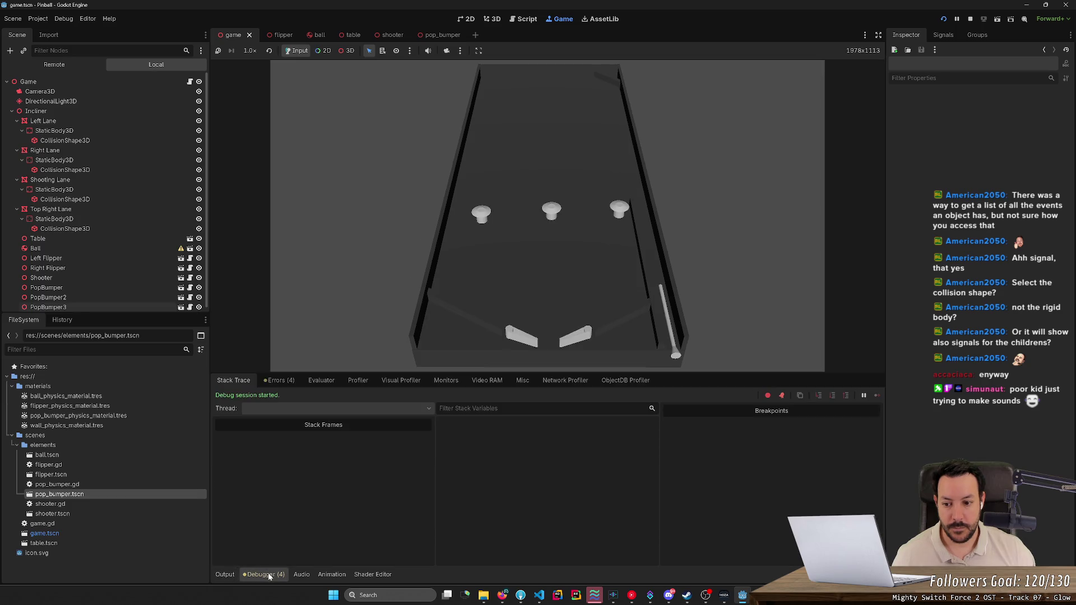
# - Set a breakpoint on line 13 of pop_bumper.gd, rerun the game, launch the ball, and stop
pyautogui.click(970, 19)
pyautogui.click(438, 36)
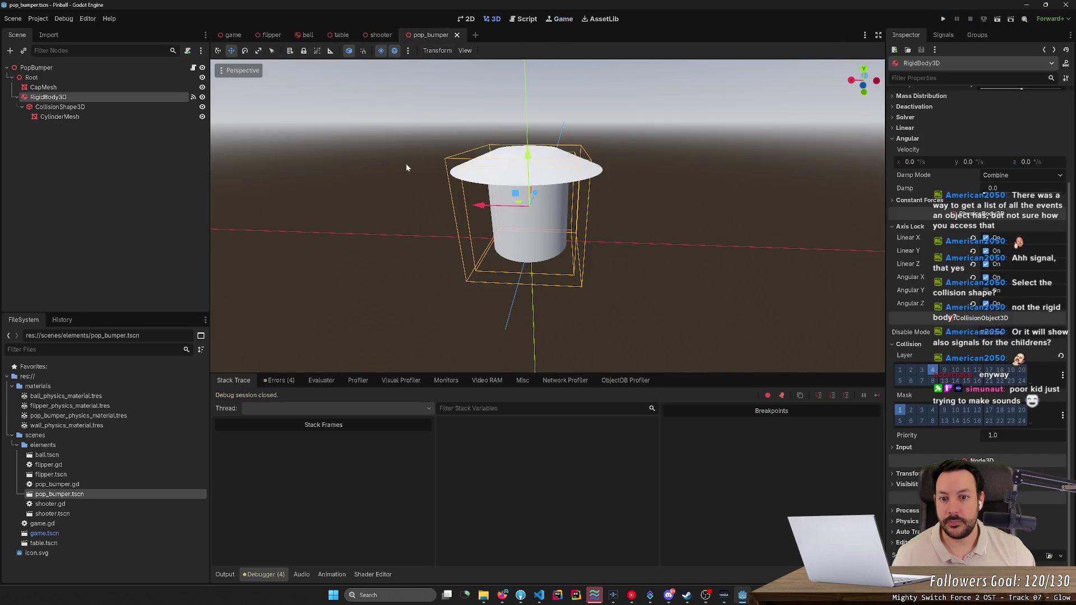
pyautogui.click(525, 19)
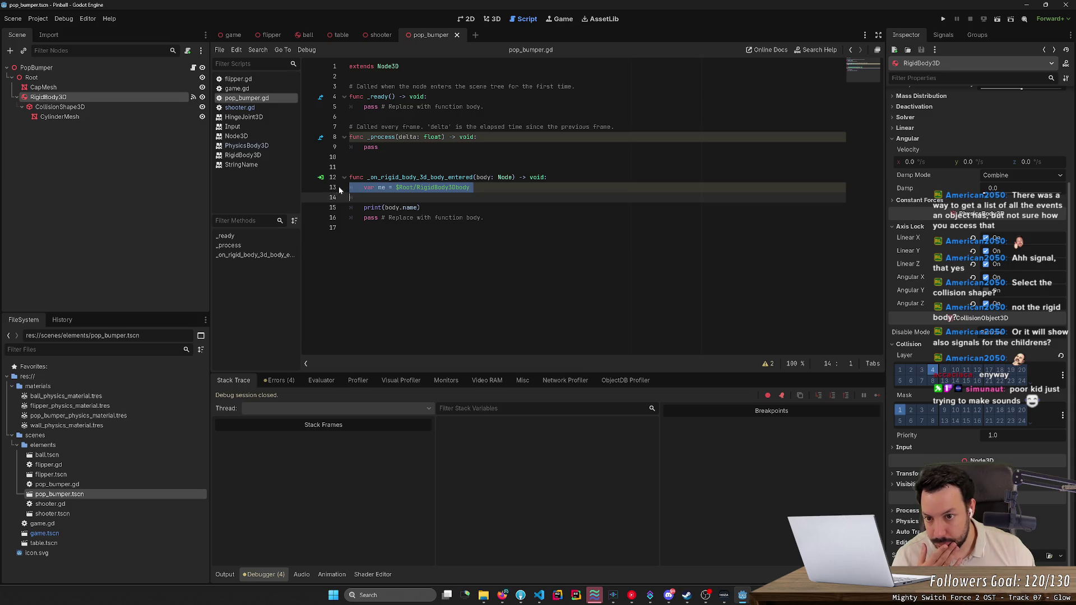
pyautogui.click(315, 188)
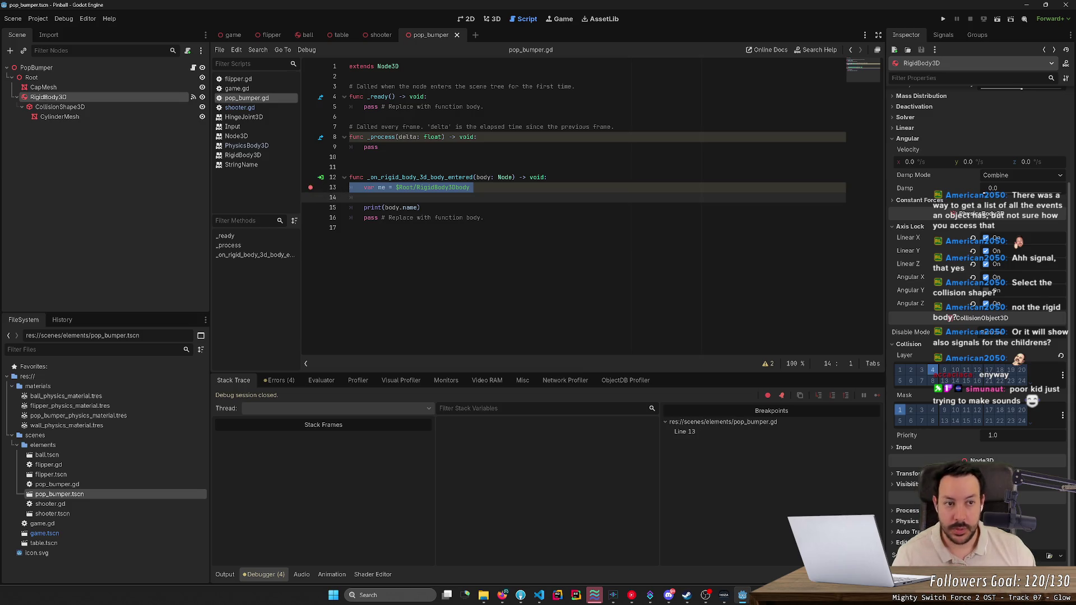
pyautogui.click(943, 18)
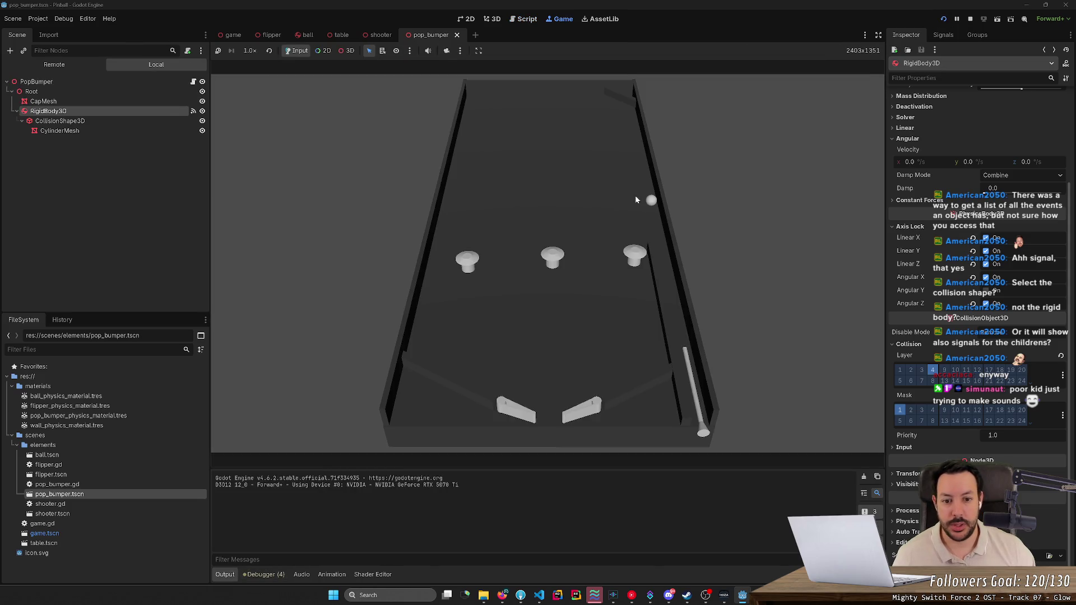
pyautogui.press('space')
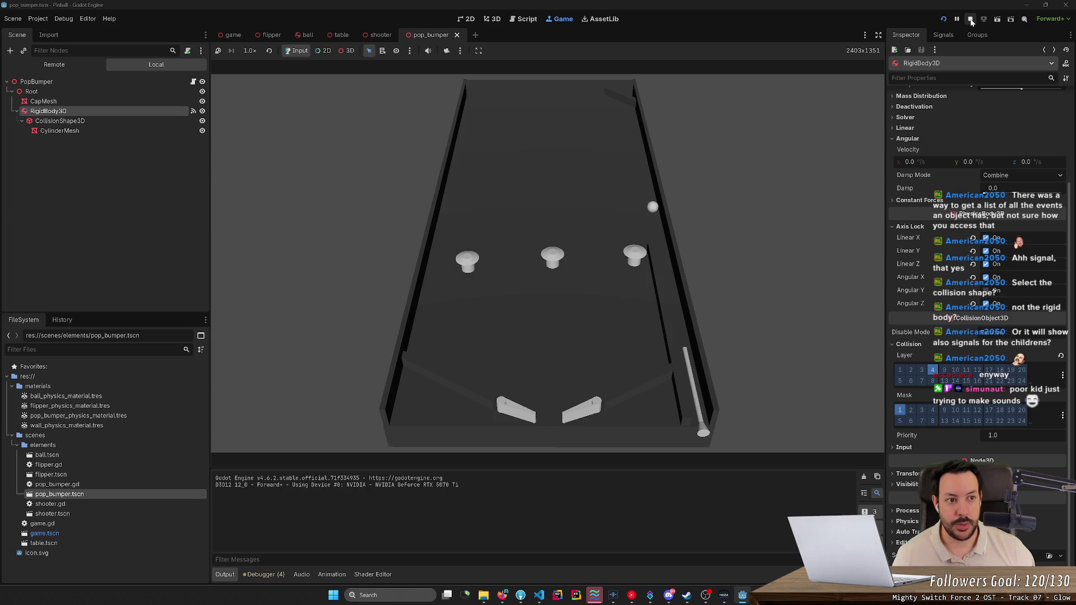
pyautogui.click(970, 20)
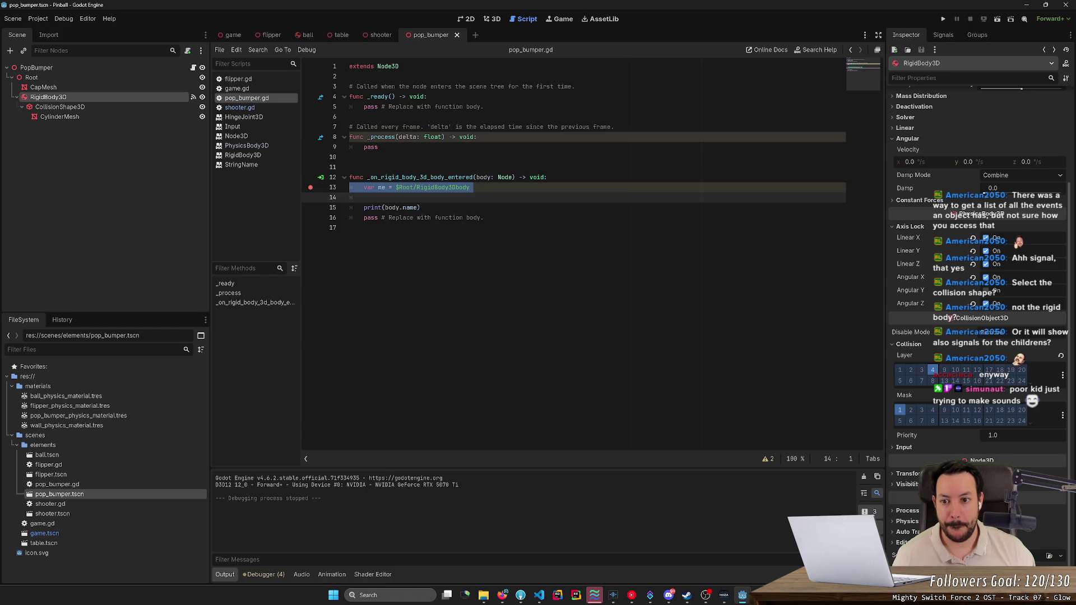
# - Delete the blank line before the signal function, save pop_bumper.gd, and show RigidBody3D's signals
pyautogui.press('Up')
pyautogui.press('Up')
pyautogui.press('Up')
pyautogui.press('Delete')
pyautogui.hotkey('ctrl', 's')
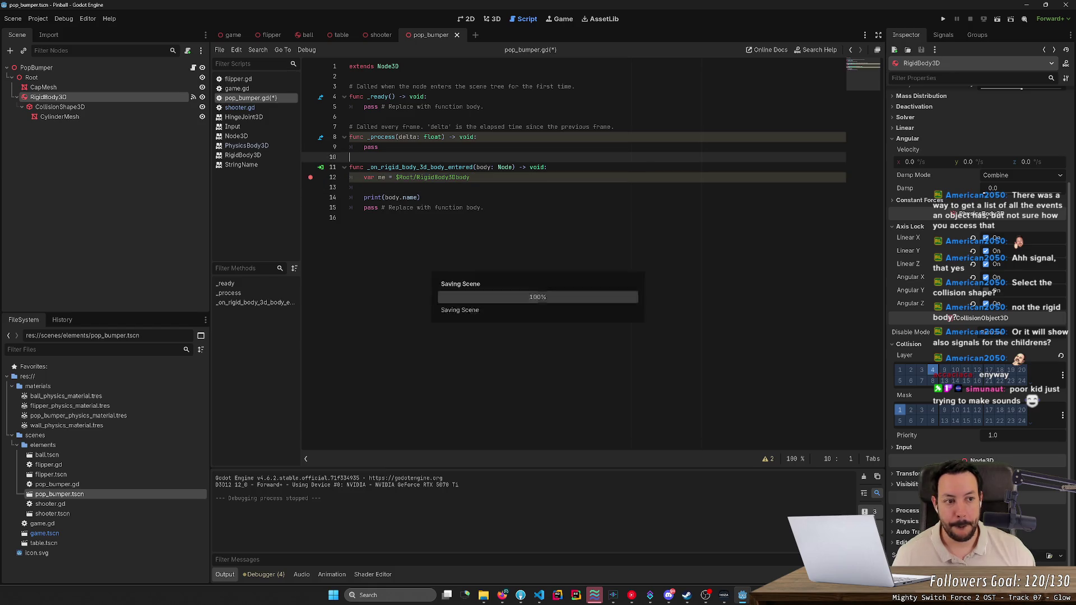
pyautogui.click(943, 35)
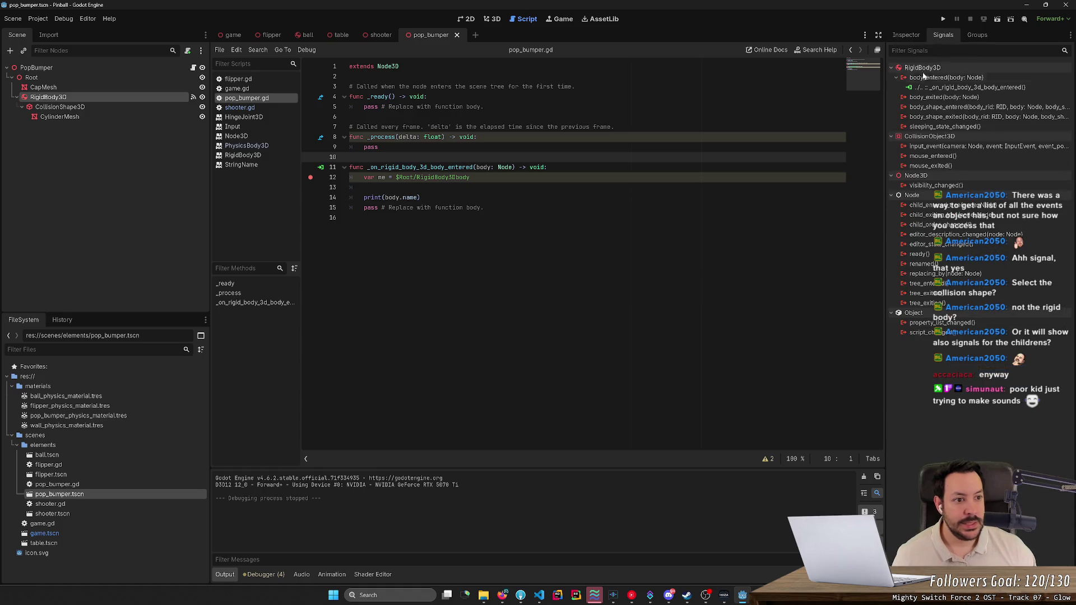
# - Connect body_shape_entered to a new handler and paste print(body.name) into it
pyautogui.moveTo(908, 112)
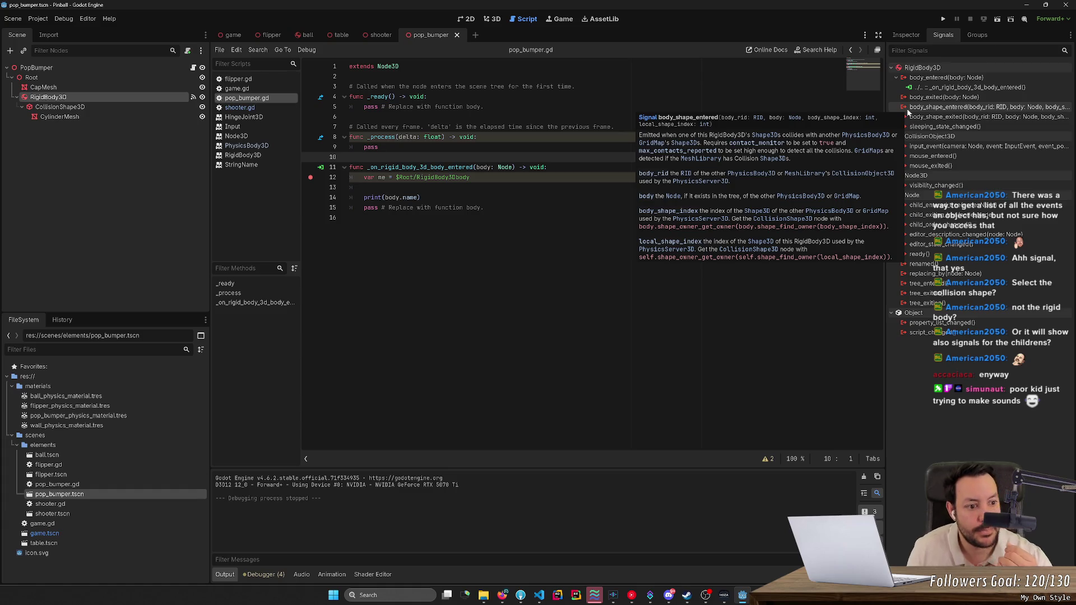
pyautogui.doubleClick(909, 108)
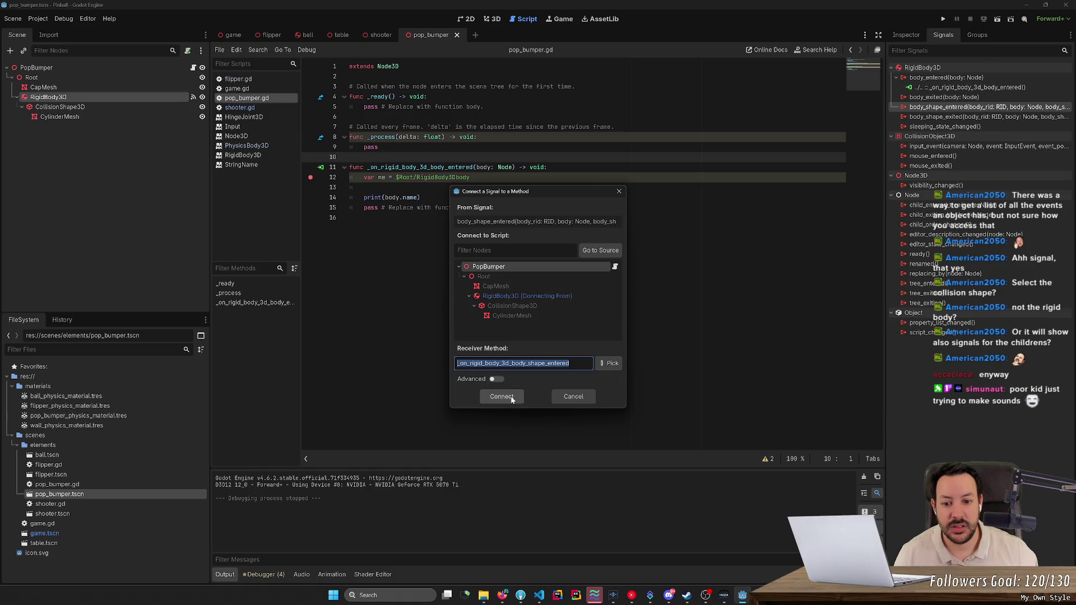
pyautogui.click(501, 397)
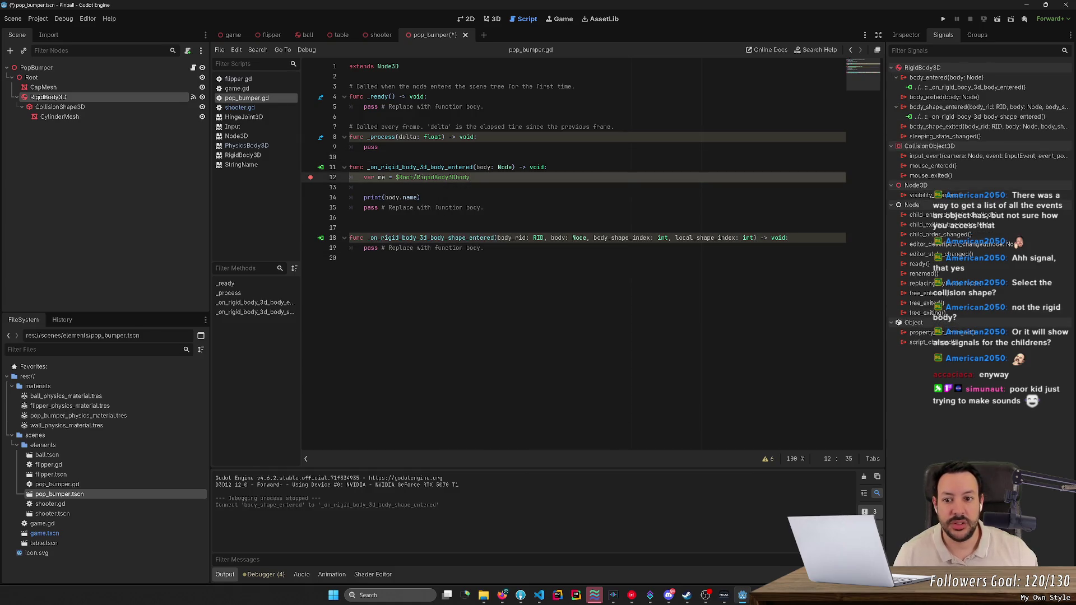
pyautogui.moveTo(421, 197); pyautogui.dragTo(365, 187)
pyautogui.hotkey('ctrl', 'c')
pyautogui.click(789, 238)
pyautogui.press('Return')
pyautogui.hotkey('ctrl', 'v')
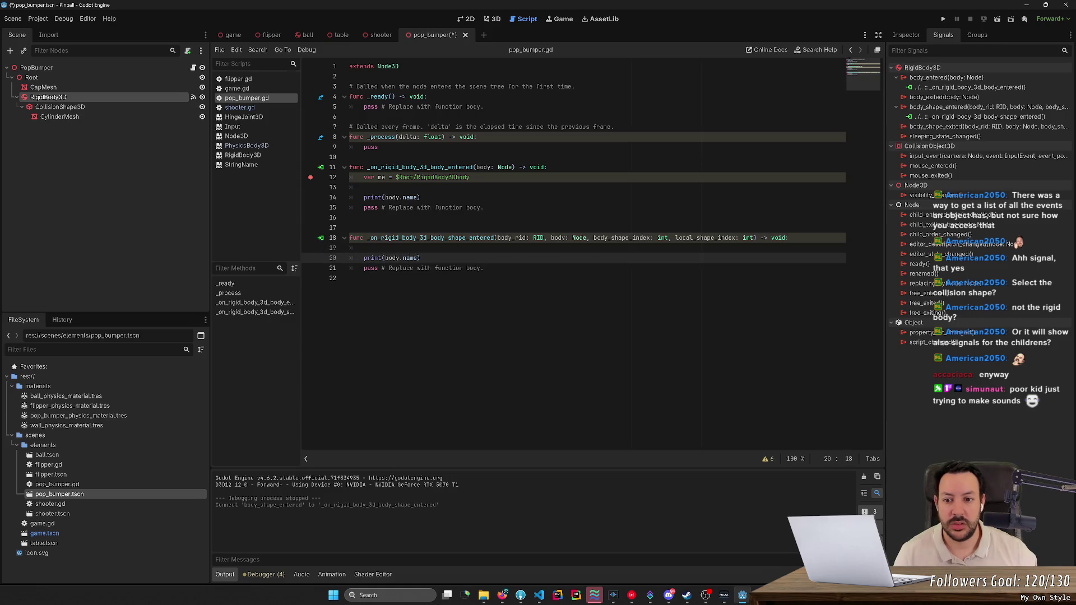
# - Label the new handler's print with "2" and the body_entered print with "1", then save
pyautogui.click(385, 258)
pyautogui.write('"2",')
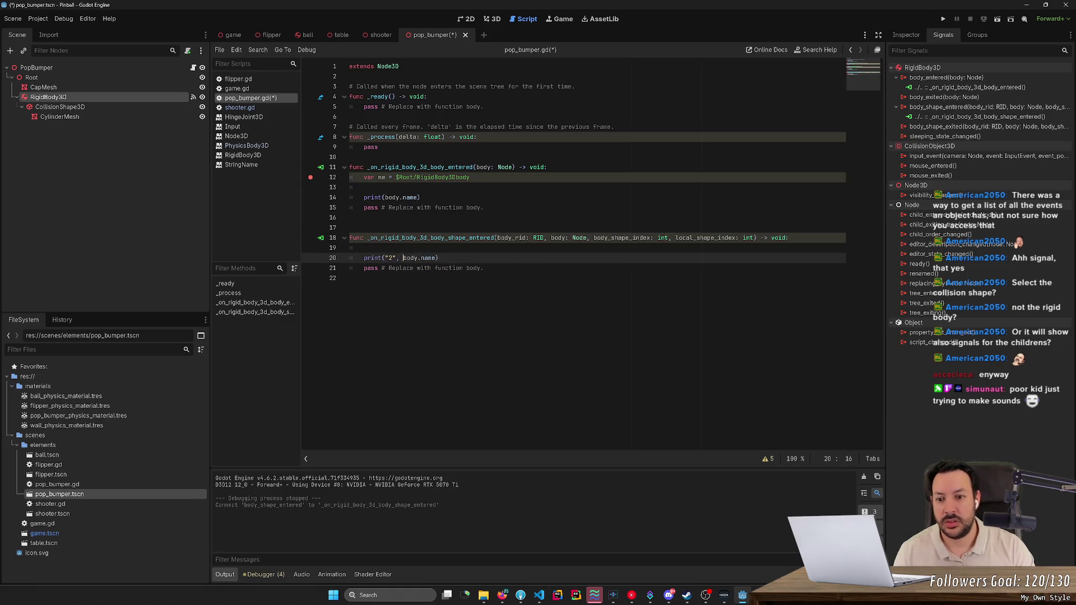
pyautogui.click(404, 207)
pyautogui.click(384, 198)
pyautogui.write('"1",')
pyautogui.hotkey('ctrl', 's')
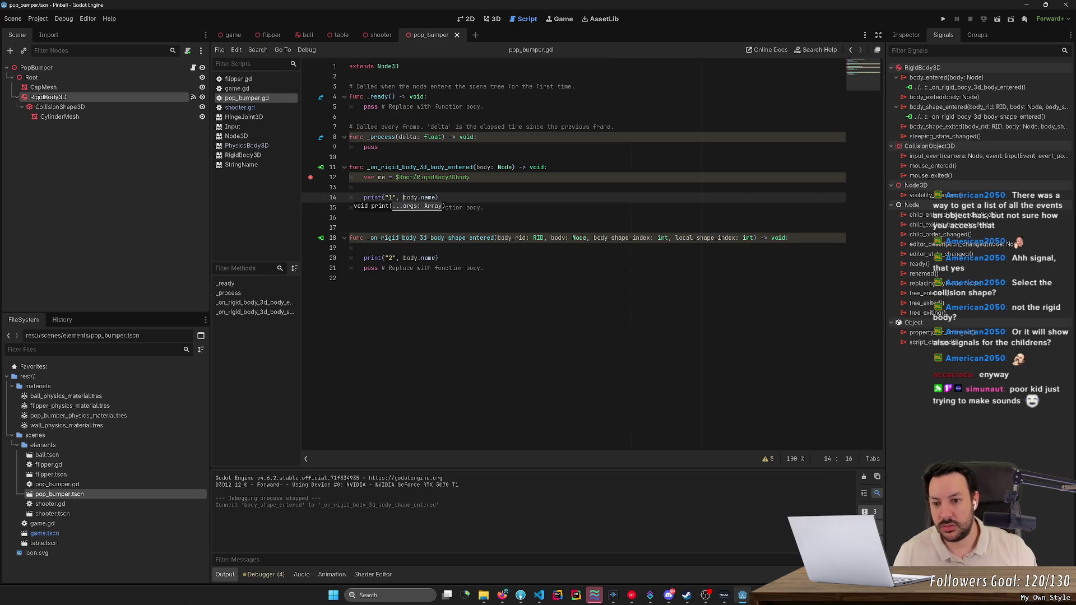
# - Remove the blank line in the new handler and add a breakpoint on line 19
pyautogui.click(364, 258)
pyautogui.press('BackSpace')
pyautogui.press('BackSpace')
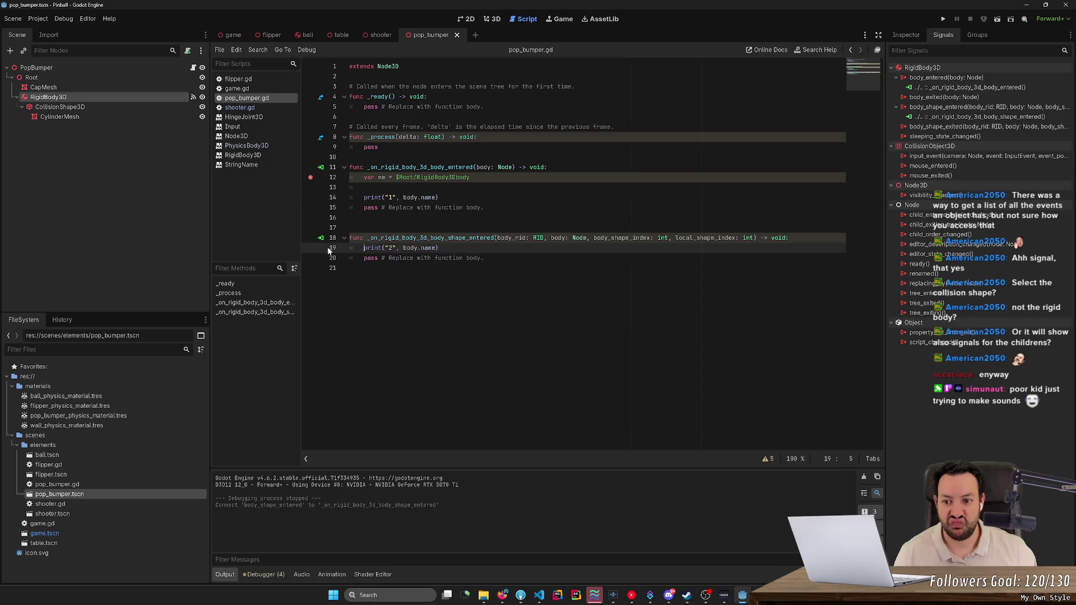
pyautogui.click(311, 248)
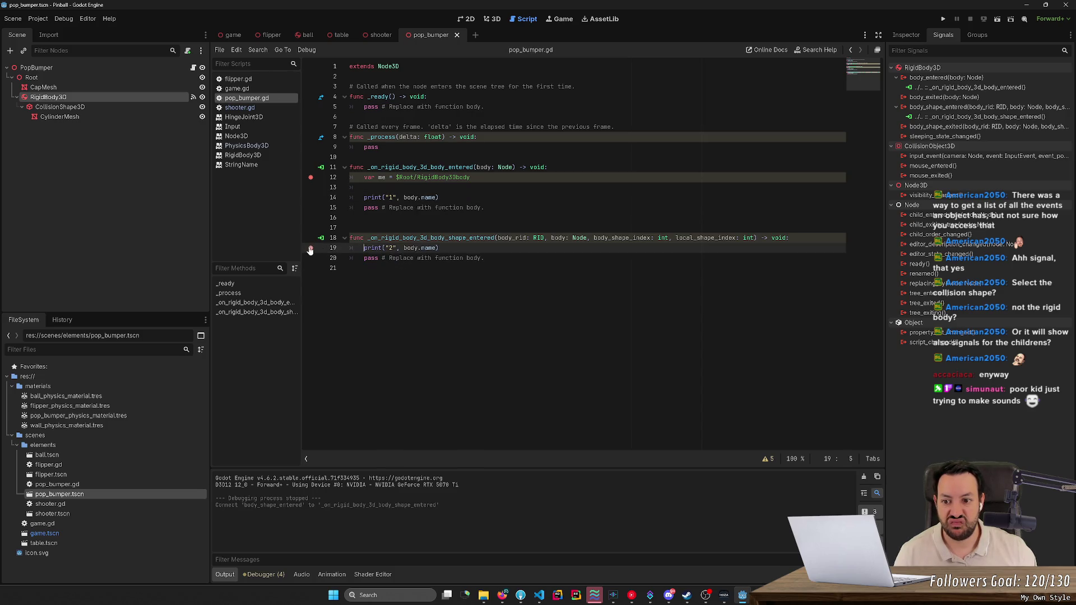
# - Run the game, flip the left flipper twice, check the seven Debugger warnings and stack trace, then stop
pyautogui.click(943, 19)
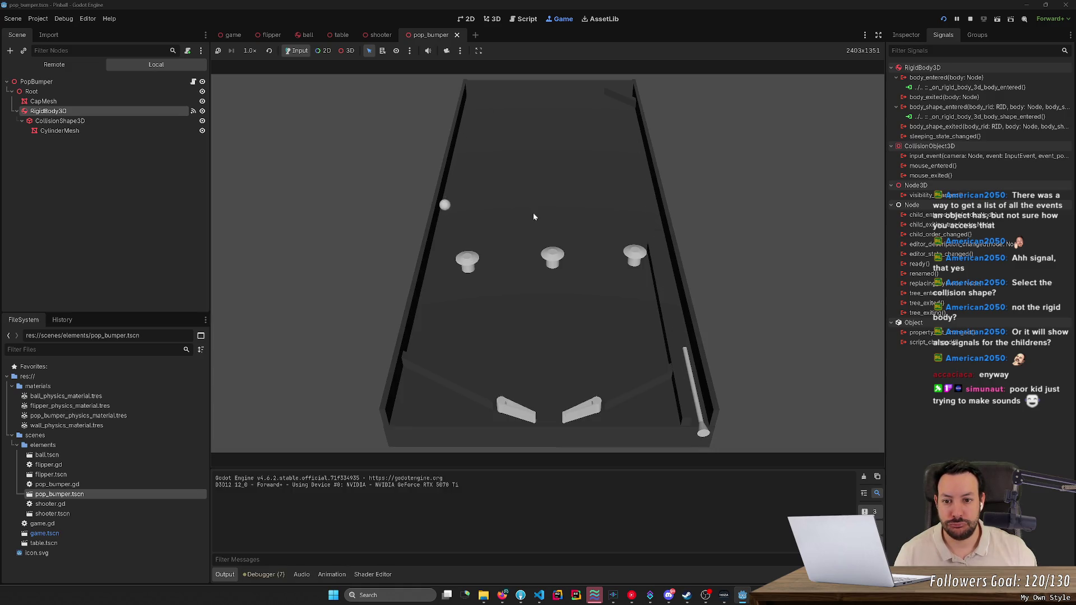
pyautogui.press('Left')
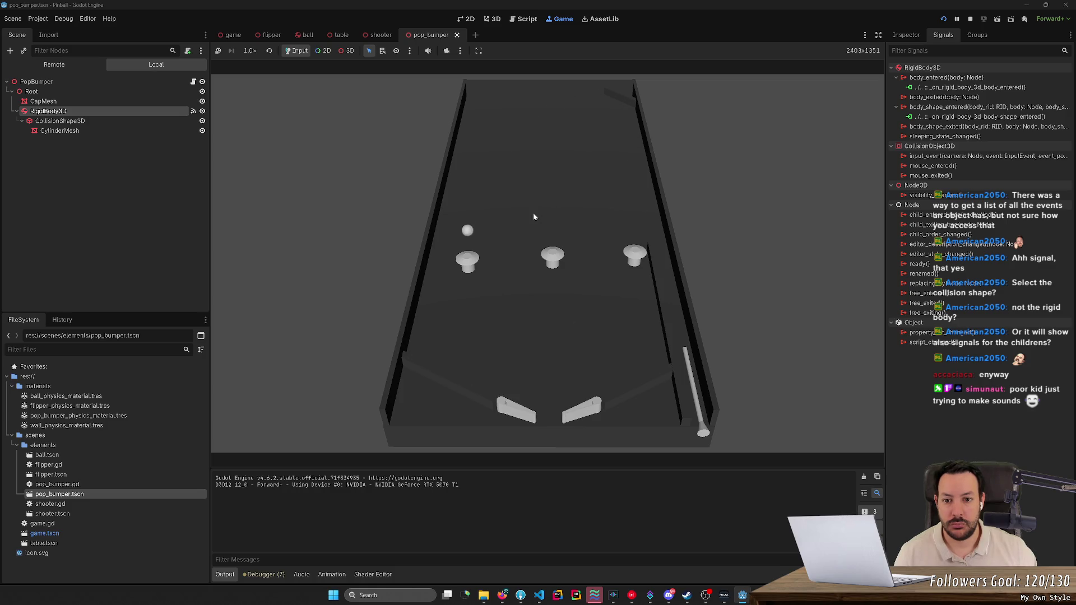
pyautogui.press('Left')
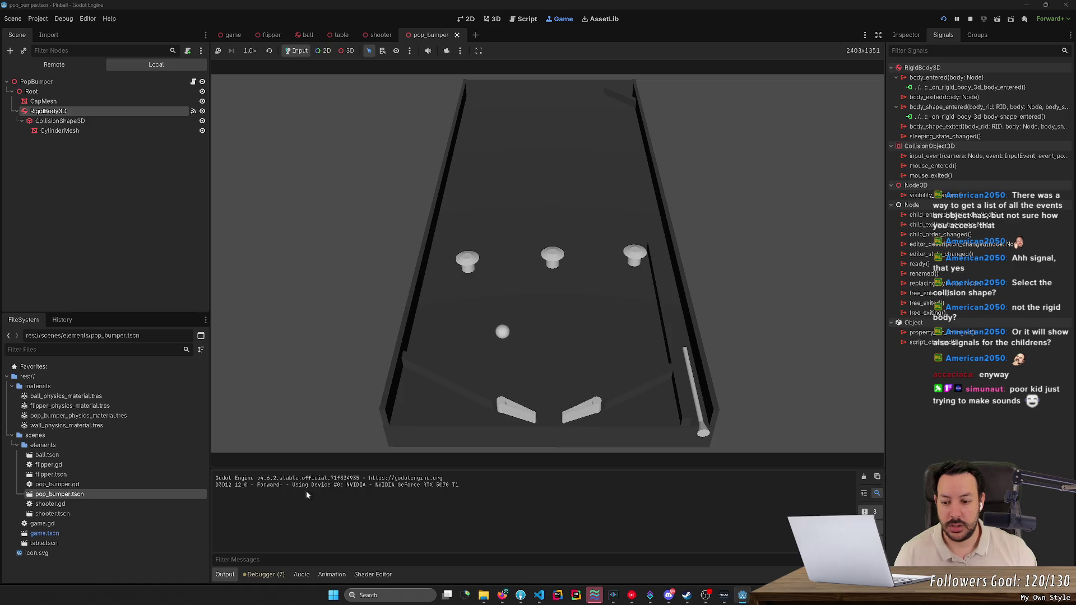
pyautogui.click(265, 575)
pyautogui.click(296, 382)
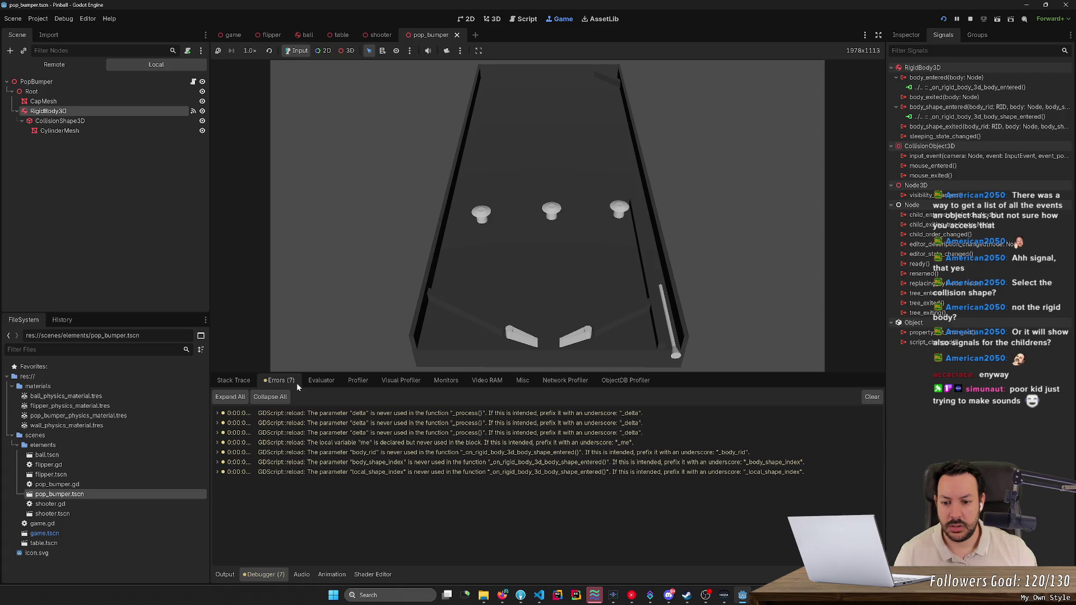
pyautogui.click(244, 385)
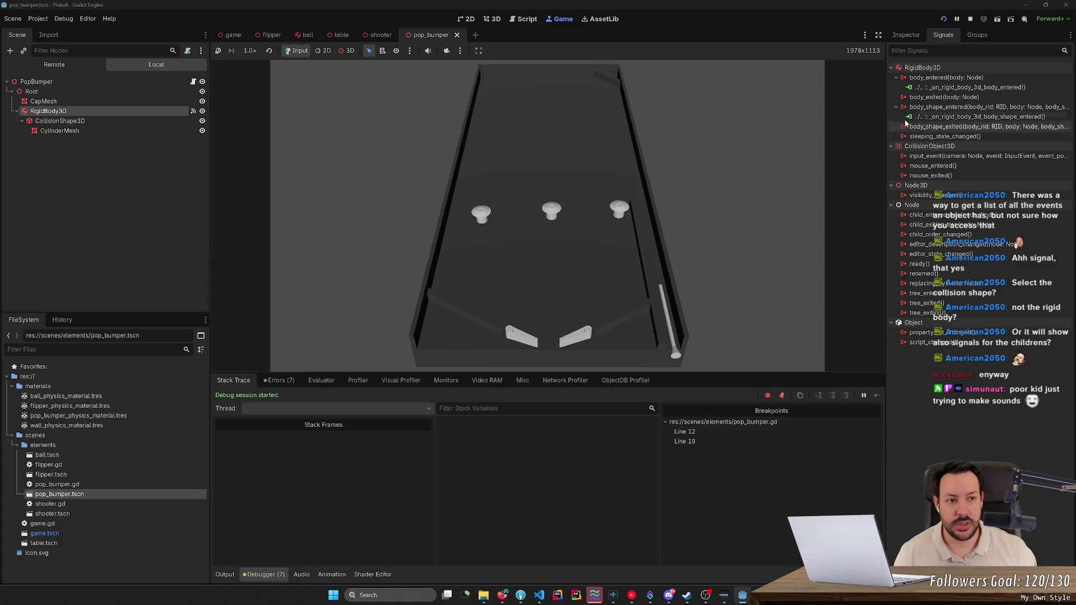
pyautogui.click(972, 21)
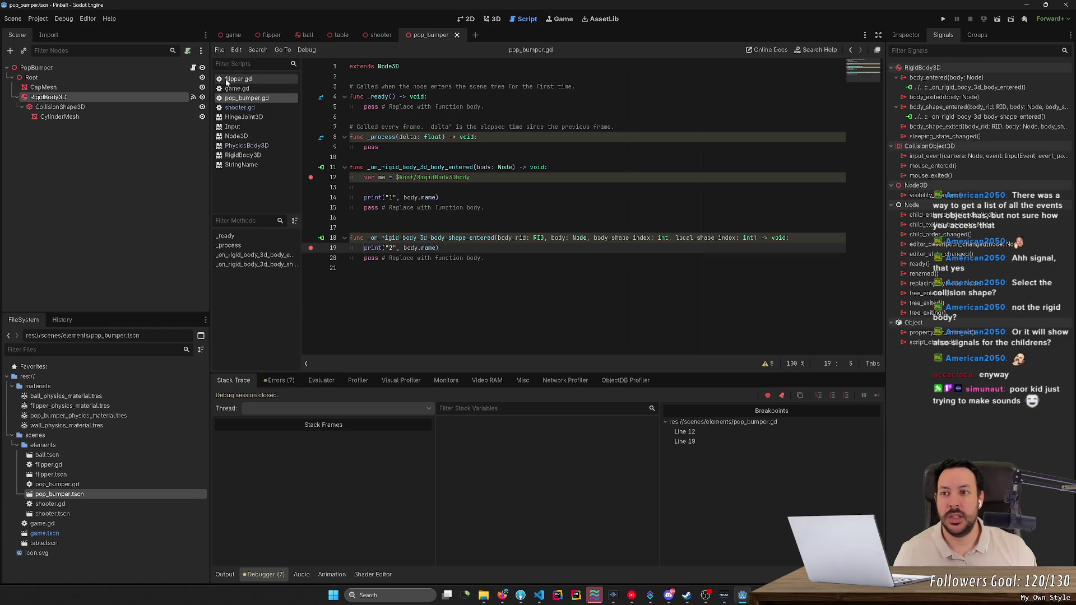
# - Open game.gd from the Game node and type a partial 'if Input.mo' line indented in _process
pyautogui.click(230, 38)
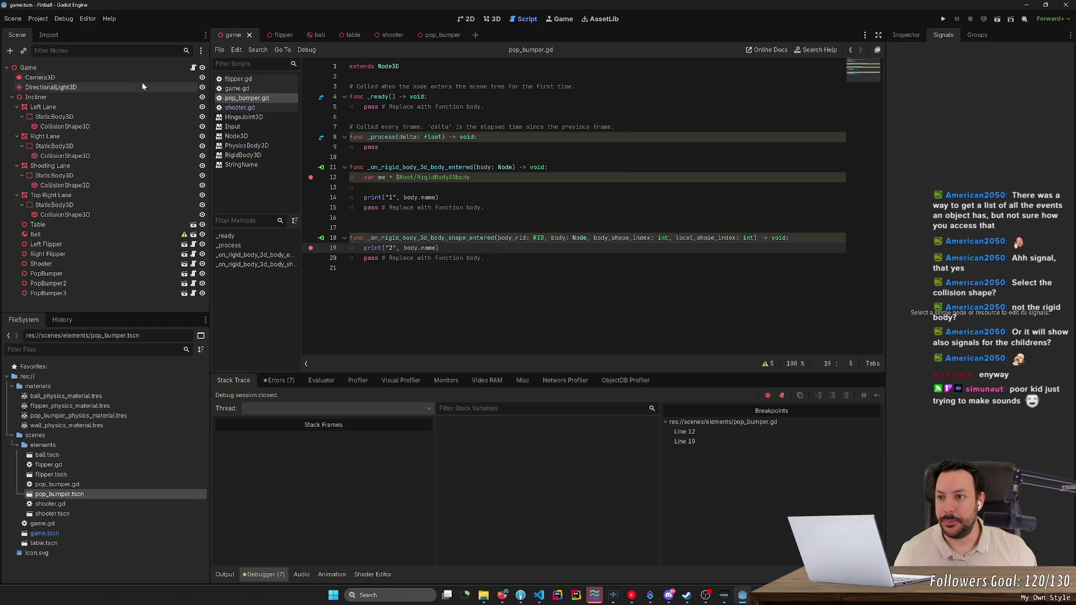
pyautogui.click(193, 68)
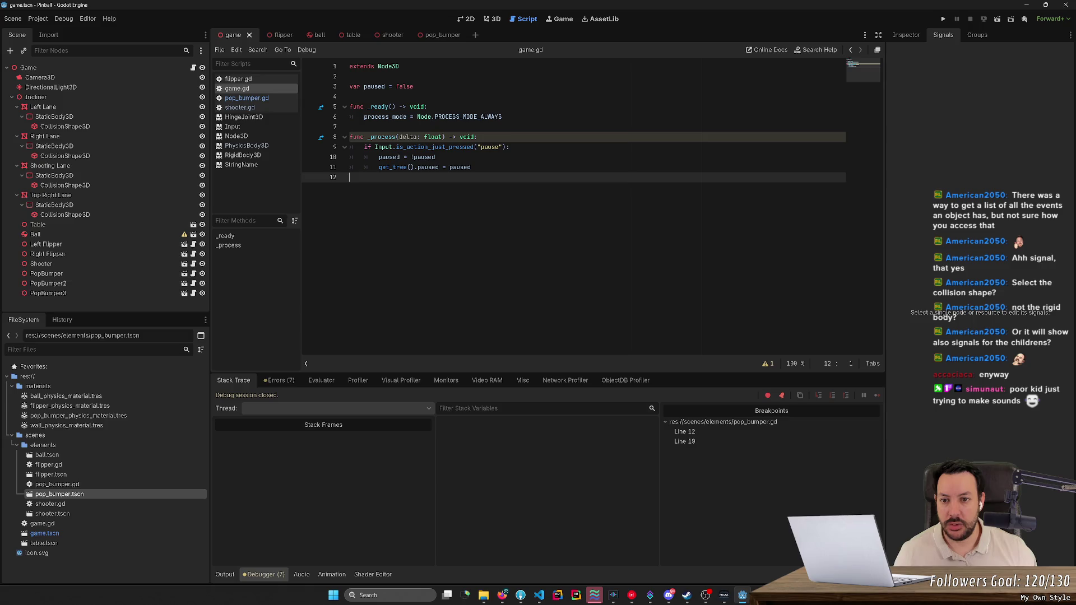
pyautogui.press('Return')
pyautogui.write('f')
pyautogui.press('BackSpace')
pyautogui.press('BackSpace')
pyautogui.press('BackSpace')
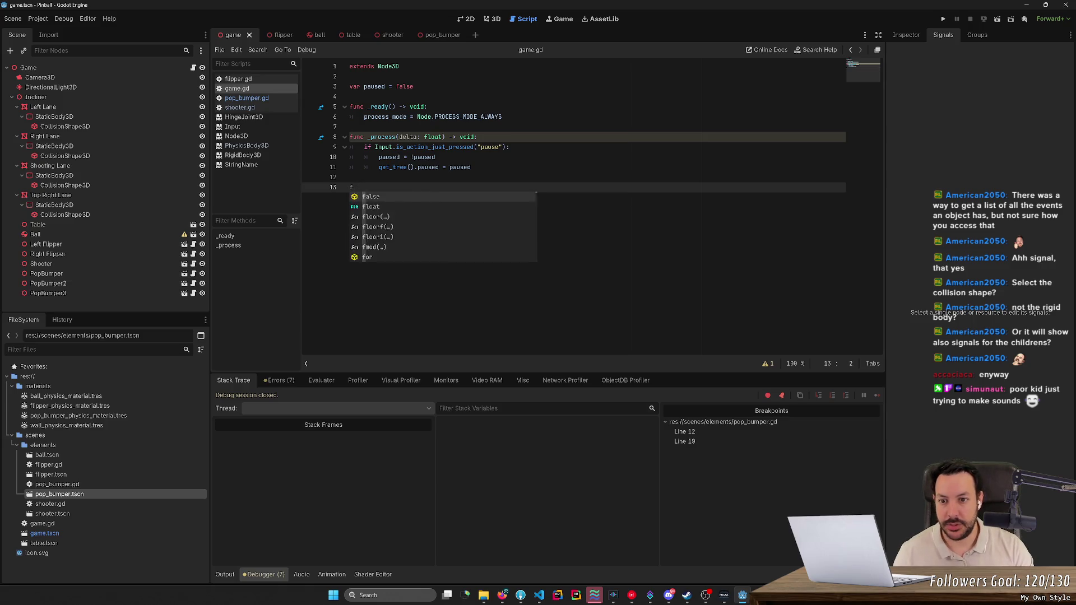
pyautogui.press('Tab')
pyautogui.press('Return')
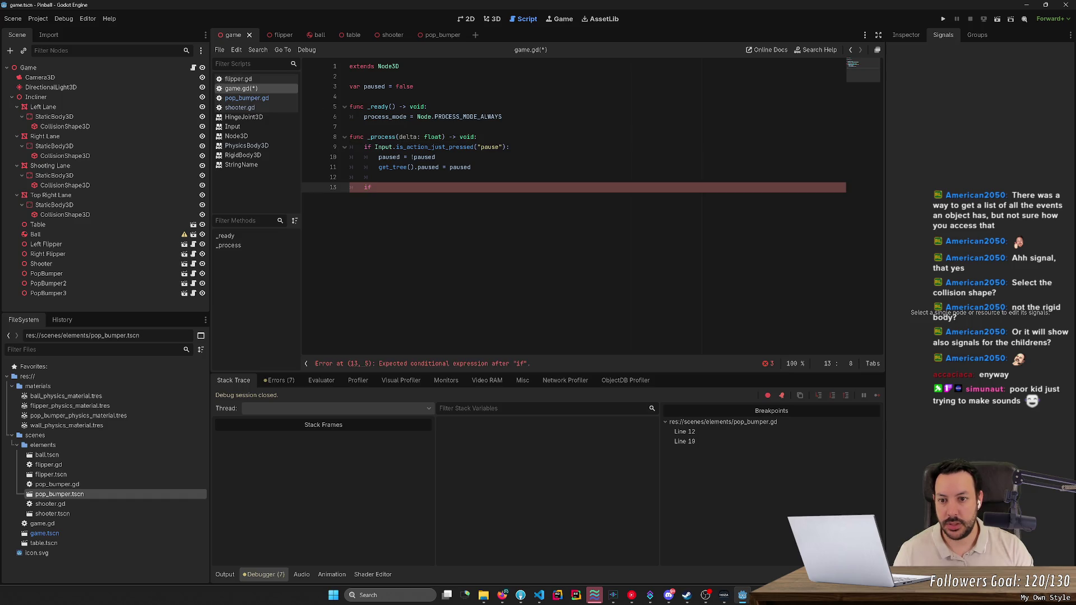
pyautogui.write('ut.mo')
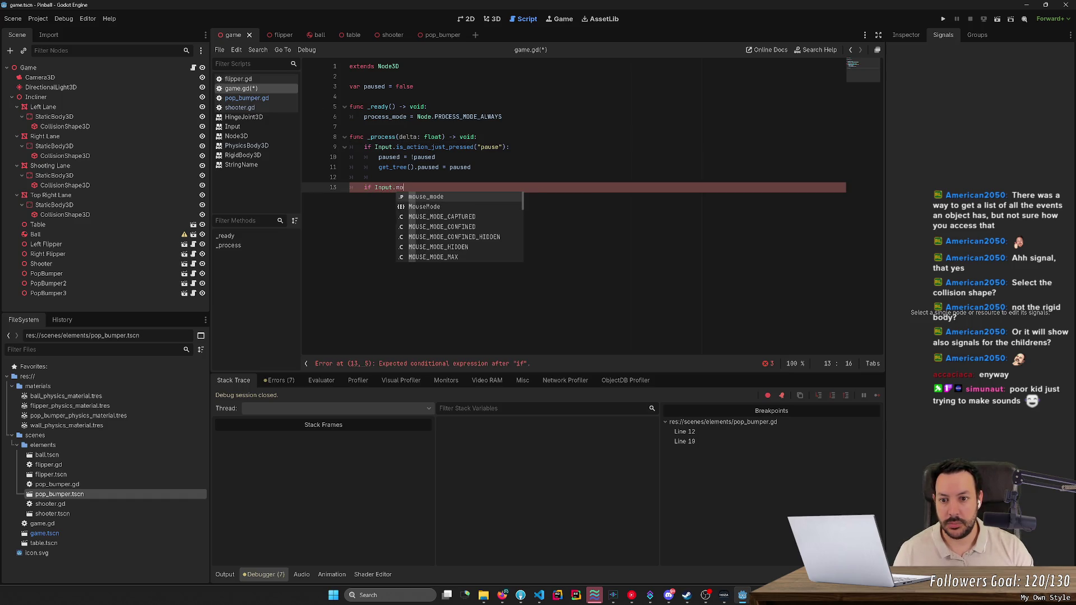
pyautogui.hotkey('alt', 'Tab')
pyautogui.hotkey('ctrl', 'l')
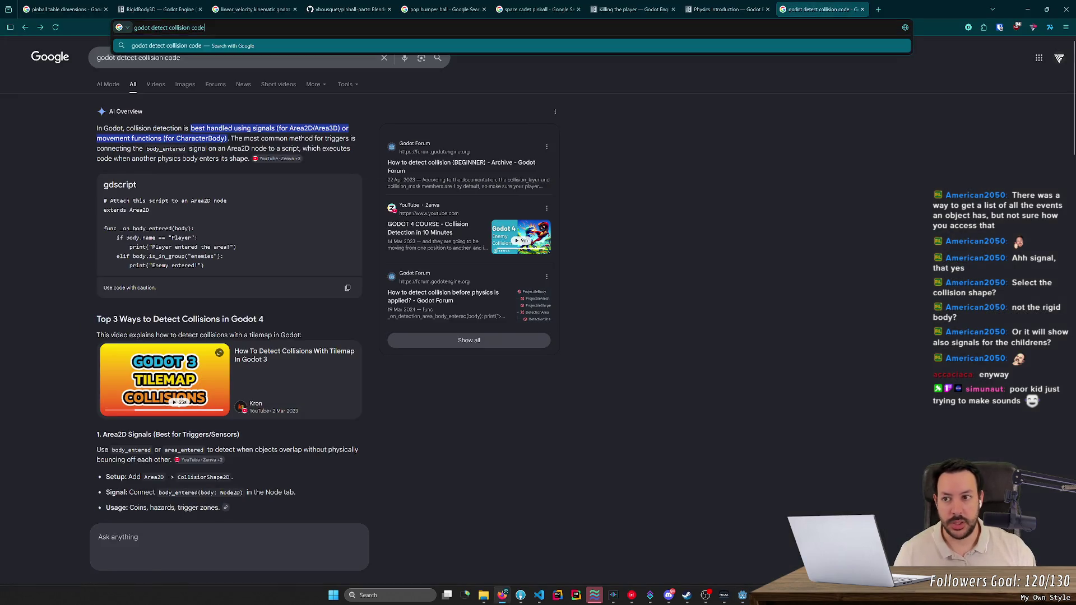
# - Search 'godot detect mouse click' and read the forum thread's get_global_mouse_position() answer
pyautogui.write('godot detect m')
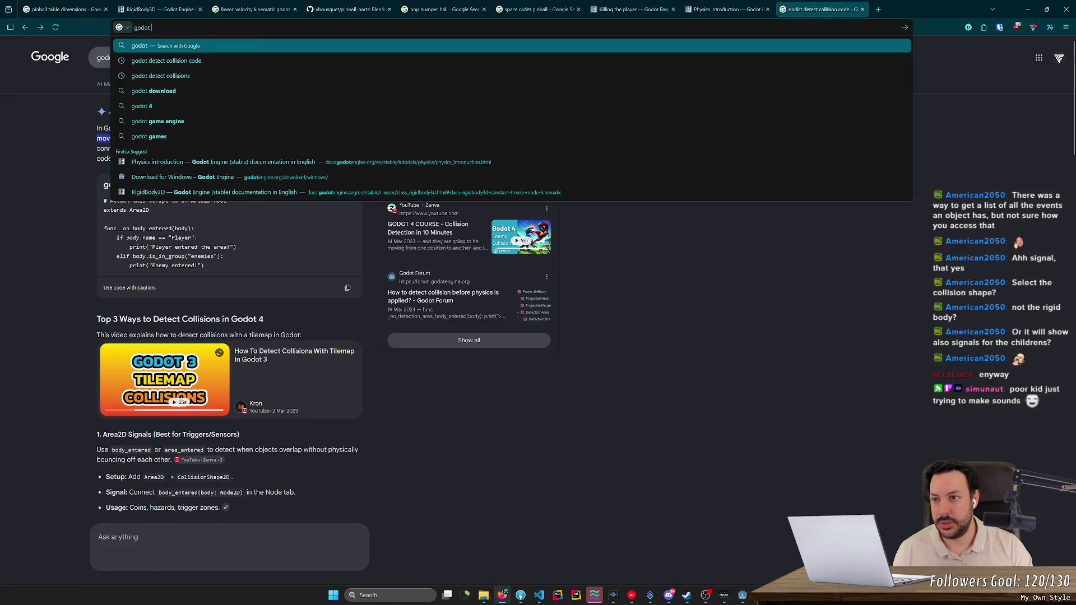
pyautogui.write('ouse d')
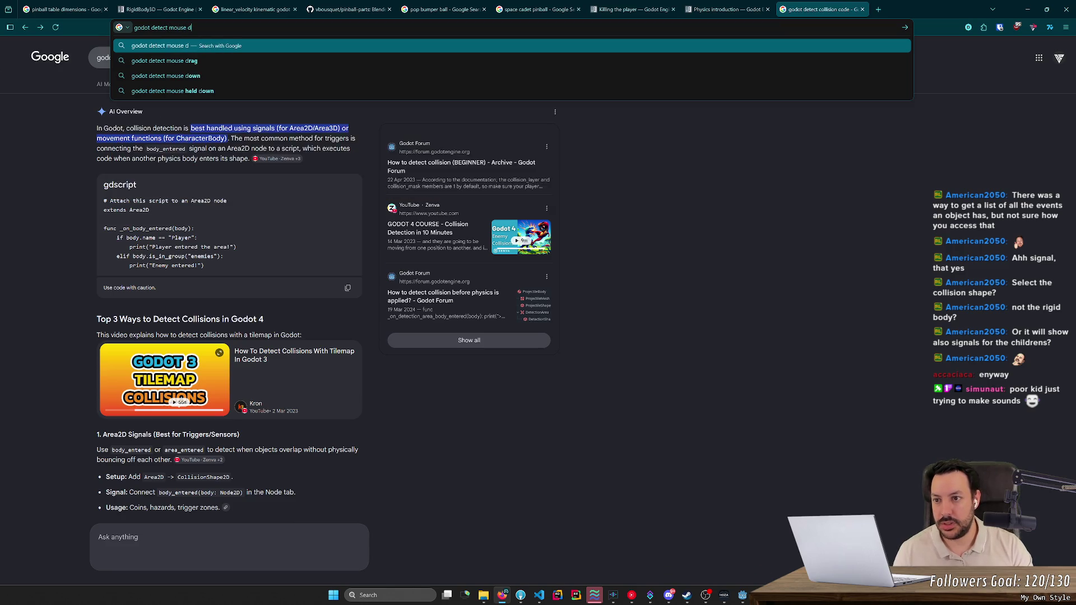
pyautogui.press('BackSpace')
pyautogui.write('k')
pyautogui.press('Return')
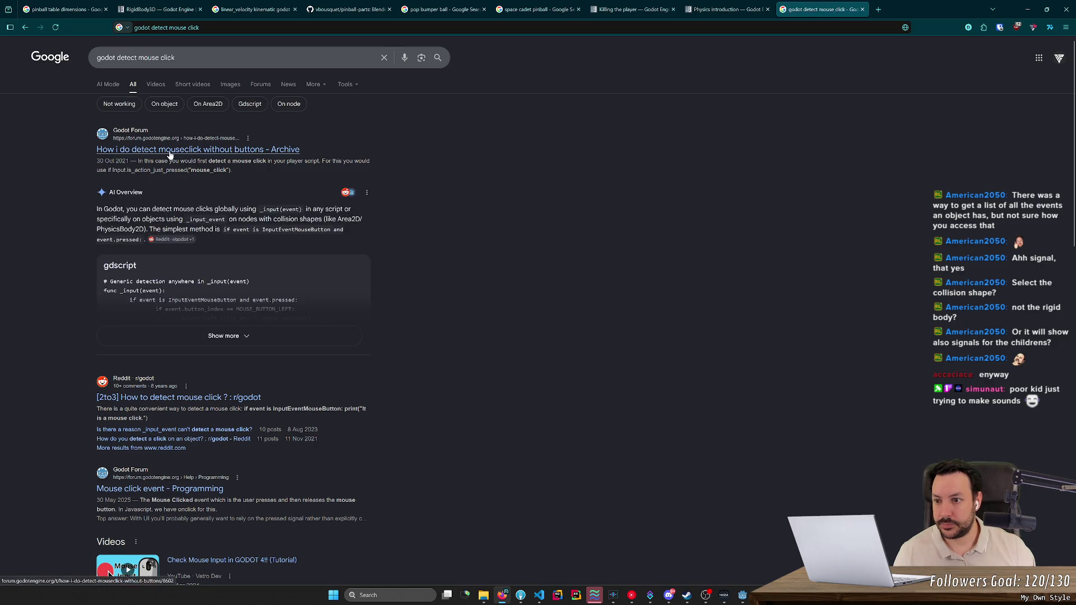
pyautogui.click(169, 150)
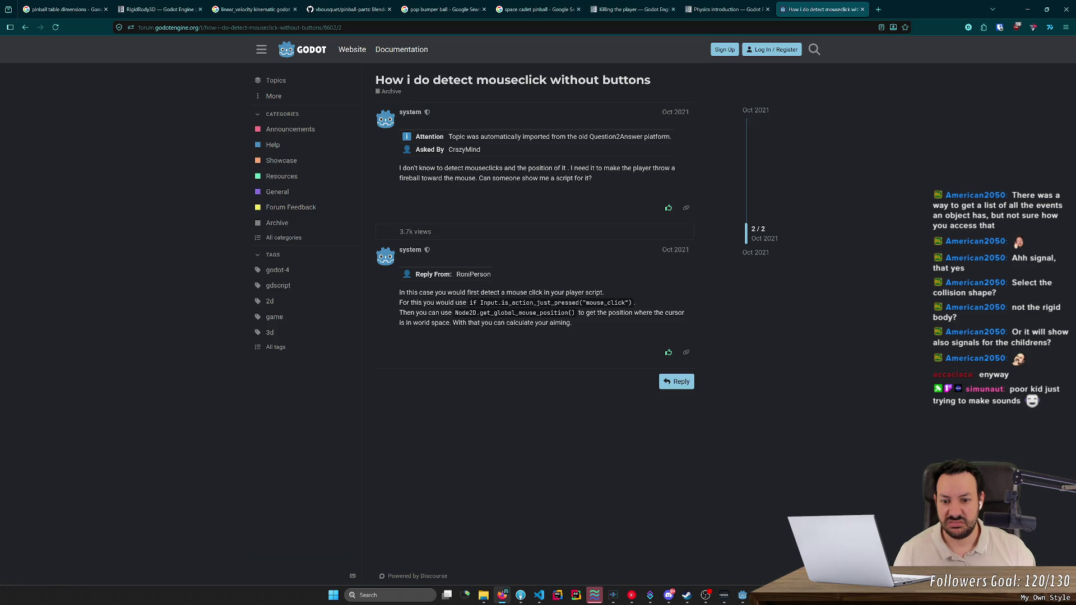
pyautogui.moveTo(455, 313); pyautogui.dragTo(575, 312)
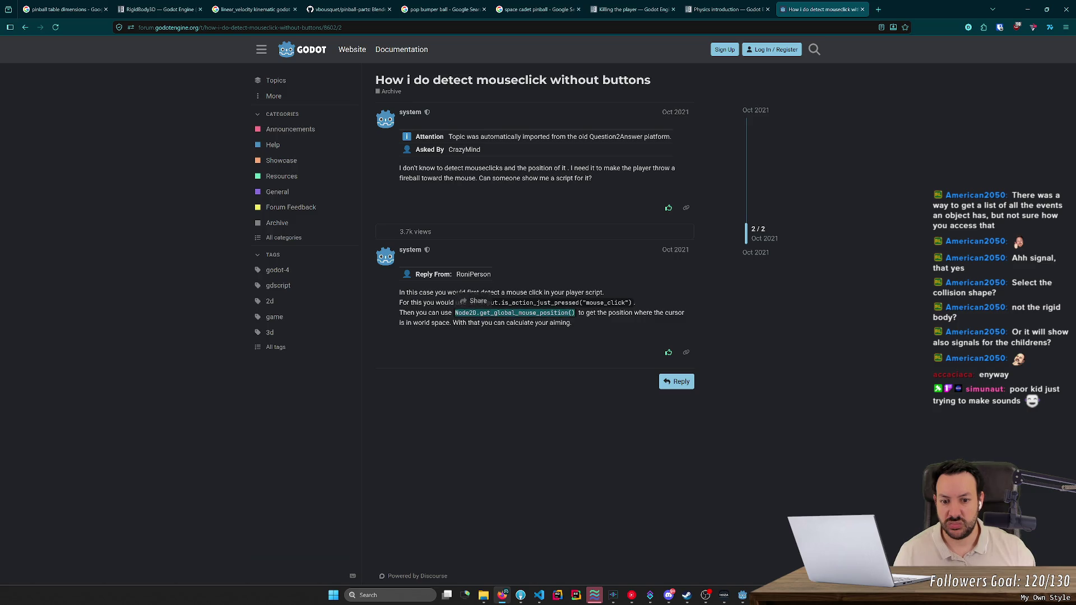
pyautogui.click(485, 328)
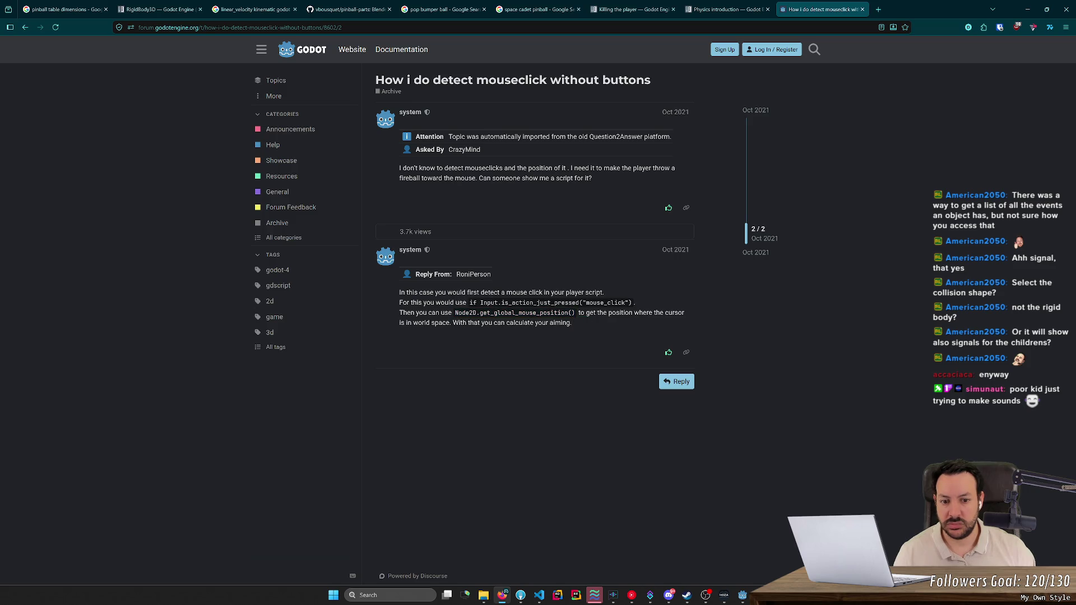
pyautogui.hotkey('alt', 'Tab')
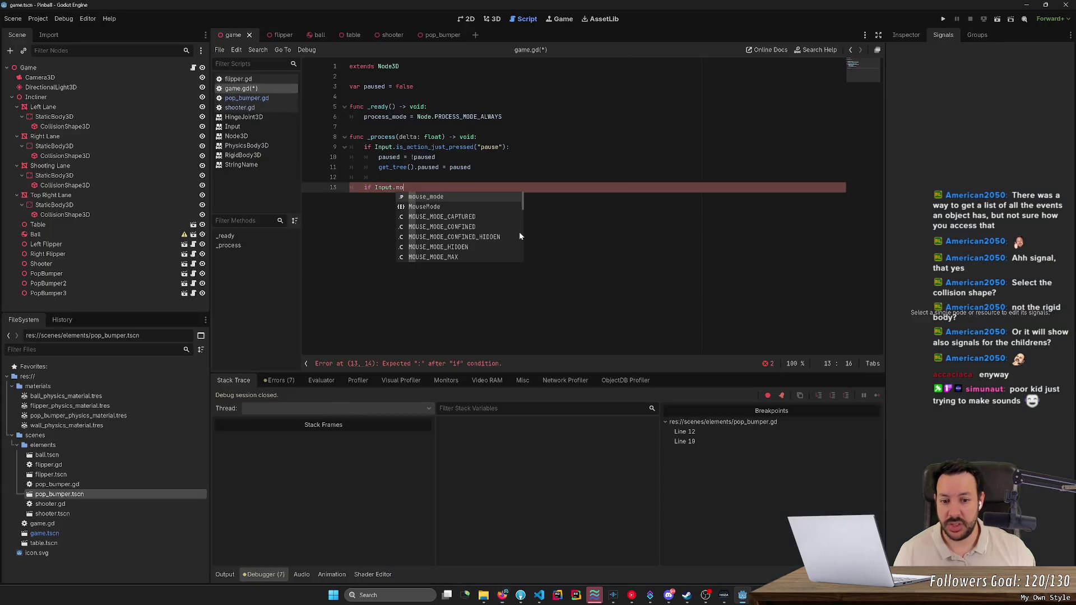
# - Add a mouse_click action bound to Left Mouse Button in the Project Settings Input Map
pyautogui.click(39, 19)
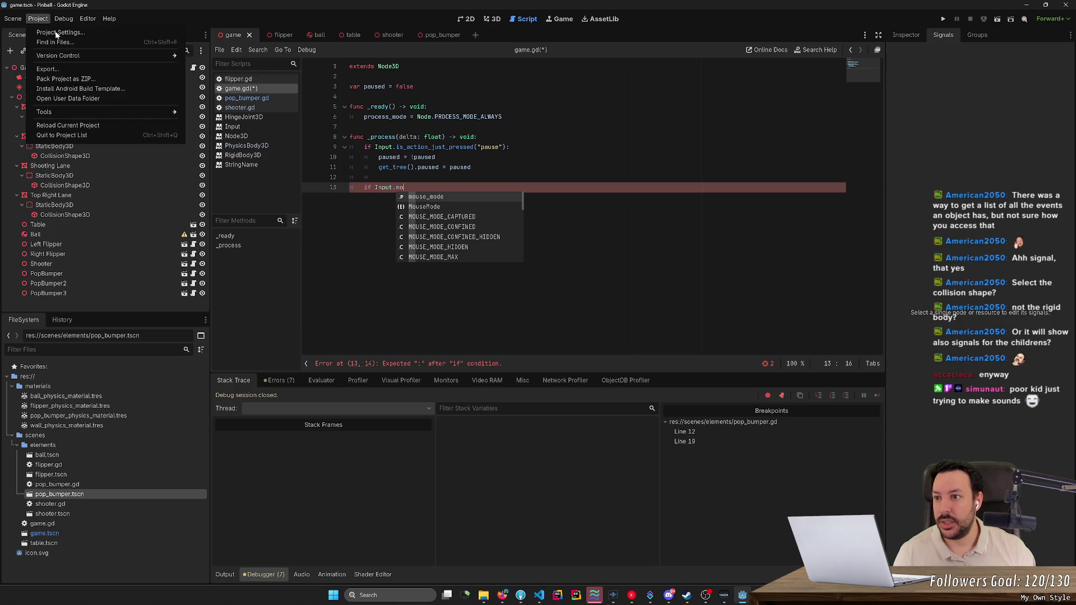
pyautogui.click(119, 32)
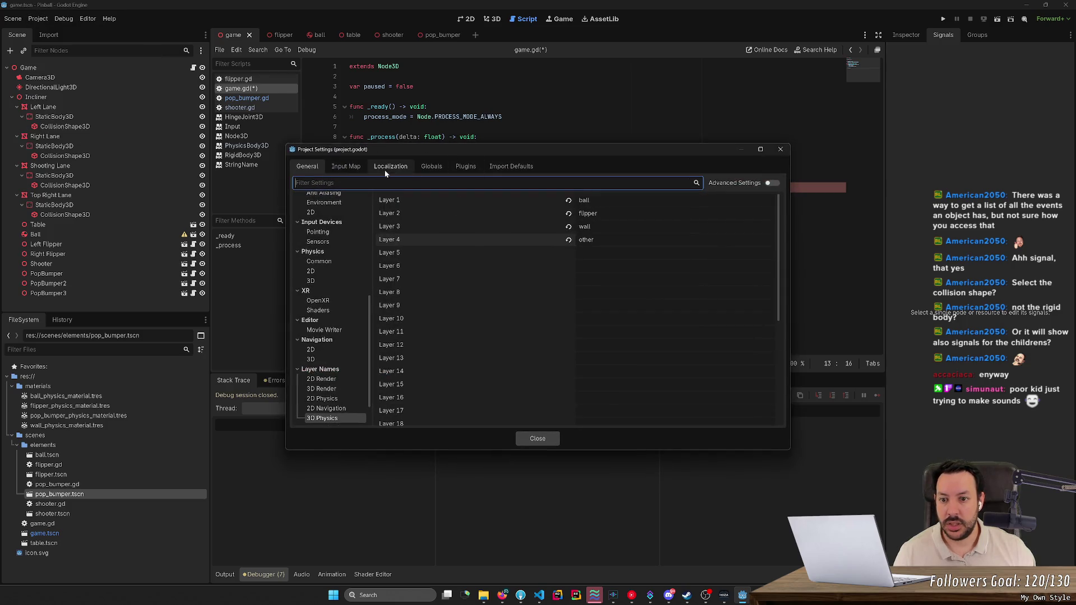
pyautogui.click(347, 166)
pyautogui.click(477, 198)
pyautogui.write('m')
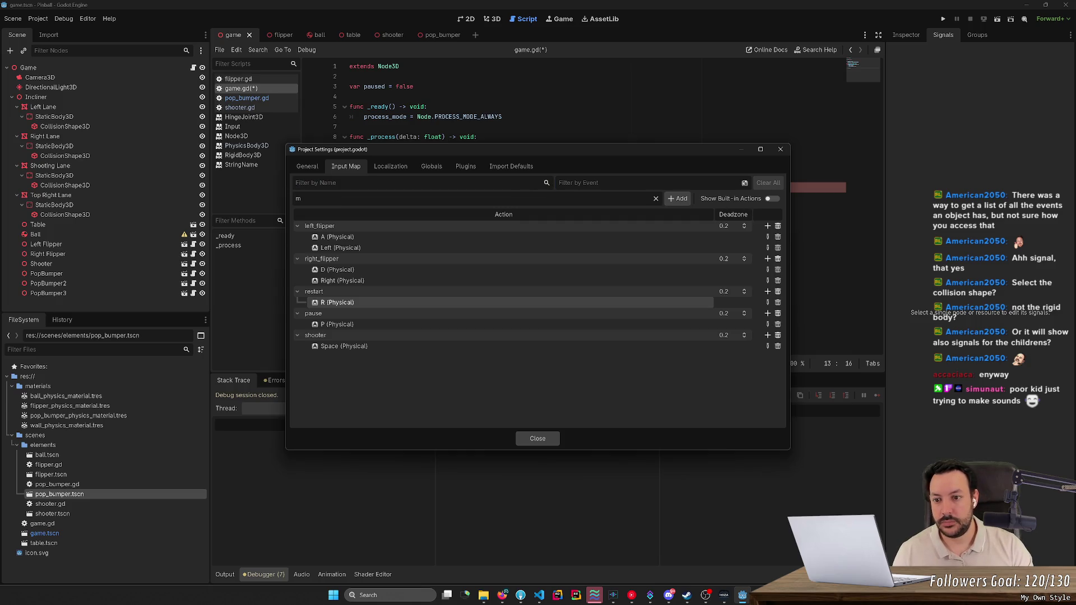
pyautogui.write('ouse_cl')
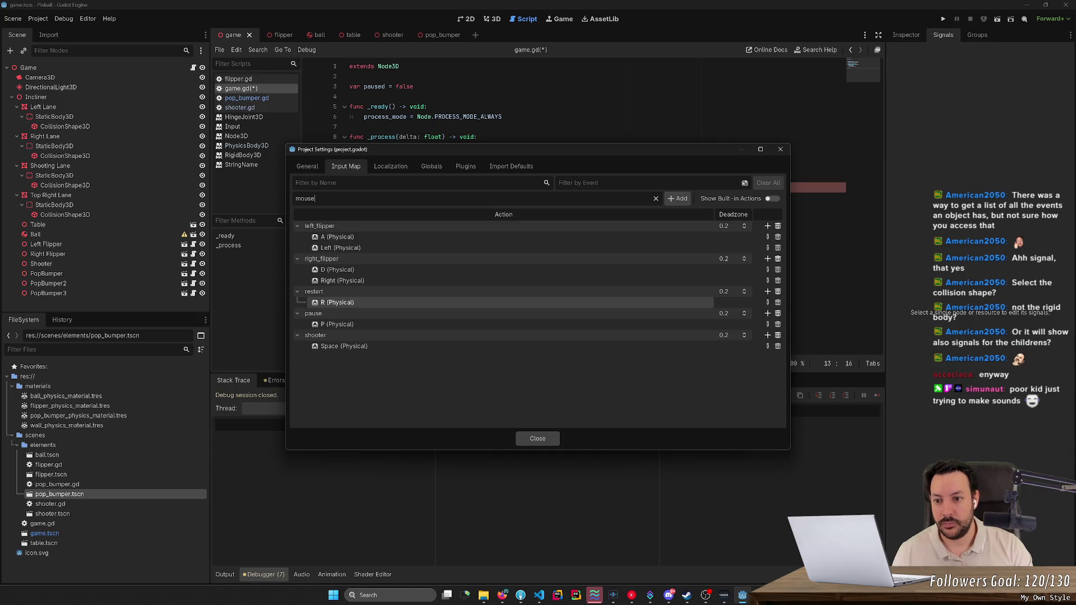
pyautogui.write('ick')
pyautogui.click(678, 199)
pyautogui.click(768, 357)
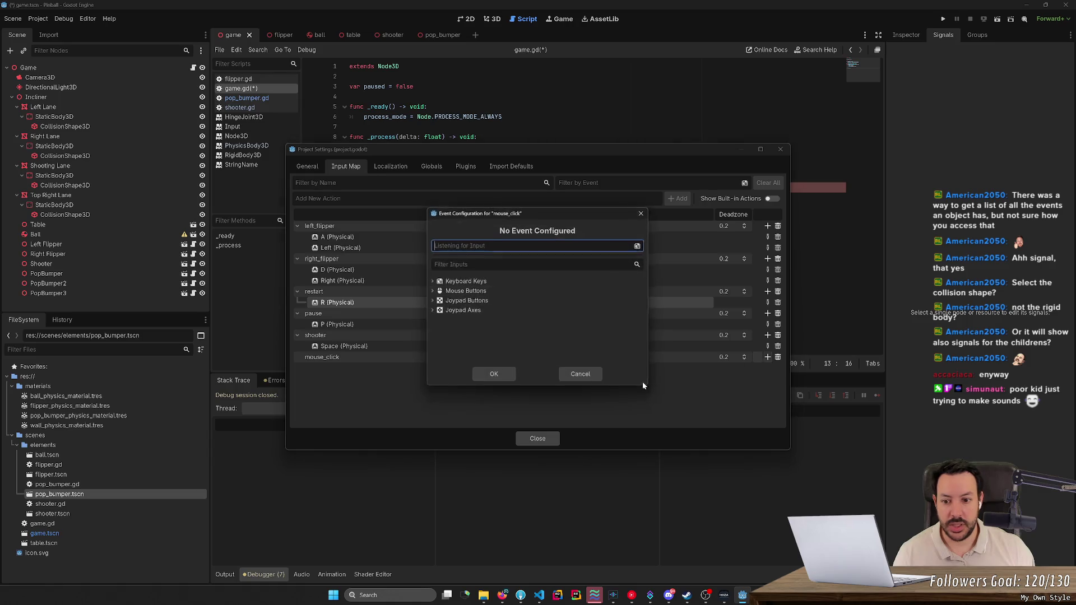
pyautogui.click(532, 245)
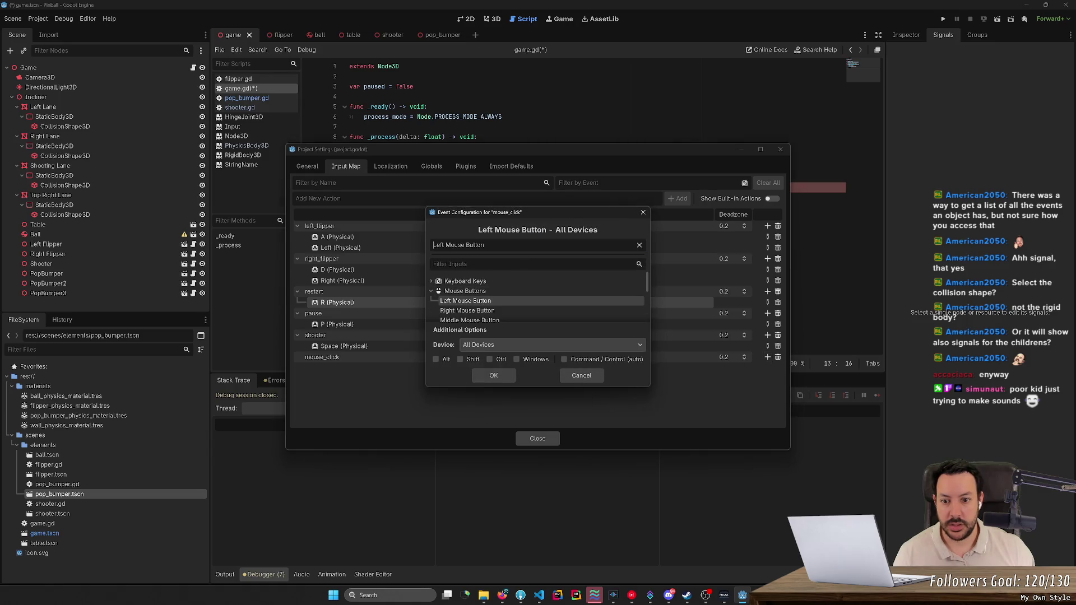
pyautogui.click(493, 375)
pyautogui.click(537, 439)
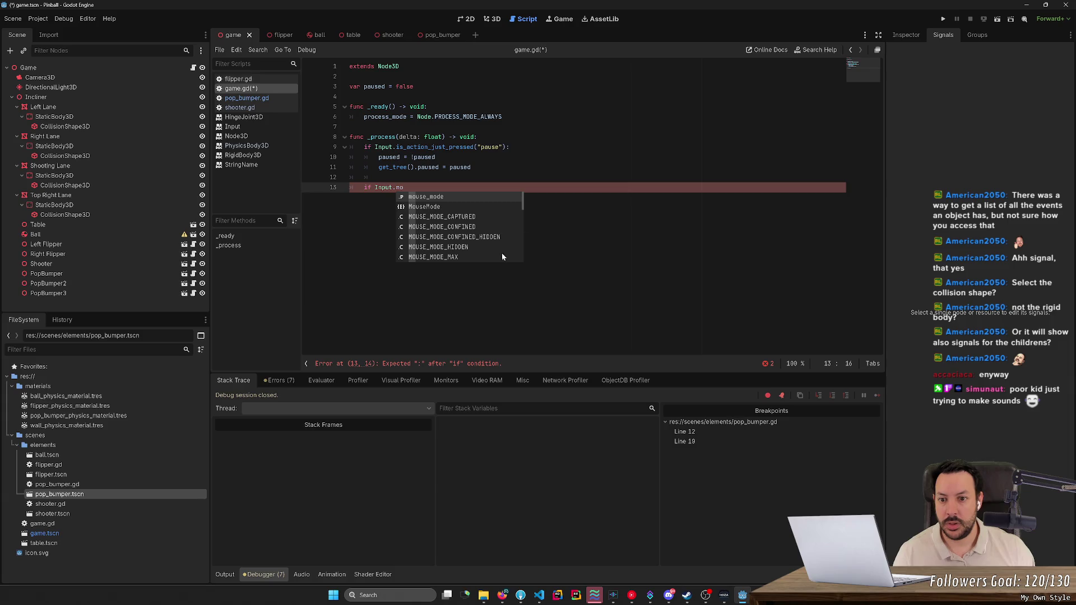
# - Complete the condition 'if Input.is_action_just_pressed("mouse_click"):' on line 13
pyautogui.click(379, 177)
pyautogui.click(404, 187)
pyautogui.press('BackSpace')
pyautogui.press('BackSpace')
pyautogui.write('is_a')
pyautogui.press('Return')
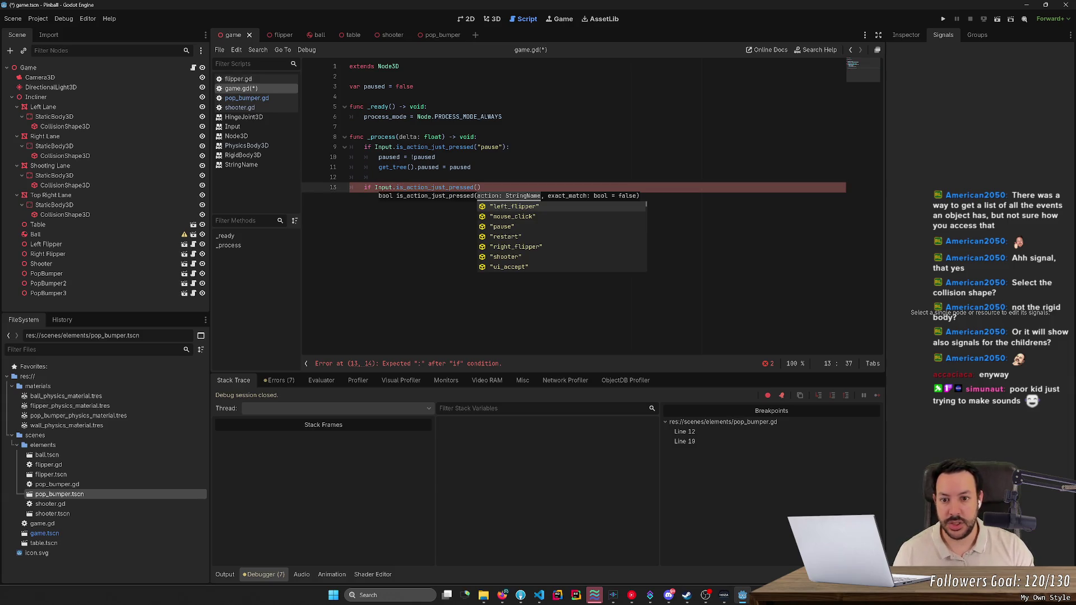
pyautogui.click(475, 188)
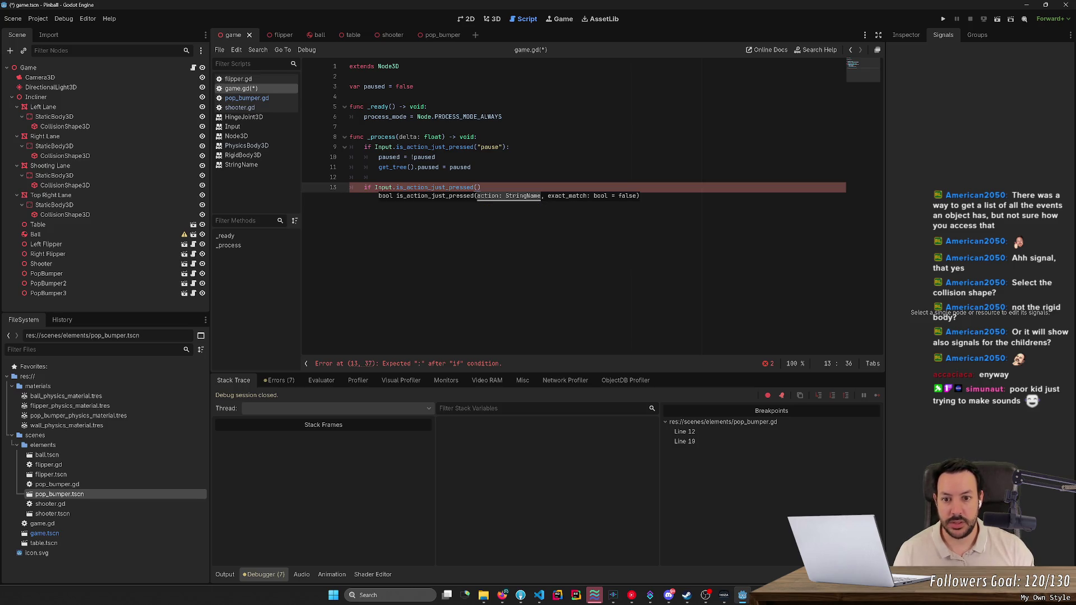
pyautogui.write('"m')
pyautogui.press('Return')
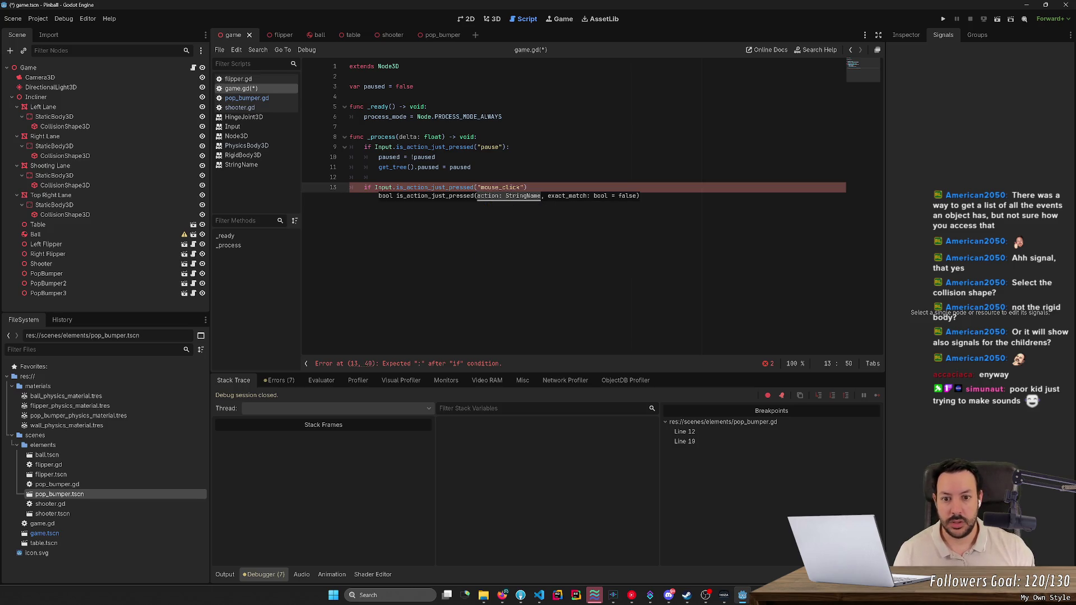
pyautogui.write(':')
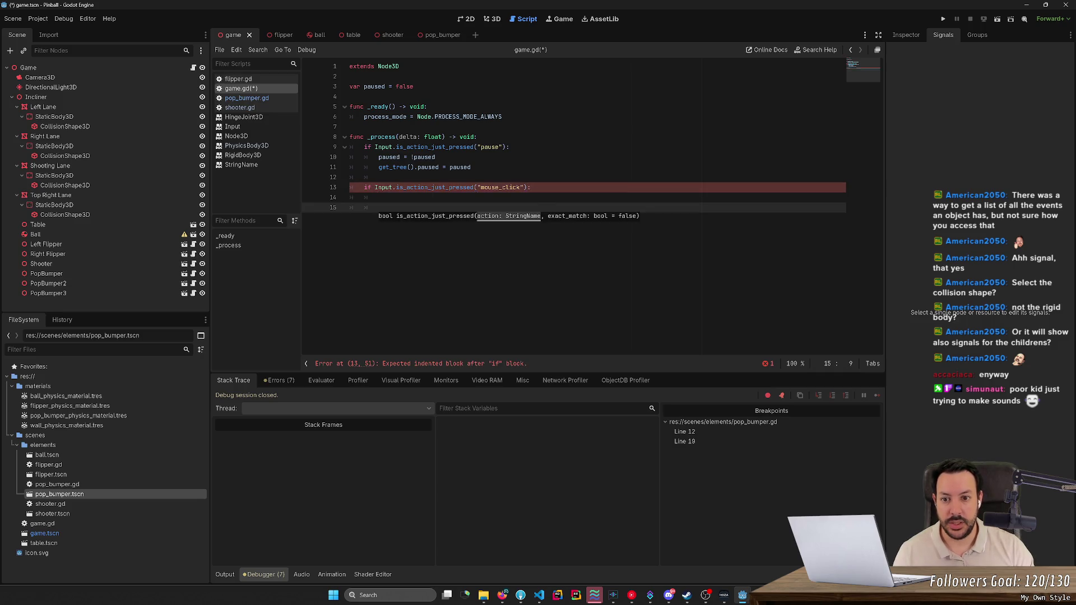
# - Type Node2D.get_global_mouse_position() as the body of the mouse_click check
pyautogui.hotkey('alt', 'Tab')
pyautogui.hotkey('alt', 'Tab')
pyautogui.press('Return')
pyautogui.press('Return')
pyautogui.write('Node2D.')
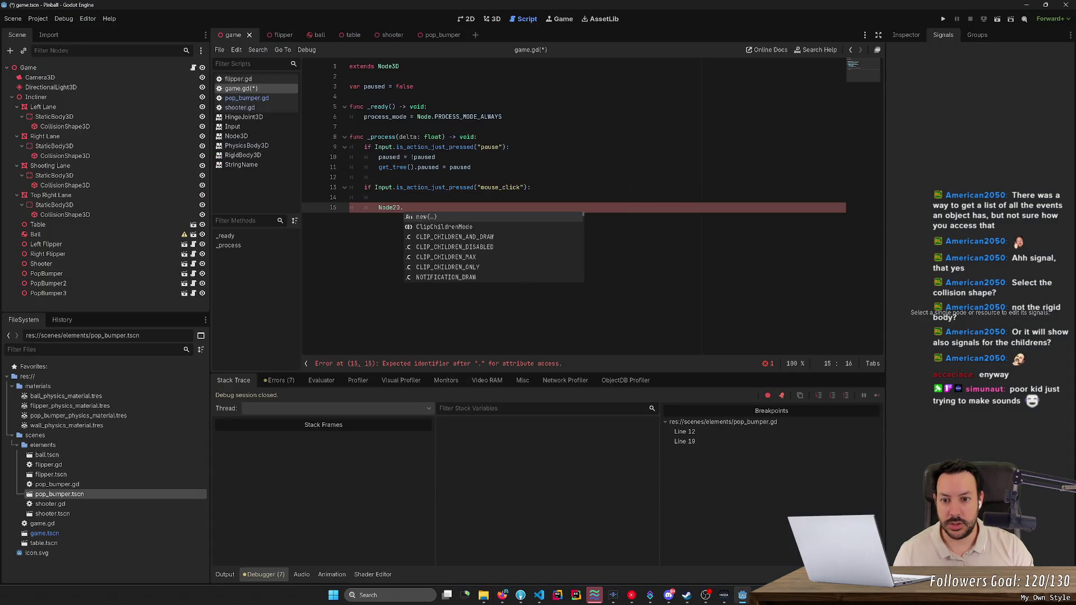
pyautogui.hotkey('alt', 'Tab')
pyautogui.hotkey('alt', 'Tab')
pyautogui.write('get_global_mouse_positi')
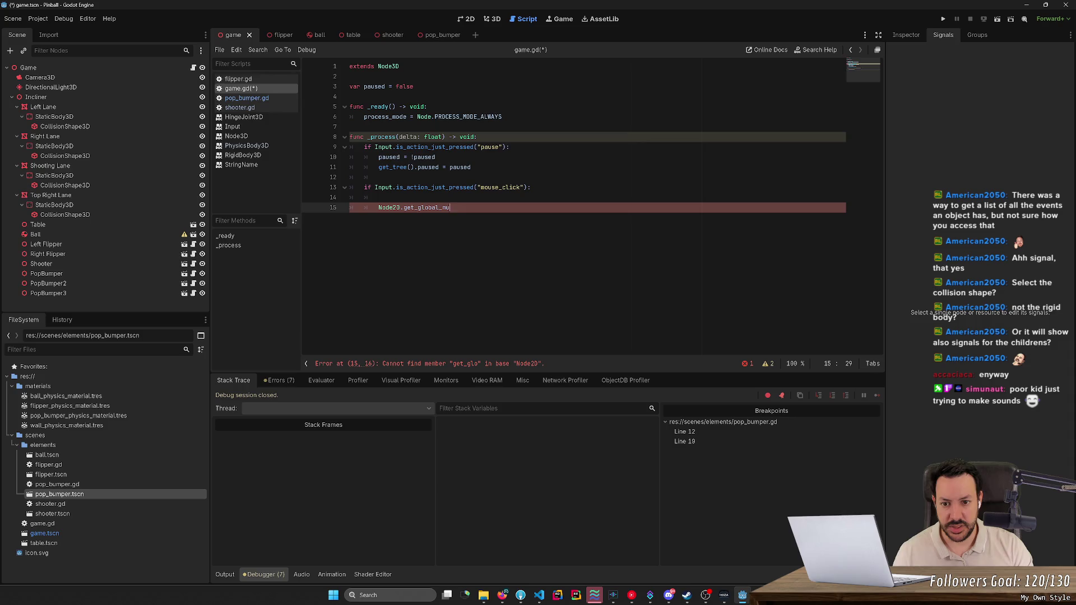
pyautogui.write('on()')
pyautogui.press('Up')
pyautogui.press('Down')
# - Assign that call to 'var mouse_pos =', remove the blank line above, and save game.gd
pyautogui.press('Up')
pyautogui.press('Down')
pyautogui.press('Home')
pyautogui.write('var mouse_pos =')
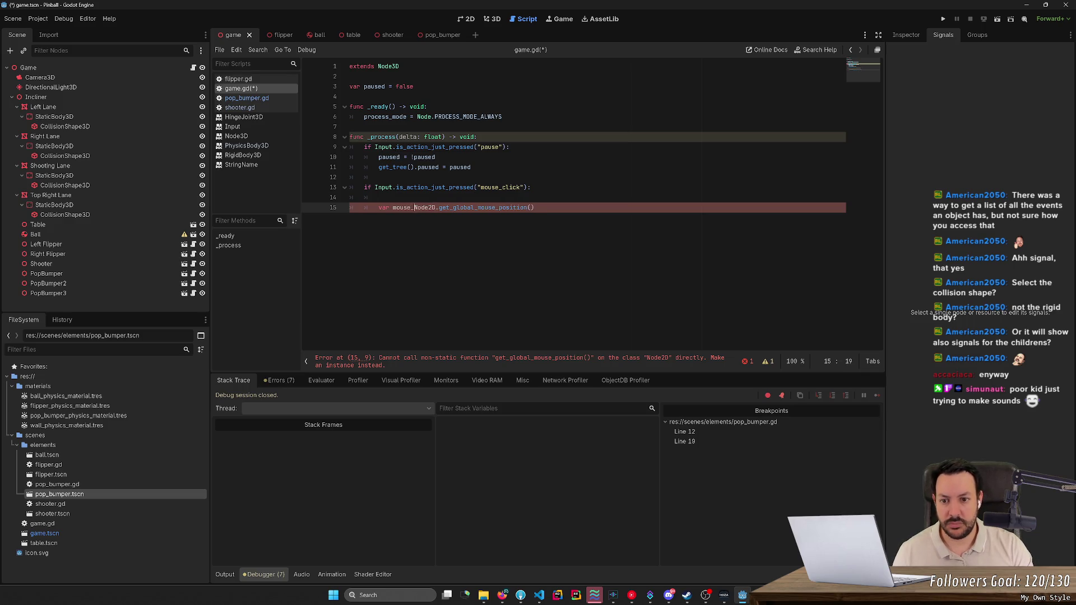
pyautogui.press('Escape')
pyautogui.hotkey('alt', 'Up')
pyautogui.press('Home')
pyautogui.hotkey('ctrl', 's')
pyautogui.click(350, 207)
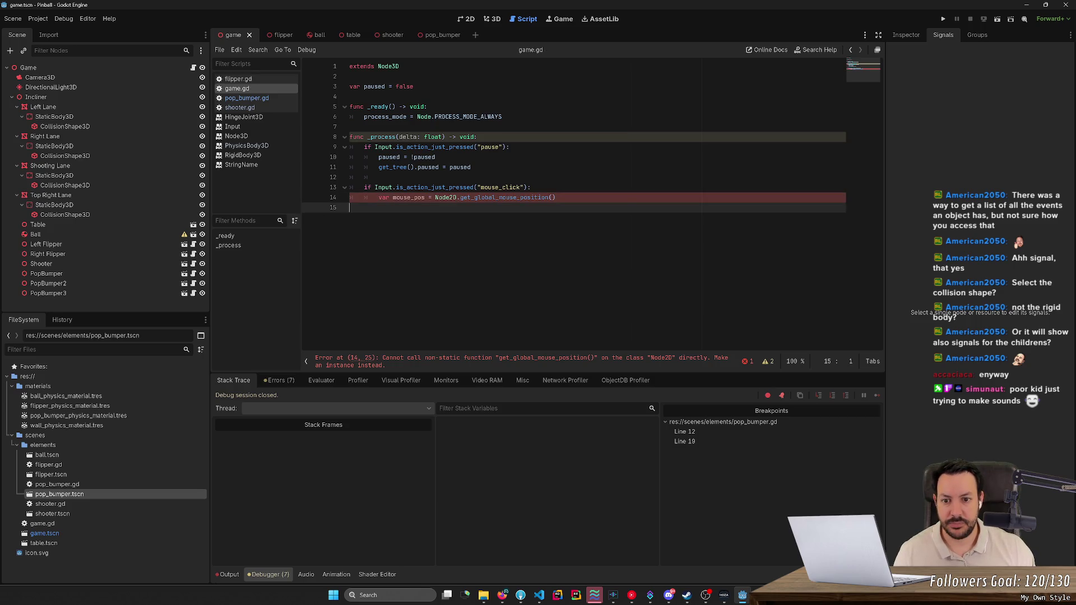
pyautogui.hotkey('alt', 'Tab')
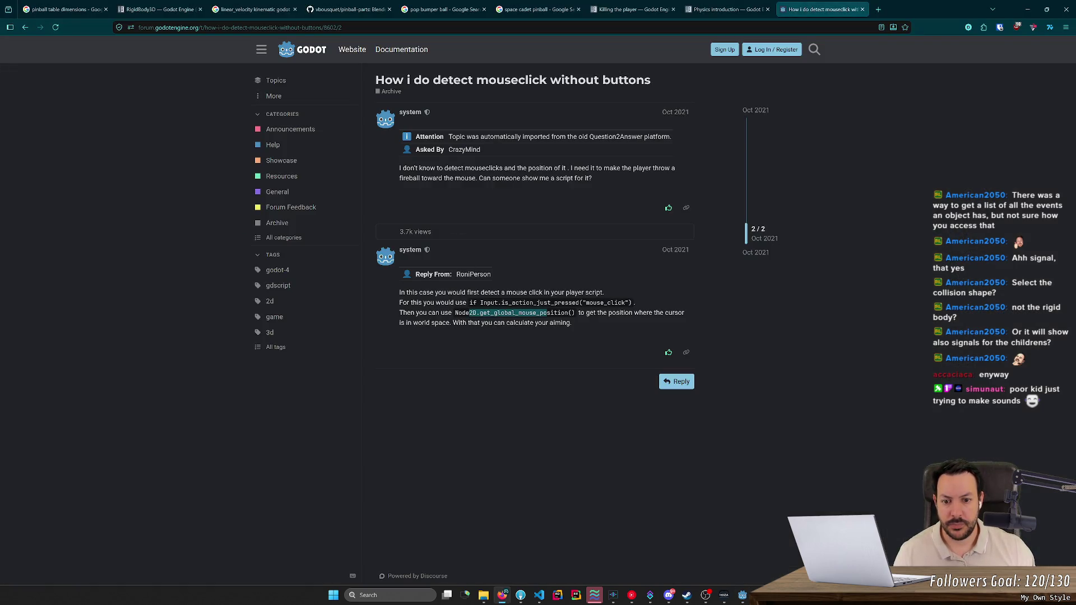
# - Open and skim the 'Mouse click event' forum thread from the search results
pyautogui.hotkey('alt', 'Left')
pyautogui.hotkey('alt', 'Right')
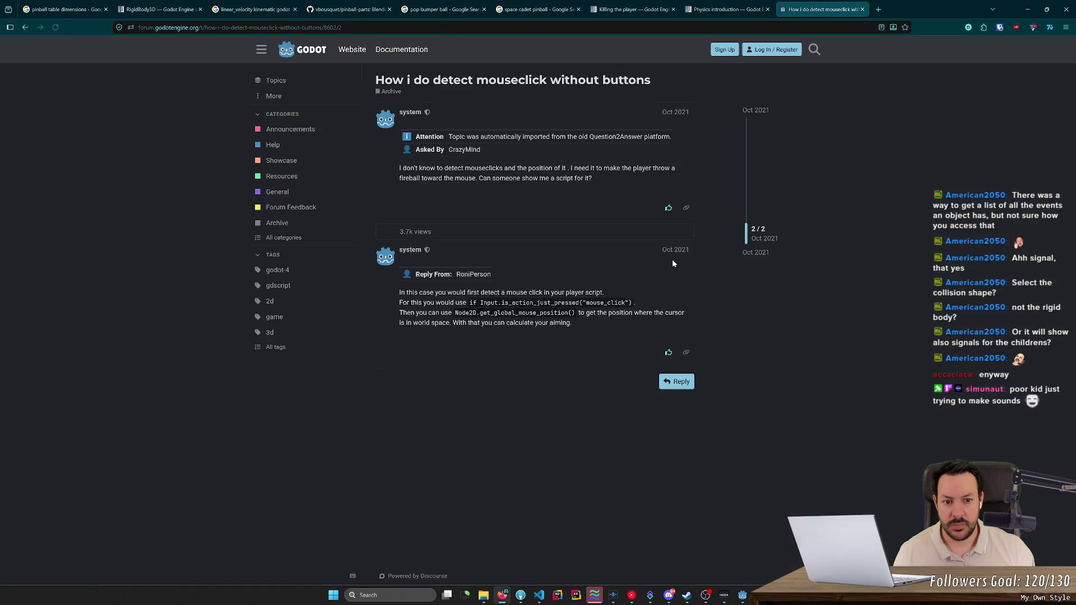
pyautogui.hotkey('alt', 'Left')
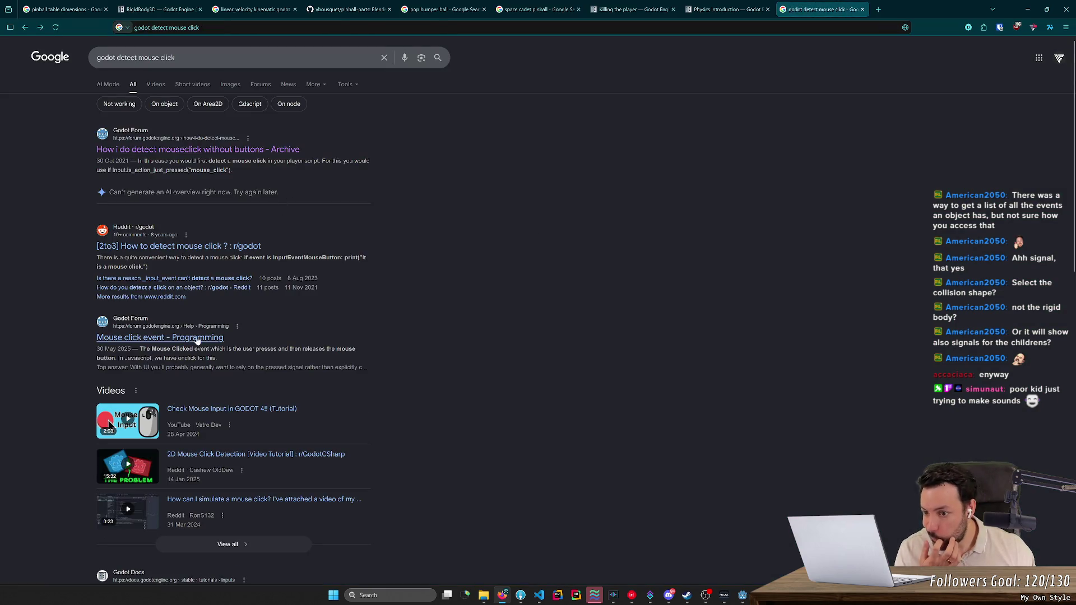
pyautogui.click(193, 341)
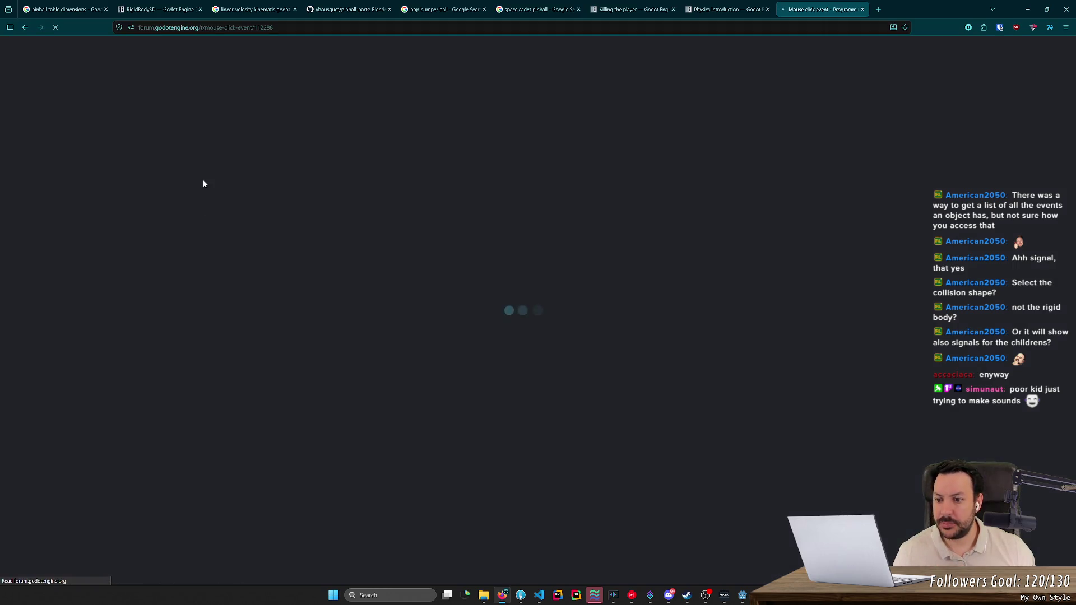
pyautogui.scroll(-5, 510, 277)
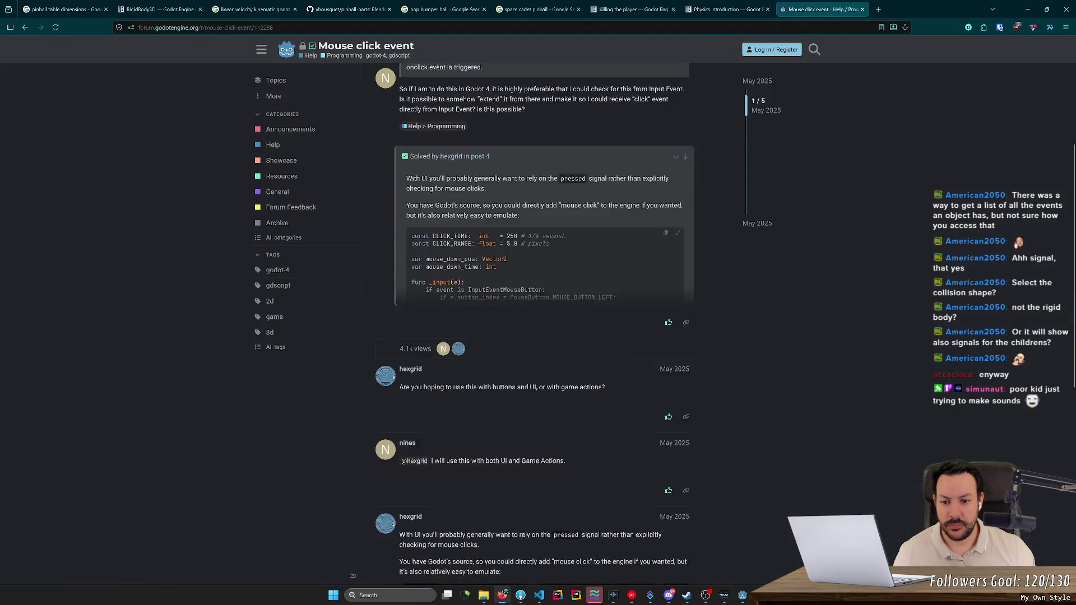
pyautogui.scroll(2, 510, 277)
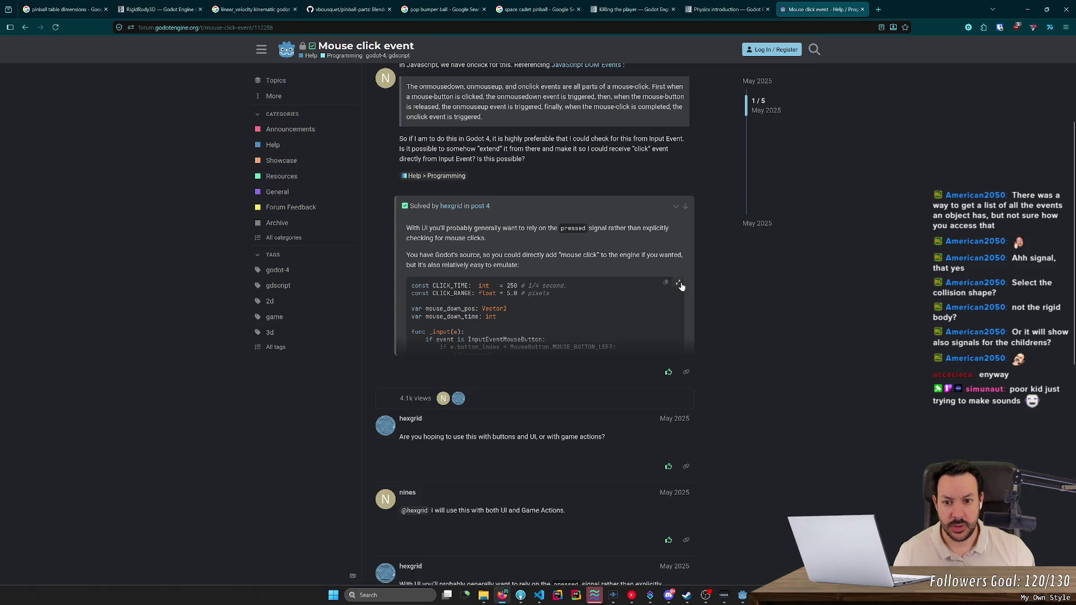
pyautogui.scroll(-6, 600, 329)
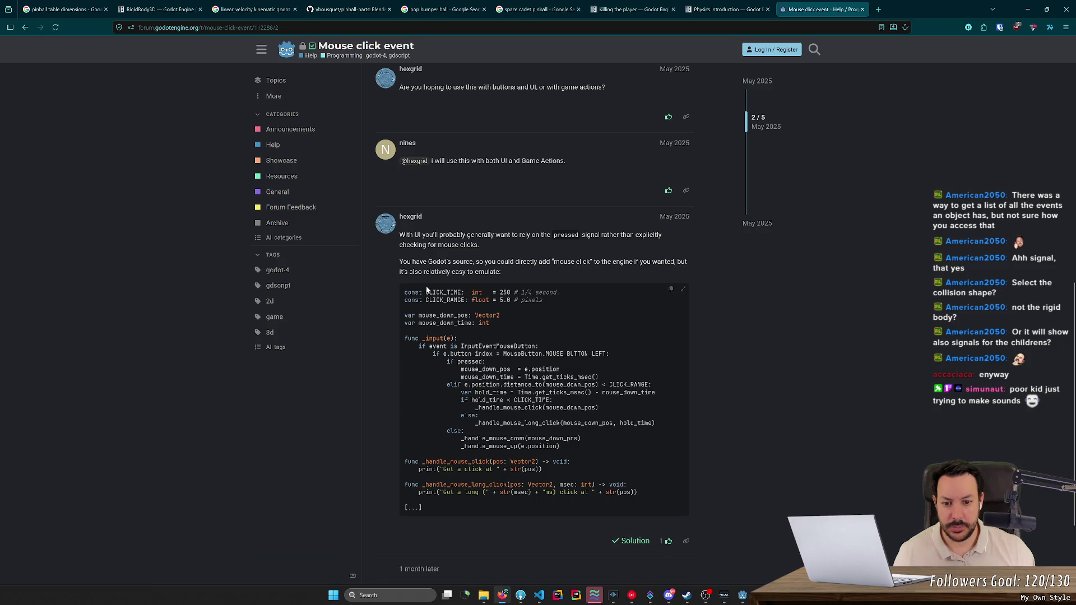
pyautogui.hotkey('alt', 'Left')
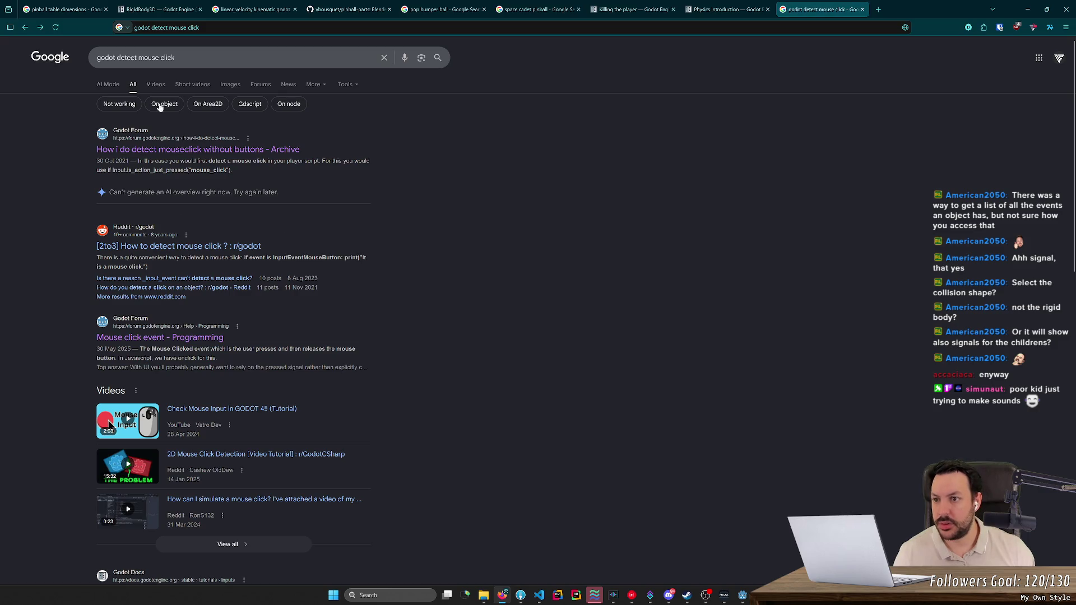
# - Search 'godot get mouse position', then 'godot ray cast camera mouse', and open the Reddit thread
pyautogui.click(175, 57)
pyautogui.hotkey('ctrl', 'BackSpace')
pyautogui.hotkey('ctrl', 'BackSpace')
pyautogui.hotkey('ctrl', 'BackSpace')
pyautogui.write('get mouse position')
pyautogui.press('Return')
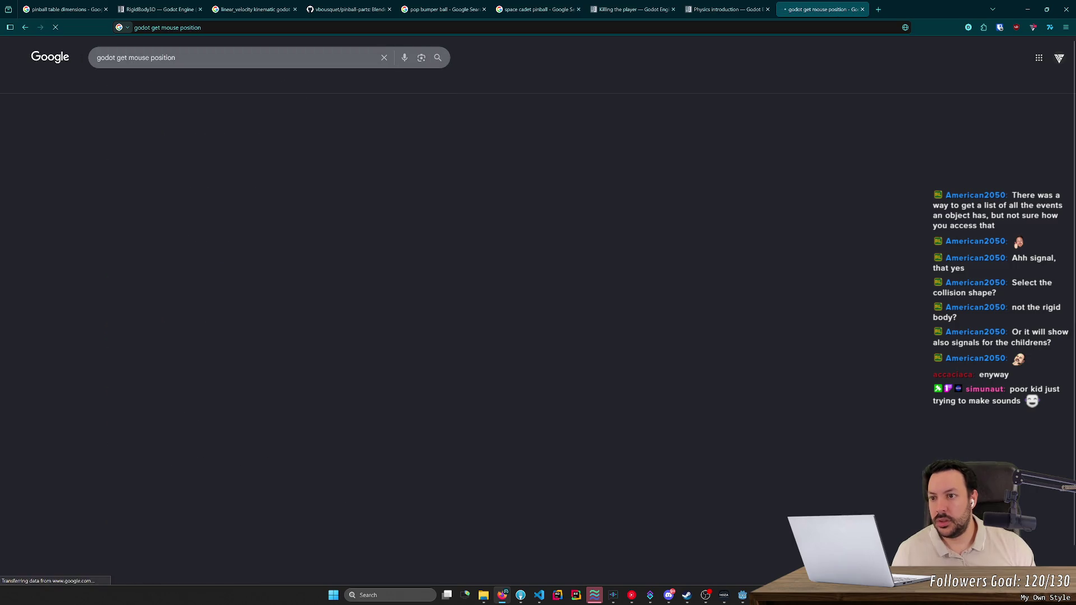
pyautogui.hotkey('ctrl', 'shift', 'Left')
pyautogui.hotkey('ctrl', 'shift', 'Left')
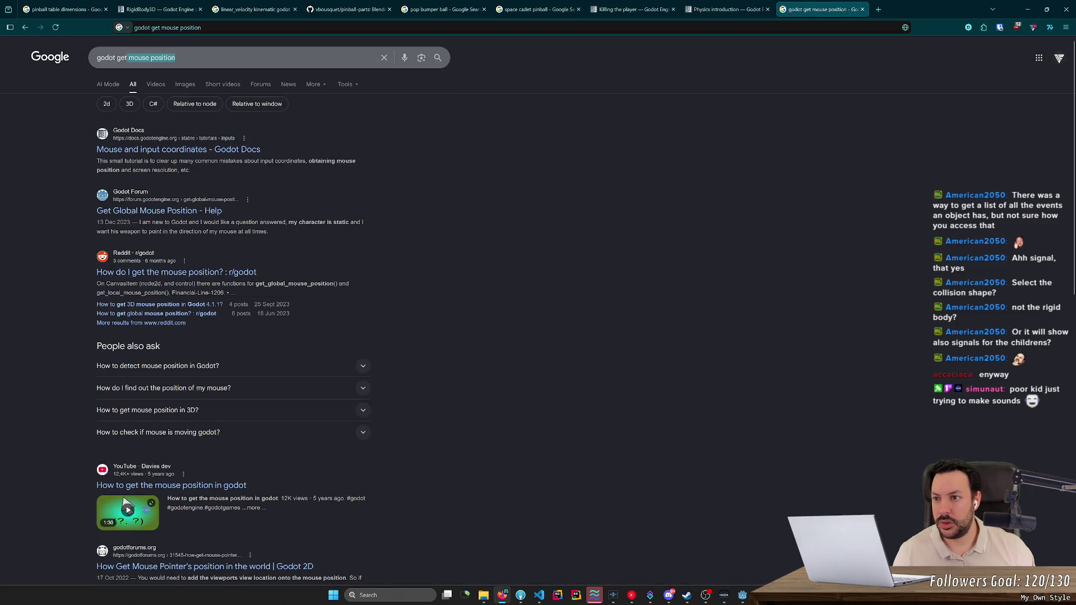
pyautogui.hotkey('ctrl', 'shift', 'Left')
pyautogui.write('ray cast camera mo')
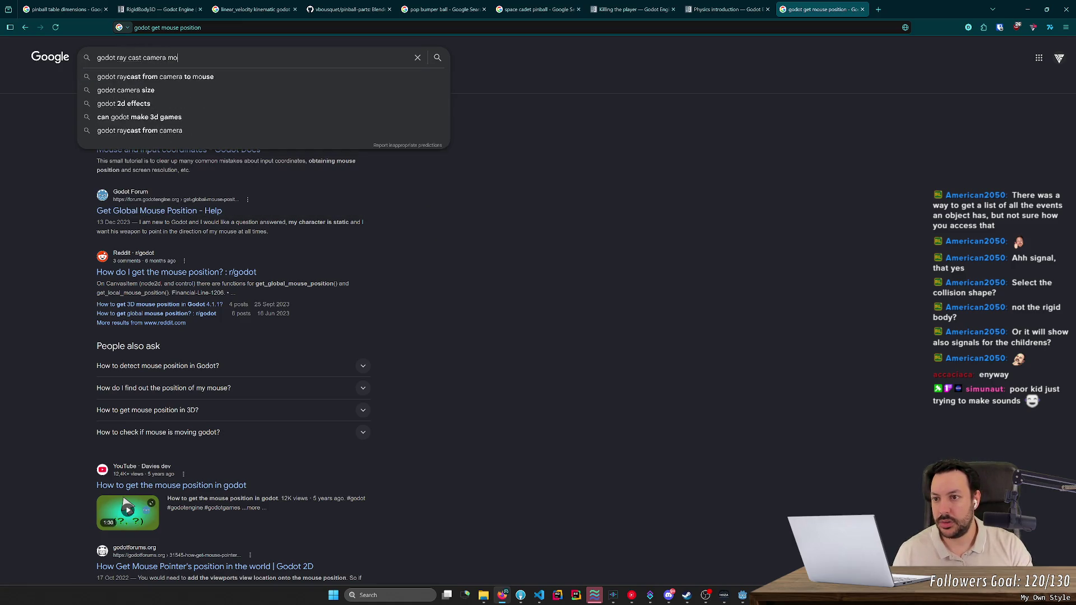
pyautogui.write('use')
pyautogui.press('Return')
pyautogui.click(168, 129)
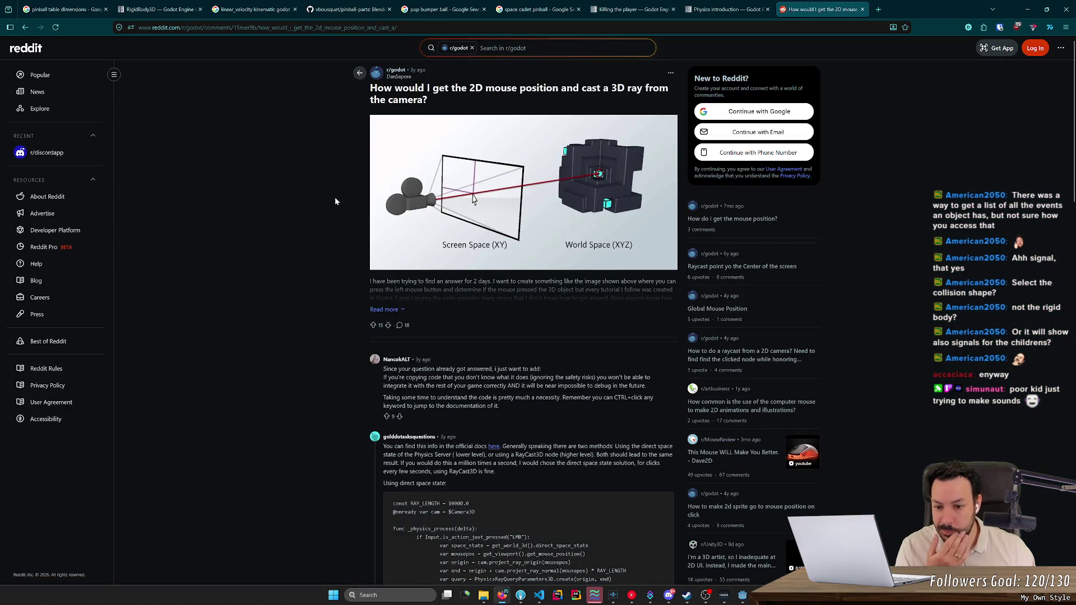
# - Scroll to the Reddit thread's raycast code, then return to line 14 of game.gd
pyautogui.scroll(-4, 335, 199)
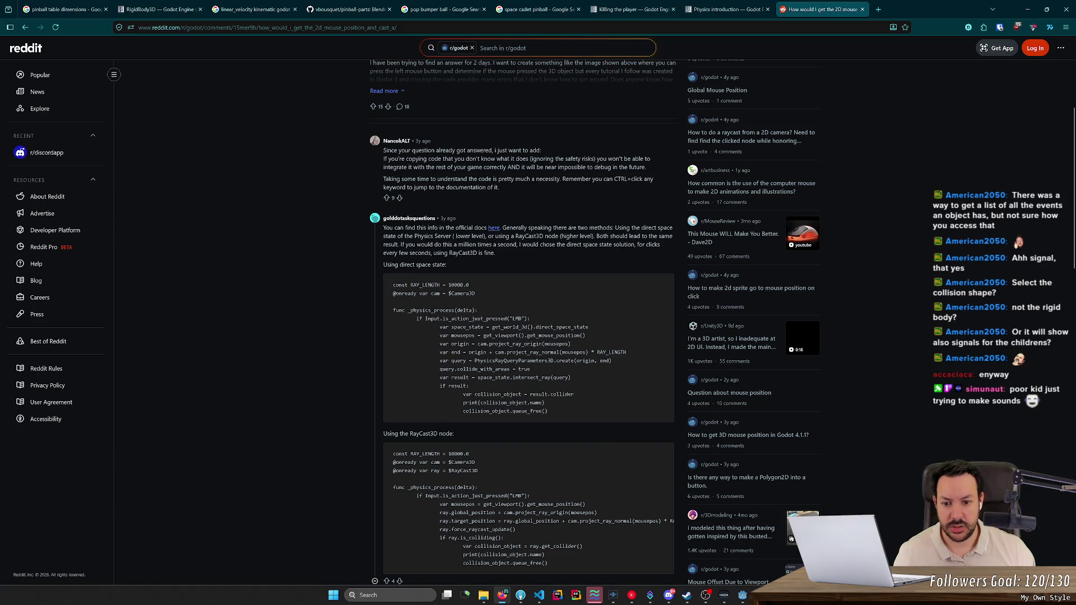
pyautogui.hotkey('alt', 'Tab')
pyautogui.click(555, 198)
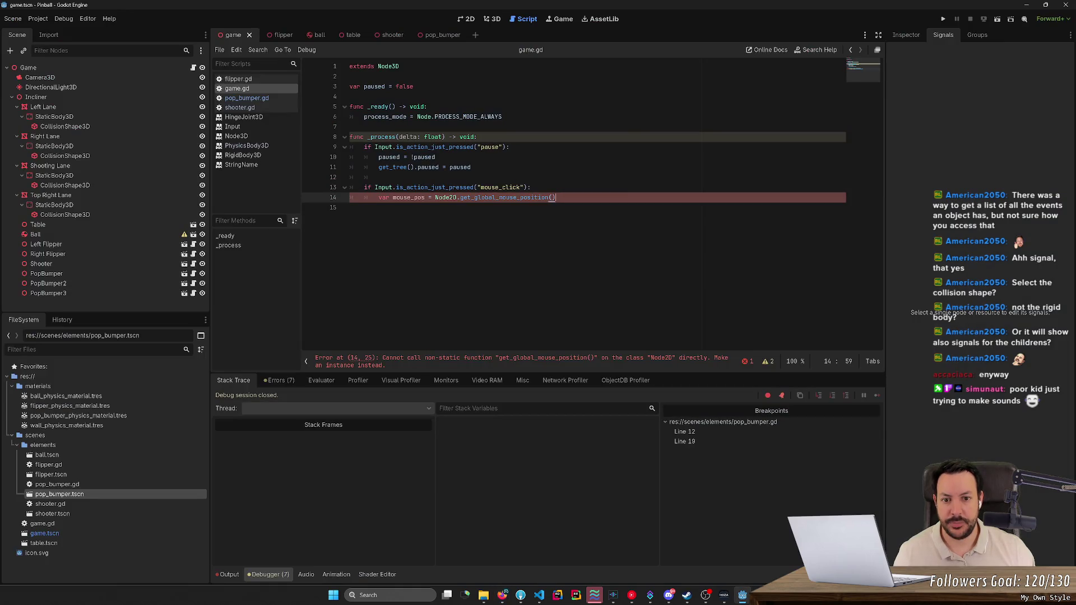
# - Replace the mouse_pos call with get_viewport().get_mouse_position(), checking the Reddit code
pyautogui.doubleClick(446, 197)
pyautogui.hotkey('shift', 'End')
pyautogui.write('get_viewport().get_')
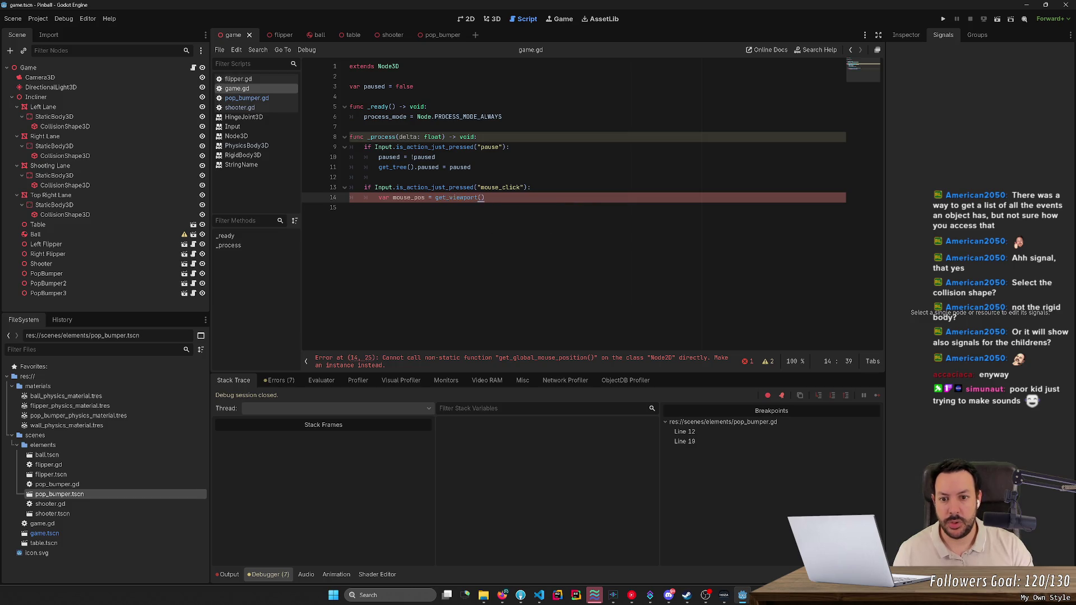
pyautogui.write('mouse')
pyautogui.press('Return')
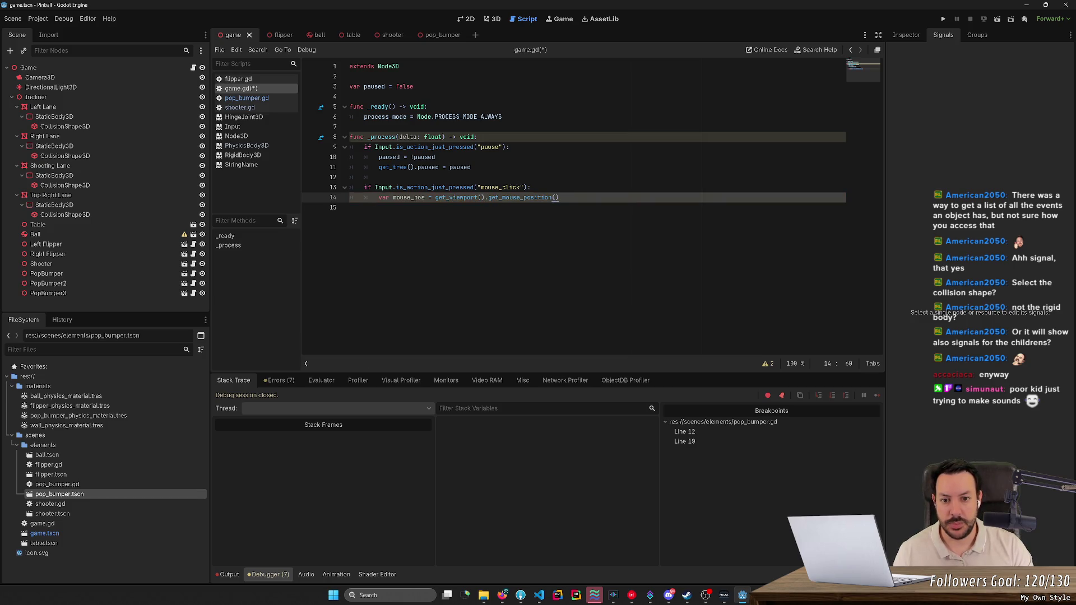
pyautogui.hotkey('alt', 'Tab')
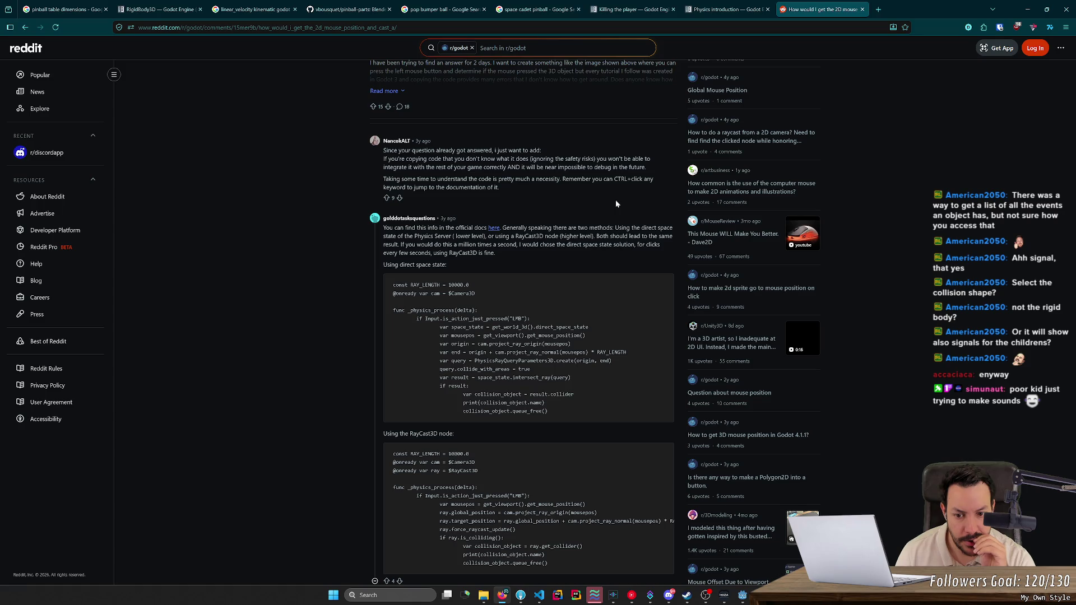
pyautogui.hotkey('alt', 'Tab')
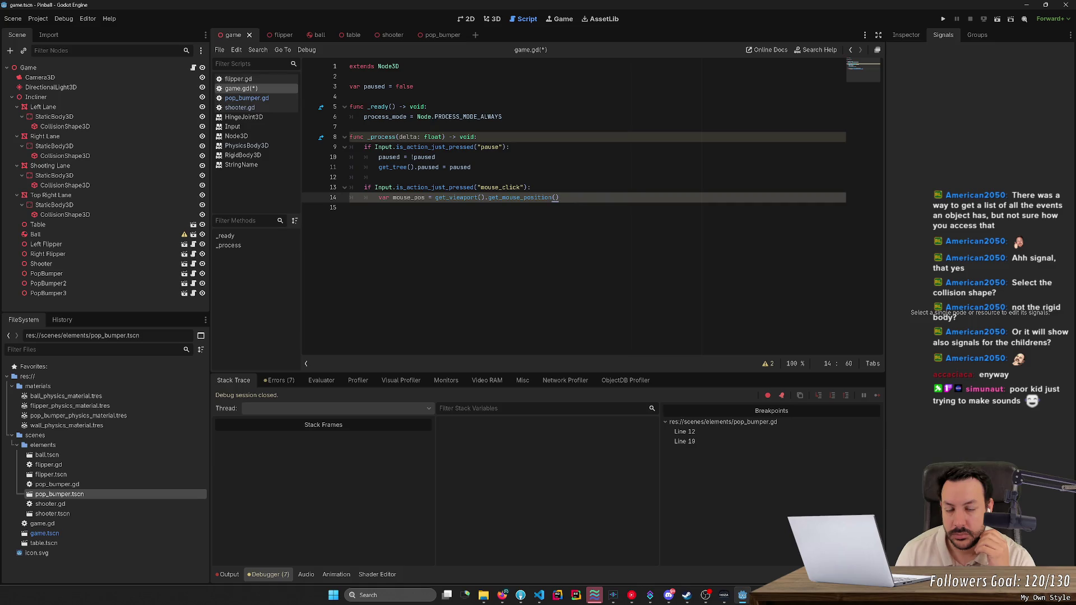
pyautogui.hotkey('alt', 'Tab')
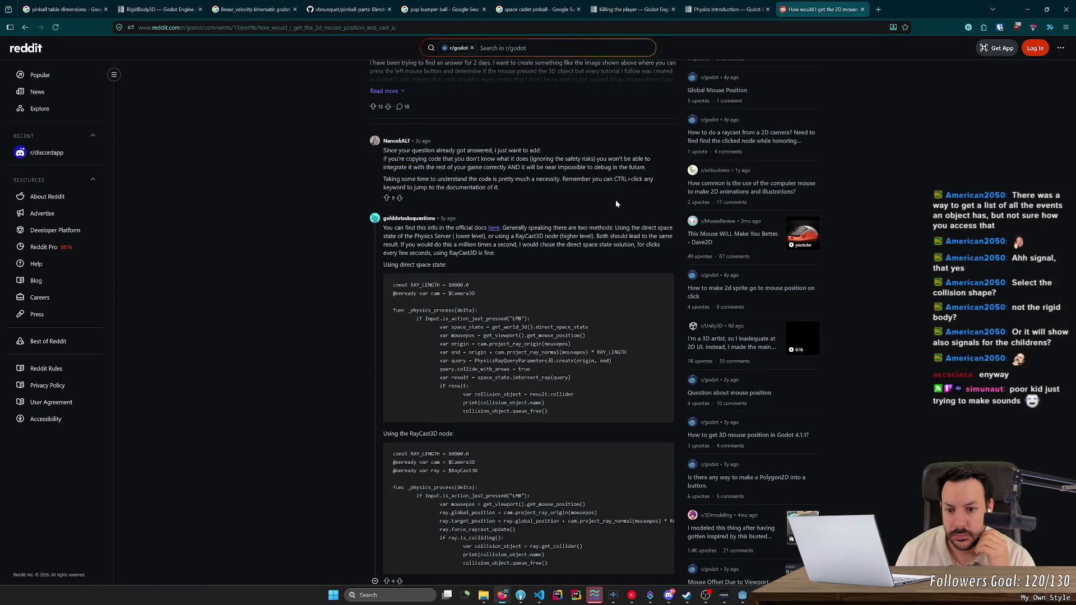
pyautogui.hotkey('alt', 'Tab')
pyautogui.click(414, 86)
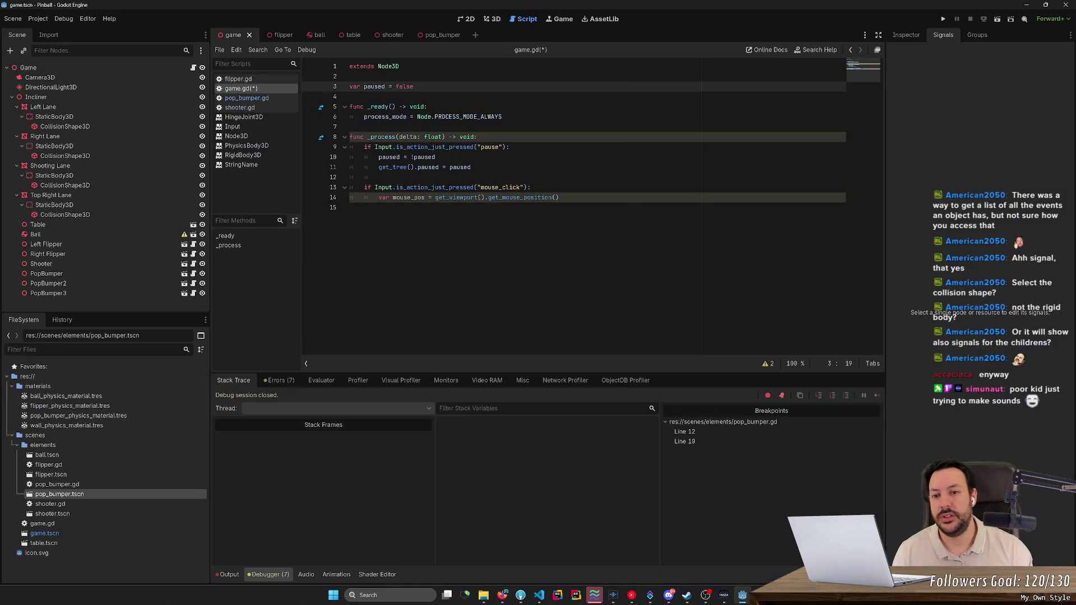
pyautogui.press('Return')
pyautogui.press('Return')
pyautogui.write('@onready')
pyautogui.write(' c')
pyautogui.press('BackSpace')
pyautogui.write('var camera = $Cam')
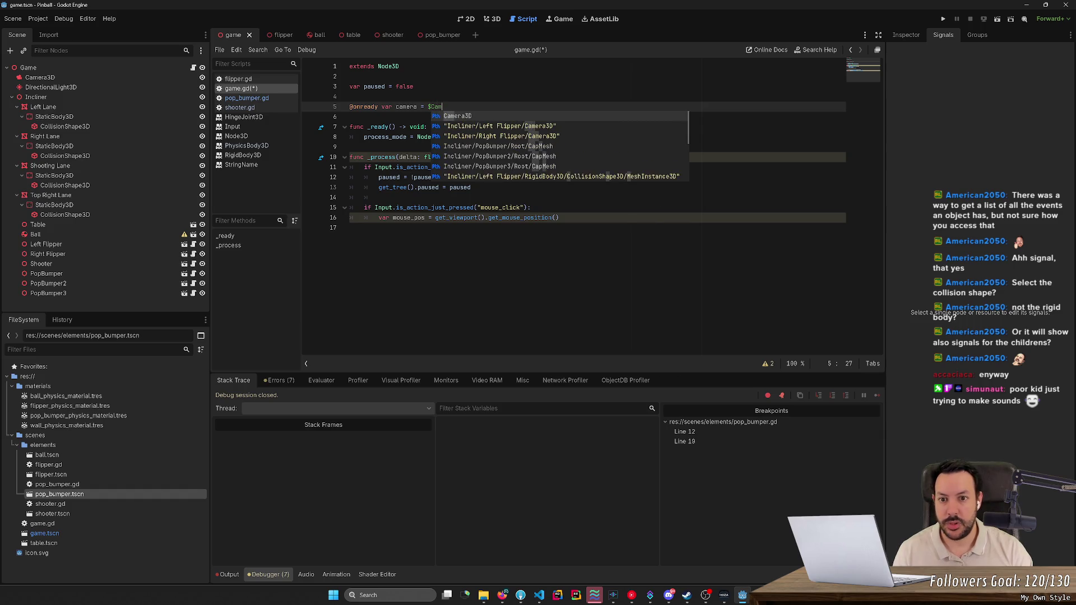
# - Complete the camera variable as $Camera3D and save game.gd
pyautogui.press('Return')
pyautogui.hotkey('ctrl', 's')
pyautogui.click(560, 217)
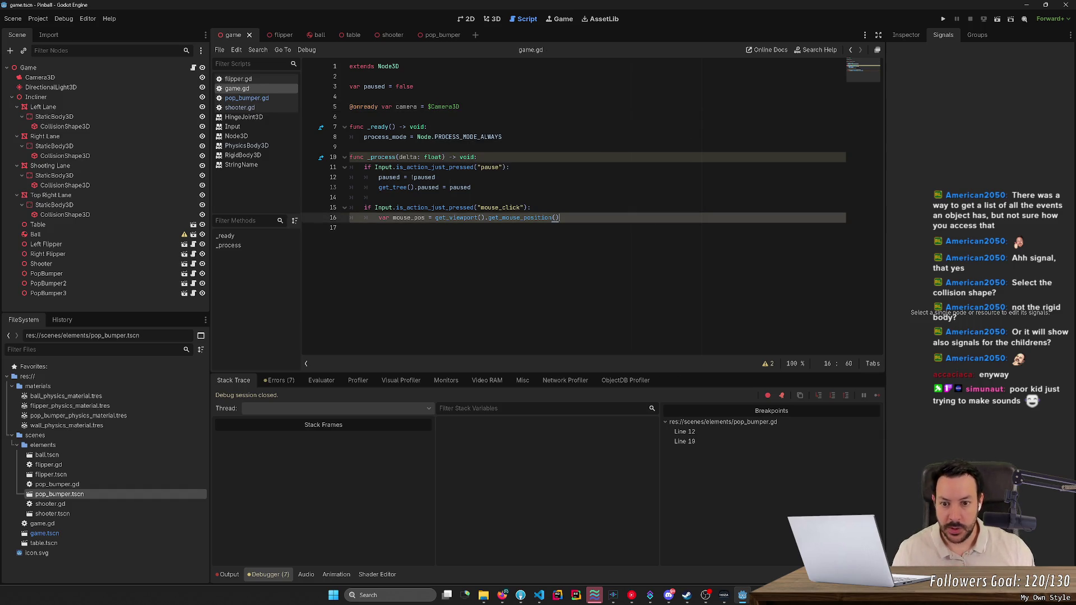
# - Below mouse_pos, type 'camera.' and browse its methods down to the 'camera.pro' projection suggestions
pyautogui.press('Return')
pyautogui.write('camera.')
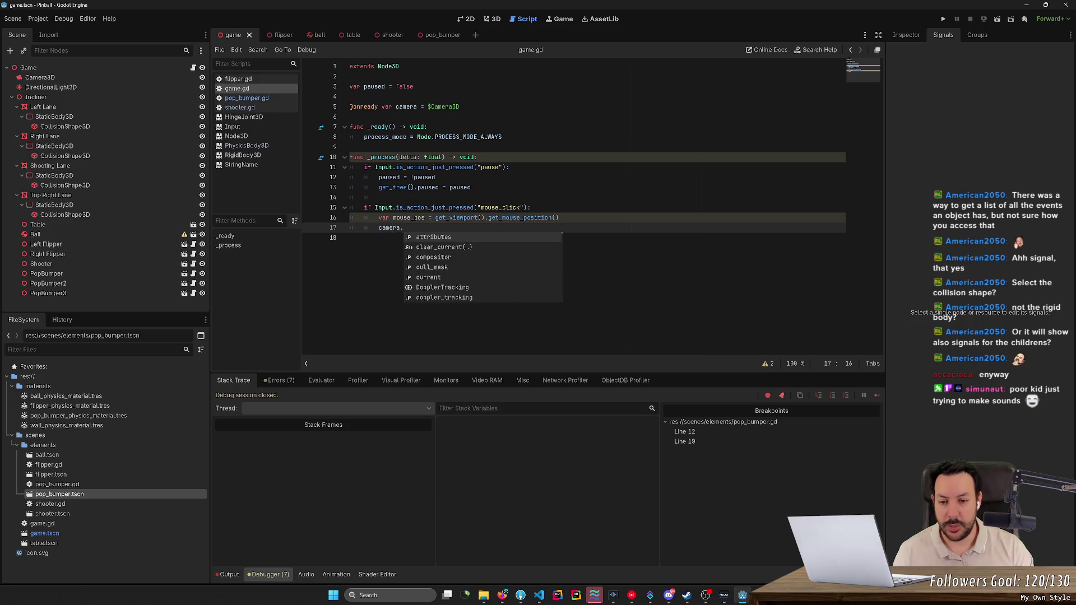
pyautogui.press('Up')
pyautogui.press('Up')
pyautogui.press('Up')
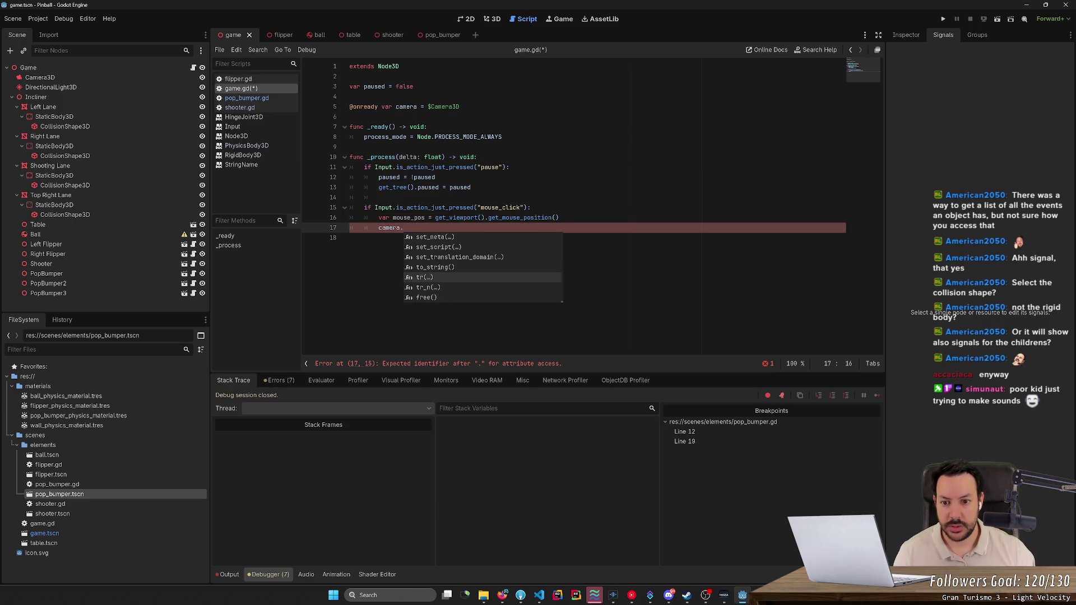
pyautogui.press('Up')
pyautogui.press('Up')
pyautogui.press('Up')
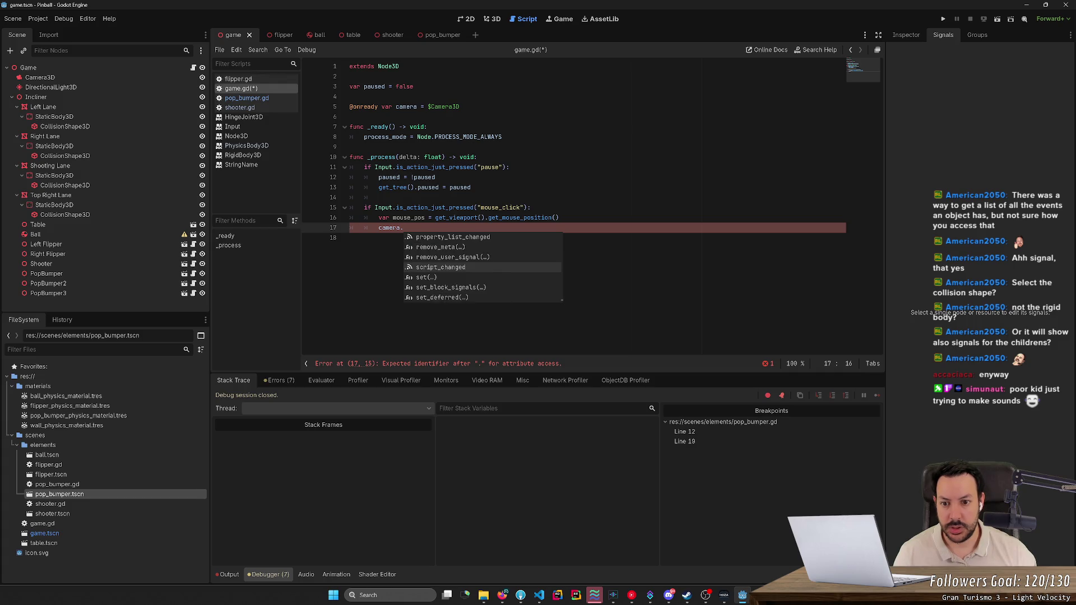
pyautogui.press('Up')
pyautogui.press('Up')
pyautogui.press('Up')
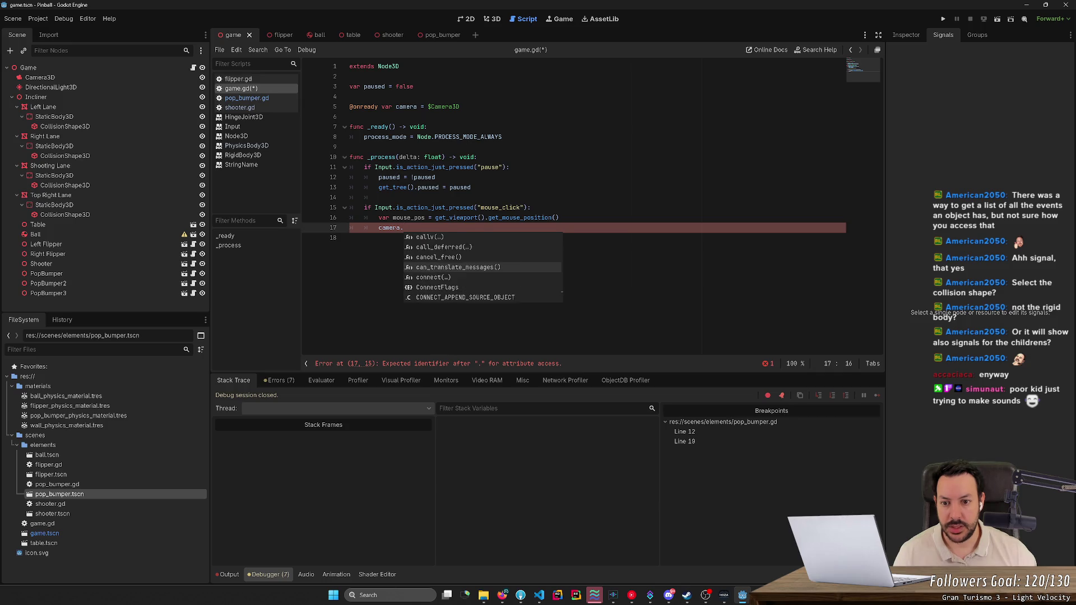
pyautogui.press('Up')
pyautogui.press('Up')
pyautogui.press('Up')
pyautogui.press('Up')
pyautogui.press('Up')
pyautogui.press('Up')
pyautogui.press('Up')
pyautogui.press('Up')
pyautogui.press('Up')
pyautogui.press('Up')
pyautogui.press('Up')
pyautogui.press('Up')
pyautogui.press('Up')
pyautogui.press('Up')
pyautogui.press('Up')
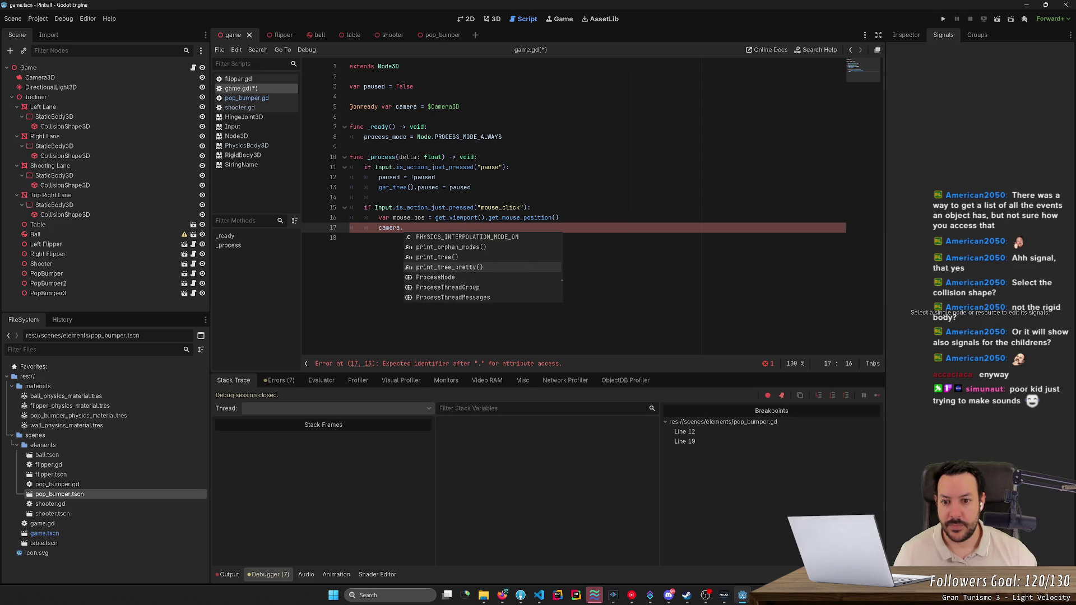
pyautogui.press('Up')
pyautogui.press('Up')
pyautogui.press('Up')
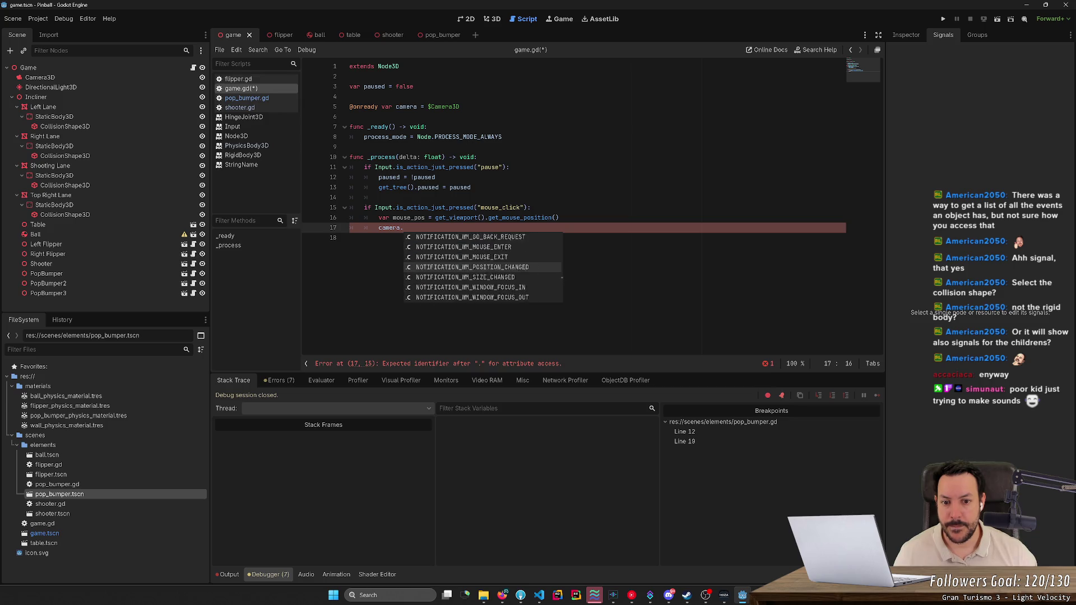
pyautogui.press('Up')
pyautogui.press('Up')
pyautogui.press('Up')
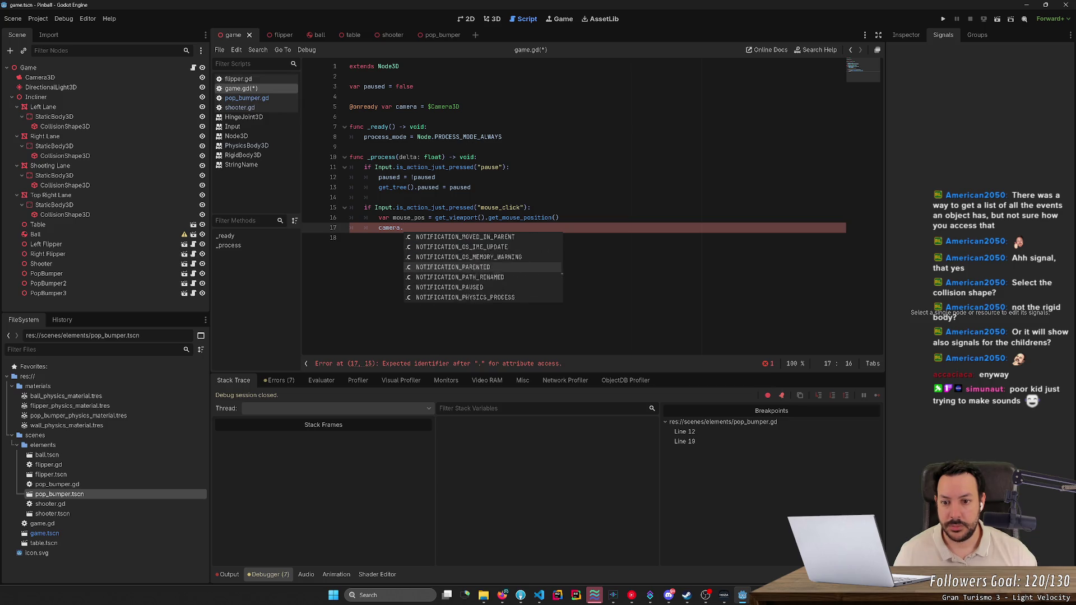
pyautogui.press('Down')
pyautogui.press('Down')
pyautogui.press('Down')
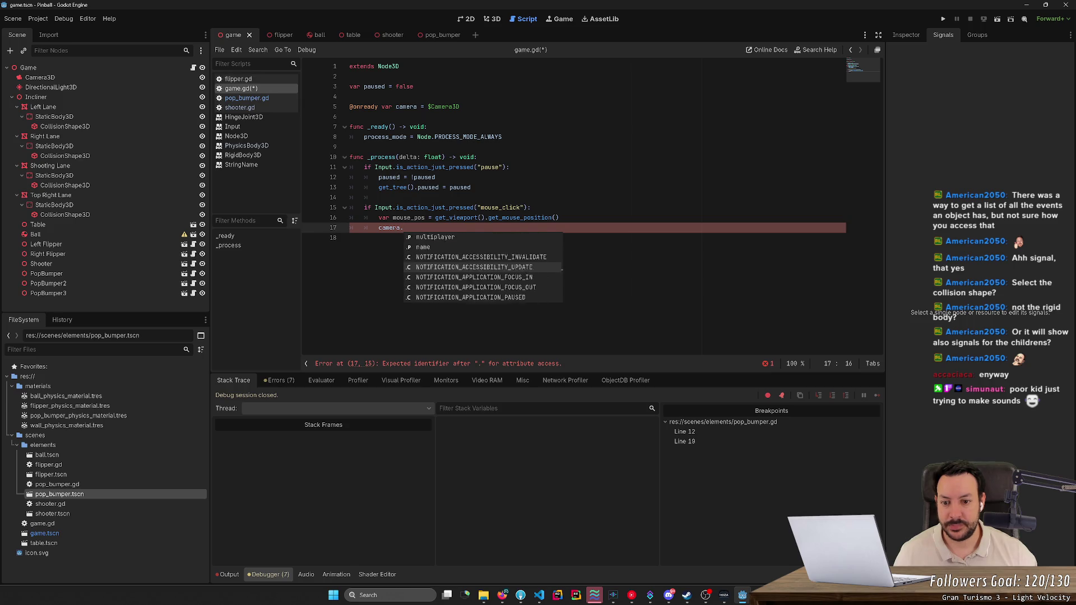
pyautogui.press('Up')
pyautogui.press('Up')
pyautogui.press('Up')
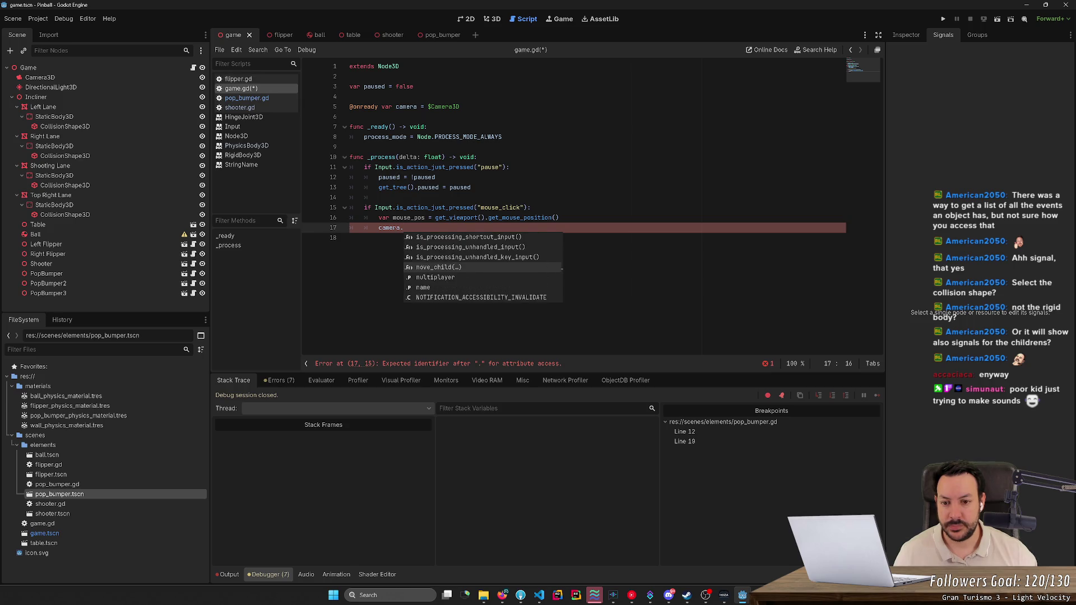
pyautogui.press('Up')
pyautogui.press('Up')
pyautogui.press('Up')
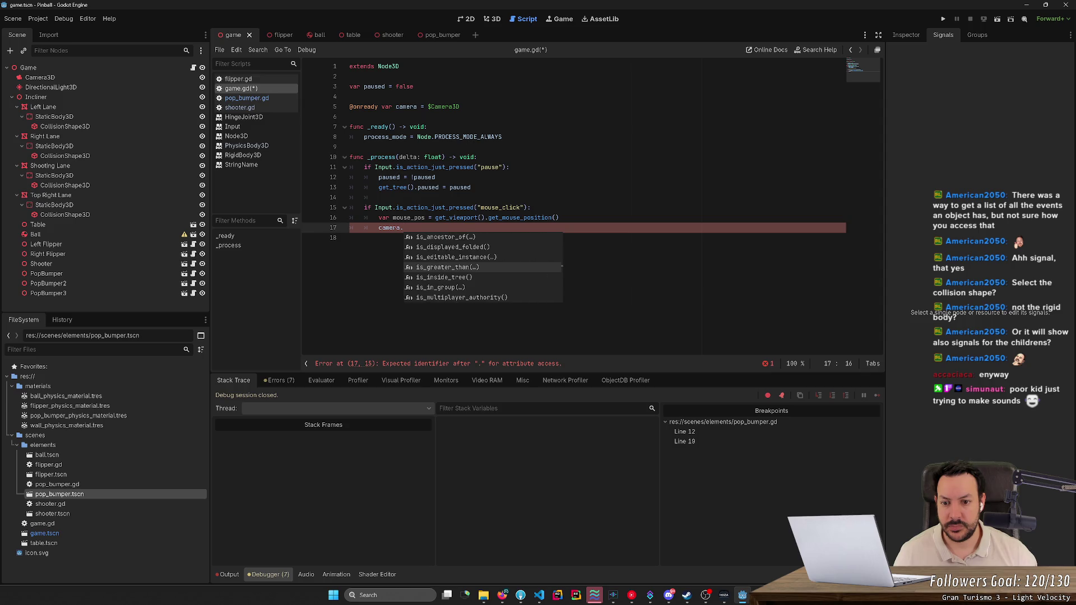
pyautogui.press('Up')
pyautogui.press('Up')
pyautogui.press('Up')
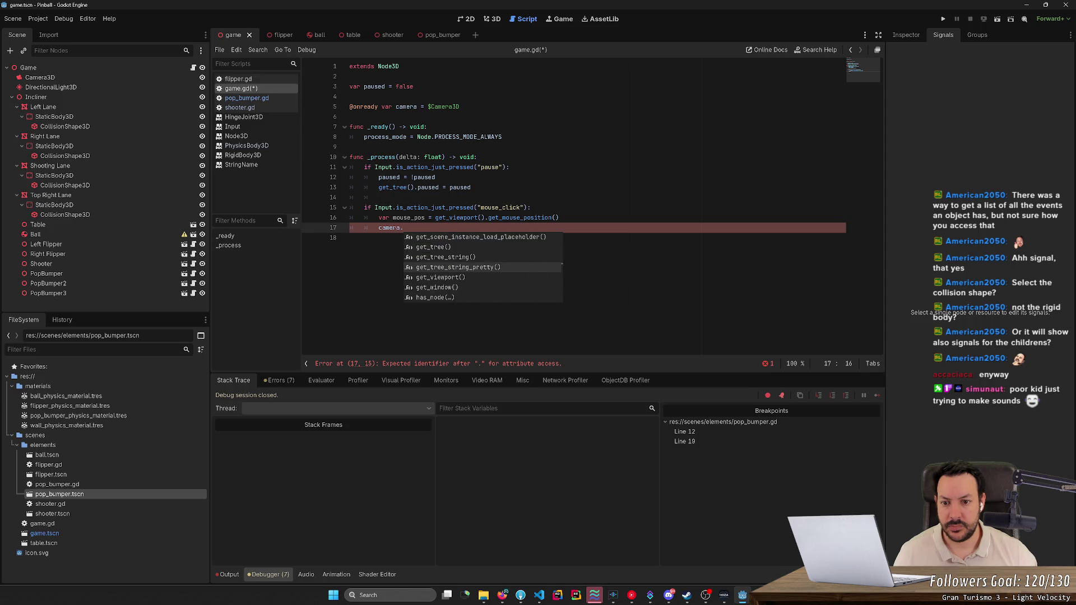
pyautogui.hotkey('alt', 'Tab')
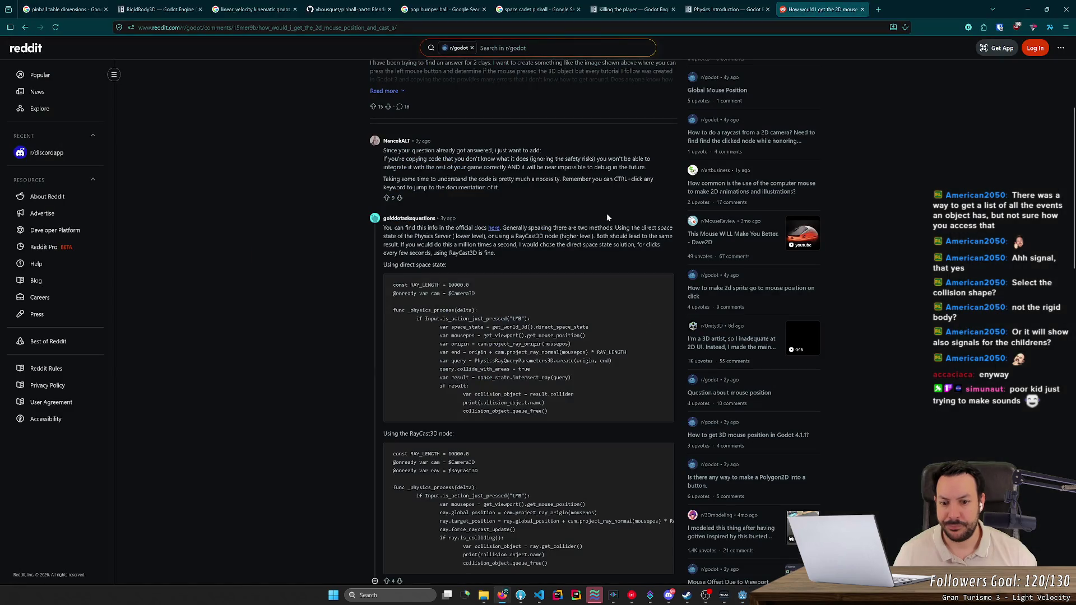
pyautogui.hotkey('alt', 'Tab')
pyautogui.write('pro')
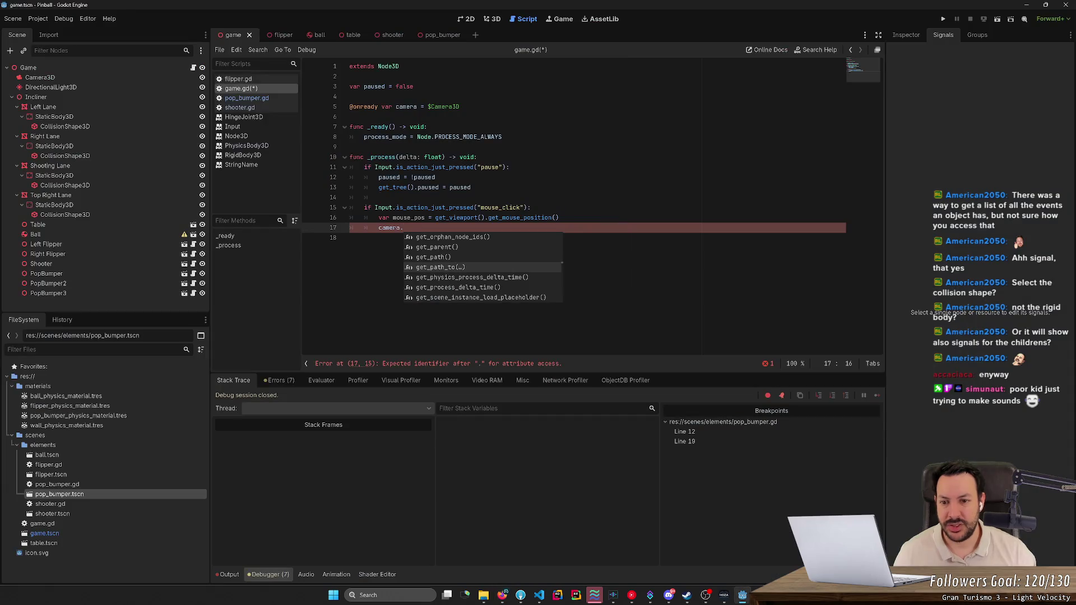
pyautogui.press('Down')
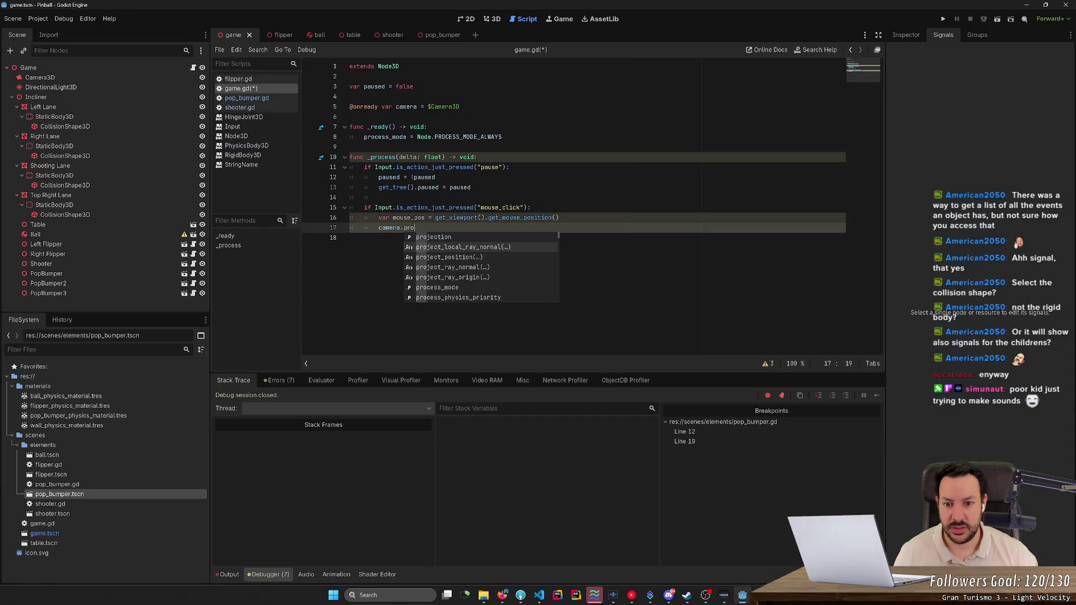
# - Write 'var origin = camera.project_ray_origin(mouse_pos)' on line 17
pyautogui.press('Down')
pyautogui.press('Down')
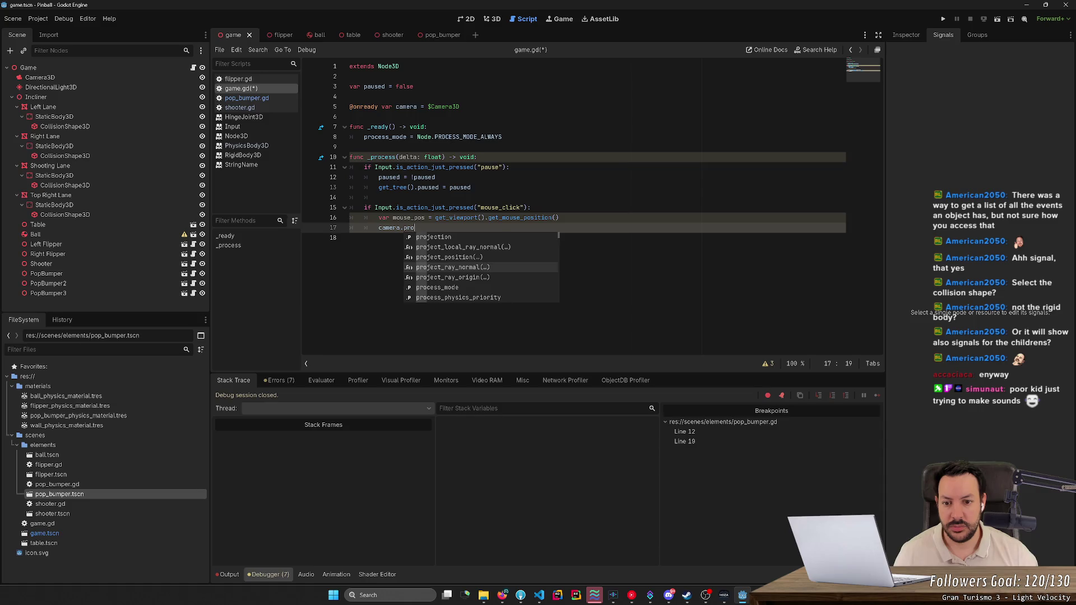
pyautogui.hotkey('alt', 'Tab')
pyautogui.hotkey('alt', 'Tab')
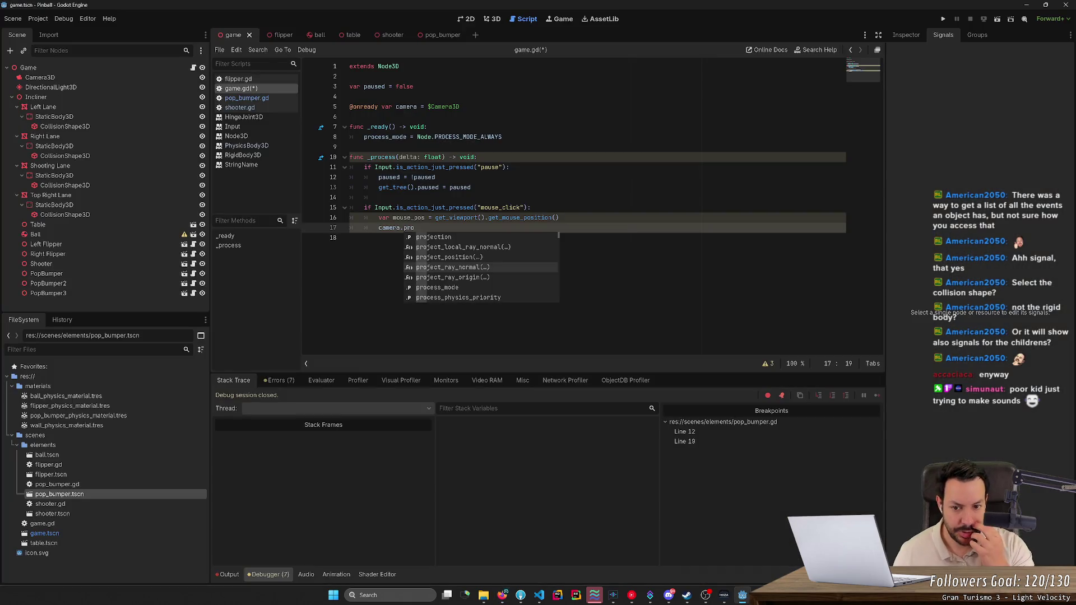
pyautogui.press('Down')
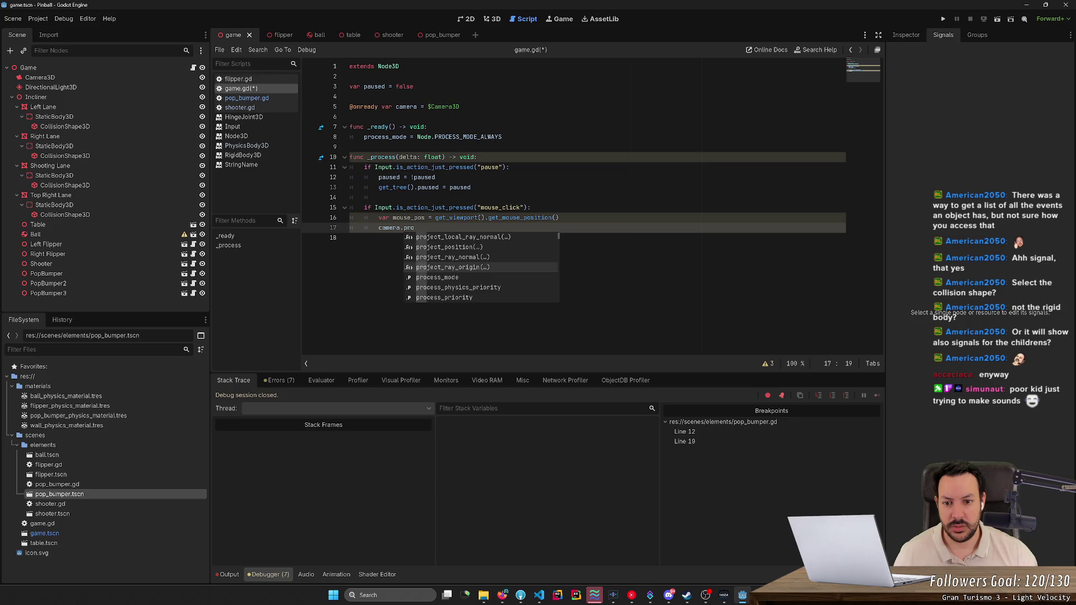
pyautogui.press('Return')
pyautogui.write('mouse')
pyautogui.press('Return')
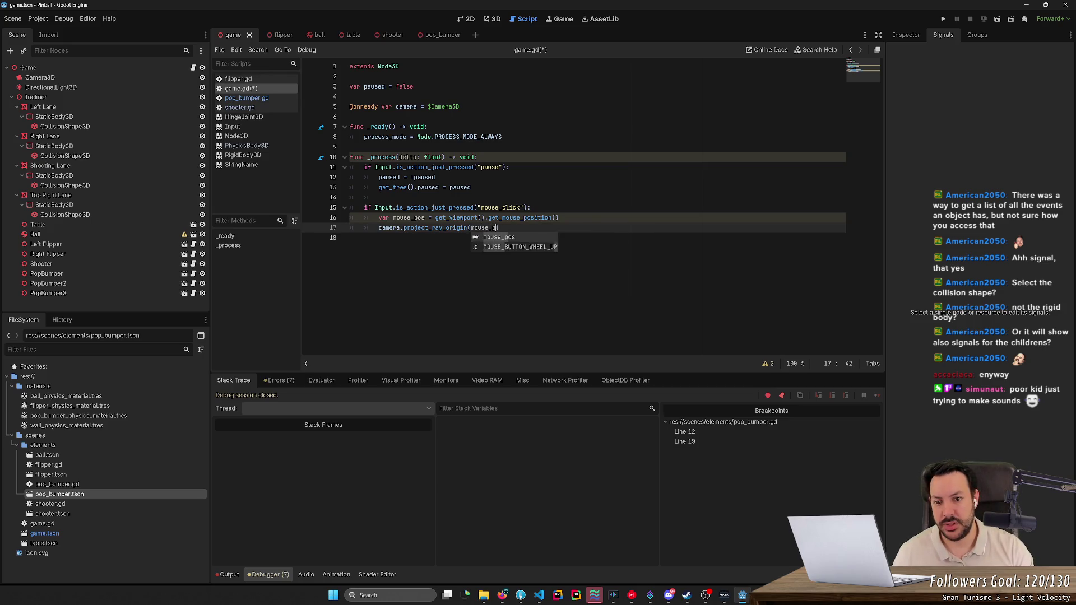
pyautogui.hotkey('alt', 'Tab')
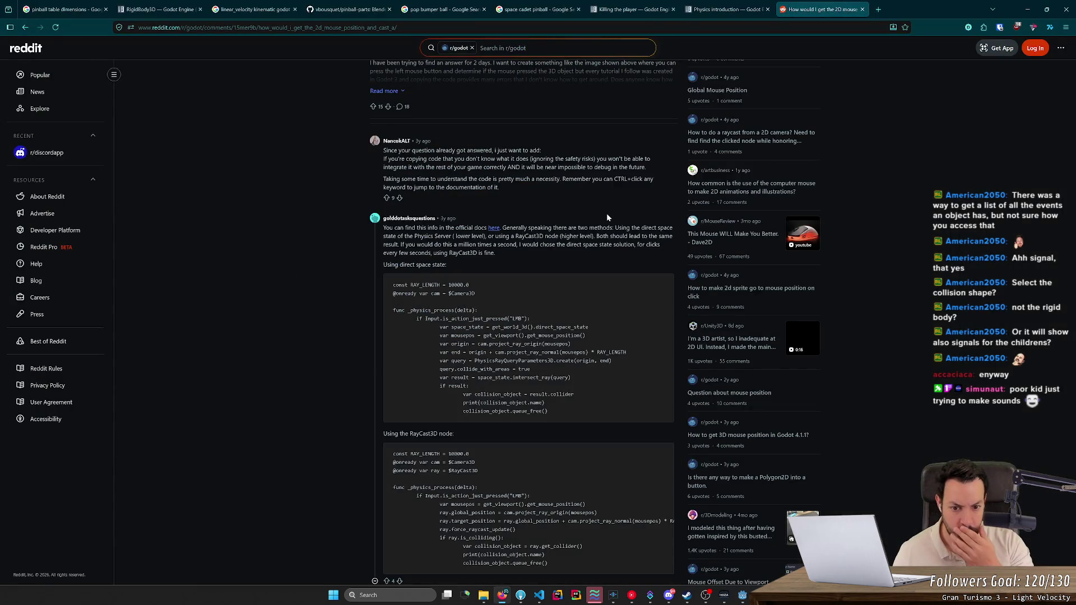
pyautogui.hotkey('alt', 'Tab')
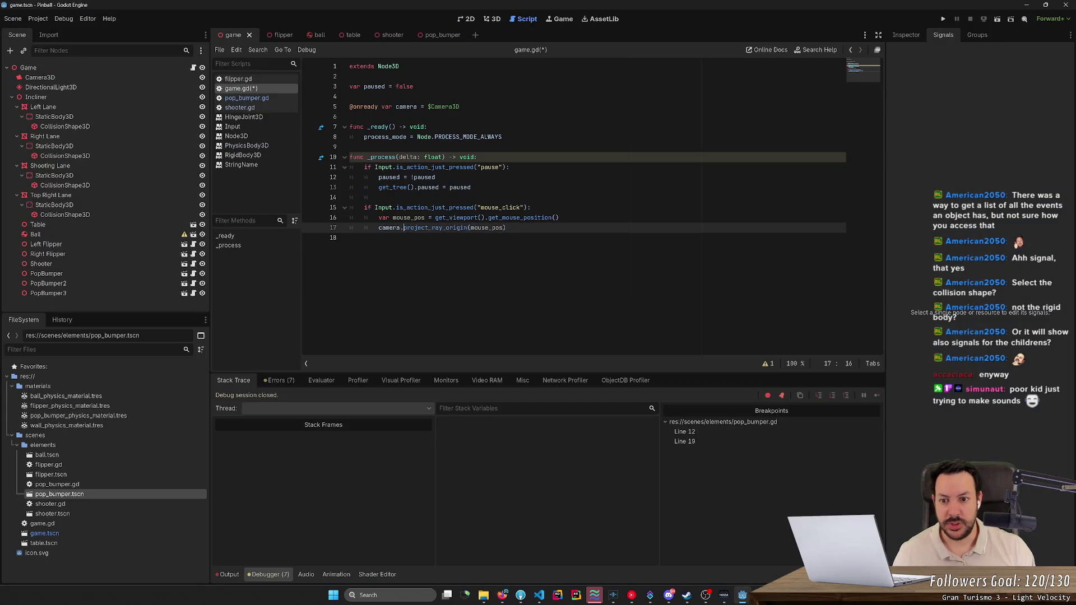
pyautogui.write('var origin =')
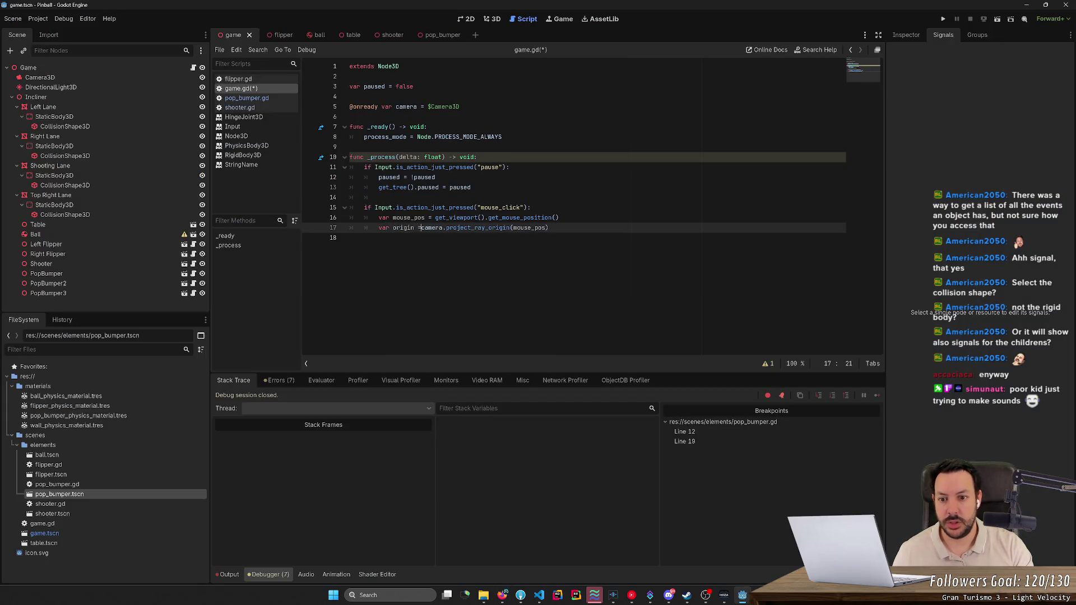
pyautogui.press('Escape')
# - Add the ray end point as cam.project_ray_normal(mouse_pos) * 10.0 on line 18, following the Reddit code
pyautogui.press('End')
pyautogui.press('Return')
pyautogui.write('var e')
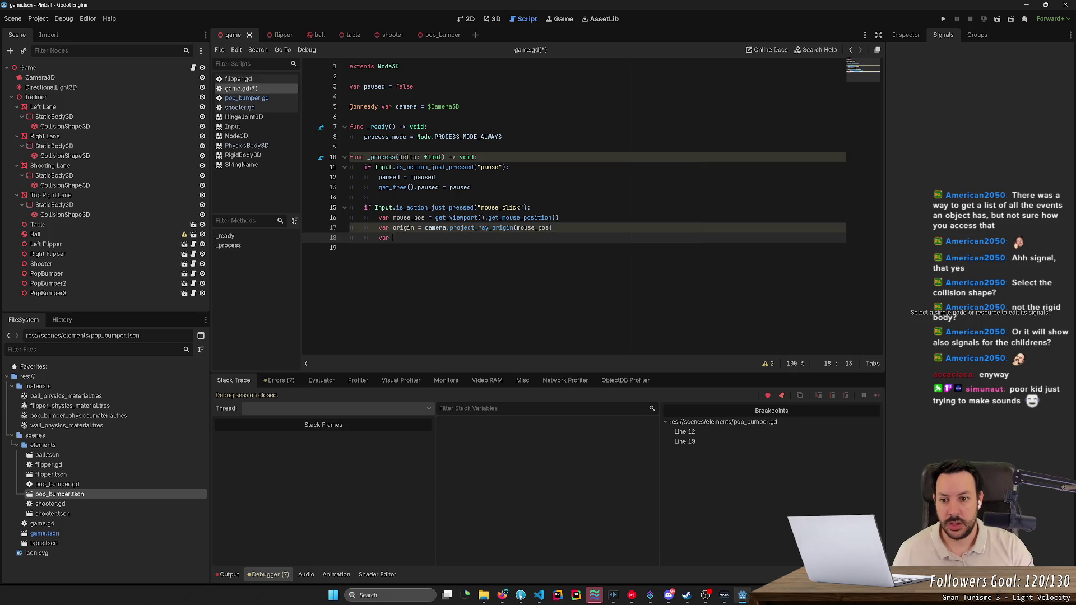
pyautogui.hotkey('alt', 'Tab')
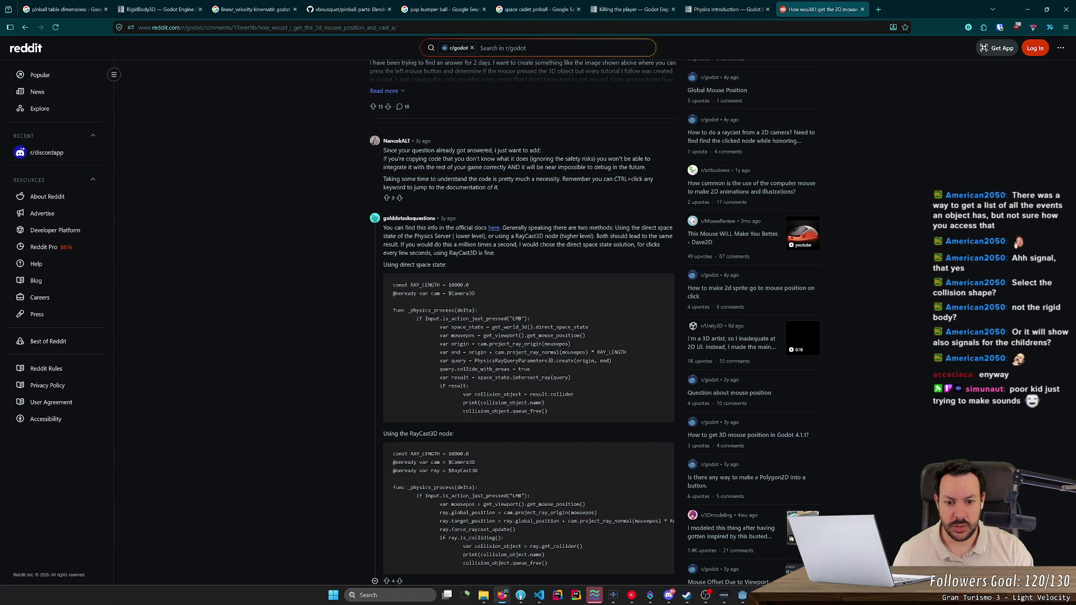
pyautogui.hotkey('alt', 'Tab')
pyautogui.write('vent')
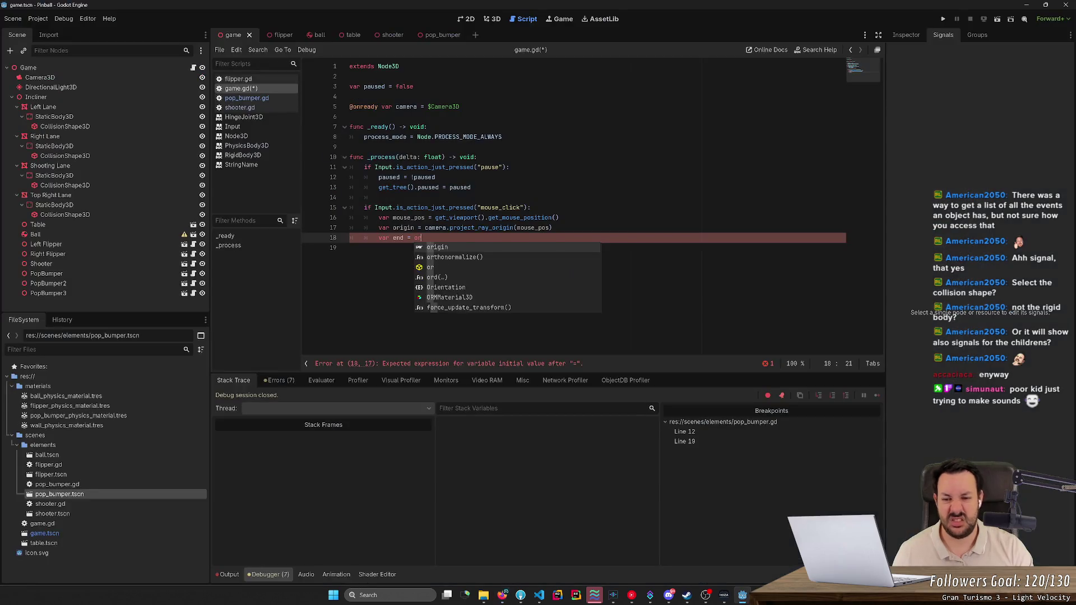
pyautogui.hotkey('alt', 'Tab')
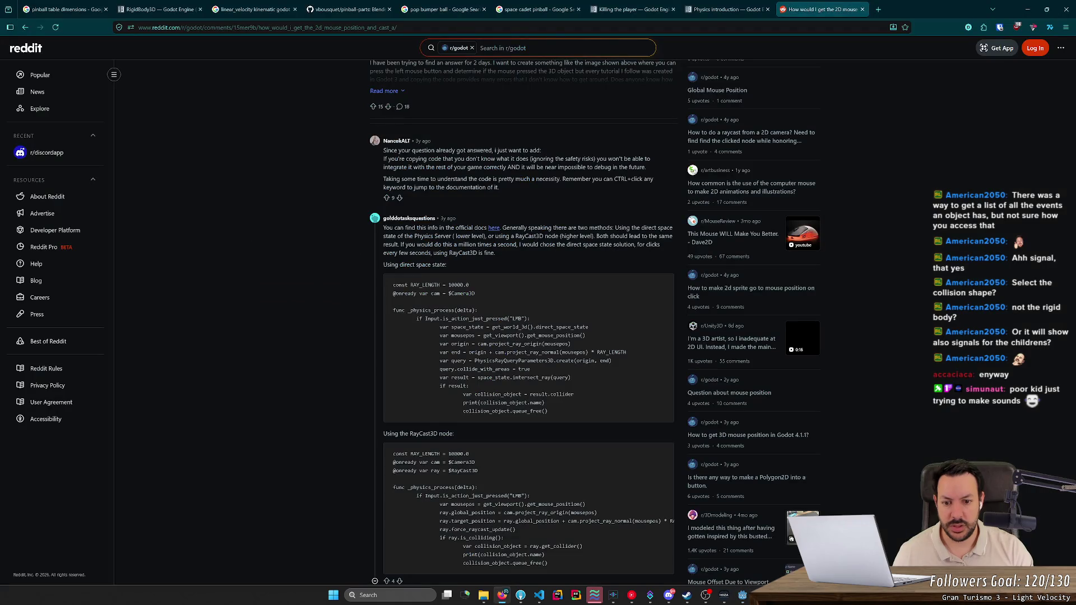
pyautogui.hotkey('alt', 'Tab')
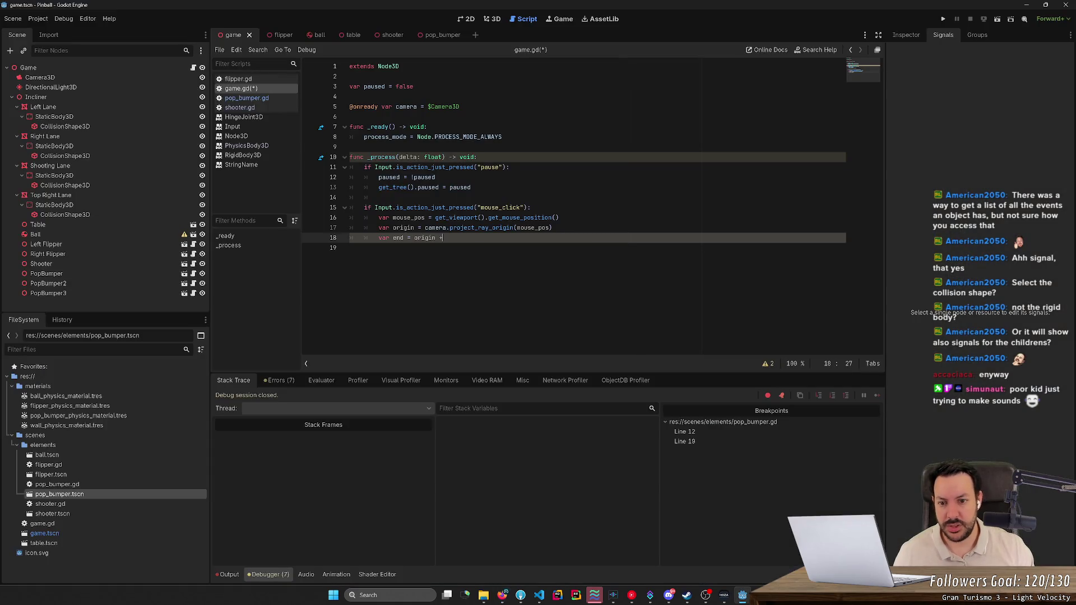
pyautogui.hotkey('alt', 'Tab')
pyautogui.hotkey('alt', 'Tab')
pyautogui.write('cam.project_')
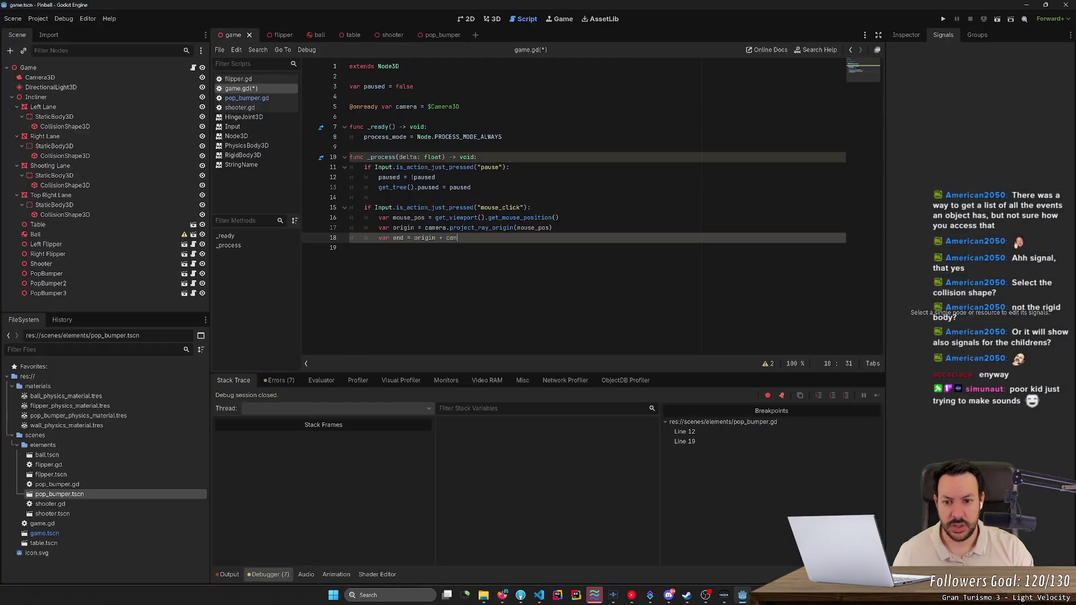
pyautogui.write('ray_')
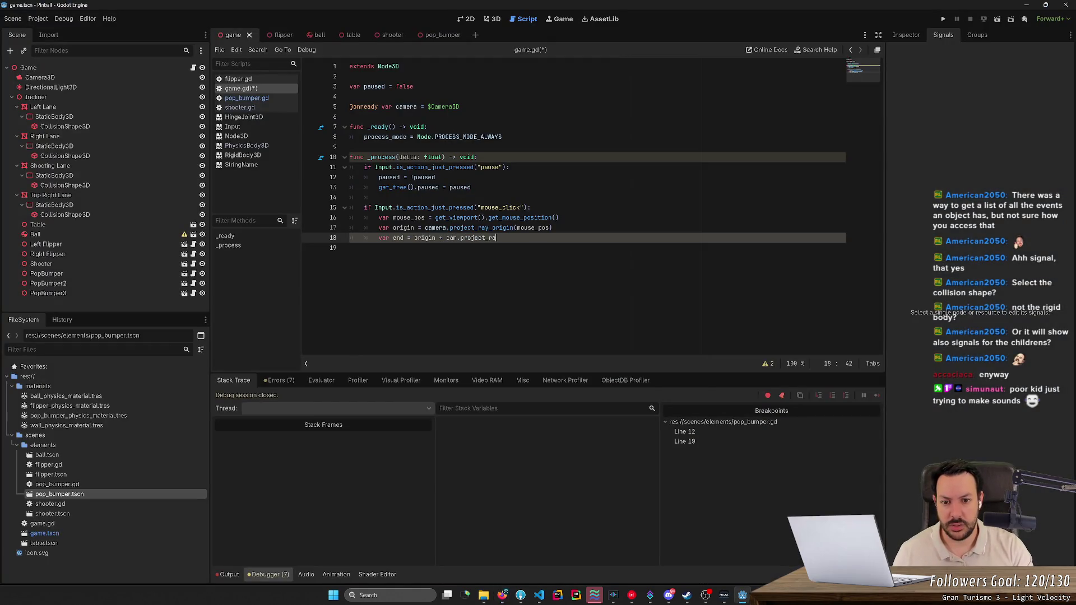
pyautogui.hotkey('alt', 'Tab')
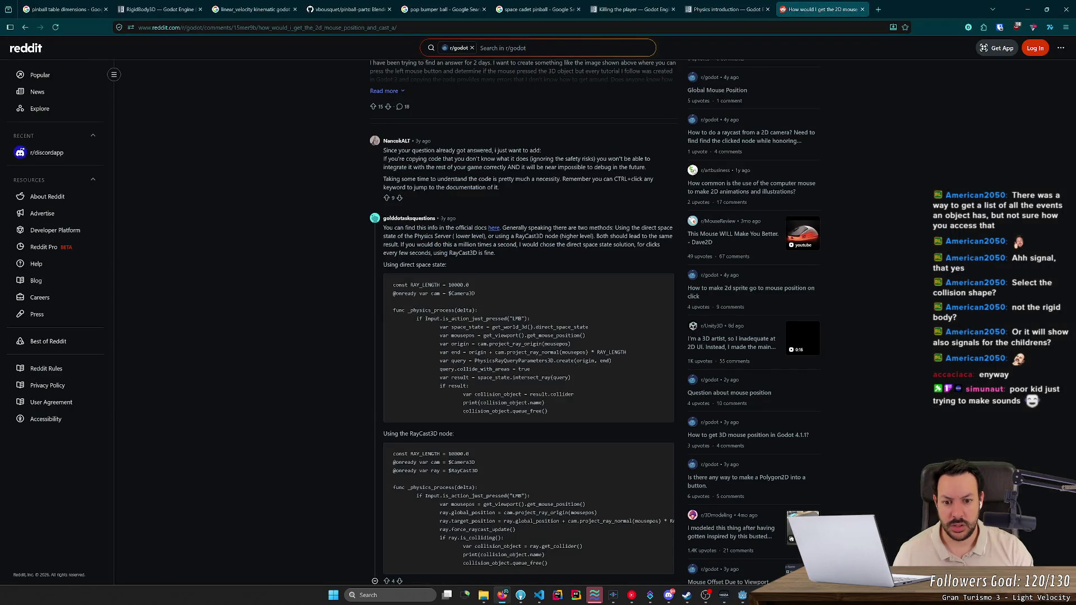
pyautogui.hotkey('alt', 'Tab')
pyautogui.write('normal(')
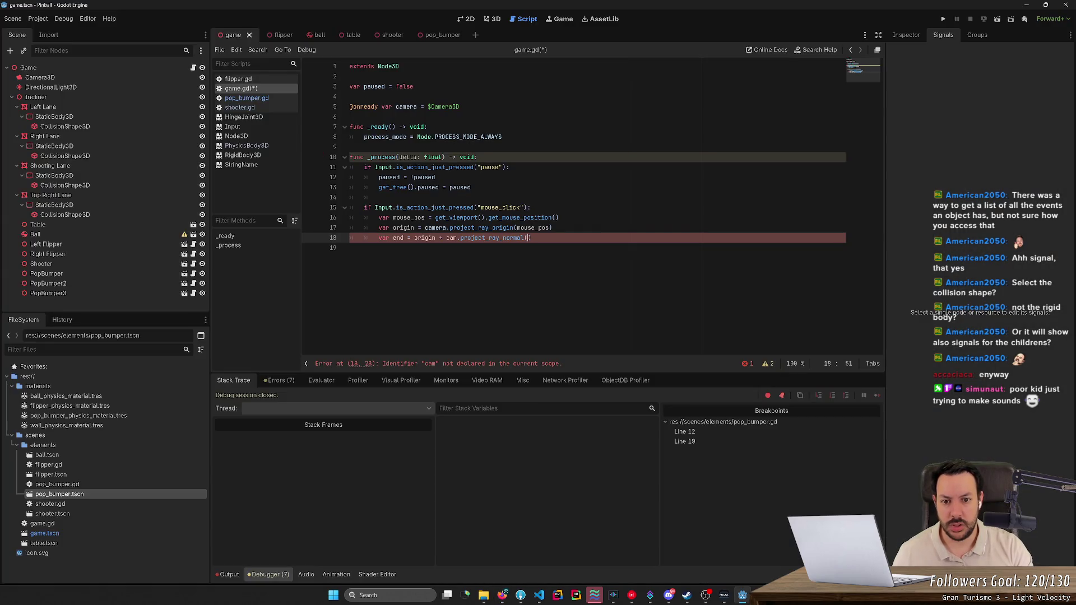
pyautogui.hotkey('alt', 'Tab')
pyautogui.hotkey('alt', 'Tab')
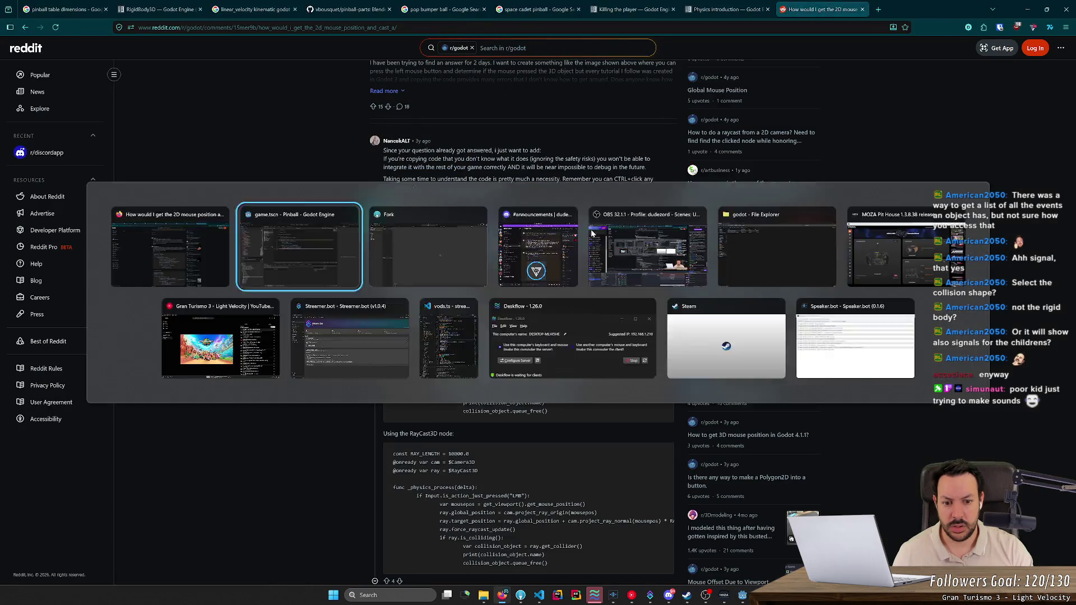
pyautogui.write('mouse_)')
pyautogui.press('Return')
pyautogui.write(') * 10.0')
# - Start a 'var query' line below the end point
pyautogui.hotkey('alt', 'Tab')
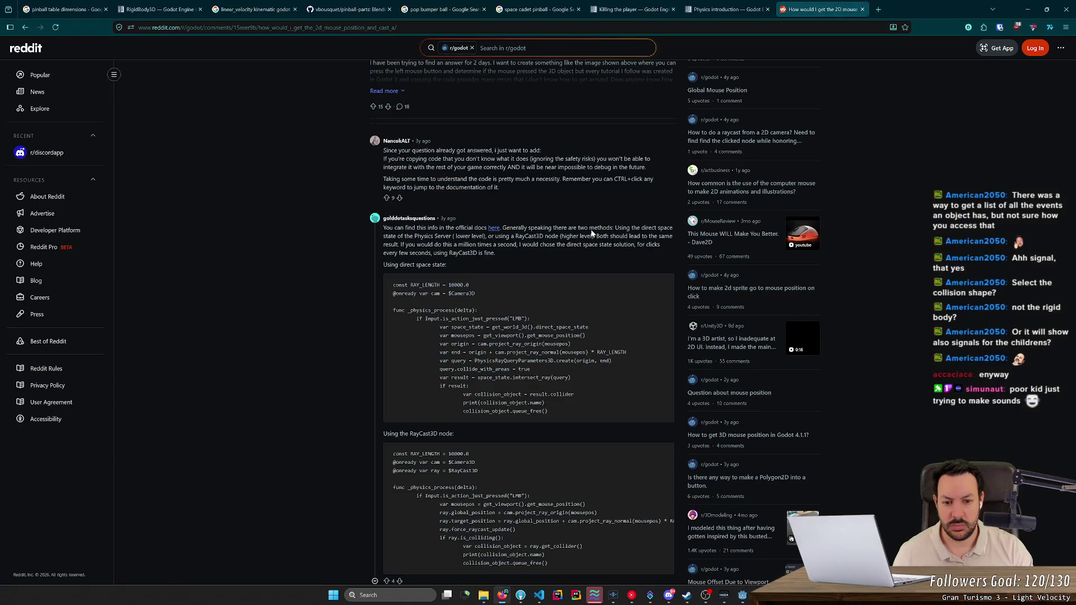
pyautogui.hotkey('alt', 'Tab')
pyautogui.press('Return')
pyautogui.write('var quey')
pyautogui.hotkey('alt', 'Tab')
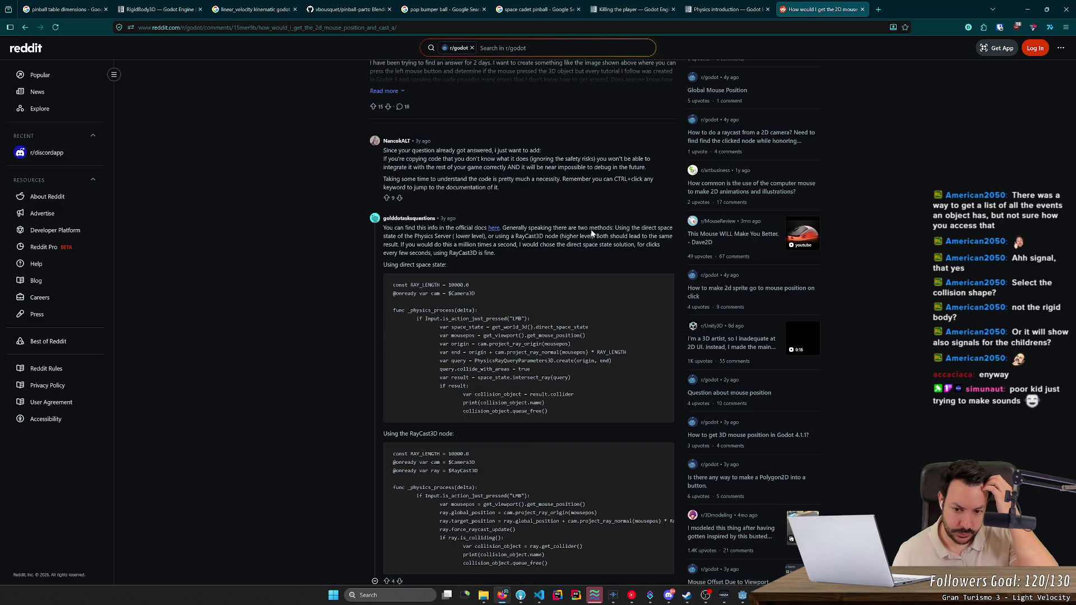
pyautogui.hotkey('alt', 'Tab')
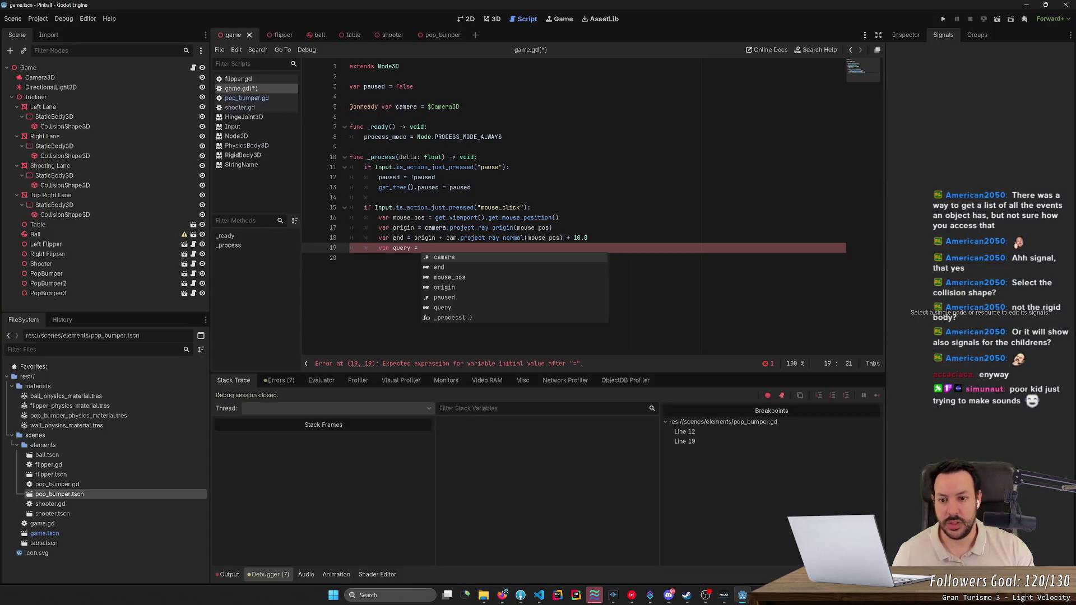
# - Build the ray query with PhysicsRayQueryParameters3D.create(origin, end), checking the Reddit example
pyautogui.hotkey('alt', 'Tab')
pyautogui.hotkey('alt', 'Tab')
pyautogui.write('Physic')
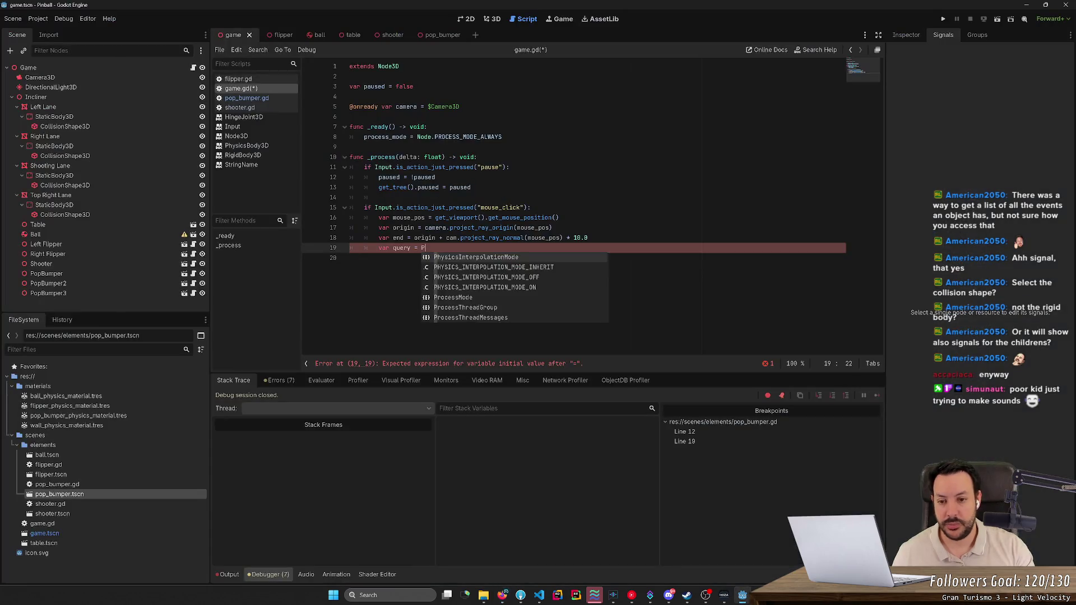
pyautogui.write('sRa')
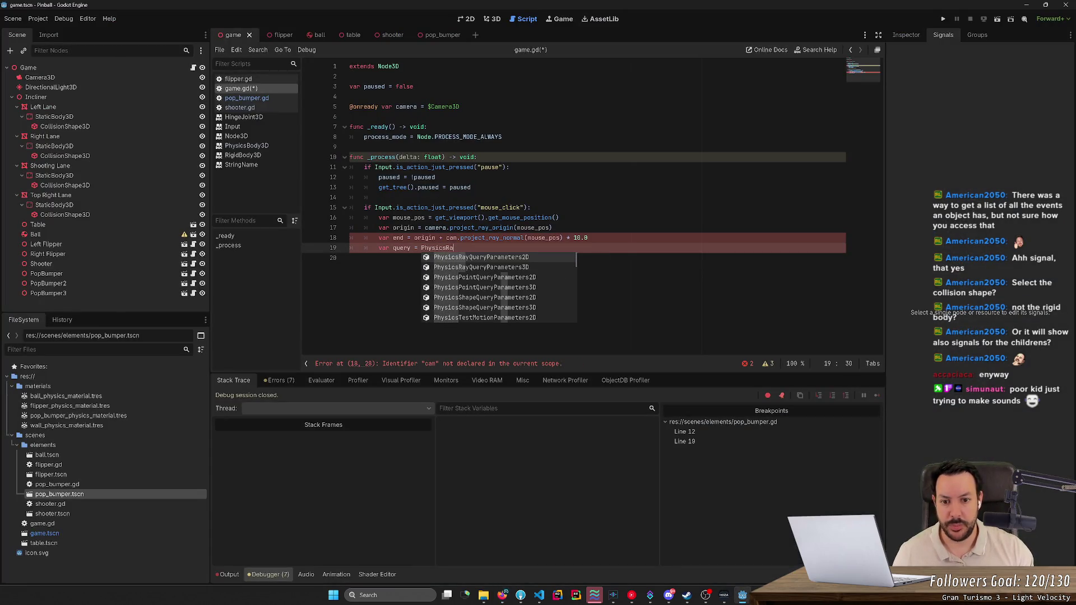
pyautogui.press('Down')
pyautogui.press('Return')
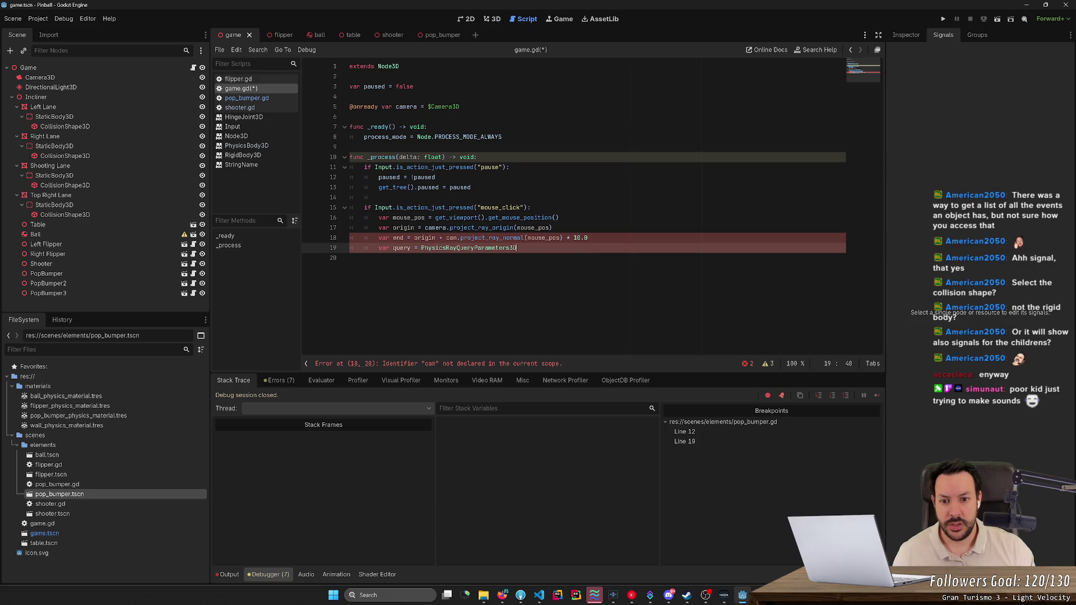
pyautogui.hotkey('alt', 'Tab')
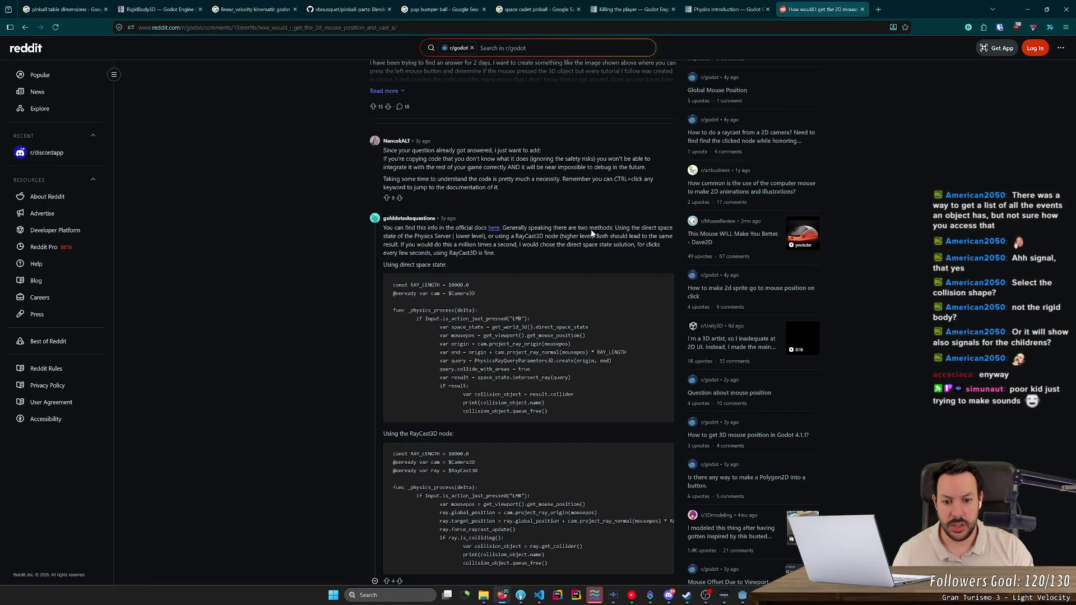
pyautogui.hotkey('alt', 'Tab')
pyautogui.write('.cr')
pyautogui.press('Return')
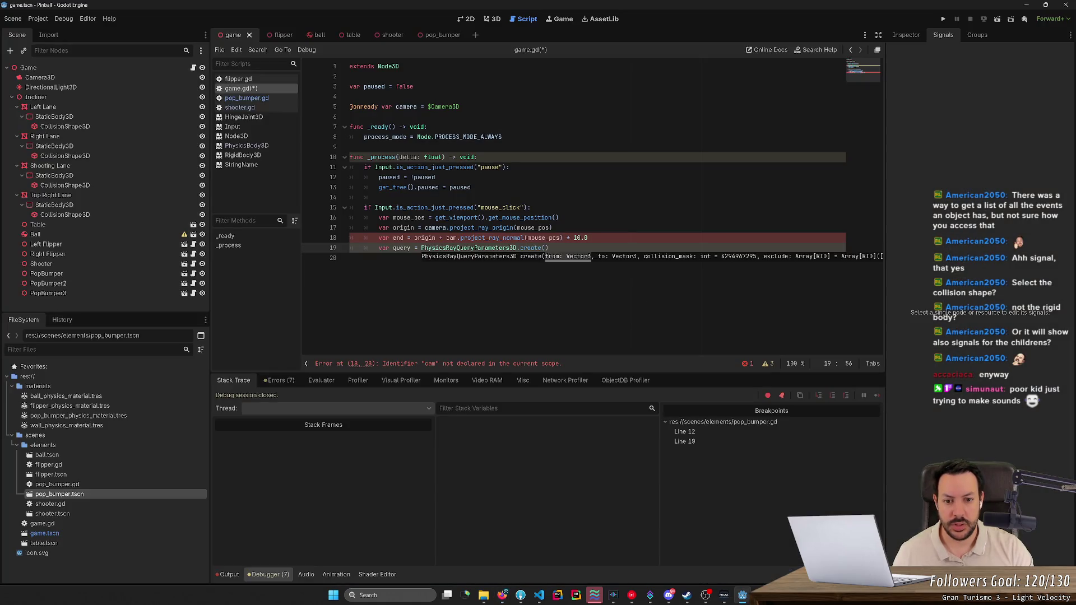
pyautogui.write('origin, end')
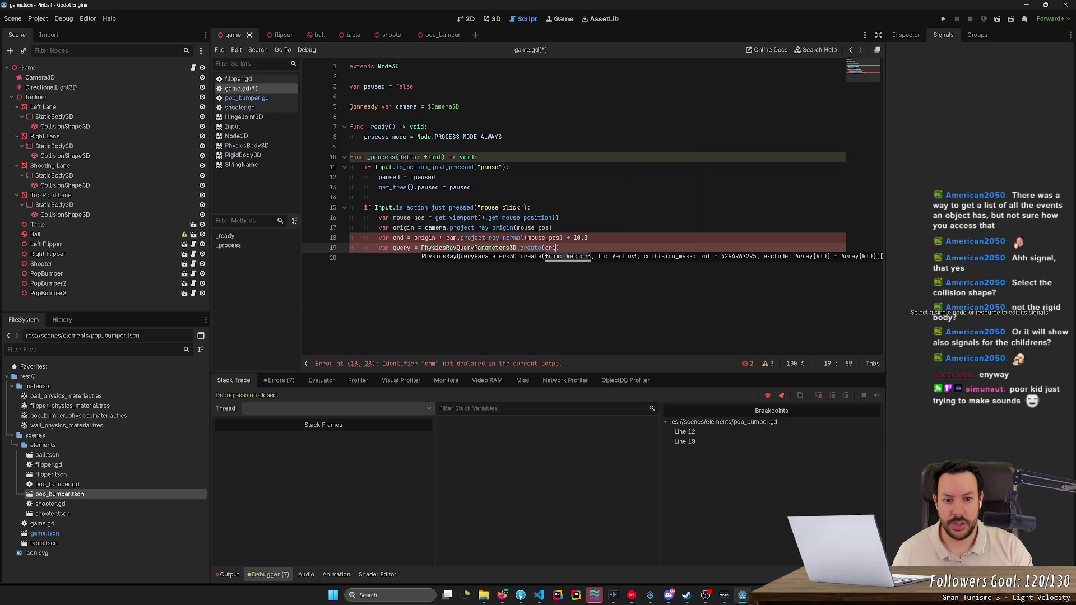
pyautogui.write(', ')
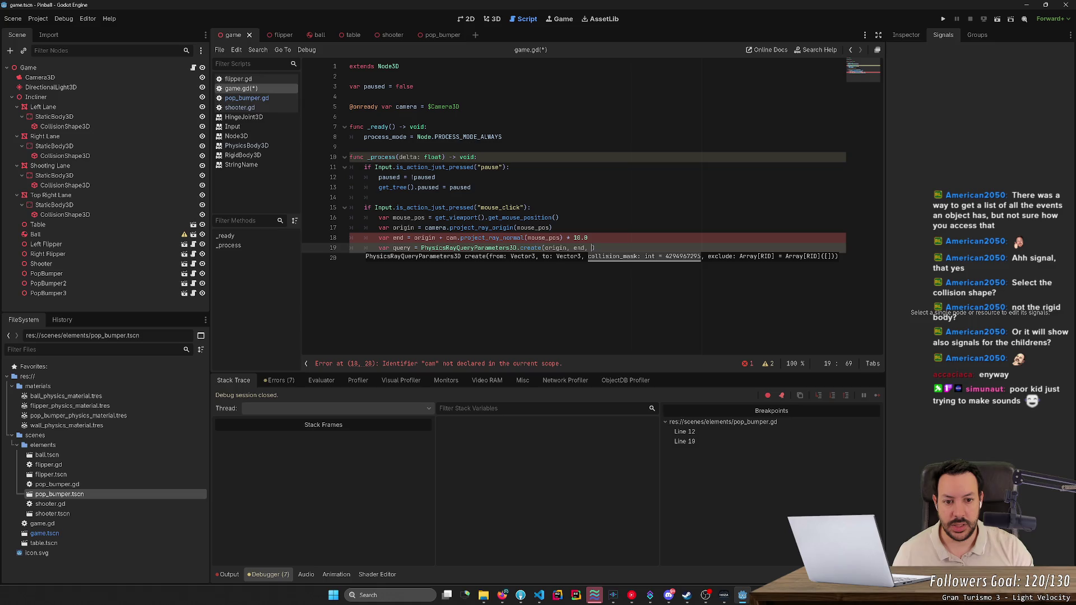
pyautogui.write('"')
pyautogui.hotkey('alt', 'Tab')
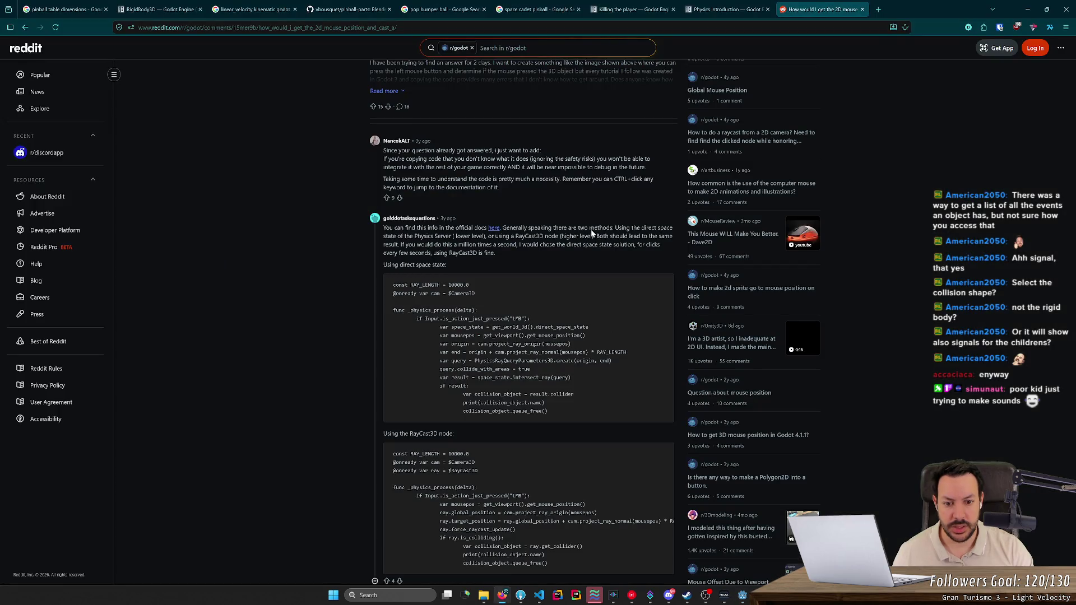
pyautogui.hotkey('alt', 'Tab')
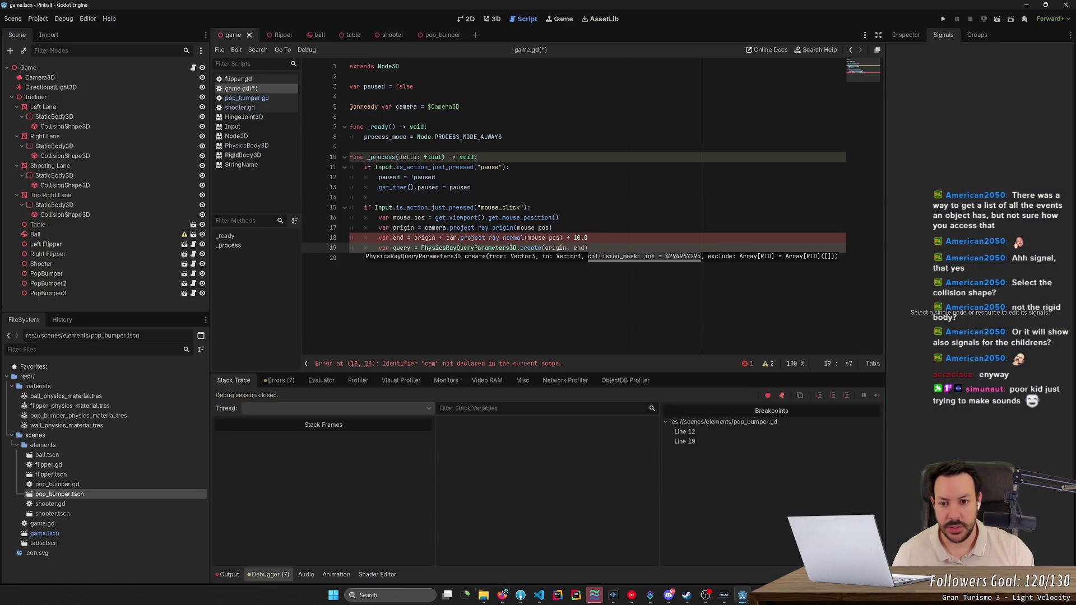
# - Add query.collide_with_bodies = true on a new line and open the class documentation
pyautogui.press('Return')
pyautogui.write('query.')
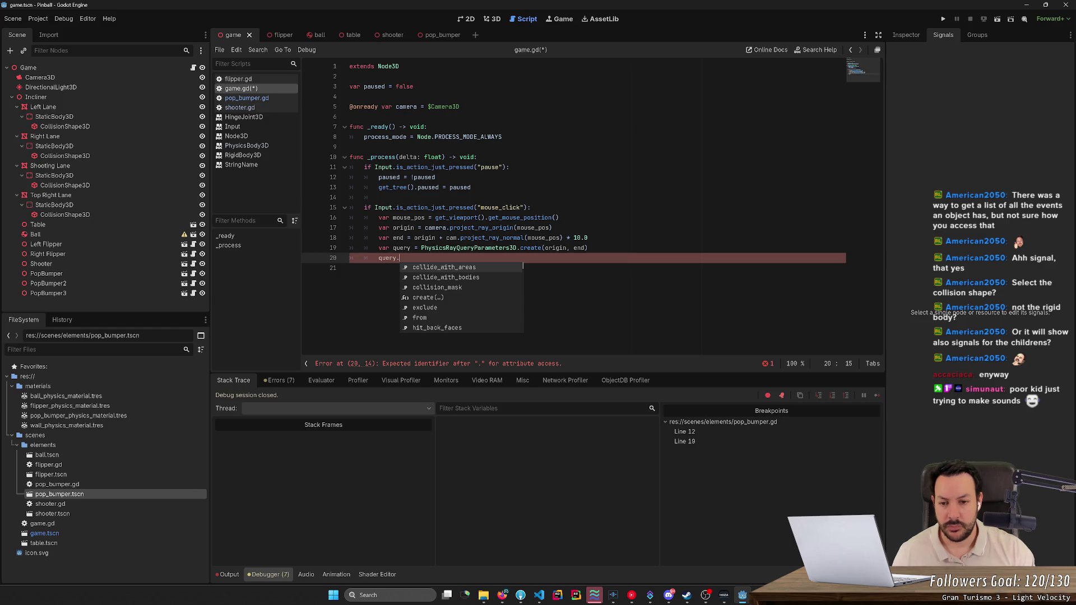
pyautogui.press('Down')
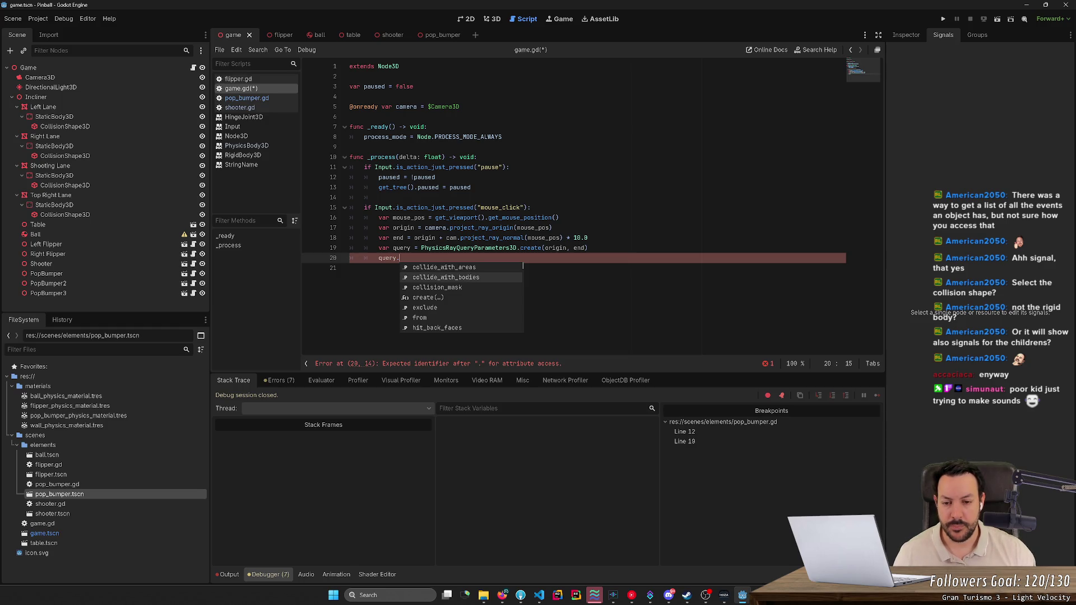
pyautogui.press('Up')
pyautogui.press('Down')
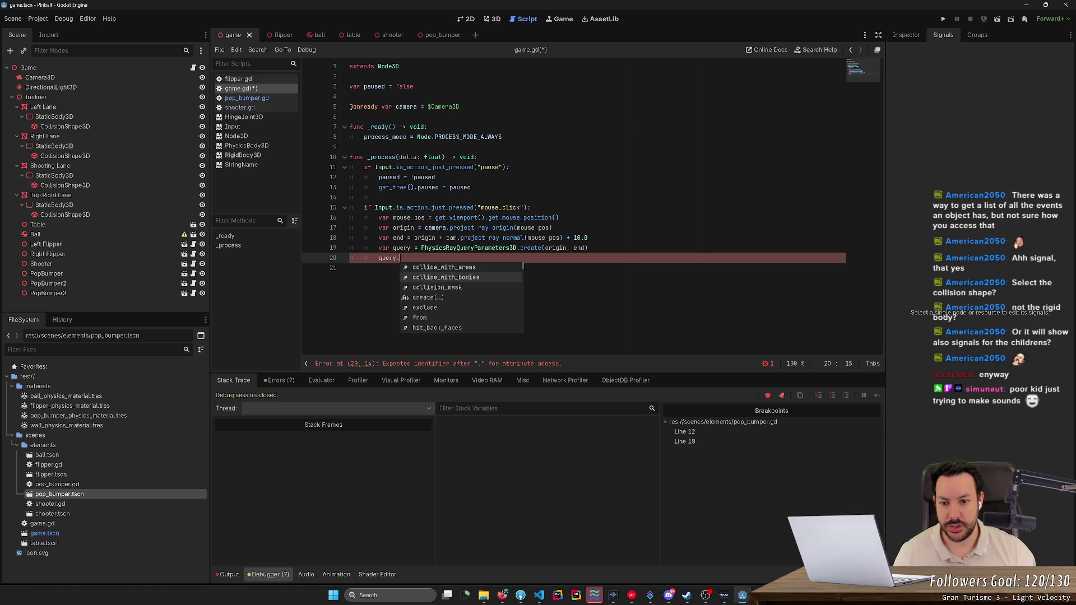
pyautogui.press('Return')
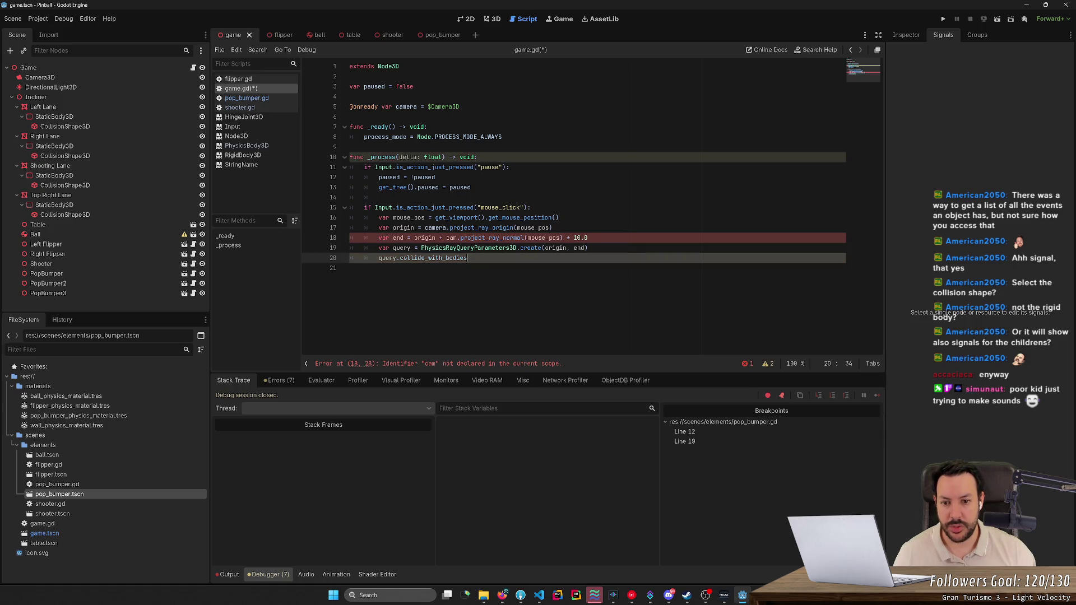
pyautogui.write('()')
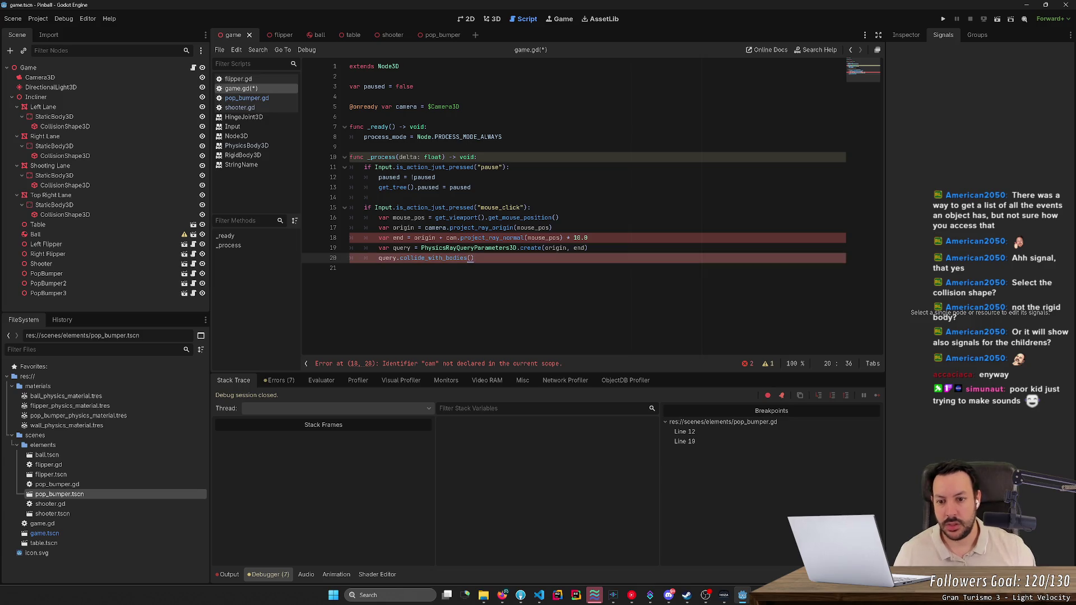
pyautogui.moveTo(427, 259)
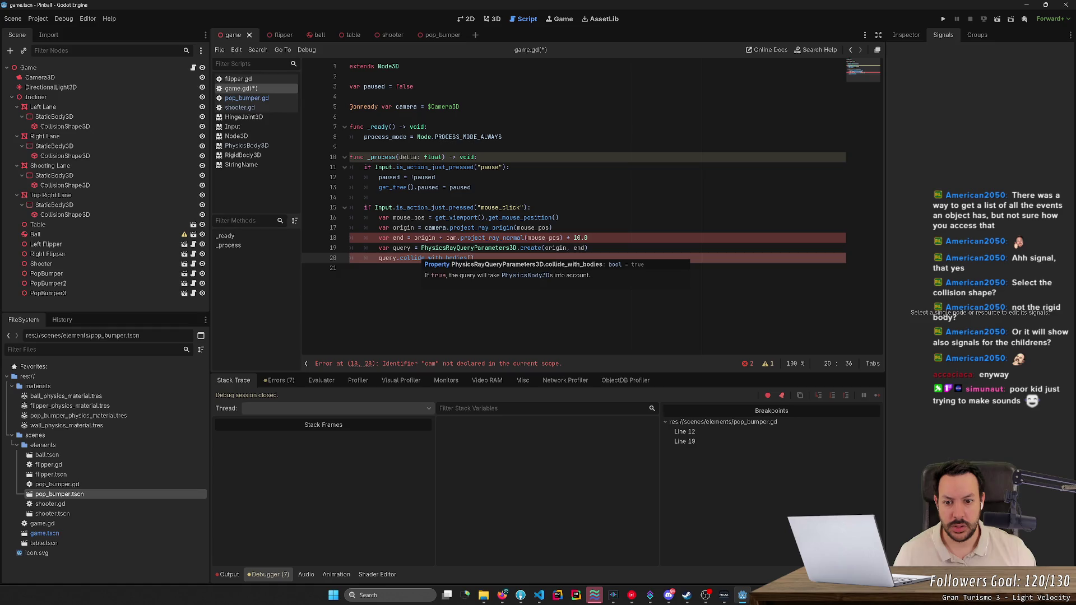
pyautogui.hotkey('alt', 'Tab')
pyautogui.hotkey('alt', 'Tab')
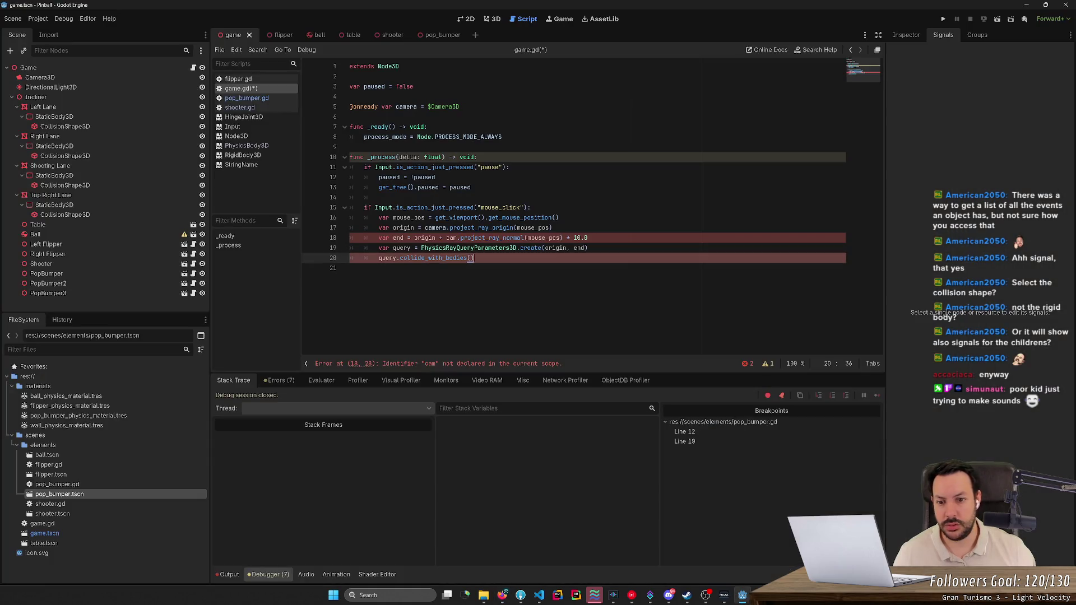
pyautogui.press('BackSpace')
pyautogui.press('BackSpace')
pyautogui.write('= true')
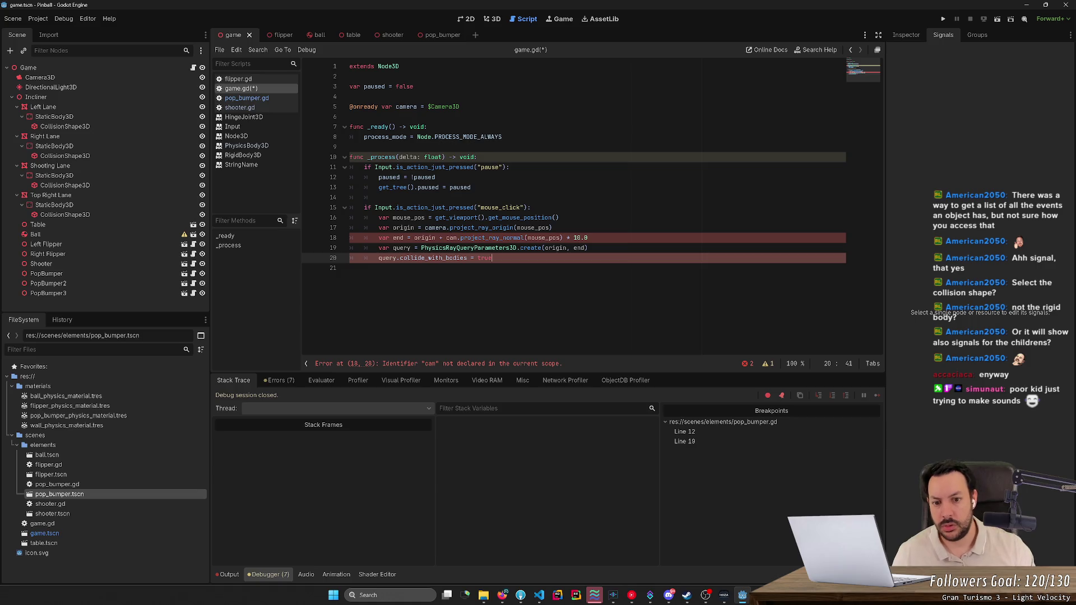
pyautogui.keyDown('ctrl'); pyautogui.click(531, 249); pyautogui.keyUp('ctrl')
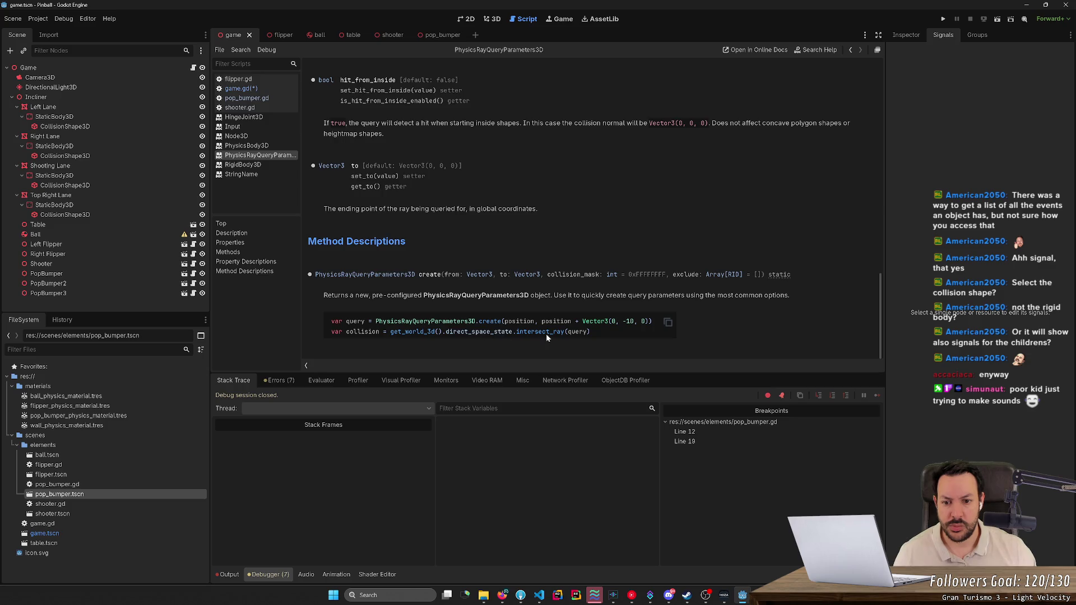
pyautogui.moveTo(390, 332); pyautogui.dragTo(526, 338)
pyautogui.click(526, 338)
pyautogui.moveTo(591, 331); pyautogui.dragTo(332, 322)
pyautogui.doubleClick(401, 335)
pyautogui.moveTo(474, 332); pyautogui.dragTo(504, 335)
pyautogui.moveTo(592, 331); pyautogui.dragTo(331, 322)
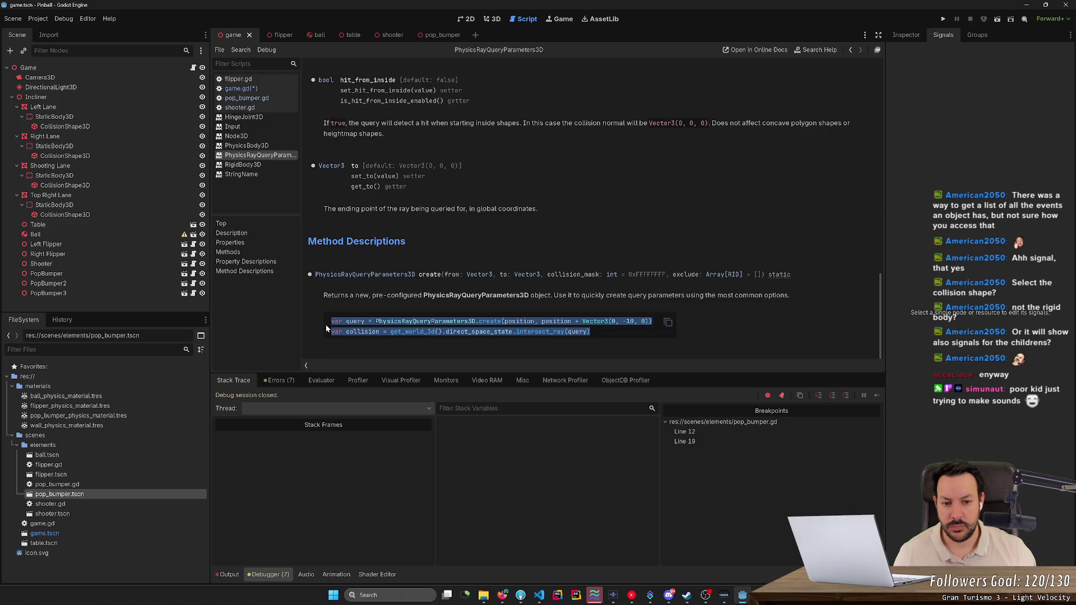
pyautogui.doubleClick(475, 334)
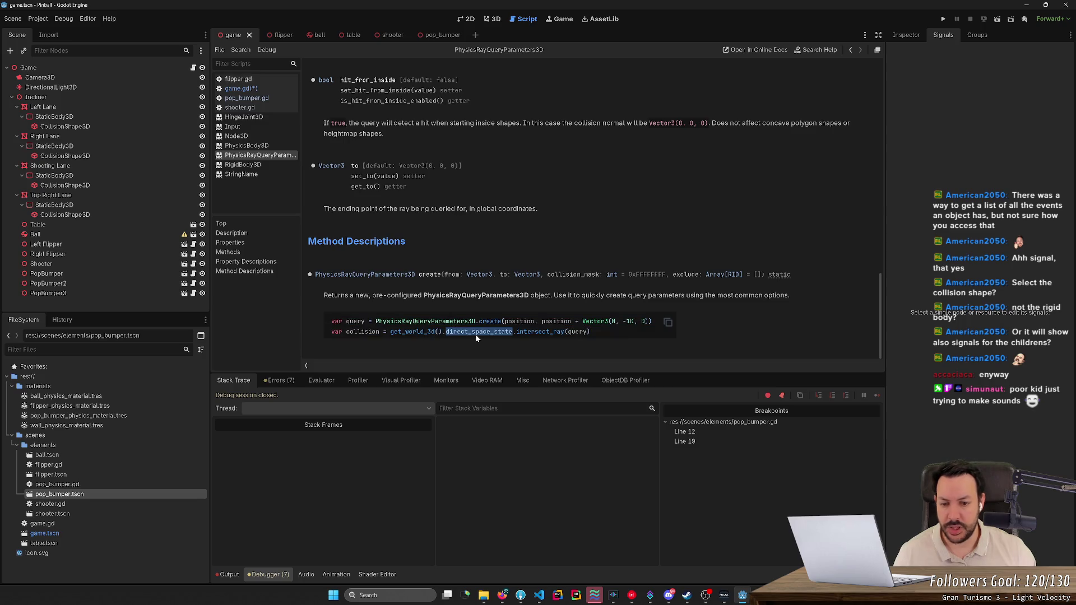
pyautogui.hotkey('alt', 'Tab')
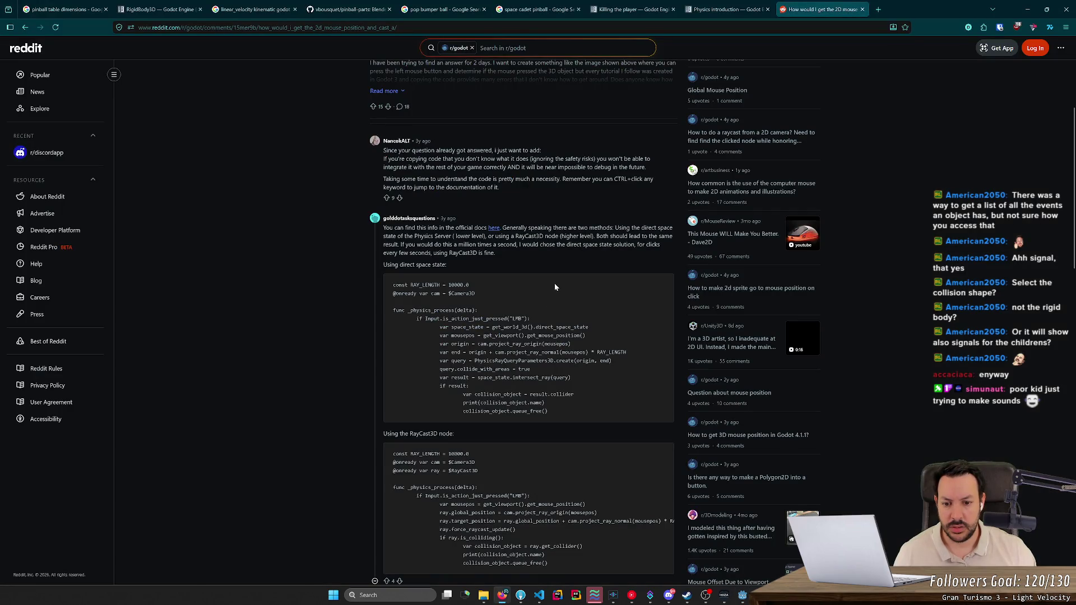
pyautogui.hotkey('alt', 'Tab')
pyautogui.hotkey('alt', 'Tab')
pyautogui.press('Tab')
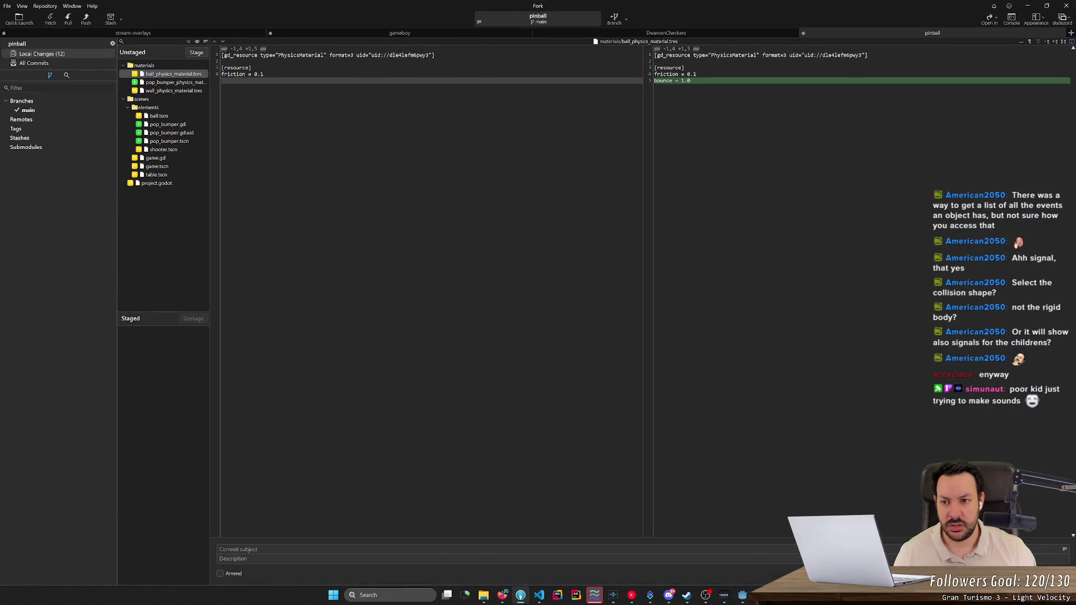
pyautogui.hotkey('alt', 'Tab')
pyautogui.press('Tab')
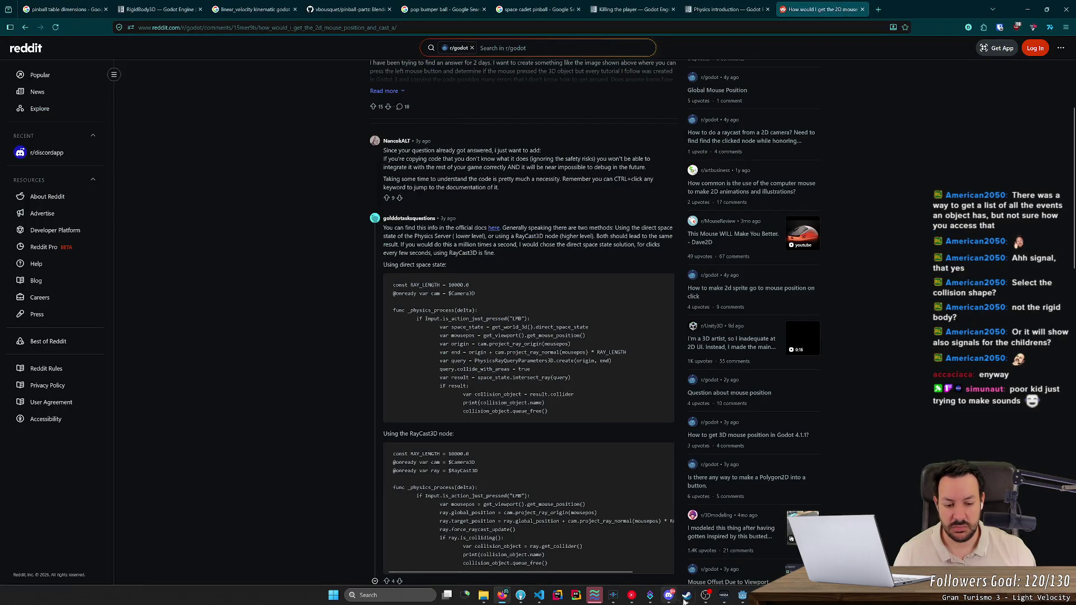
pyautogui.moveTo(743, 601)
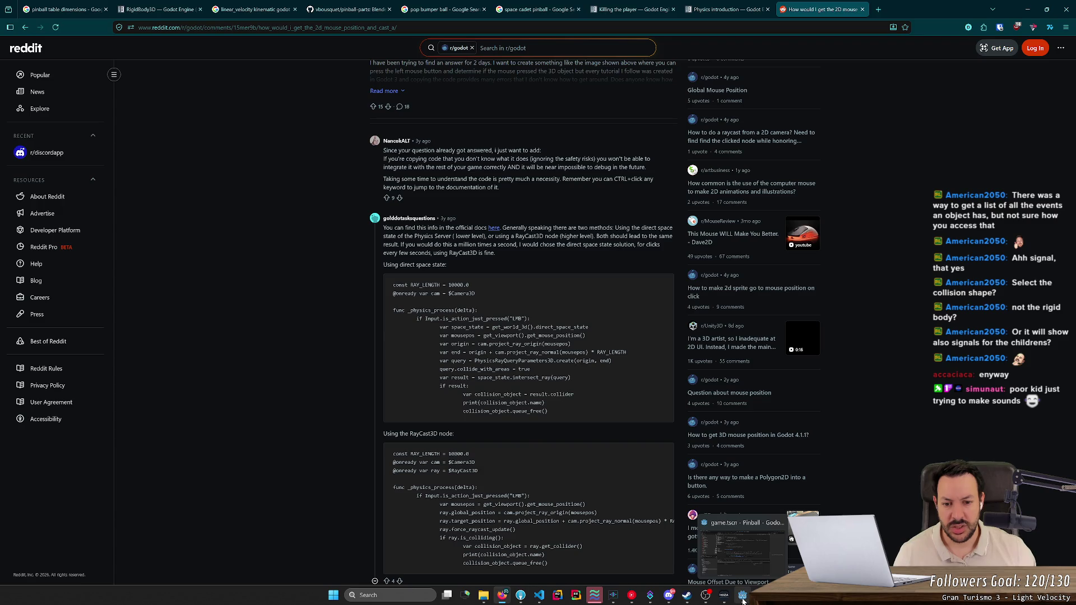
pyautogui.click(743, 601)
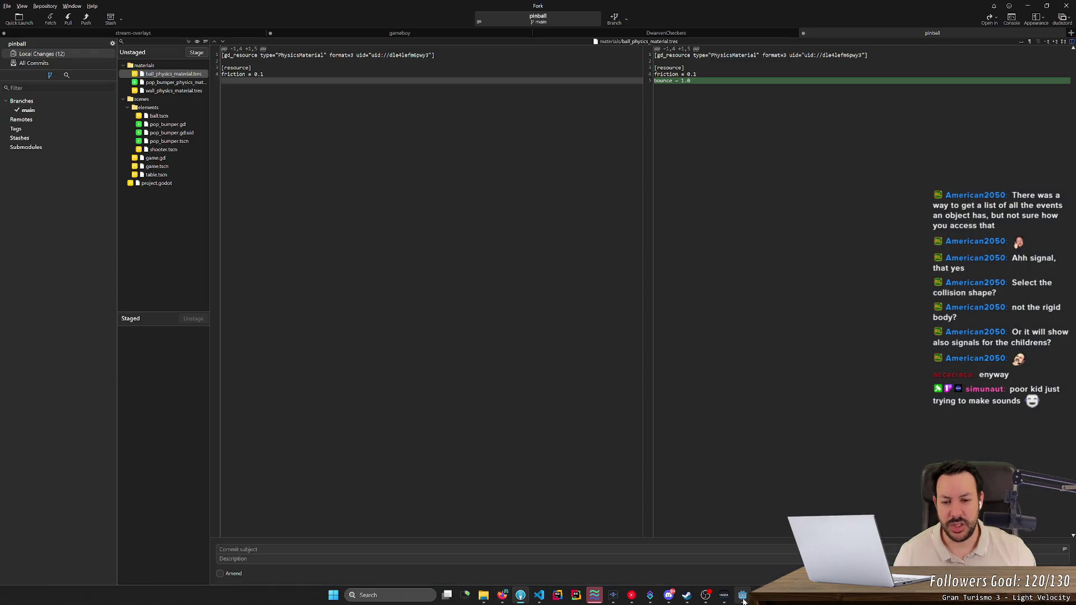
pyautogui.click(743, 601)
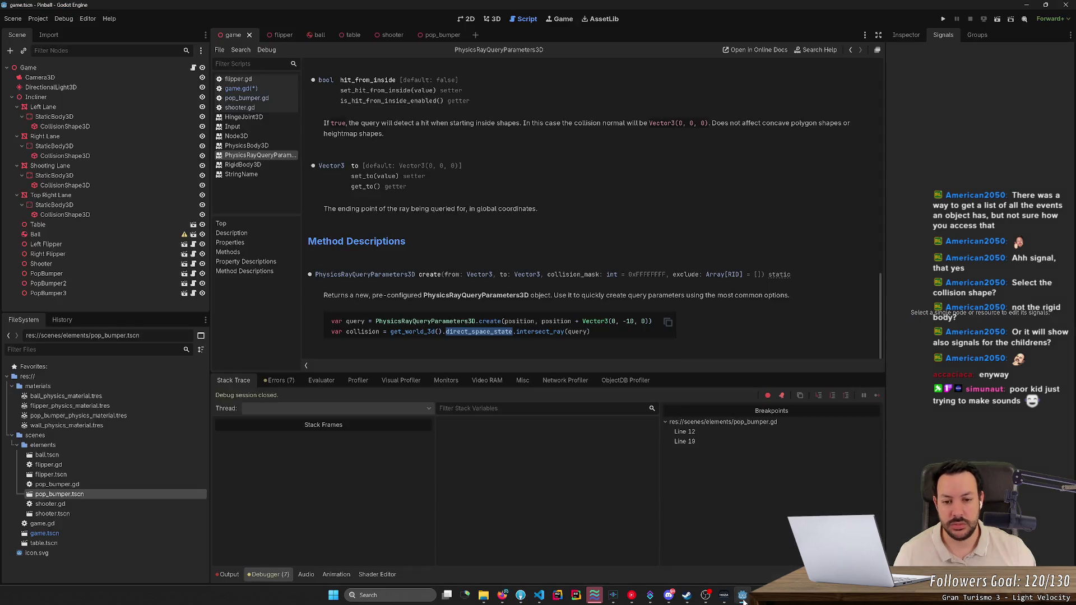
pyautogui.click(389, 330)
pyautogui.moveTo(594, 333)
pyautogui.mouseDown()
pyautogui.moveTo(339, 332)
pyautogui.moveTo(331, 321)
pyautogui.moveTo(331, 331)
pyautogui.mouseUp()
pyautogui.hotkey('ctrl', 'c')
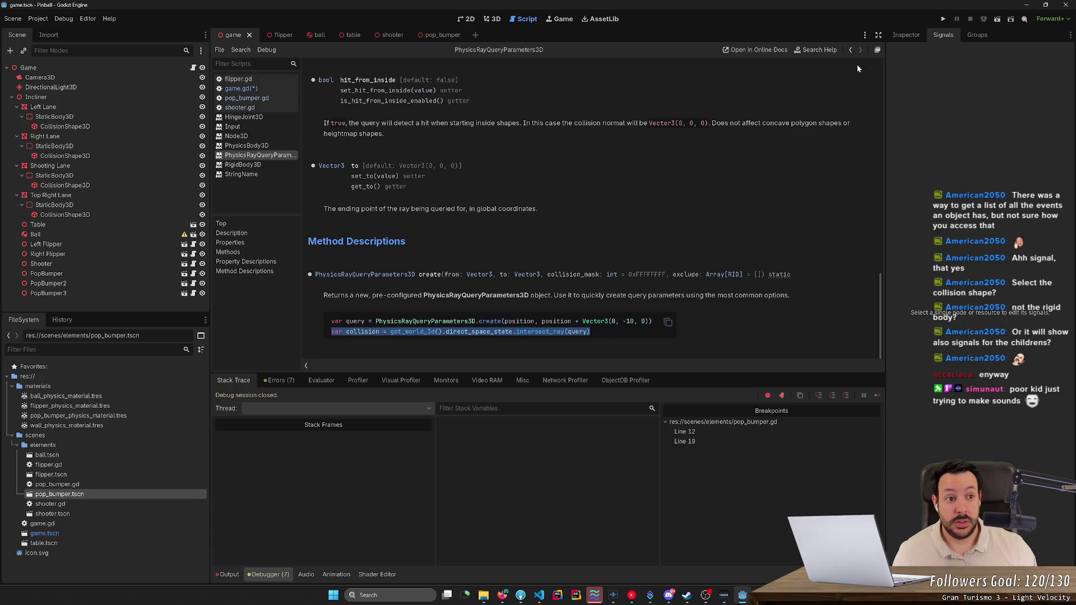
pyautogui.click(849, 49)
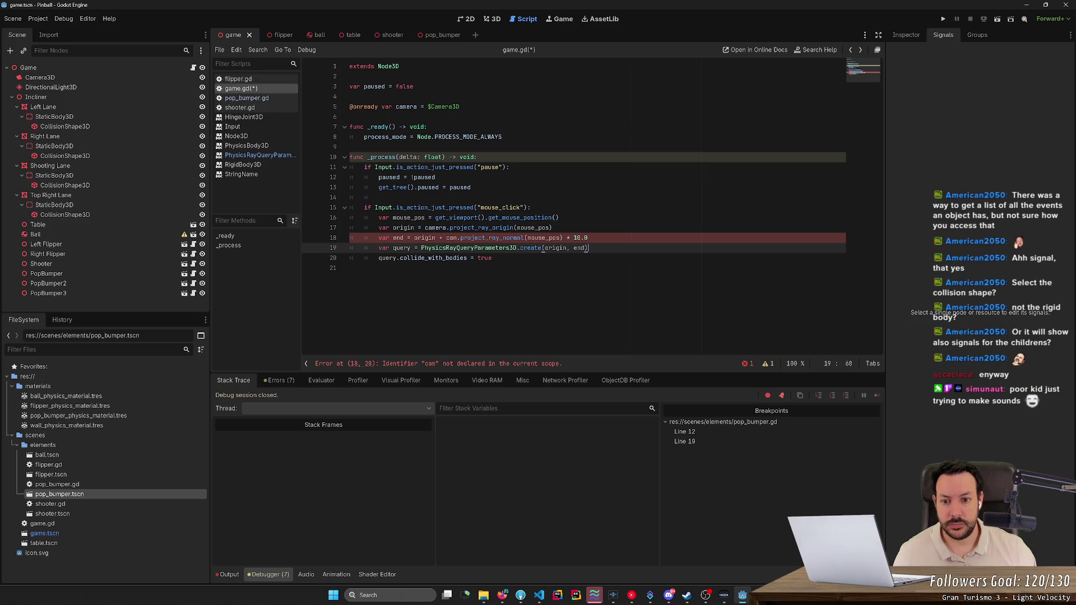
# - Paste var collision = get_world_3d().direct_space_state.intersect_ray(query) below the query setup
pyautogui.press('Down')
pyautogui.press('Return')
pyautogui.press('Return')
pyautogui.hotkey('ctrl', 'v')
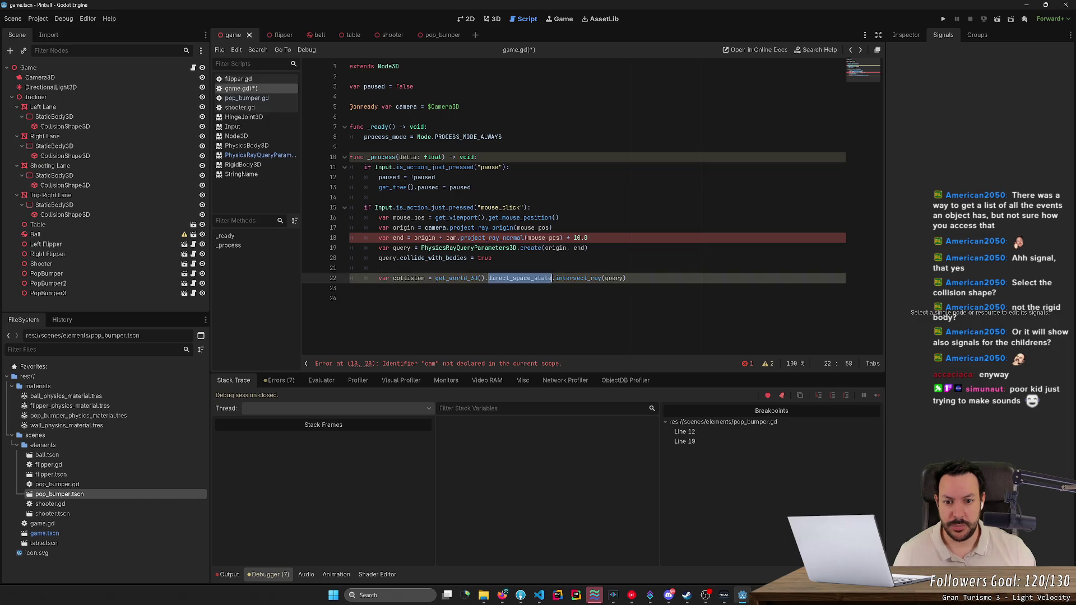
pyautogui.click(626, 278)
pyautogui.press('Return')
# - Read the intersect_ray documentation and the Reddit thread, then return to game.gd
pyautogui.keyDown('ctrl'); pyautogui.click(567, 279); pyautogui.keyUp('ctrl')
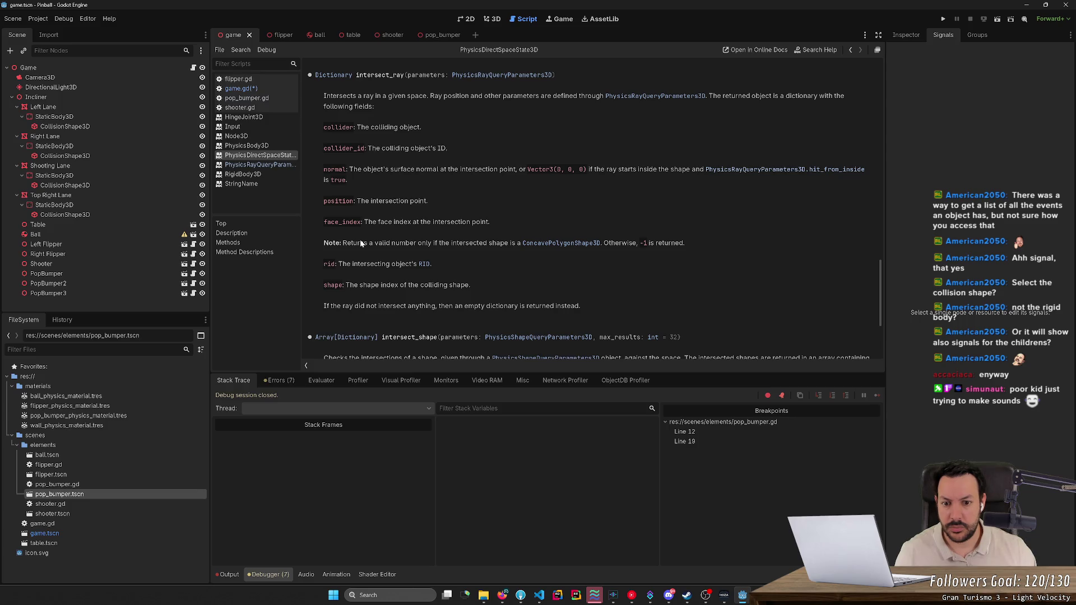
pyautogui.scroll(-3, 360, 240)
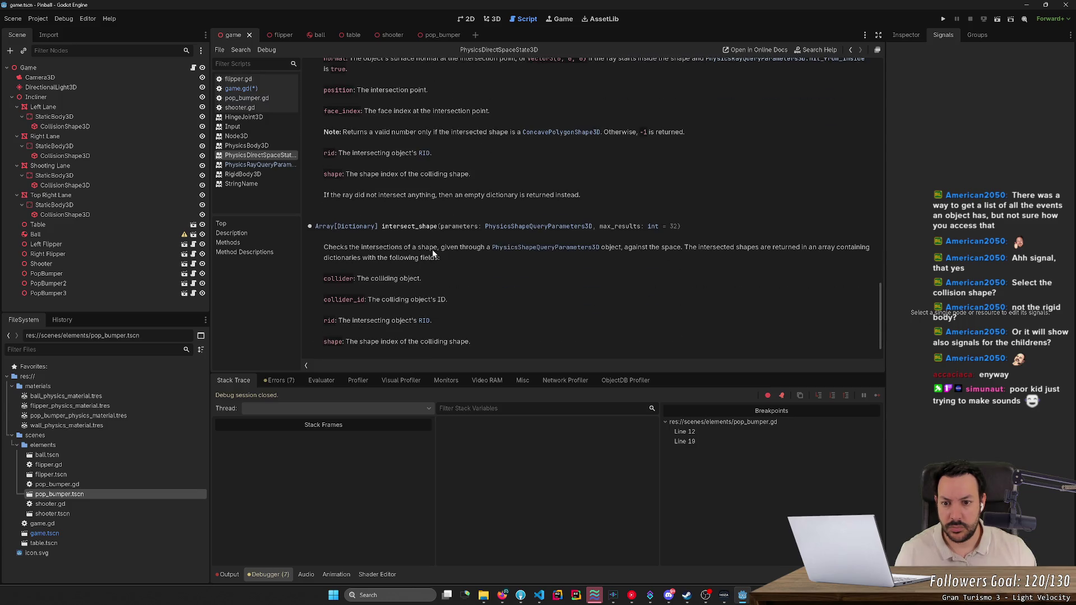
pyautogui.scroll(3, 432, 250)
pyautogui.scroll(-3, 432, 250)
pyautogui.hotkey('alt', 'Tab')
pyautogui.hotkey('alt', 'Tab')
pyautogui.hotkey('alt', 'Tab')
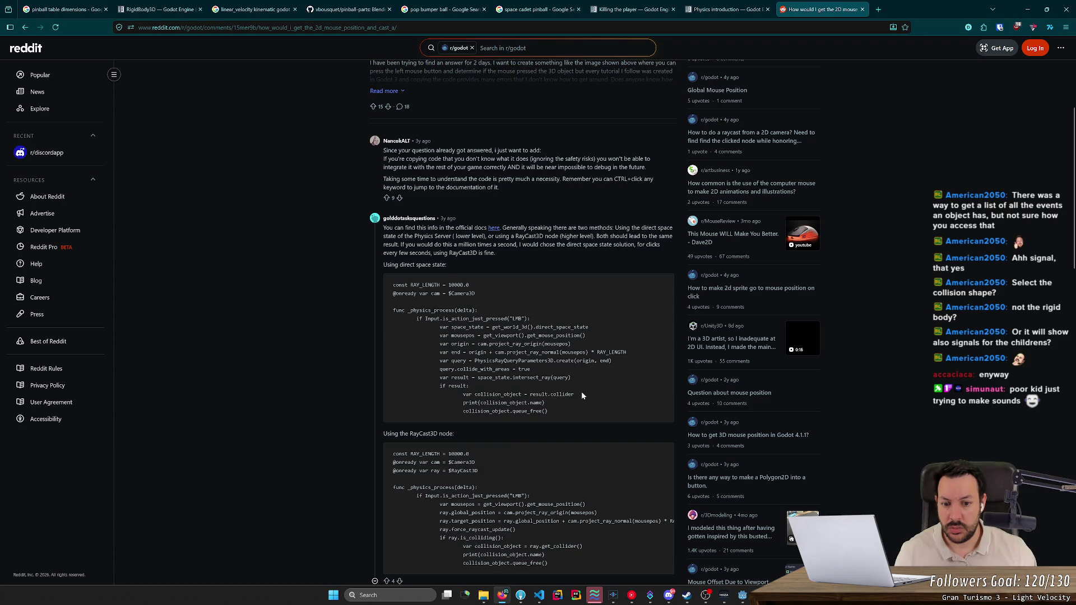
pyautogui.click(1028, 9)
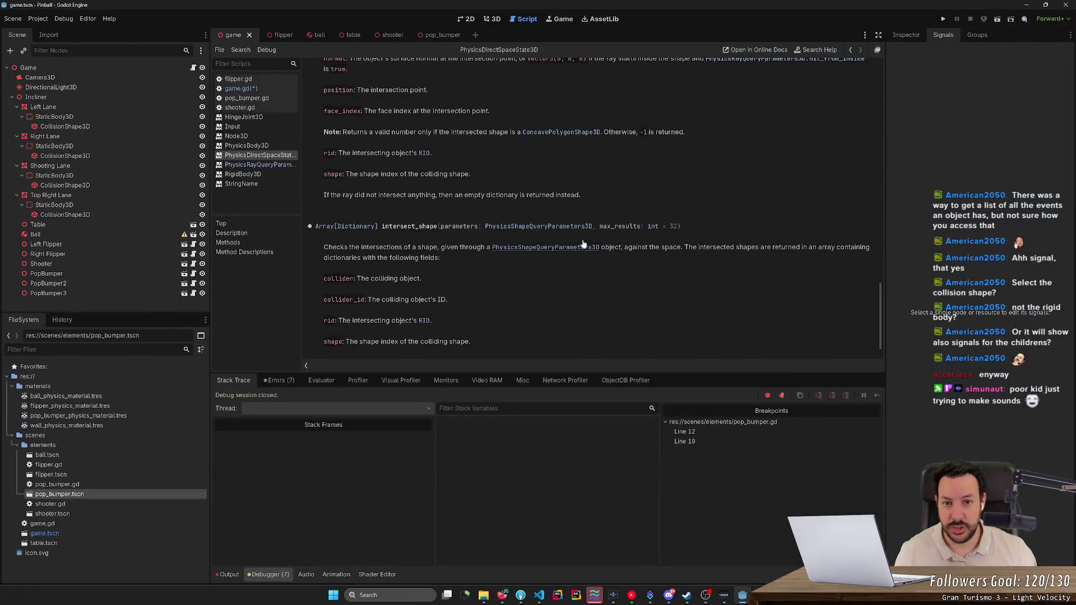
pyautogui.click(849, 49)
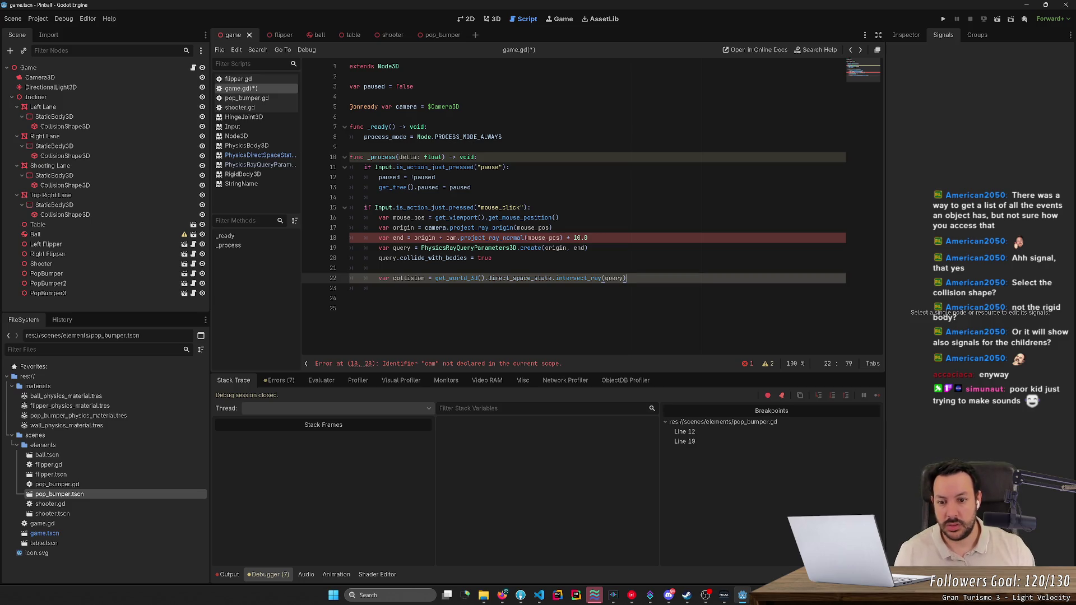
# - Add 'if collision:' with print(collision.collider) beneath it and save the script
pyautogui.doubleClick(409, 278)
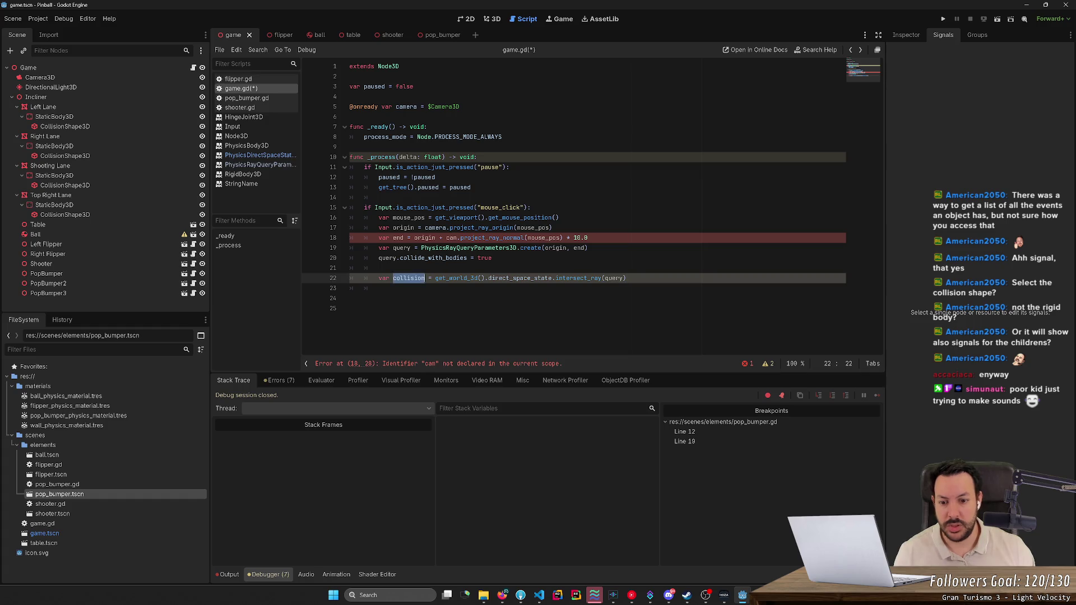
pyautogui.write('res')
pyautogui.hotkey('ctrl', 'z')
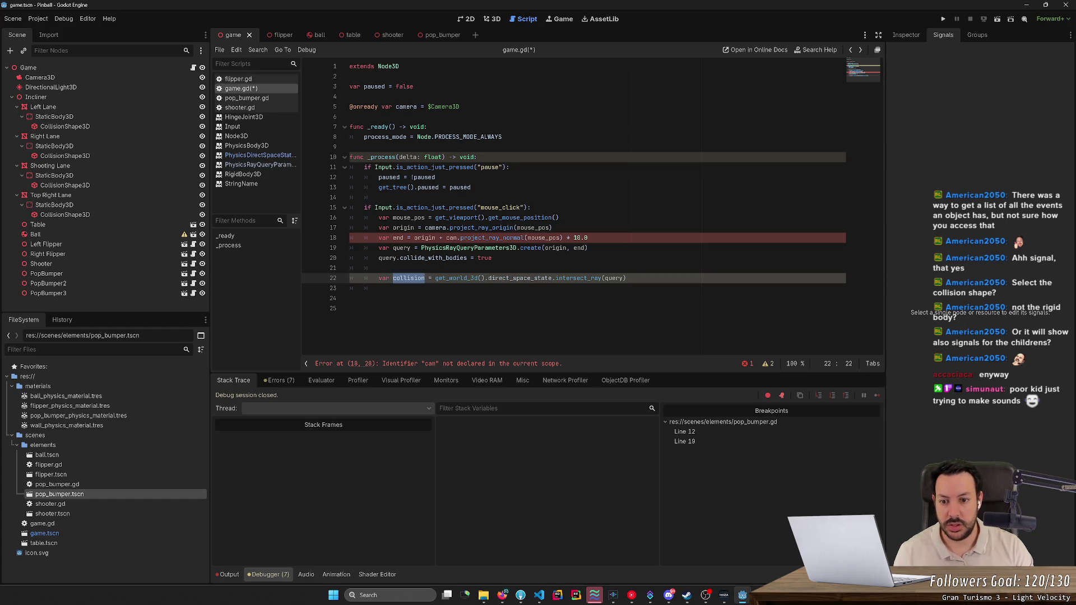
pyautogui.click(371, 288)
pyautogui.write('if collision:')
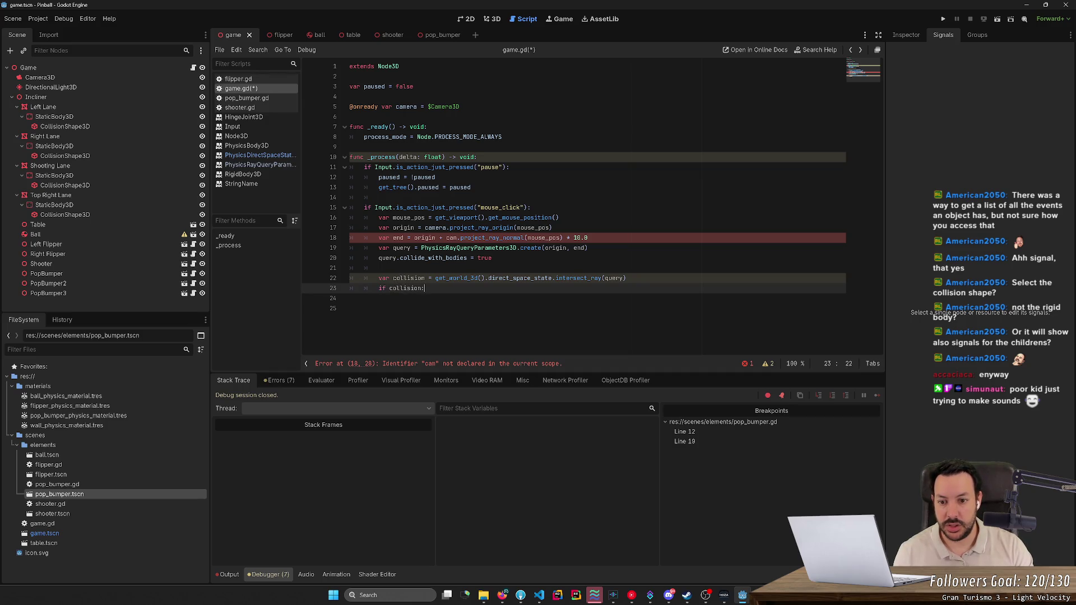
pyautogui.press('Return')
pyautogui.write('print("c')
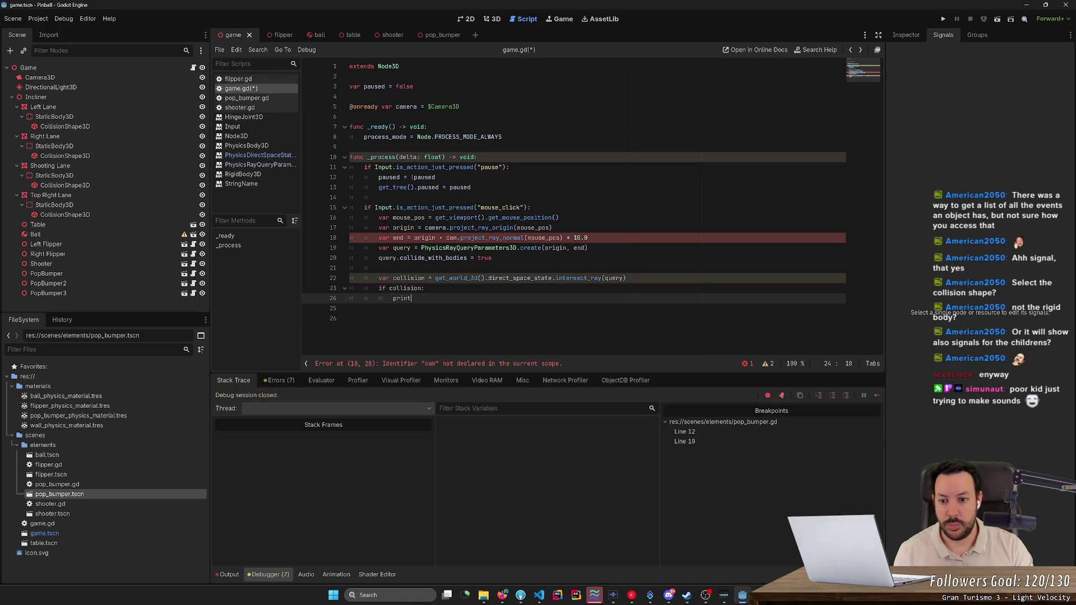
pyautogui.press('BackSpace')
pyautogui.press('BackSpace')
pyautogui.write('collisi')
pyautogui.write('on.collide')
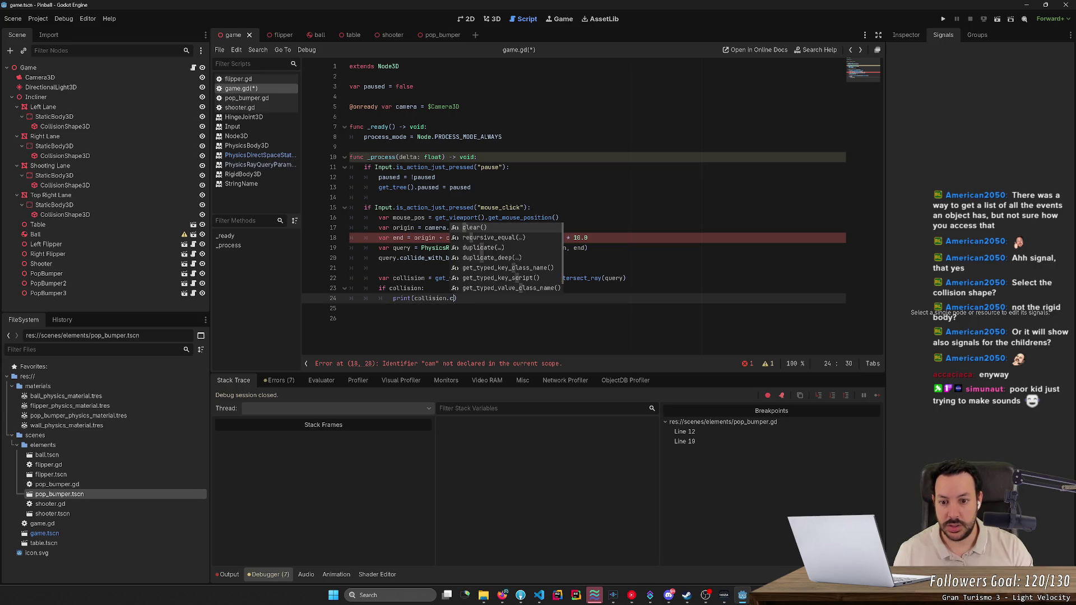
pyautogui.write('r')
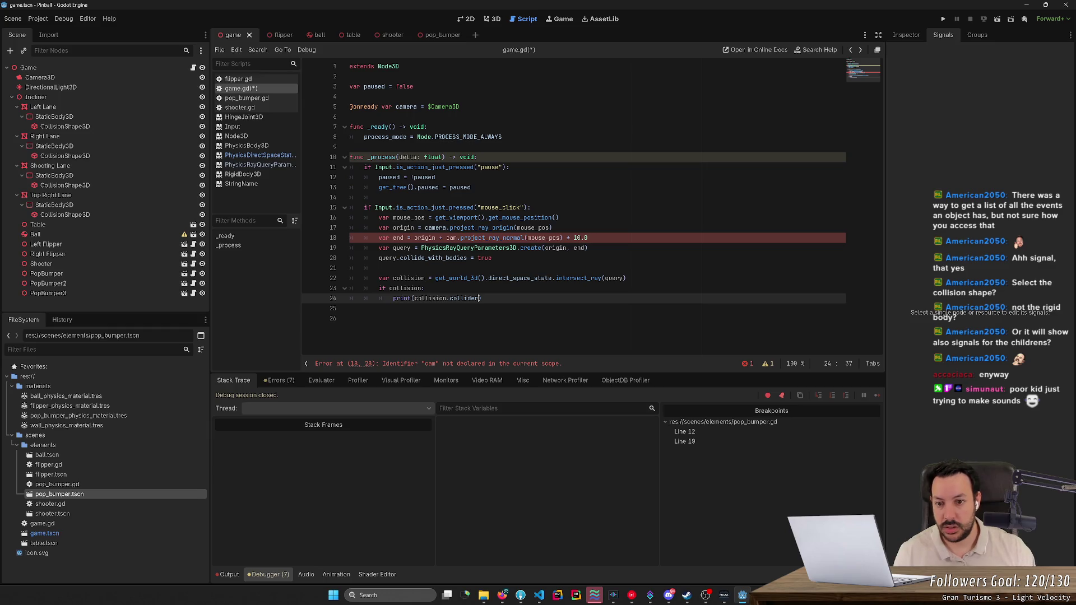
pyautogui.hotkey('ctrl', 's')
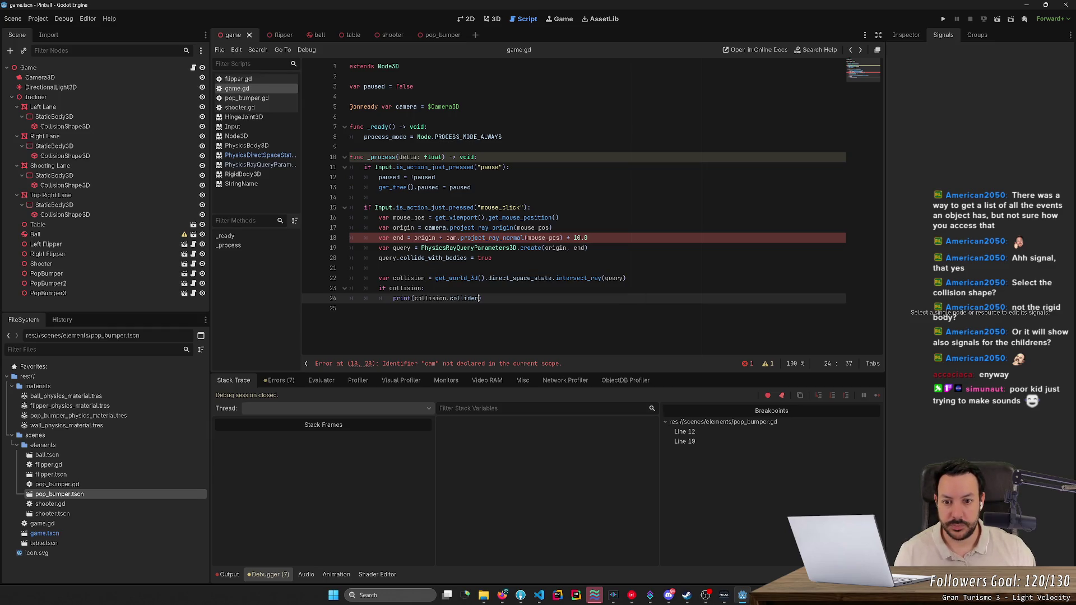
# - Rename the undeclared cam to camera on line 18 and run the project
pyautogui.click(458, 238)
pyautogui.write('era')
pyautogui.click(529, 207)
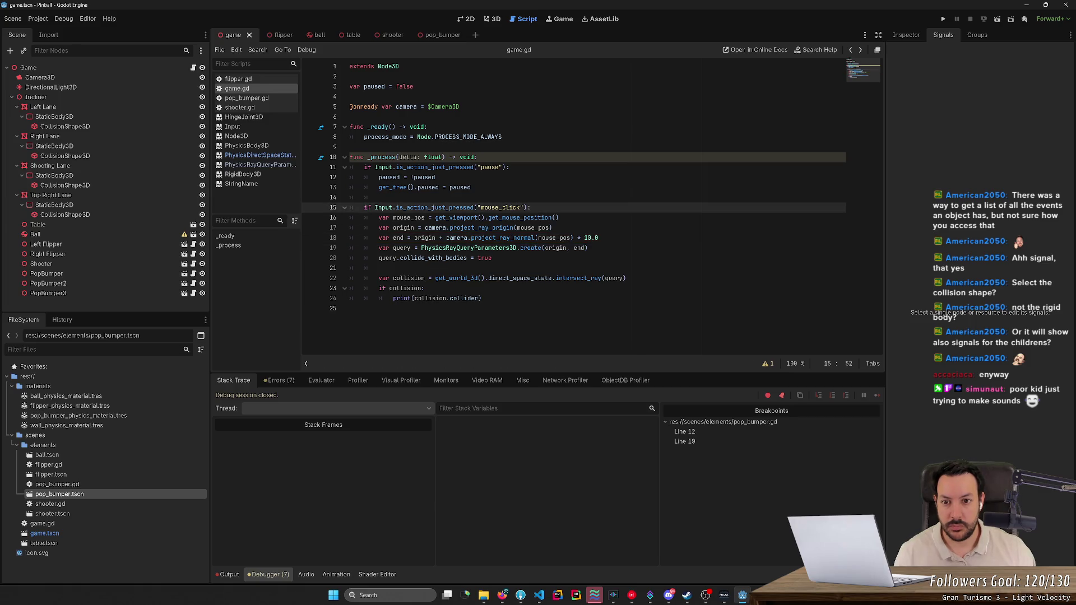
pyautogui.click(944, 19)
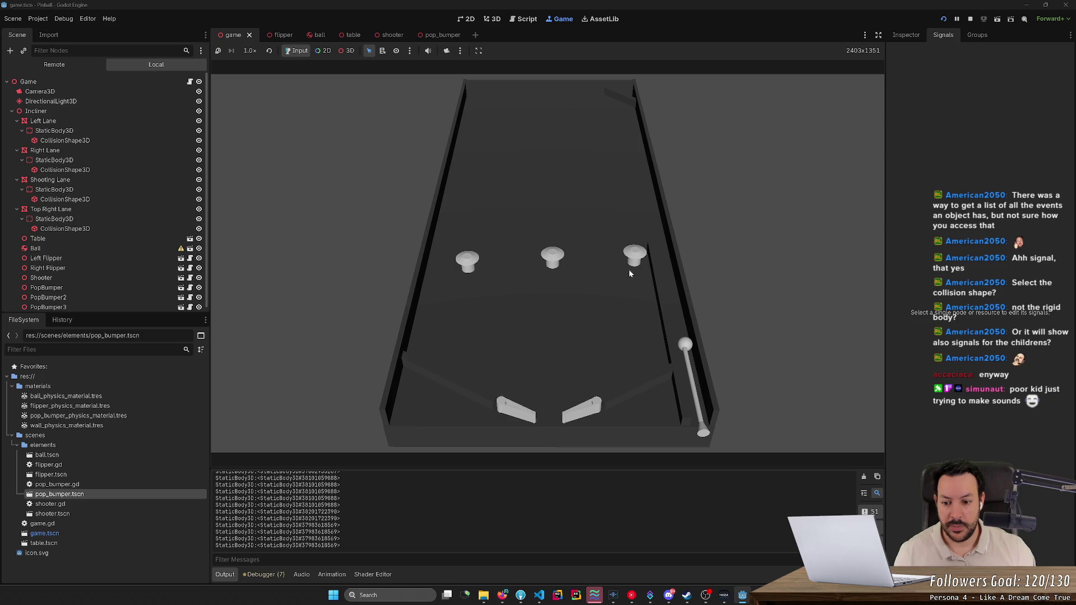
# - Stop the running pinball game after the table clicks log StaticBody3D colliders
pyautogui.click(969, 19)
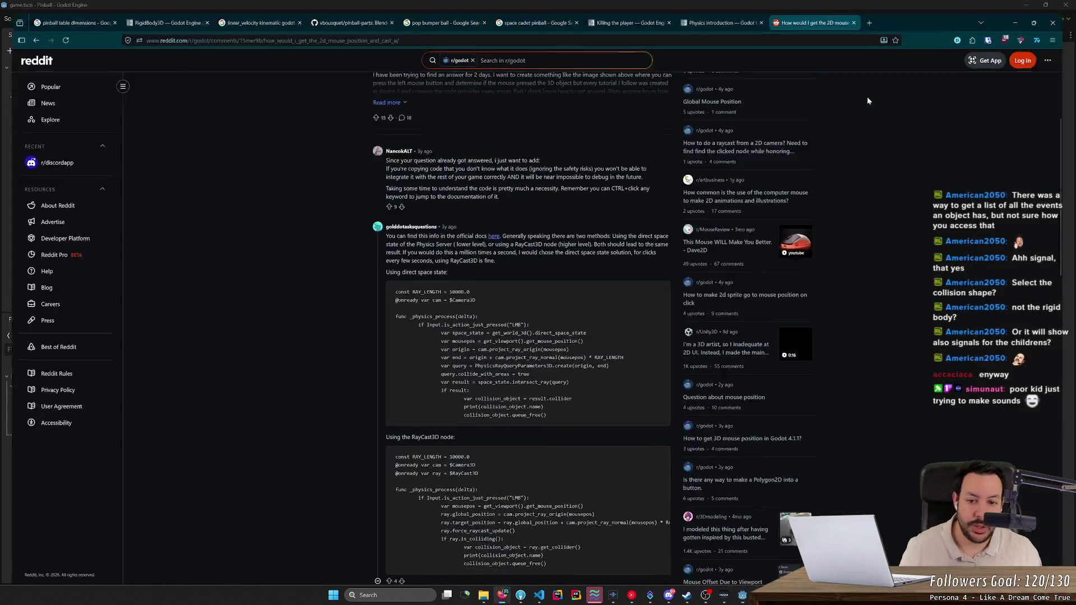
# - Return to game.gd and mark line 24, print(collision.collider), with a breakpoint
pyautogui.hotkey('alt', 'Tab')
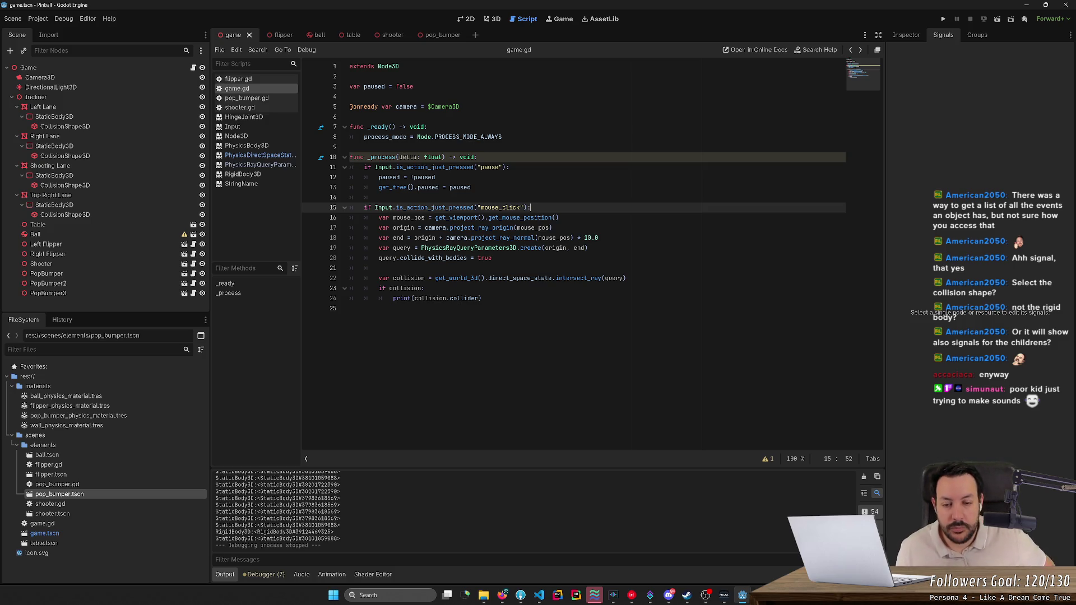
pyautogui.hotkey('alt', 'Tab')
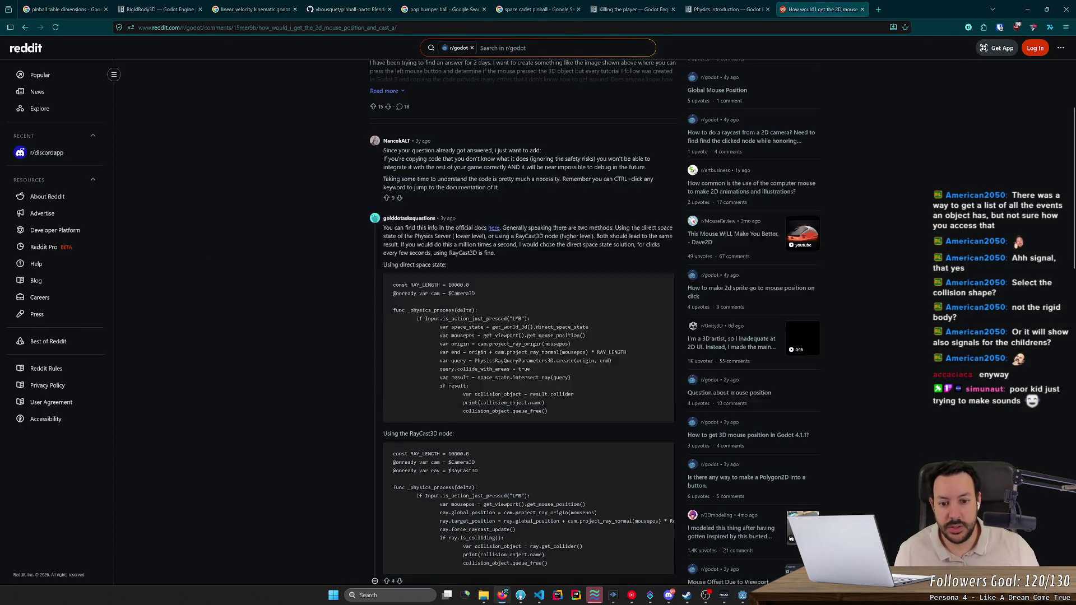
pyautogui.hotkey('alt', 'Tab')
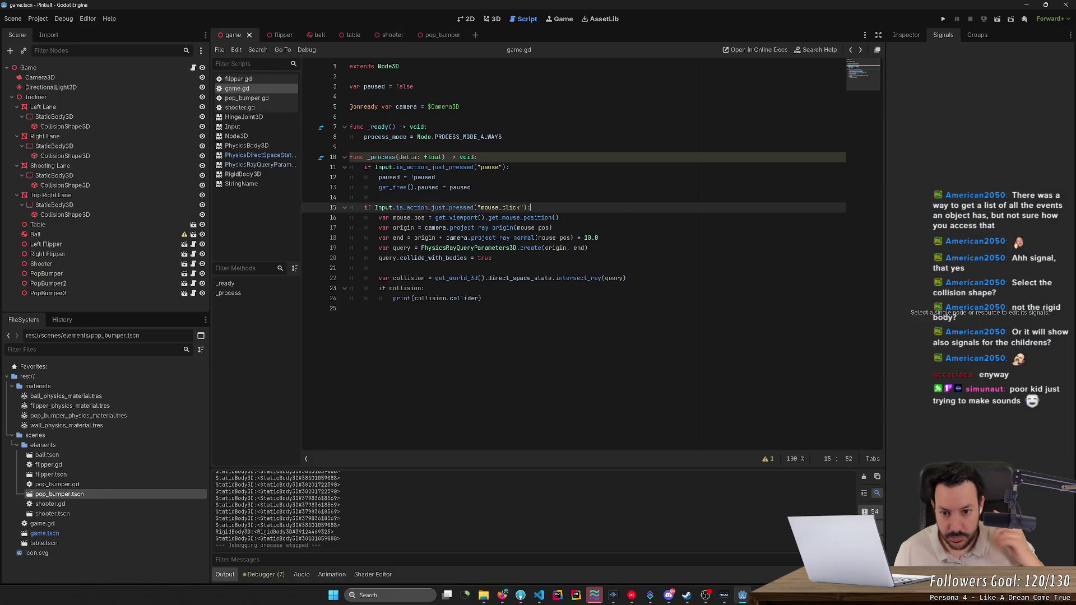
pyautogui.click(424, 288)
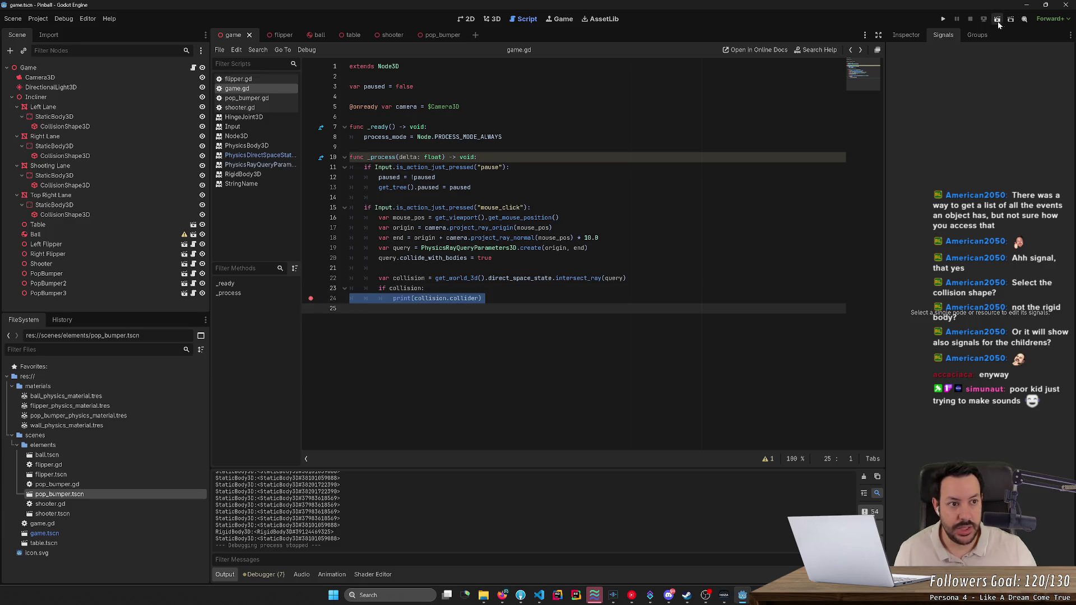
# - Run the game, click the table to hit the line-24 breakpoint, and expand the 7-entry collision Dictionary
pyautogui.click(943, 18)
pyautogui.click(521, 273)
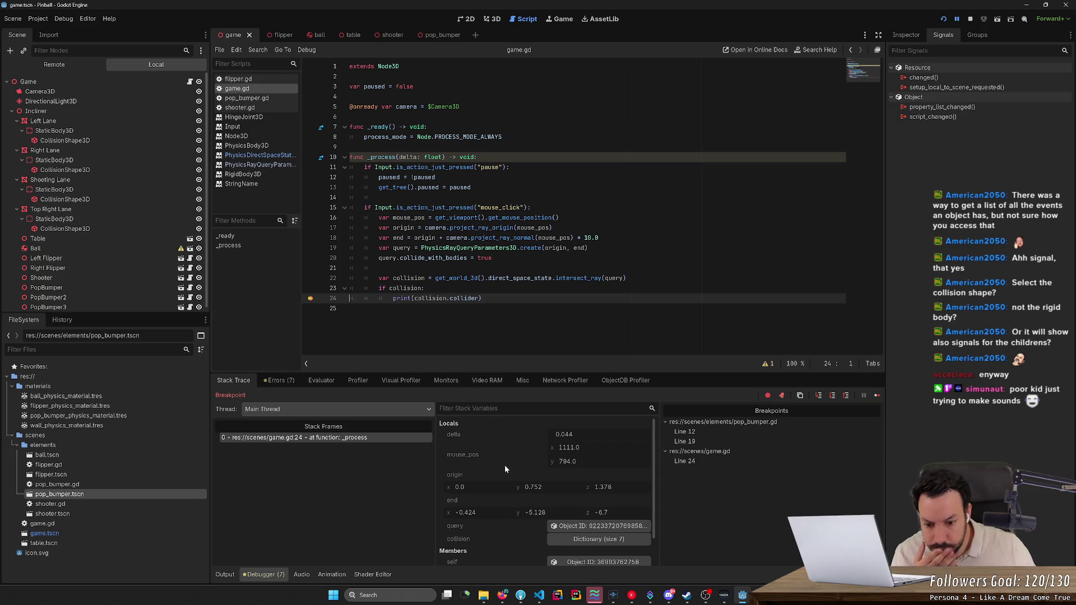
pyautogui.scroll(-1, 504, 463)
pyautogui.click(593, 522)
pyautogui.scroll(-3, 516, 507)
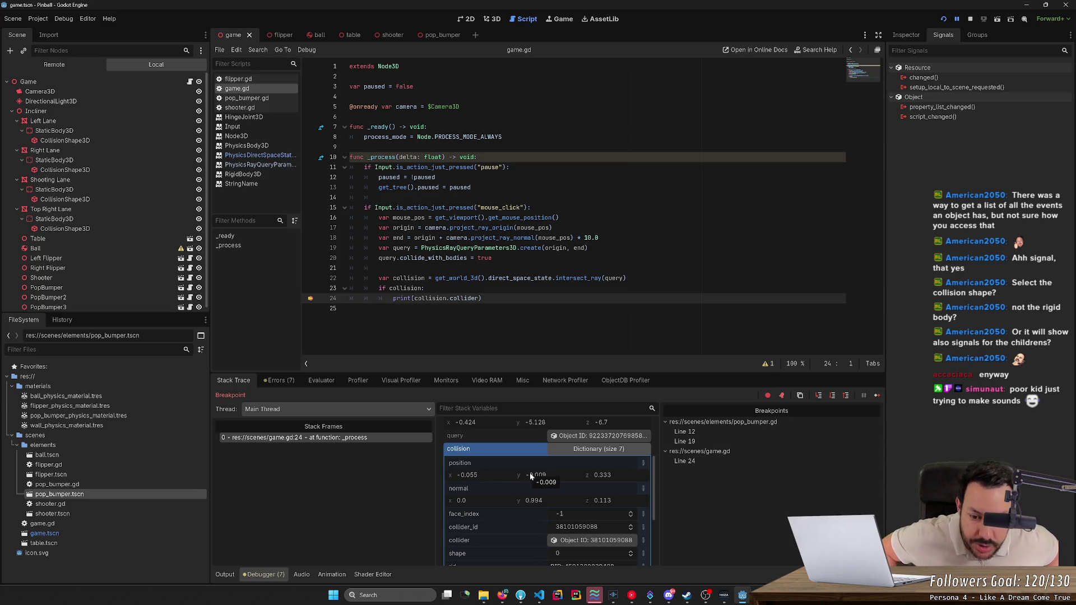
pyautogui.click(457, 289)
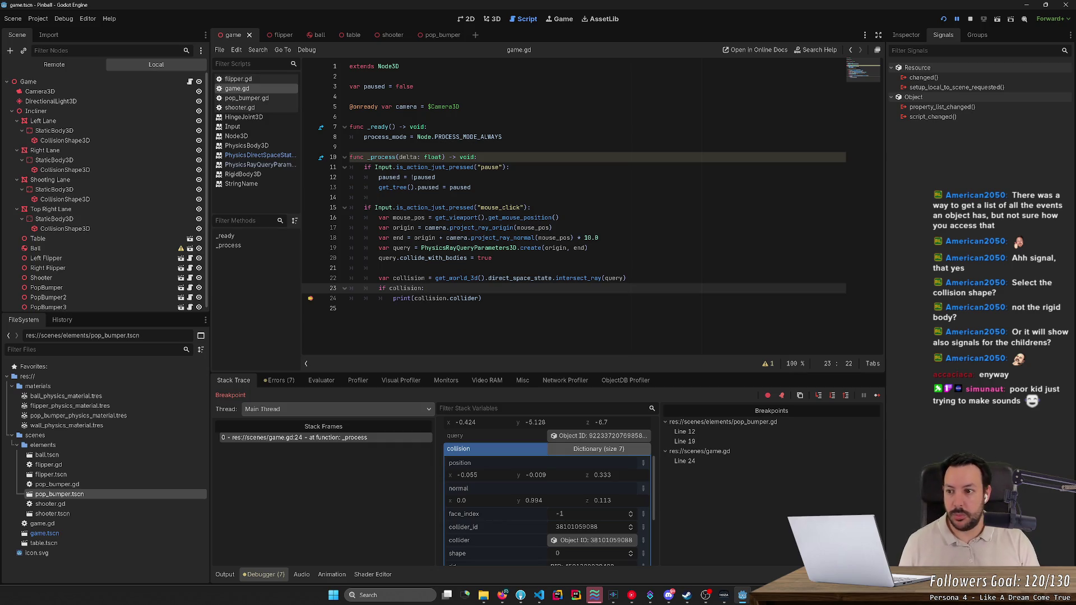
pyautogui.press('Return')
# - Under the hit check, reset the ball with $Ball.linear_velocity = Vector3()
pyautogui.write('$')
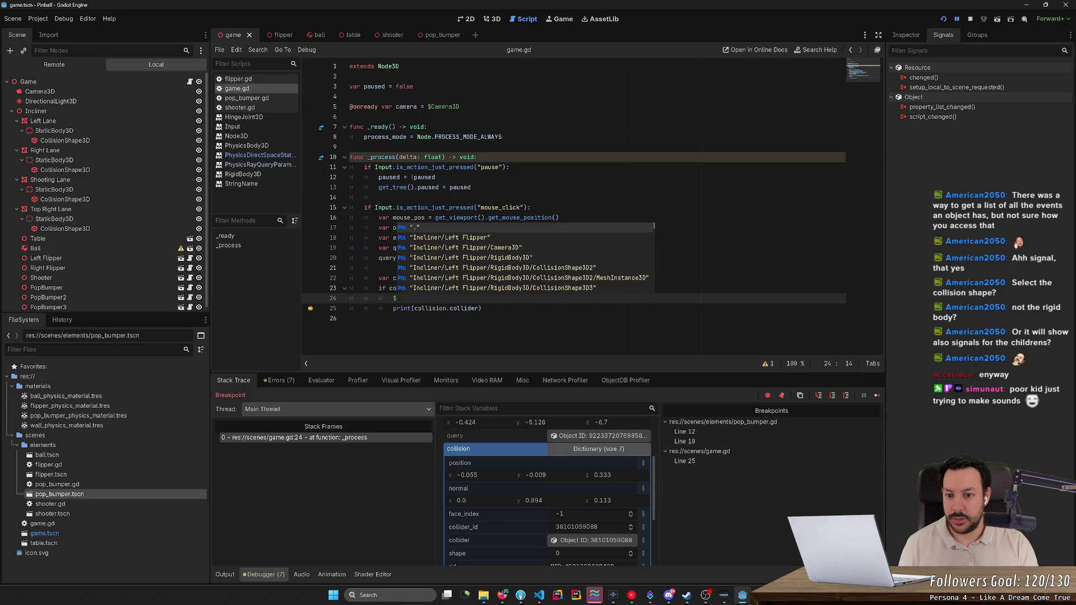
pyautogui.press('BackSpace')
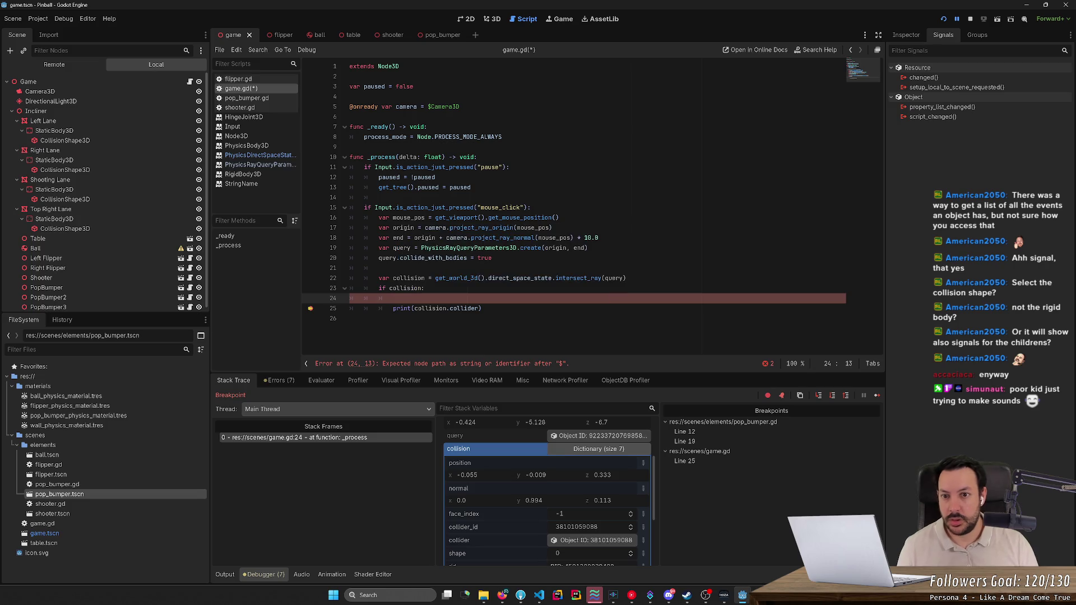
pyautogui.click(460, 107)
pyautogui.press('Return')
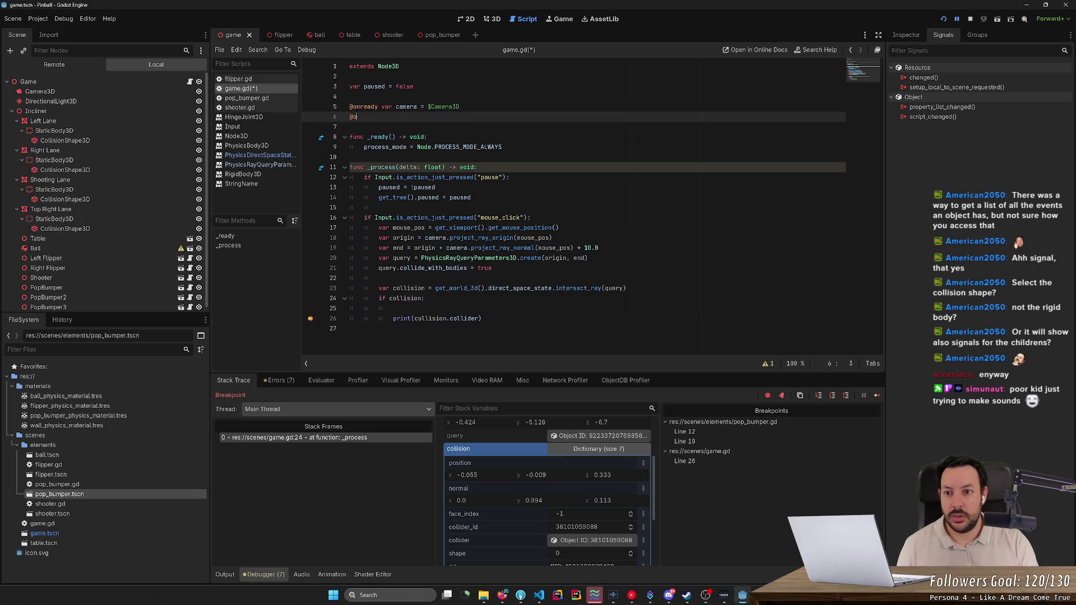
pyautogui.press('BackSpace')
pyautogui.click(393, 298)
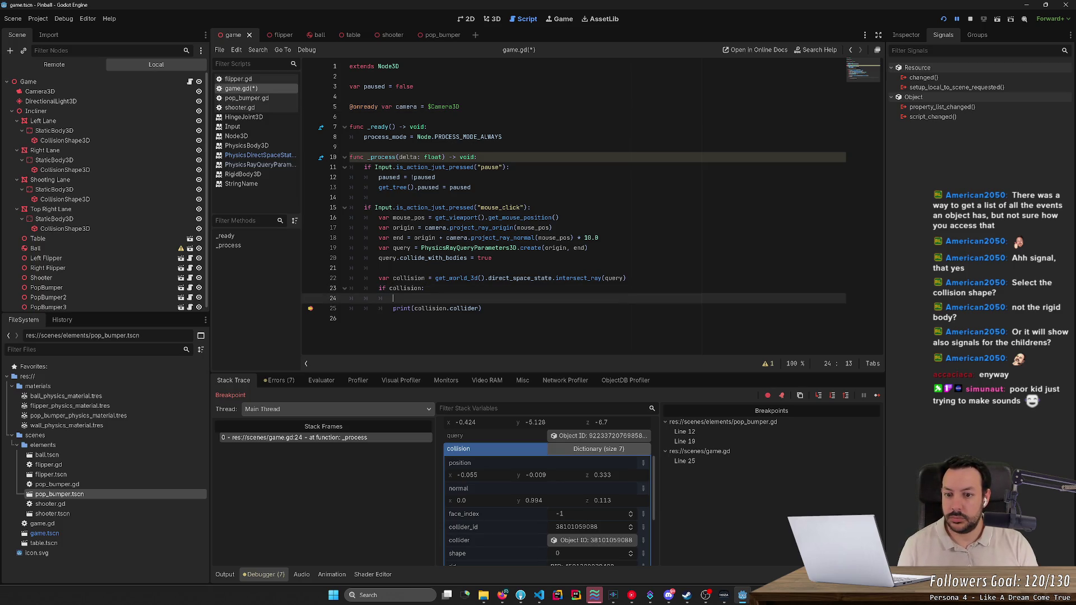
pyautogui.write('$B')
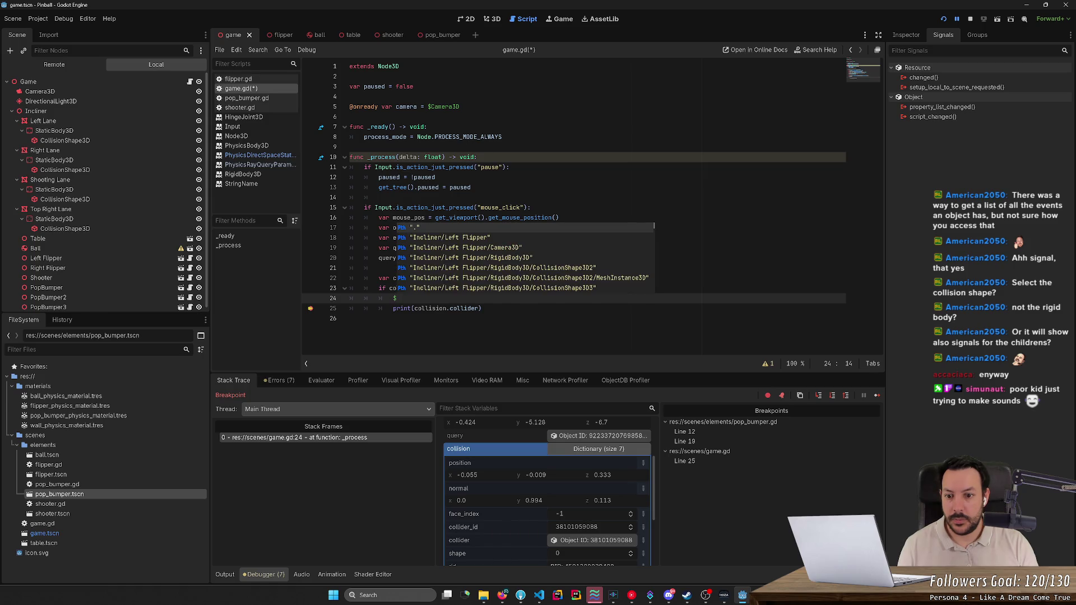
pyautogui.press('Return')
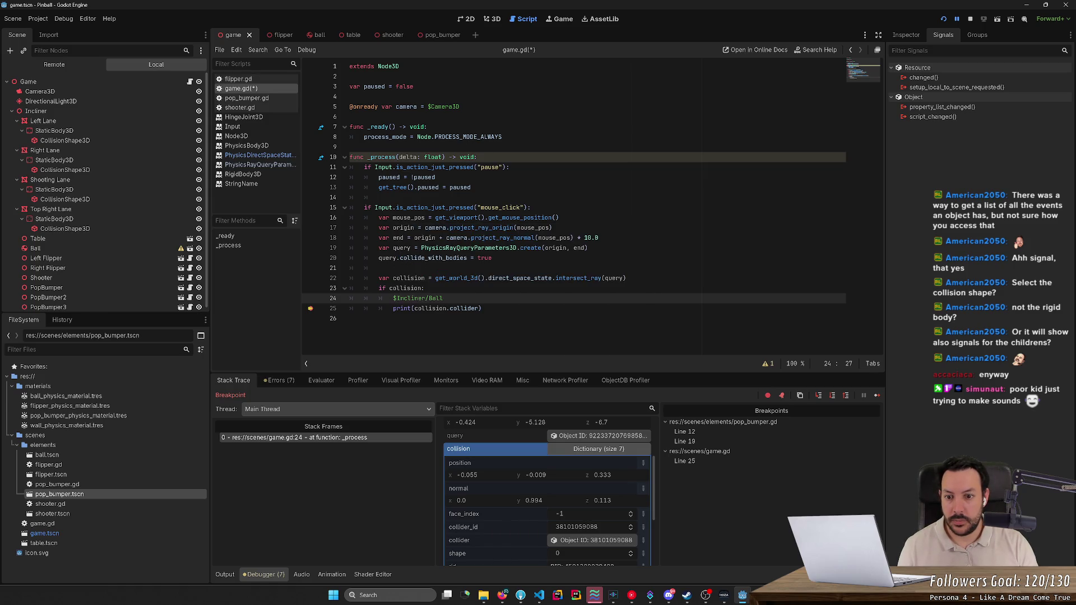
pyautogui.write('.')
pyautogui.press('Down')
pyautogui.press('Down')
pyautogui.press('Return')
pyautogui.write('Vecto')
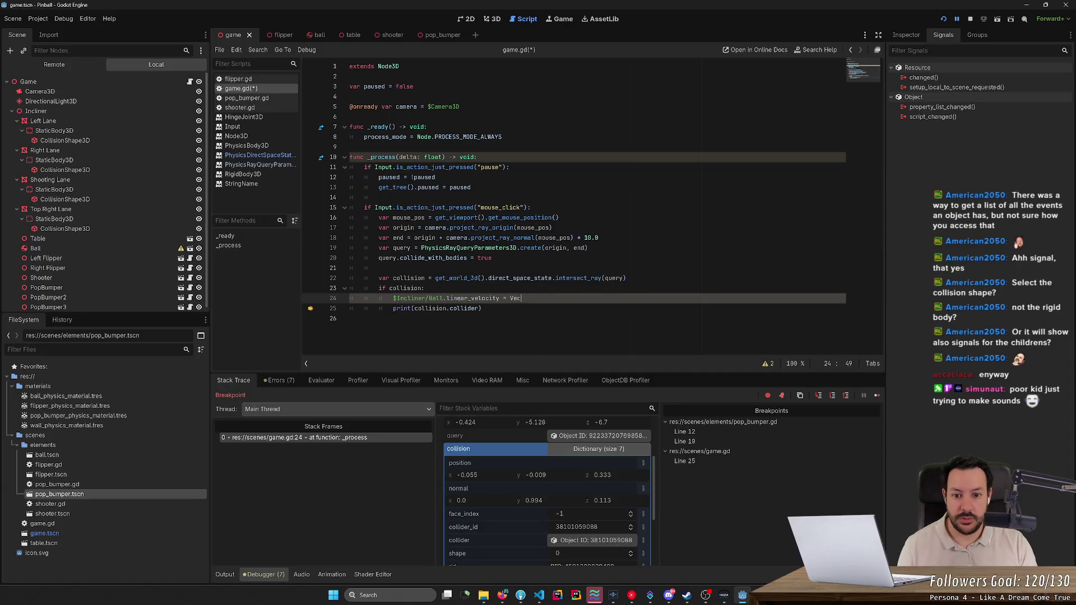
pyautogui.press('Down')
pyautogui.press('Down')
pyautogui.press('Return')
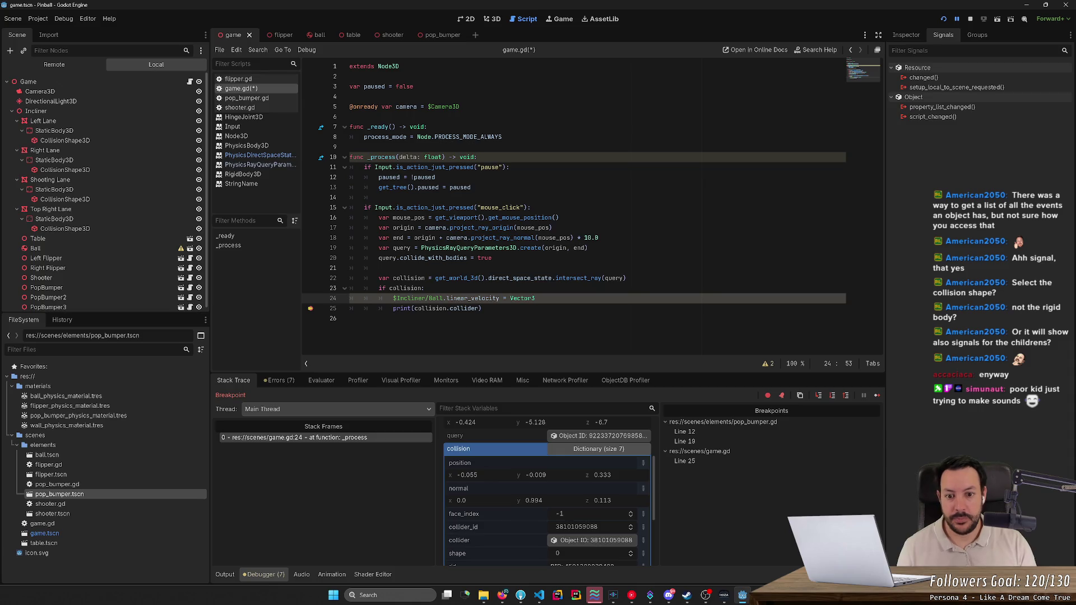
pyautogui.write('(')
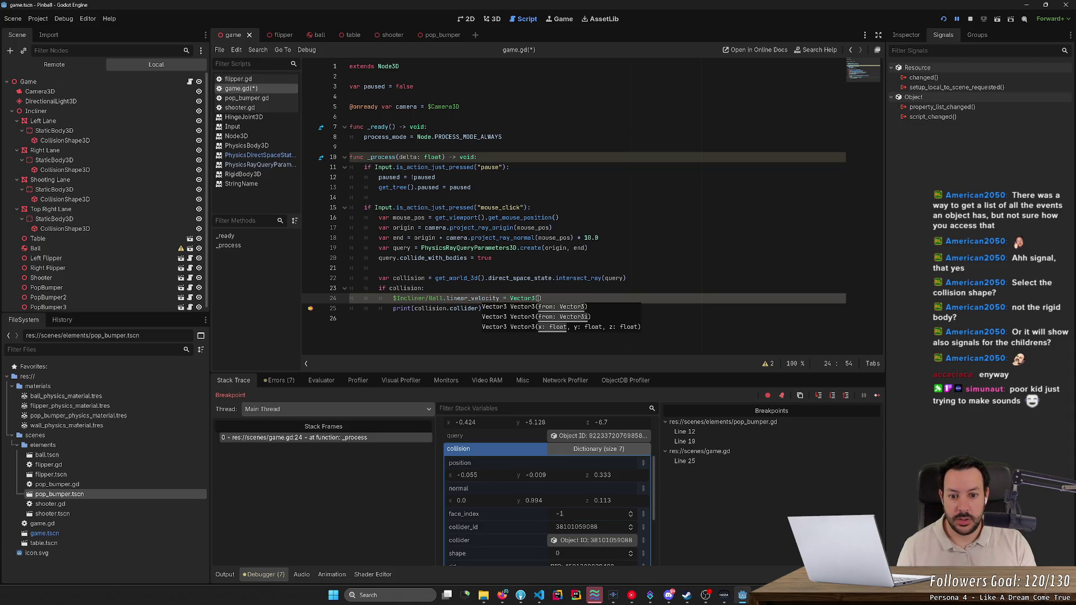
pyautogui.press('End')
pyautogui.press('Return')
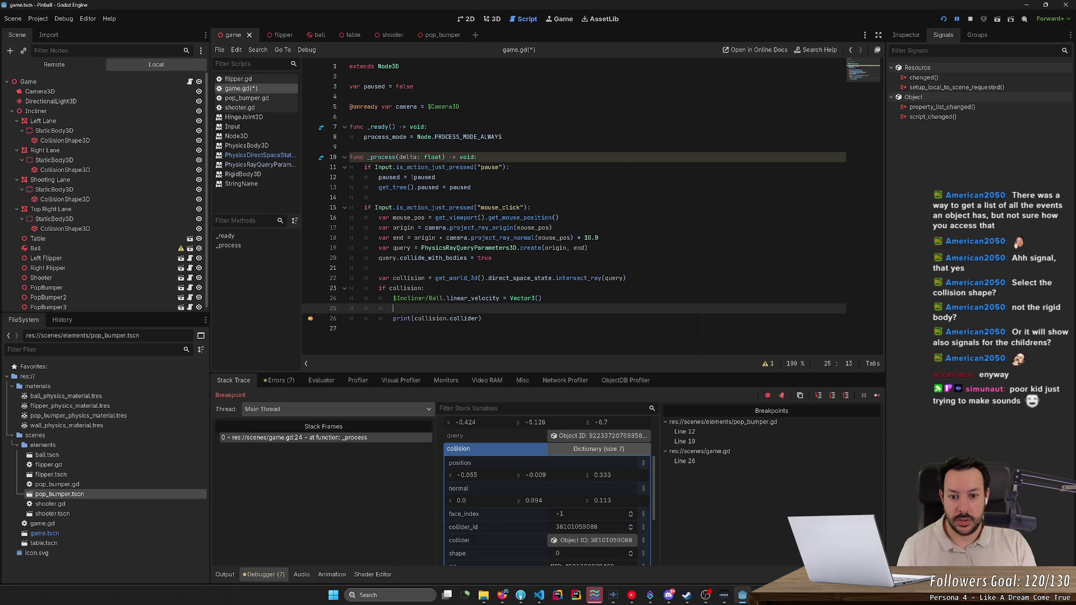
# - Duplicate that line into $Ball.angular_velocity = Vector3() and $Ball.position = collision.position
pyautogui.press('Up')
pyautogui.hotkey('ctrl', 'shift', 'd')
pyautogui.hotkey('ctrl', 'shift', 'd')
pyautogui.click(470, 308)
pyautogui.doubleClick(458, 309)
pyautogui.write('angular')
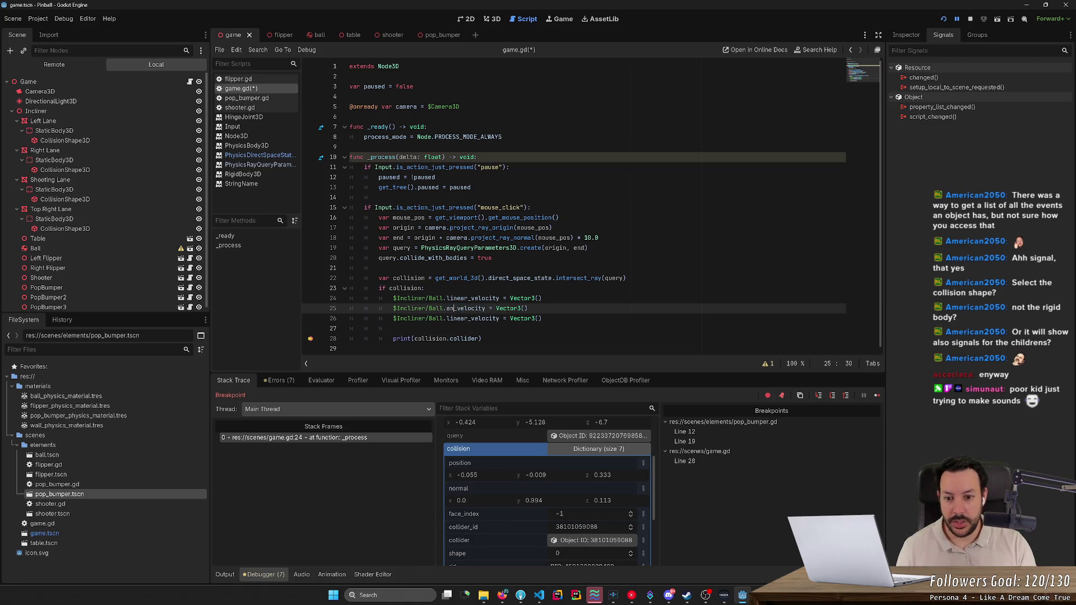
pyautogui.moveTo(447, 319); pyautogui.dragTo(542, 319)
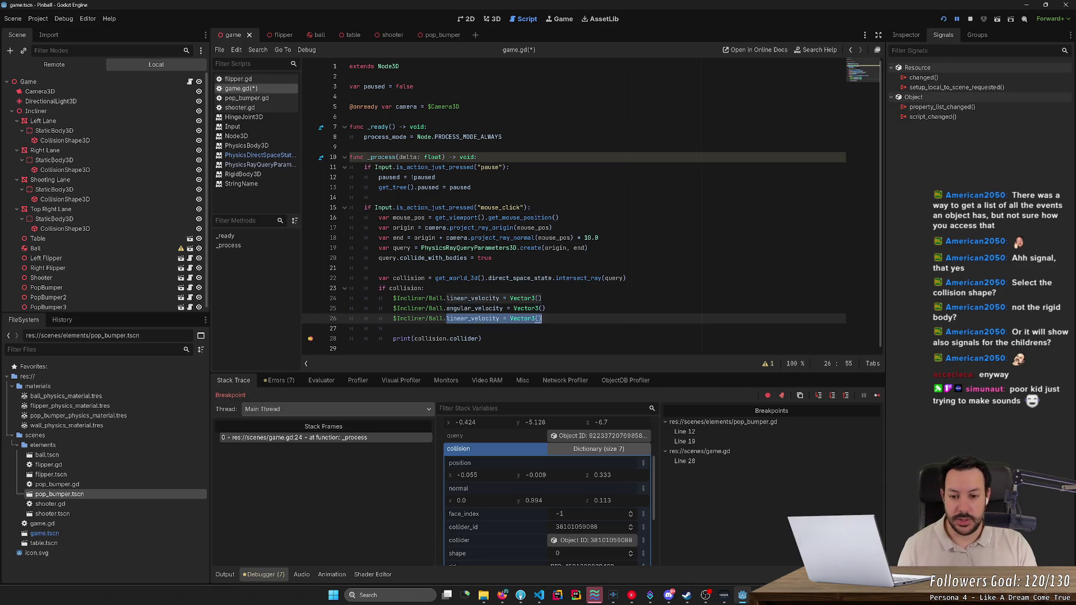
pyautogui.write('tra')
pyautogui.press('BackSpace')
pyautogui.press('BackSpace')
pyautogui.press('BackSpace')
pyautogui.write('position = collision.p')
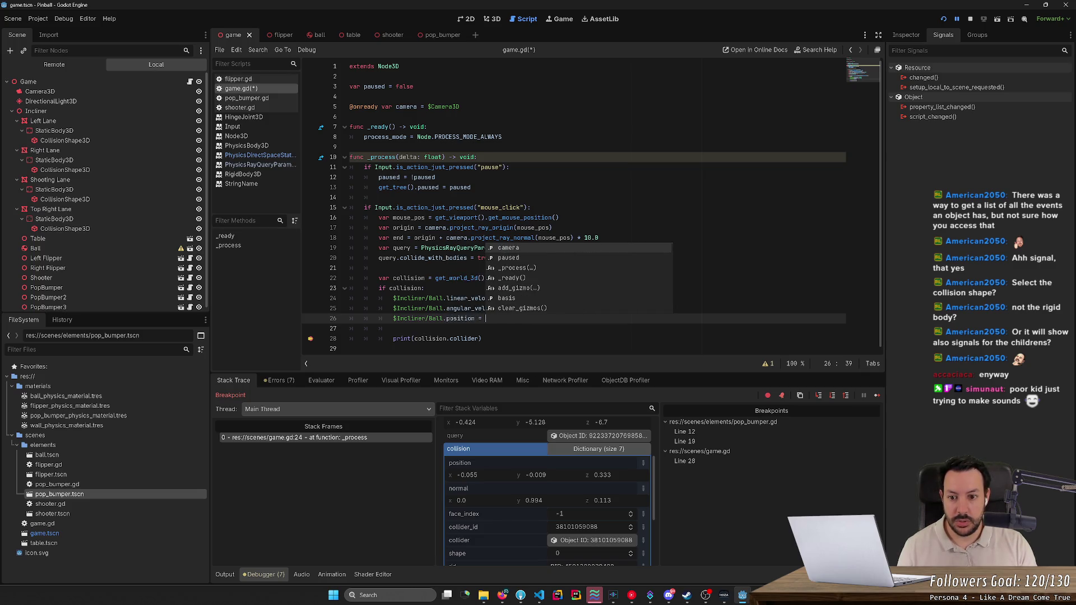
pyautogui.write('o')
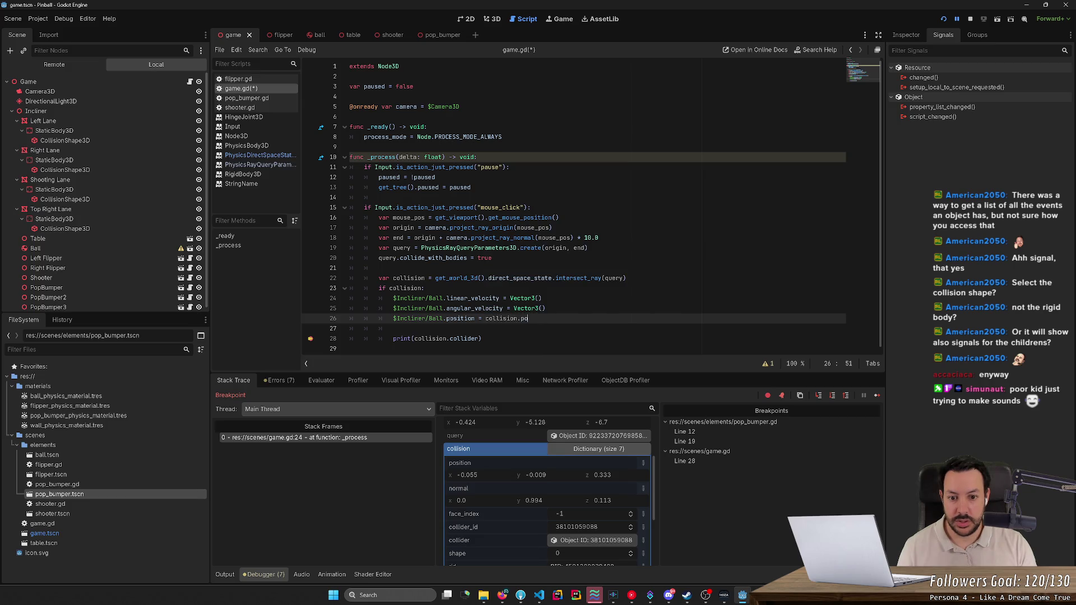
pyautogui.write('sition')
# - Delete the debug print line and save game.gd
pyautogui.scroll(-3, 548, 493)
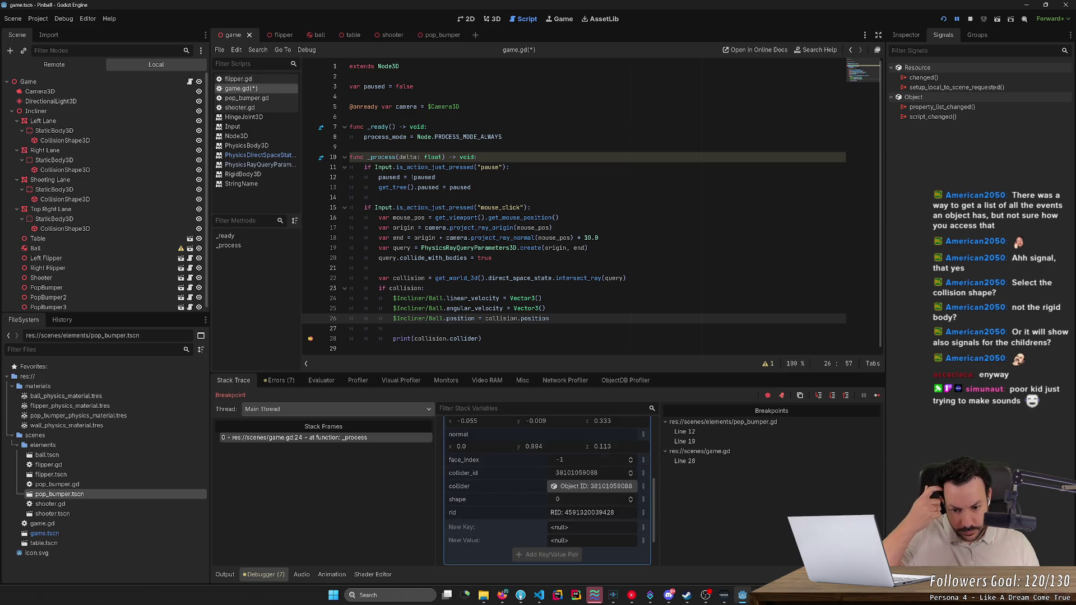
pyautogui.press('Down')
pyautogui.hotkey('ctrl', 'shift', 'k')
pyautogui.hotkey('ctrl', 'shift', 'k')
pyautogui.hotkey('ctrl', 's')
pyautogui.press('F12')
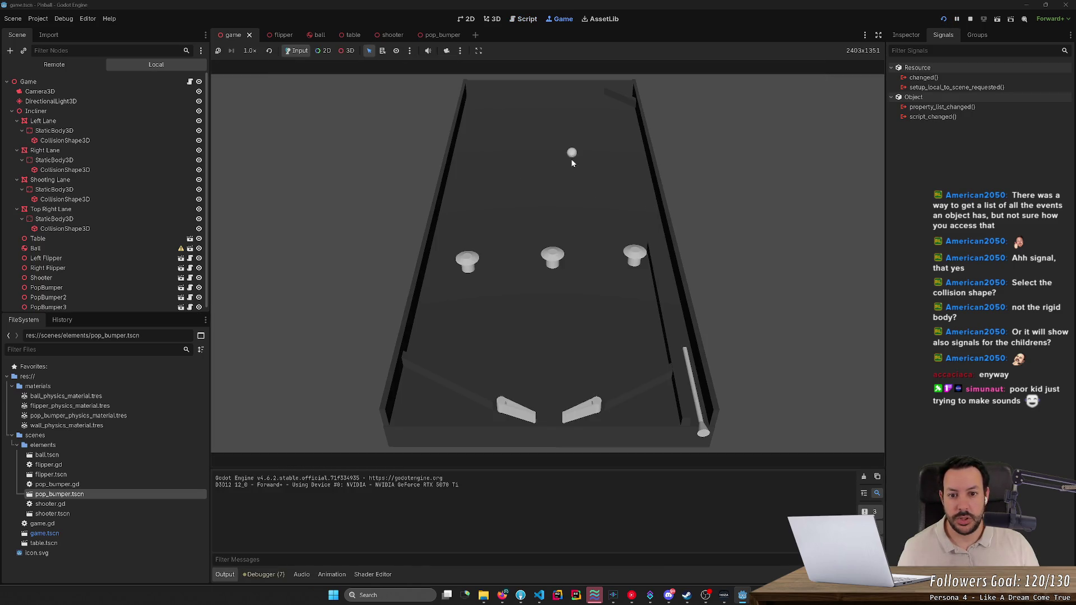
# - Drag across various spots of the table to move the ball around near the top
pyautogui.moveTo(572, 162)
pyautogui.mouseDown()
pyautogui.moveTo(537, 115)
pyautogui.moveTo(492, 143)
pyautogui.moveTo(572, 125)
pyautogui.moveTo(505, 130)
pyautogui.mouseUp()
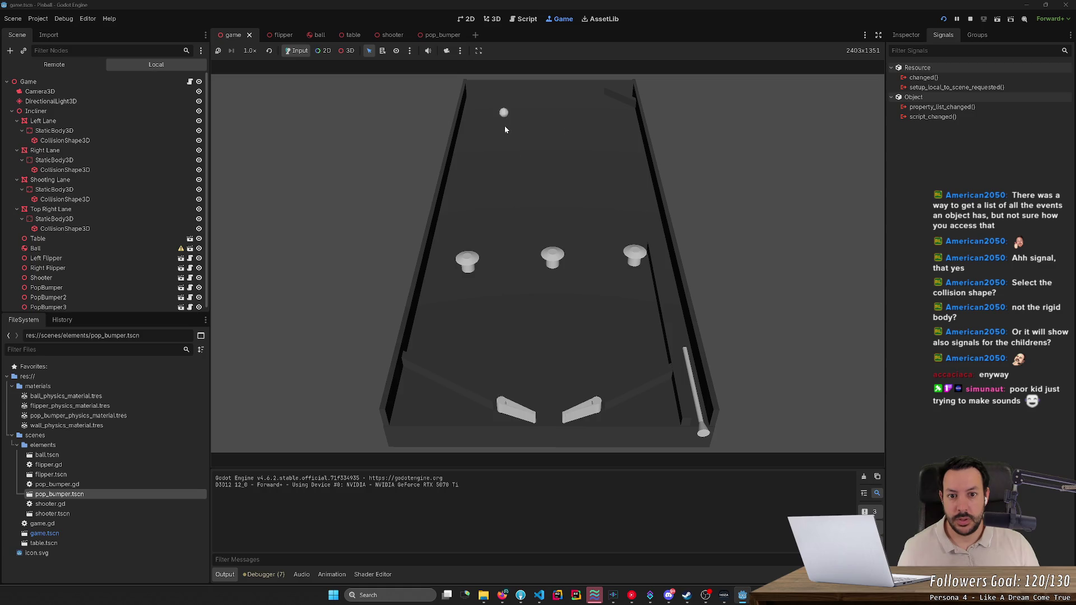
pyautogui.moveTo(461, 160)
pyautogui.mouseDown()
pyautogui.moveTo(613, 139)
pyautogui.moveTo(606, 263)
pyautogui.moveTo(623, 363)
pyautogui.mouseUp()
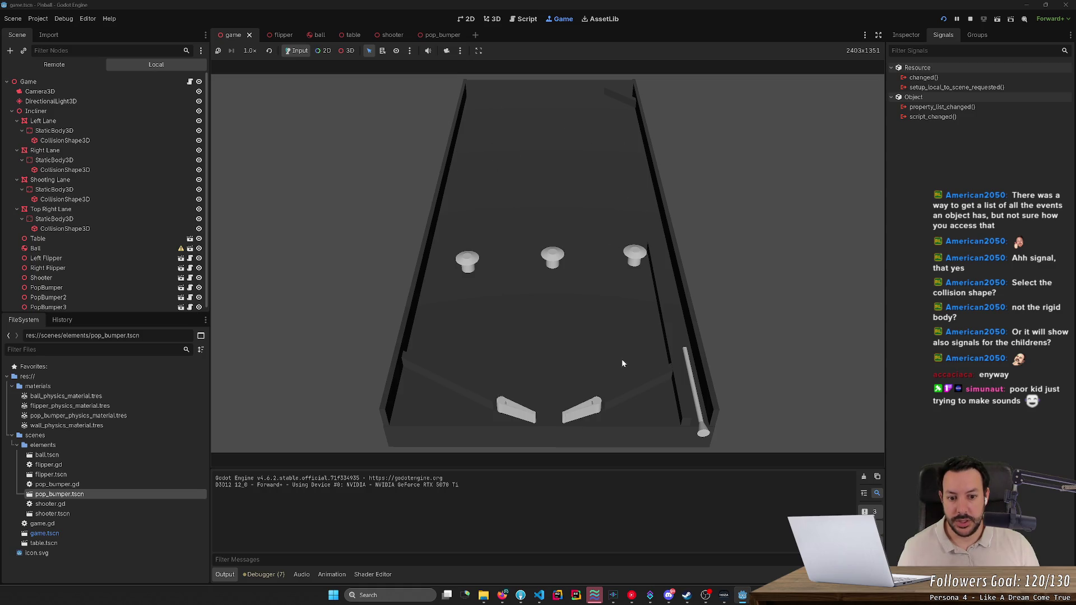
pyautogui.moveTo(458, 269)
pyautogui.mouseDown()
pyautogui.moveTo(586, 127)
pyautogui.moveTo(494, 233)
pyautogui.moveTo(555, 361)
pyautogui.mouseUp()
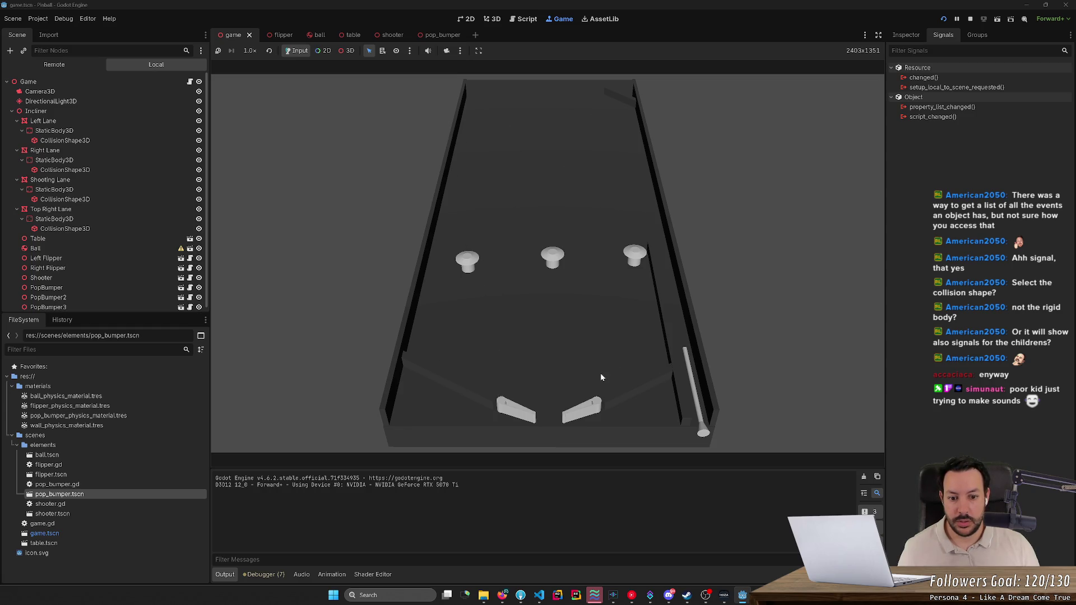
pyautogui.moveTo(586, 345); pyautogui.dragTo(590, 93)
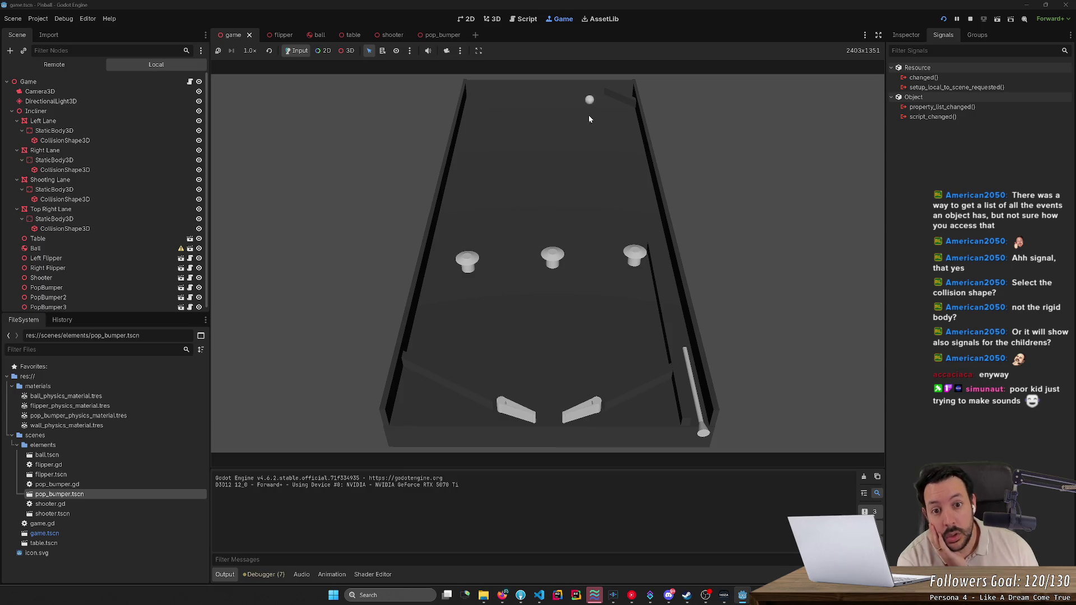
pyautogui.moveTo(589, 116); pyautogui.dragTo(588, 117)
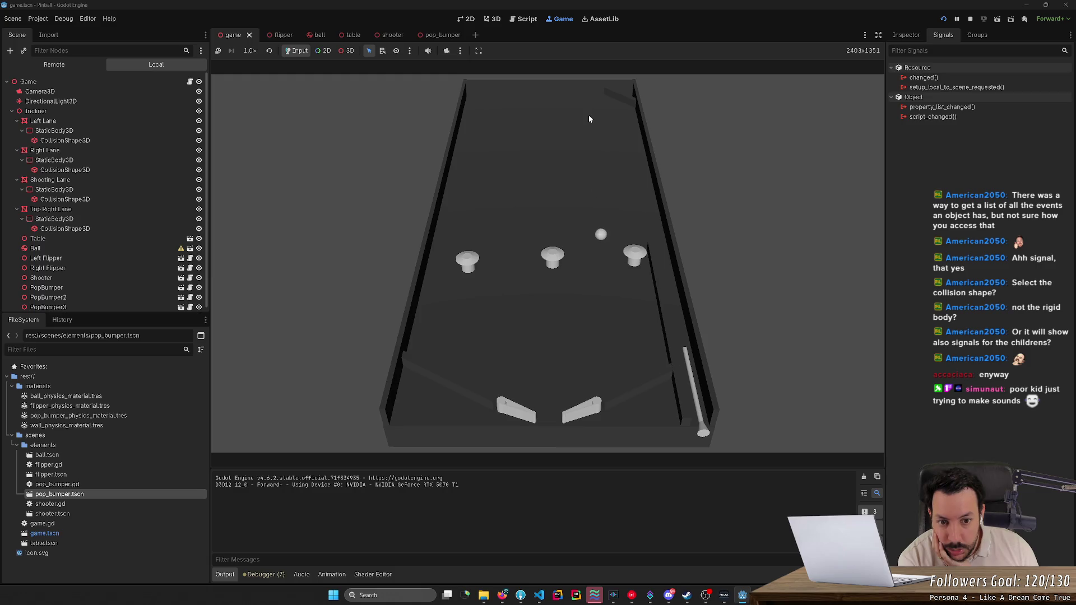
pyautogui.moveTo(589, 116); pyautogui.dragTo(588, 115)
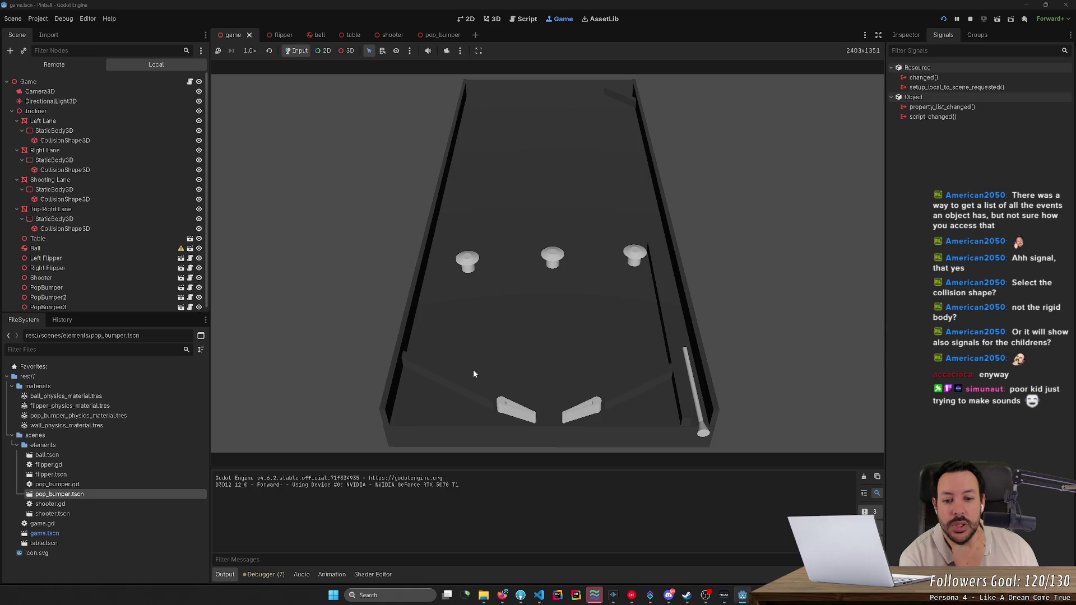
pyautogui.moveTo(560, 130)
pyautogui.mouseDown()
pyautogui.moveTo(615, 115)
pyautogui.moveTo(553, 121)
pyautogui.mouseUp()
pyautogui.moveTo(485, 153); pyautogui.dragTo(485, 153)
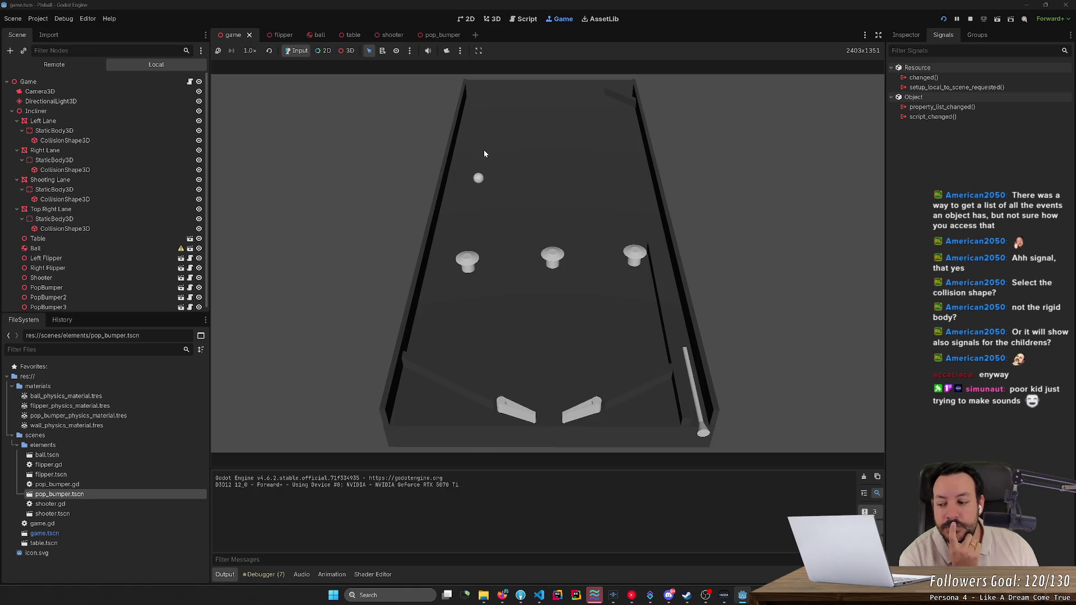
# - Click repeatedly across the upper table, teleporting the ball to each clicked spot
pyautogui.click(485, 152)
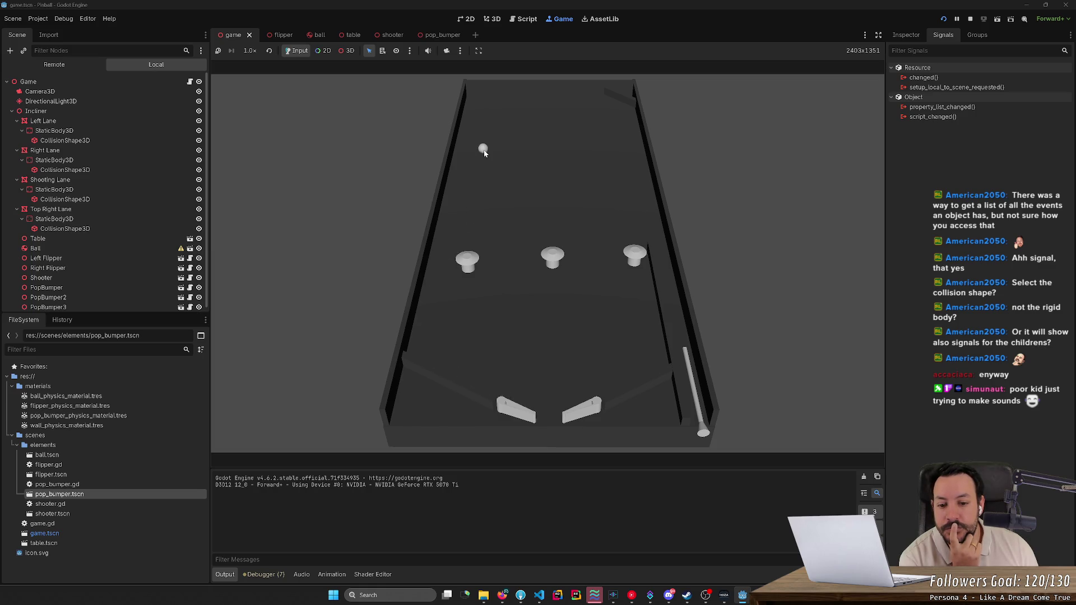
pyautogui.click(533, 138)
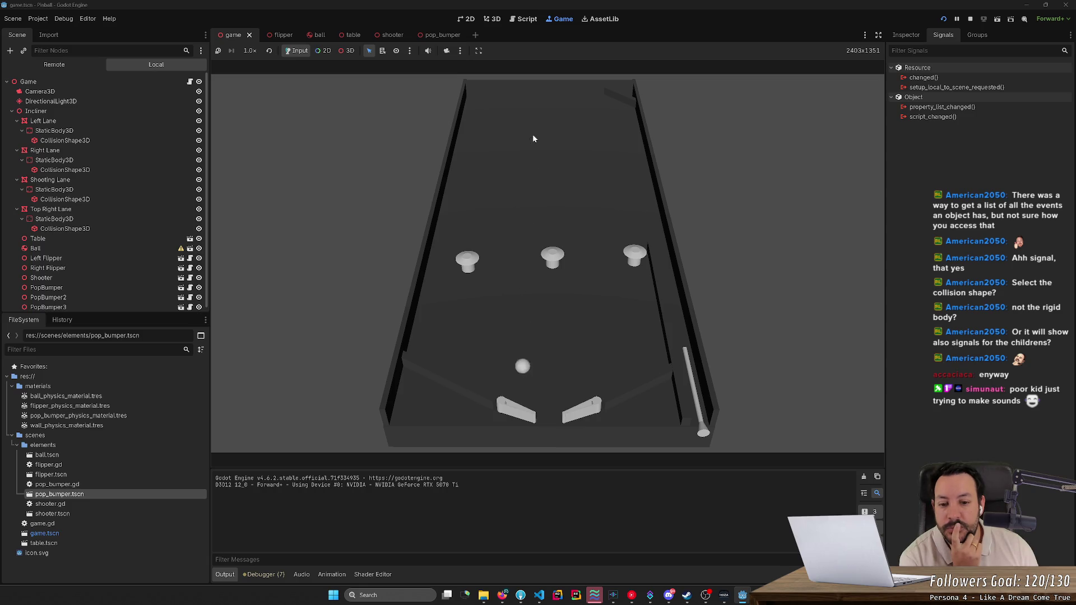
pyautogui.click(533, 138)
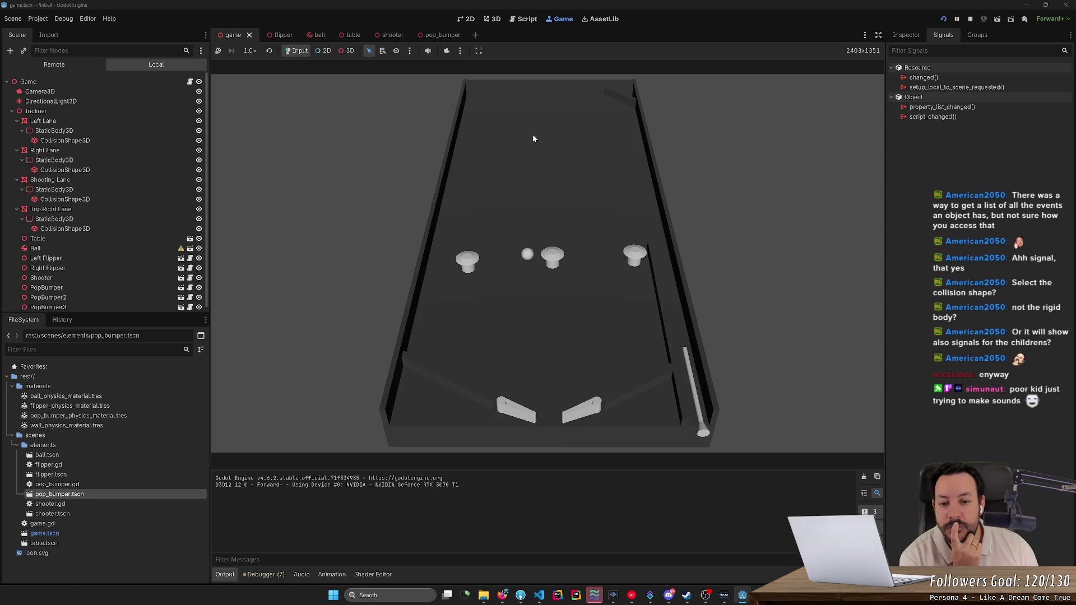
pyautogui.click(533, 138)
pyautogui.click(557, 139)
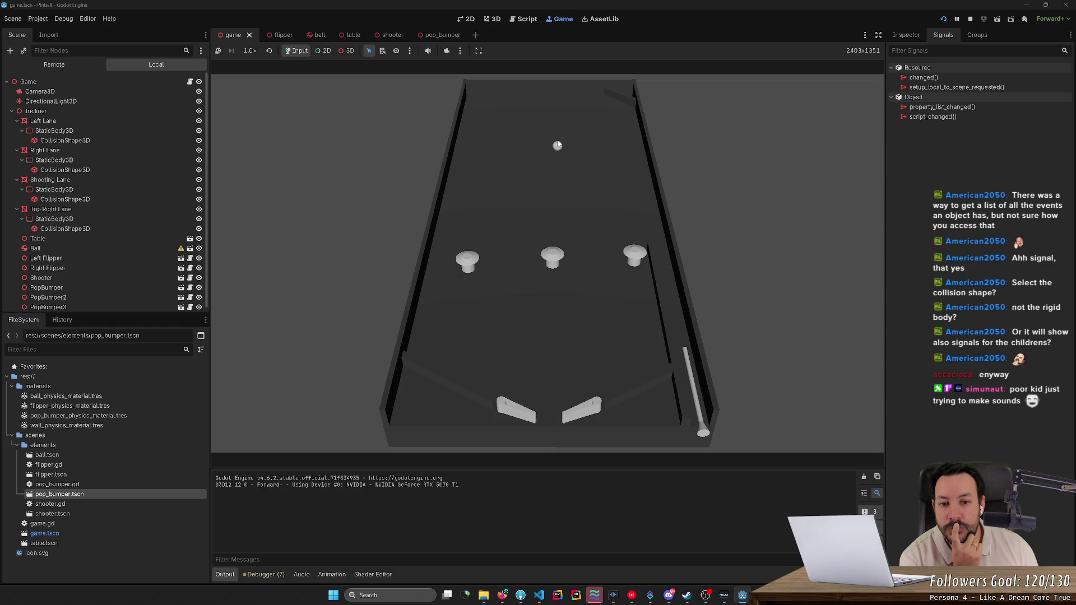
pyautogui.click(623, 122)
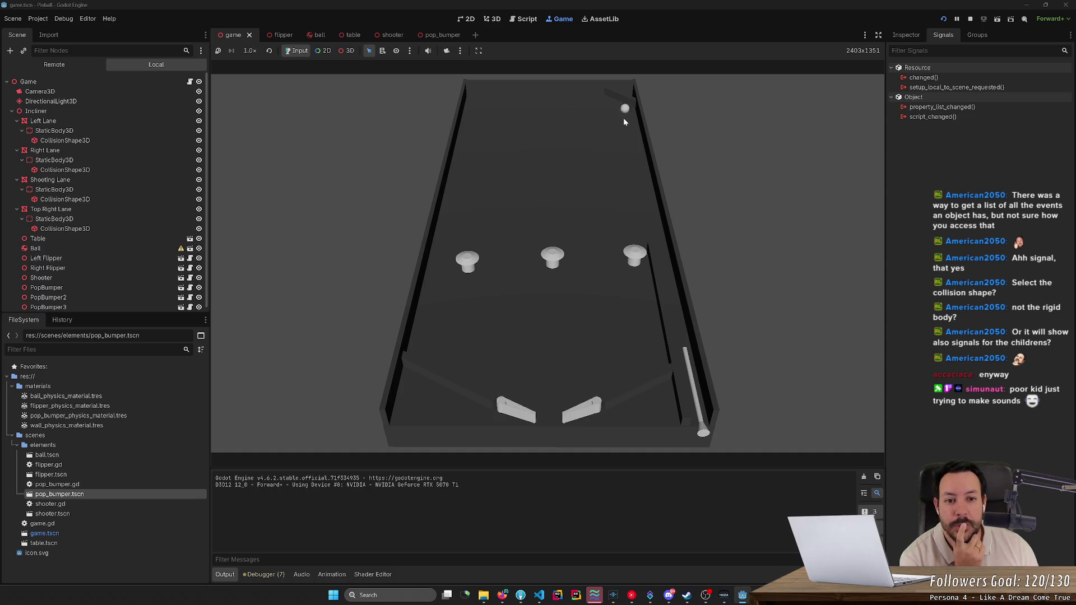
pyautogui.click(548, 224)
pyautogui.click(552, 228)
pyautogui.click(550, 206)
pyautogui.click(549, 183)
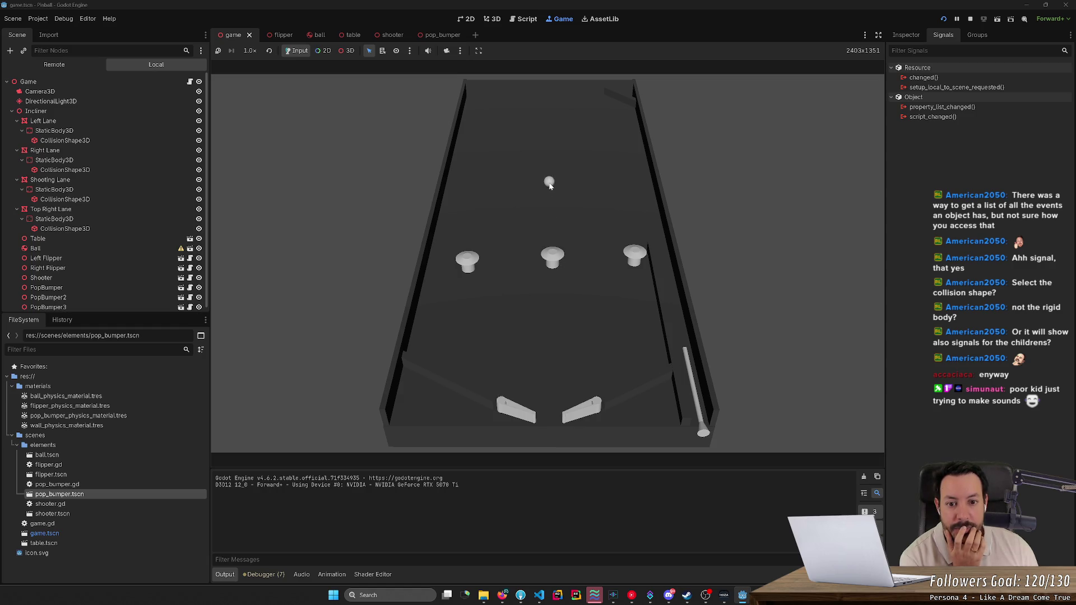
pyautogui.click(553, 166)
pyautogui.click(560, 109)
pyautogui.click(559, 108)
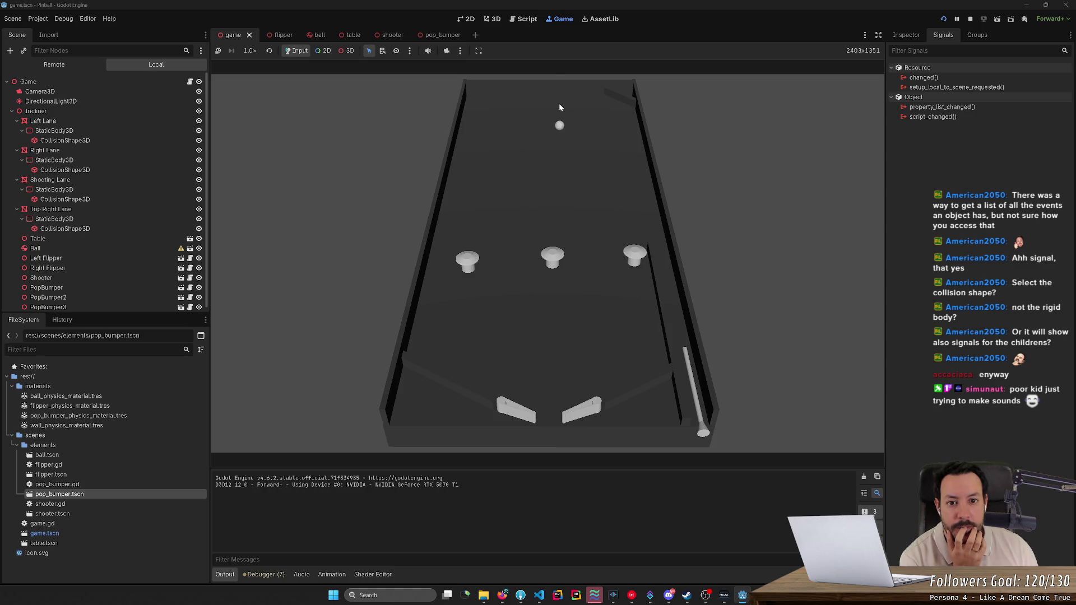
pyautogui.click(557, 108)
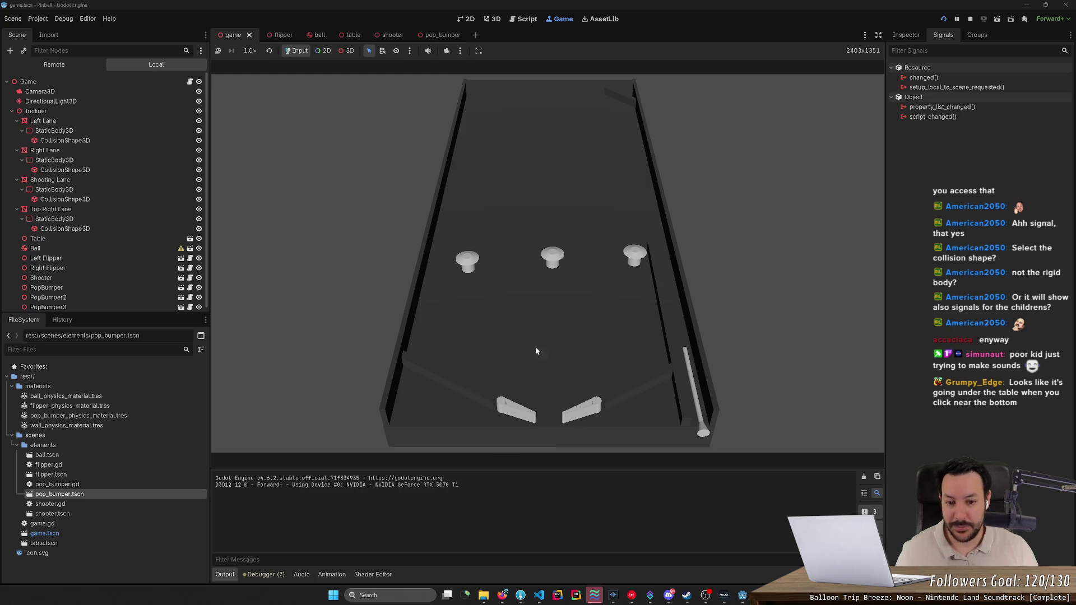
pyautogui.click(556, 155)
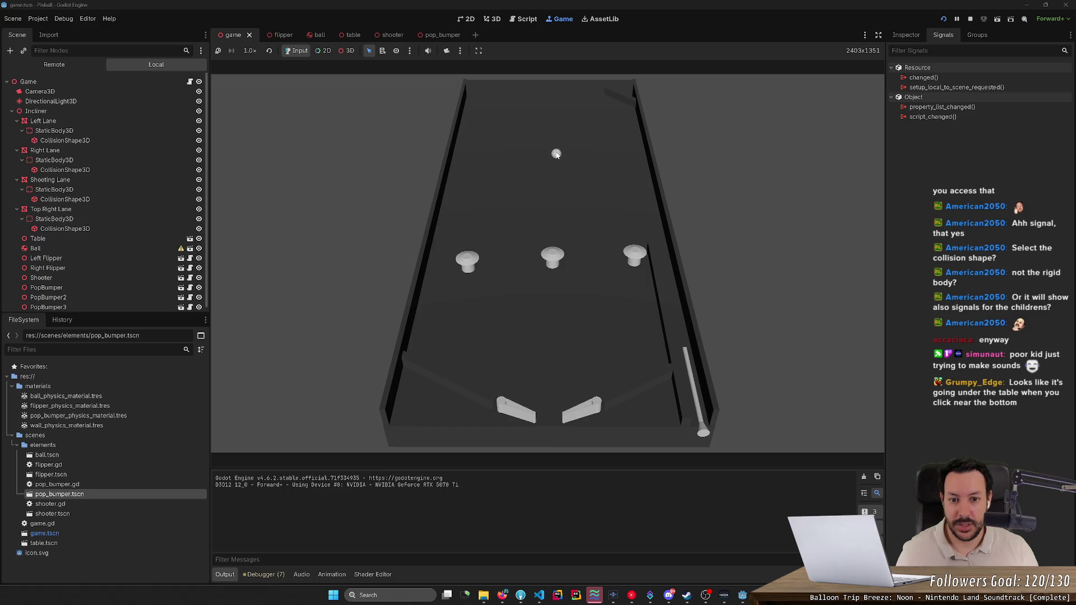
pyautogui.hotkey('alt', 'Tab')
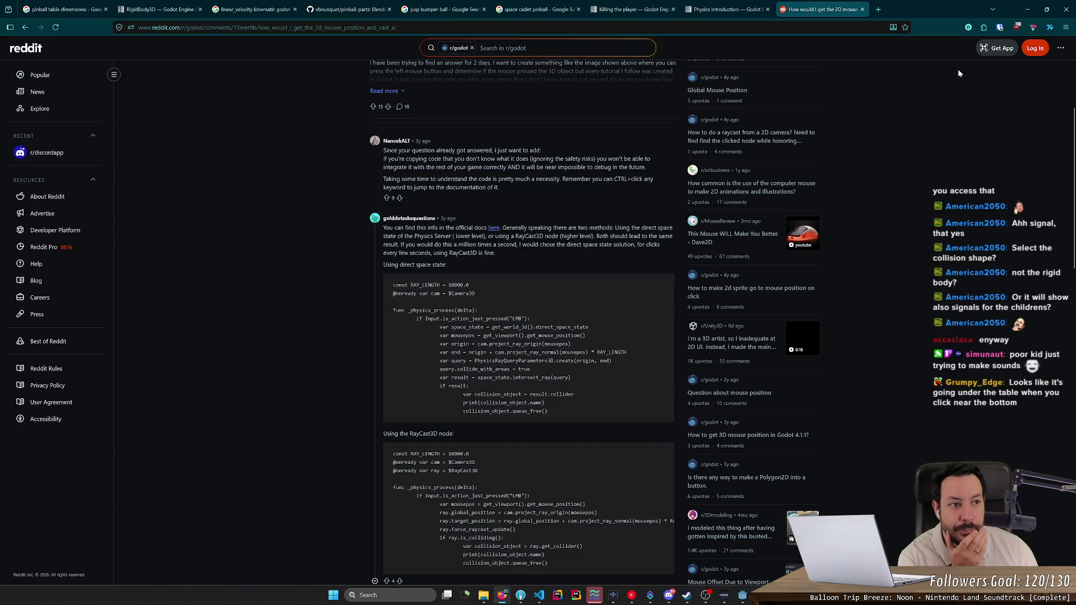
pyautogui.click(1027, 9)
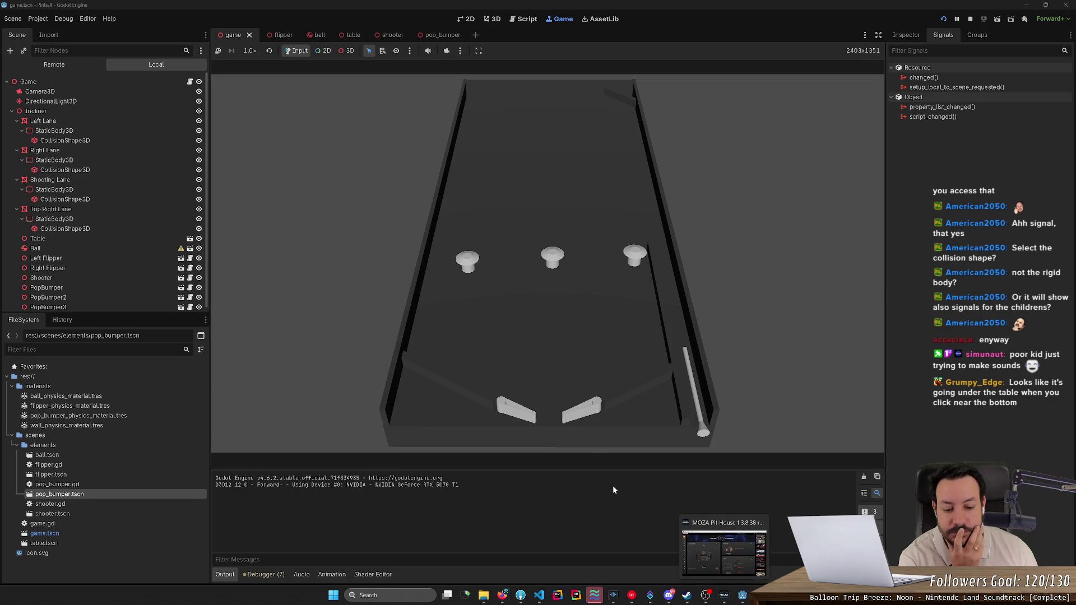
# - Reopen game.gd and add a breakpoint on line 26, Ball.position = collision.position
pyautogui.click(527, 21)
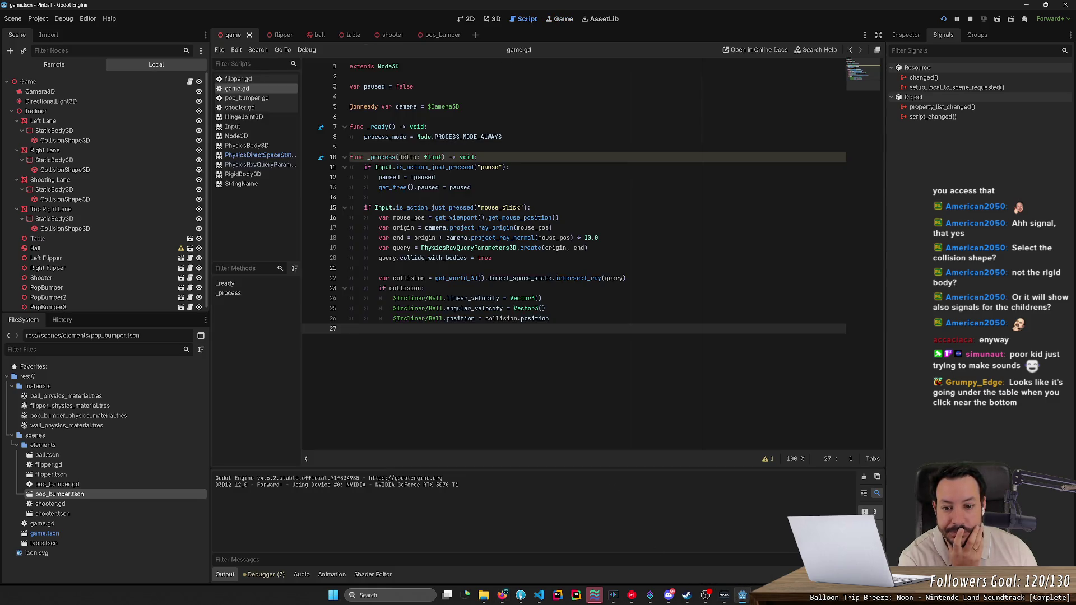
pyautogui.click(311, 318)
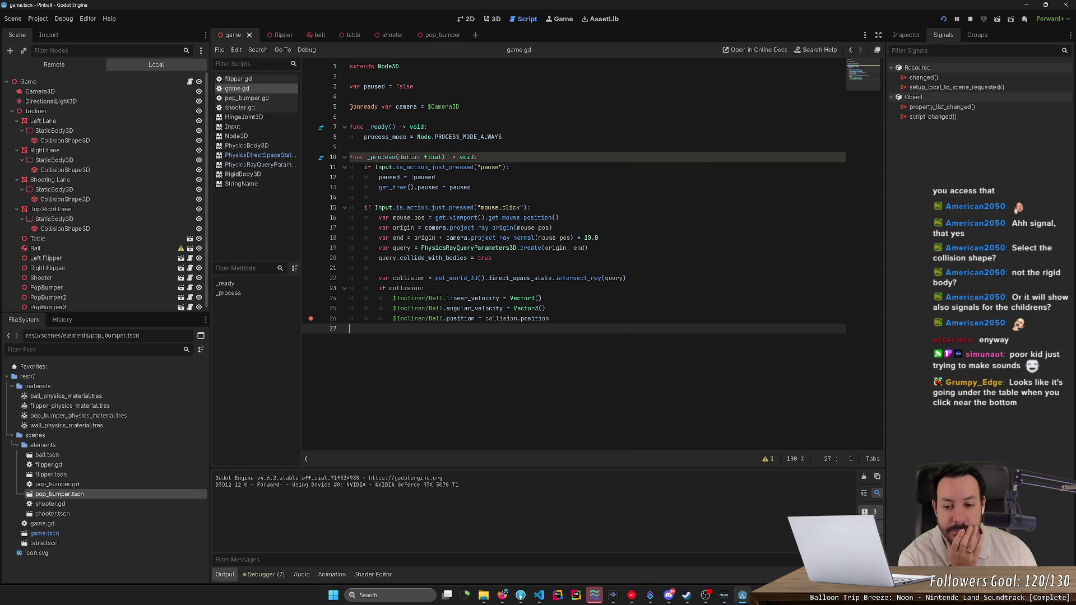
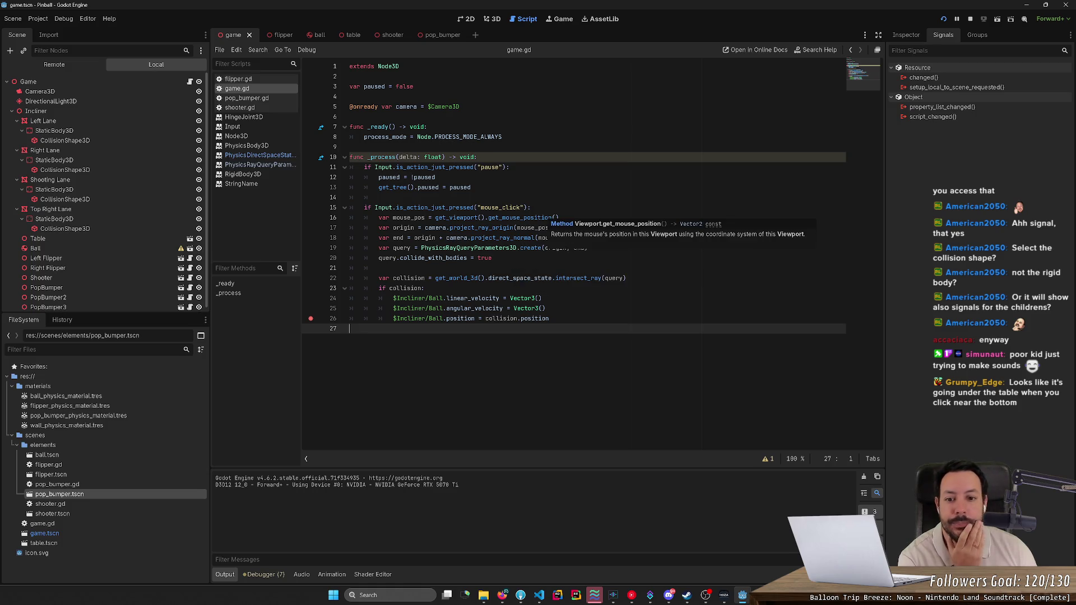
# - Review the ray intersection call on line 22, then view the running game
pyautogui.moveTo(626, 278); pyautogui.dragTo(435, 278)
pyautogui.click(425, 288)
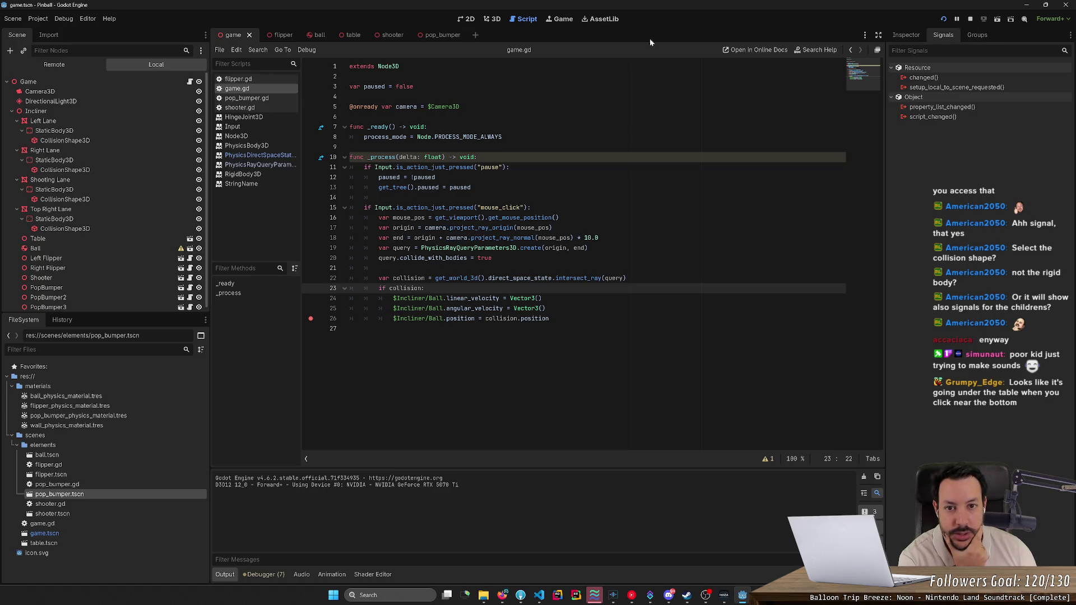
pyautogui.click(495, 19)
pyautogui.click(561, 19)
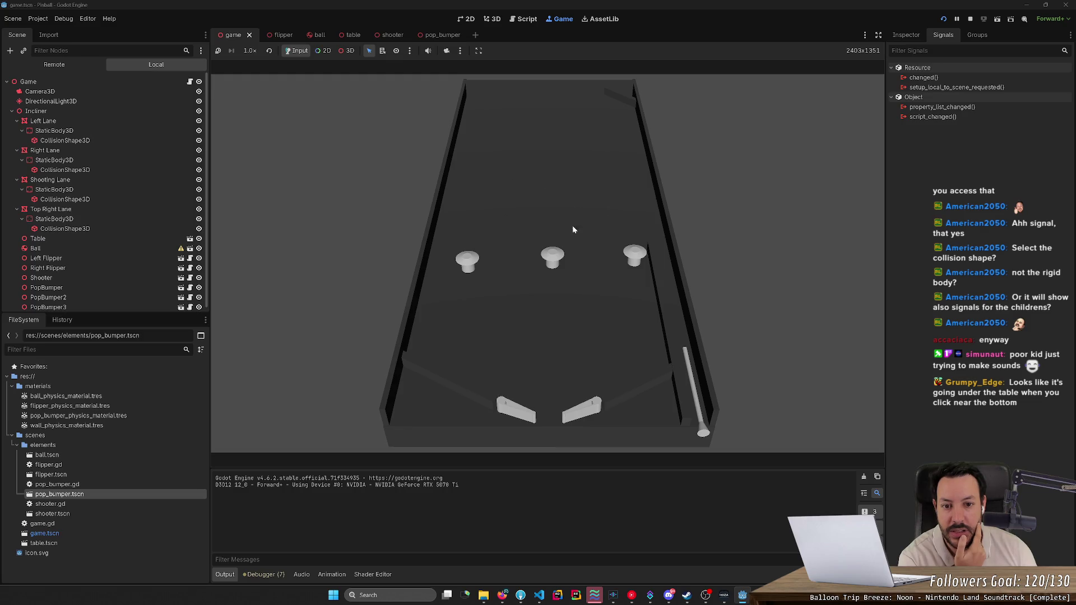
# - Select the Table node in the 3D scene, return to the game, then bring up the Reddit thread
pyautogui.click(496, 19)
pyautogui.click(533, 206)
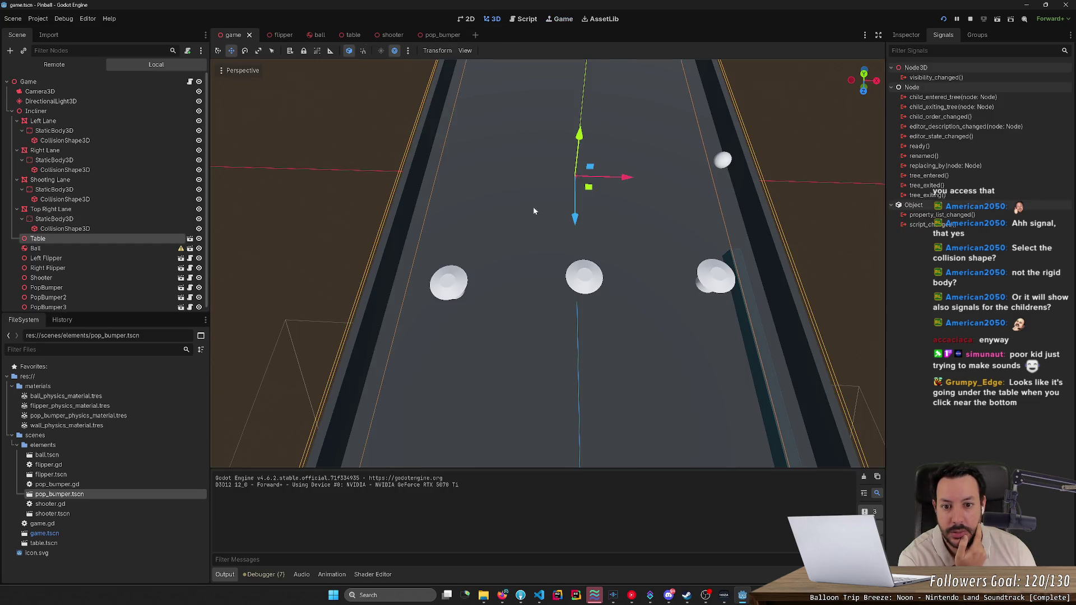
pyautogui.click(551, 19)
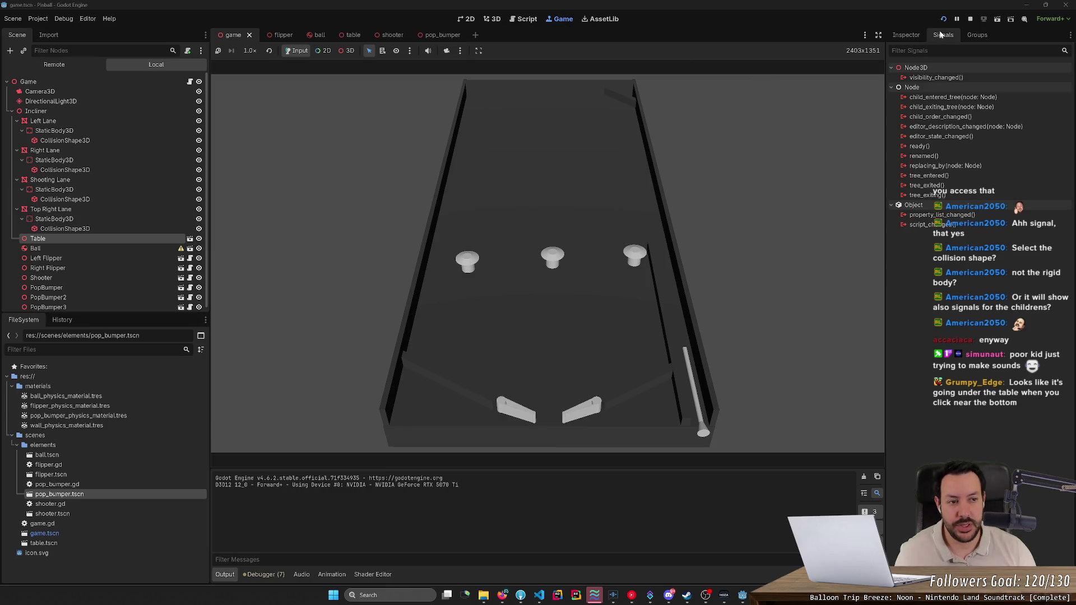
pyautogui.hotkey('alt', 'Tab')
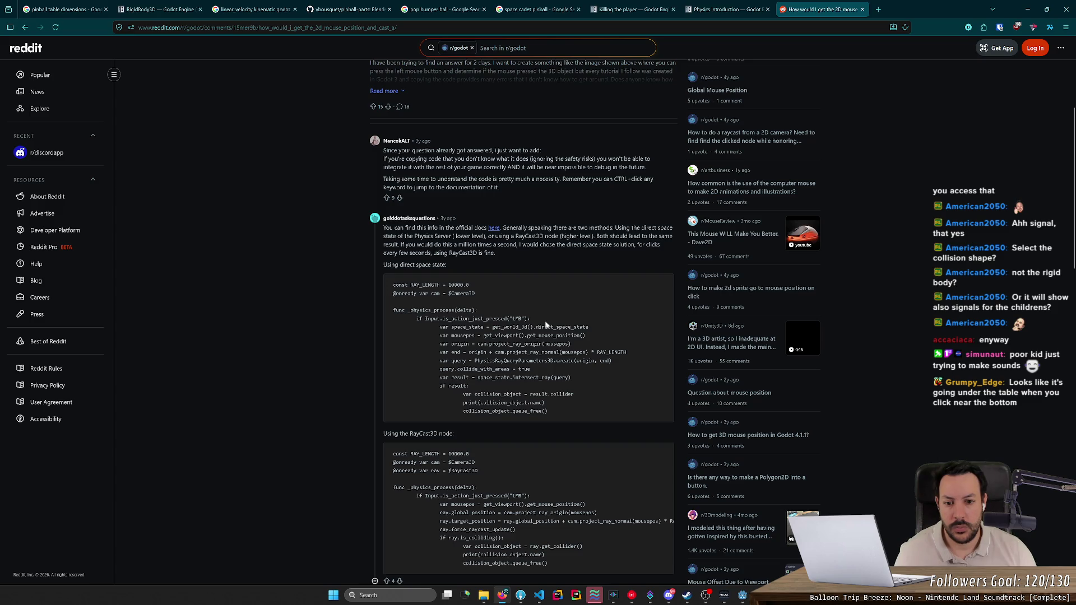
# - Select space_state in the Reddit example code, then minimize the browser
pyautogui.doubleClick(467, 328)
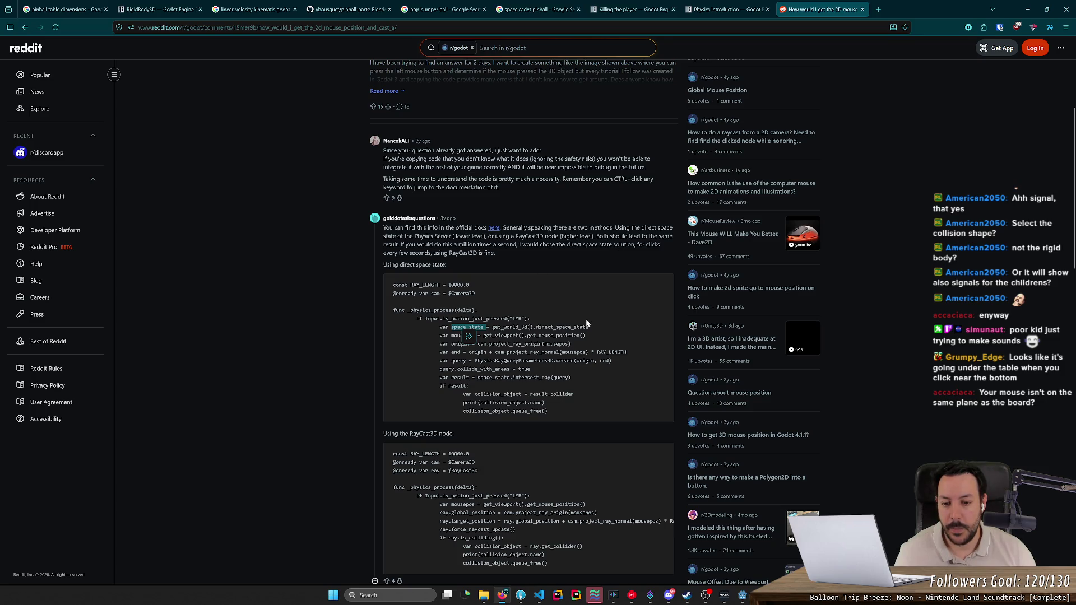
pyautogui.scroll(-3, 586, 324)
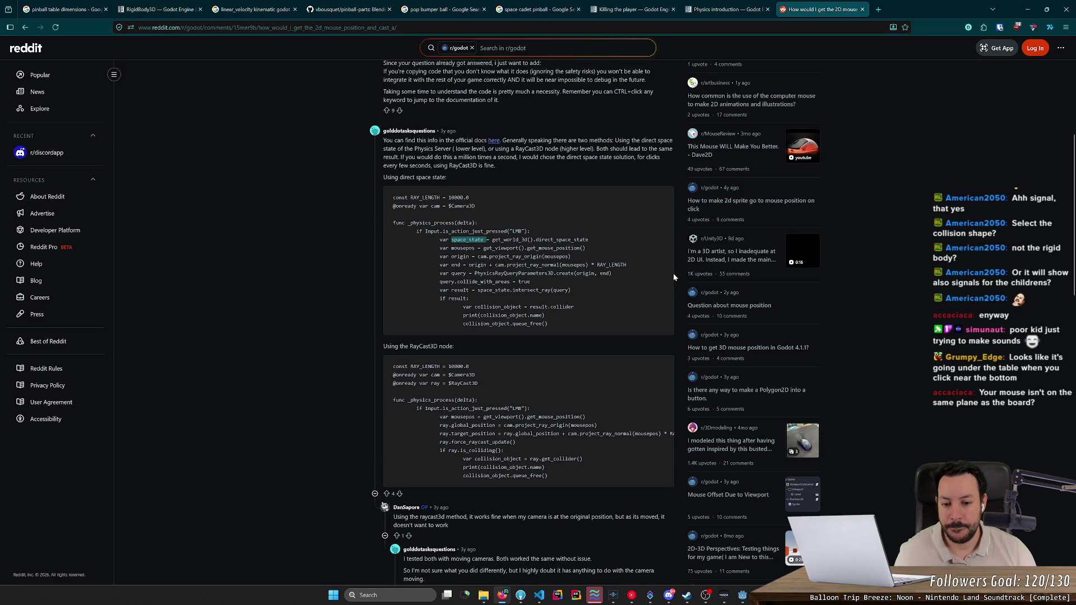
pyautogui.click(1028, 9)
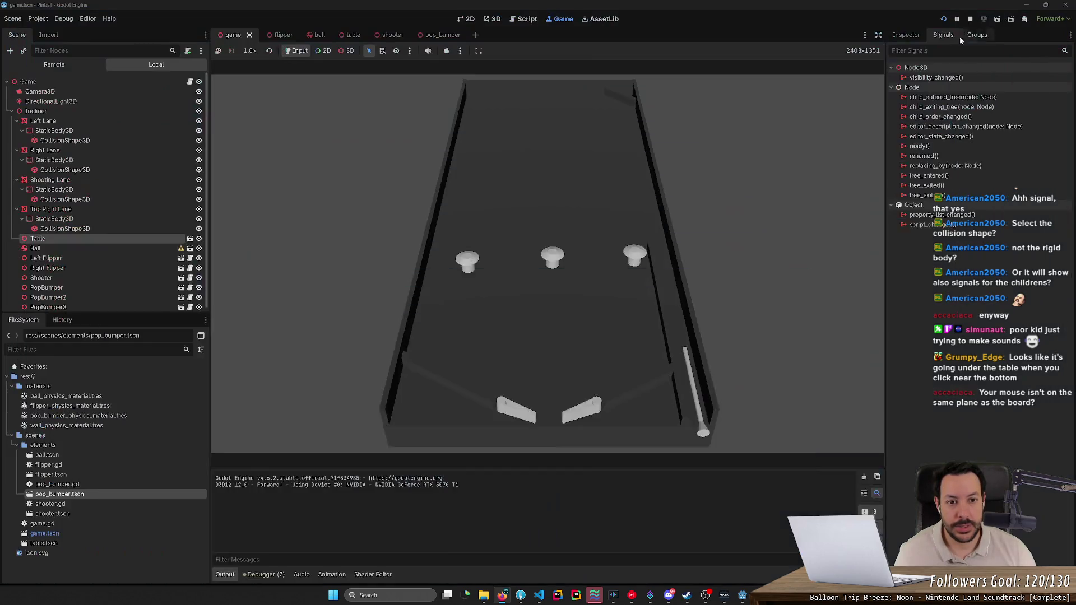
# - Drop the ball to hit the line 26 breakpoint, inspect the ray Locals, and resume
pyautogui.click(547, 148)
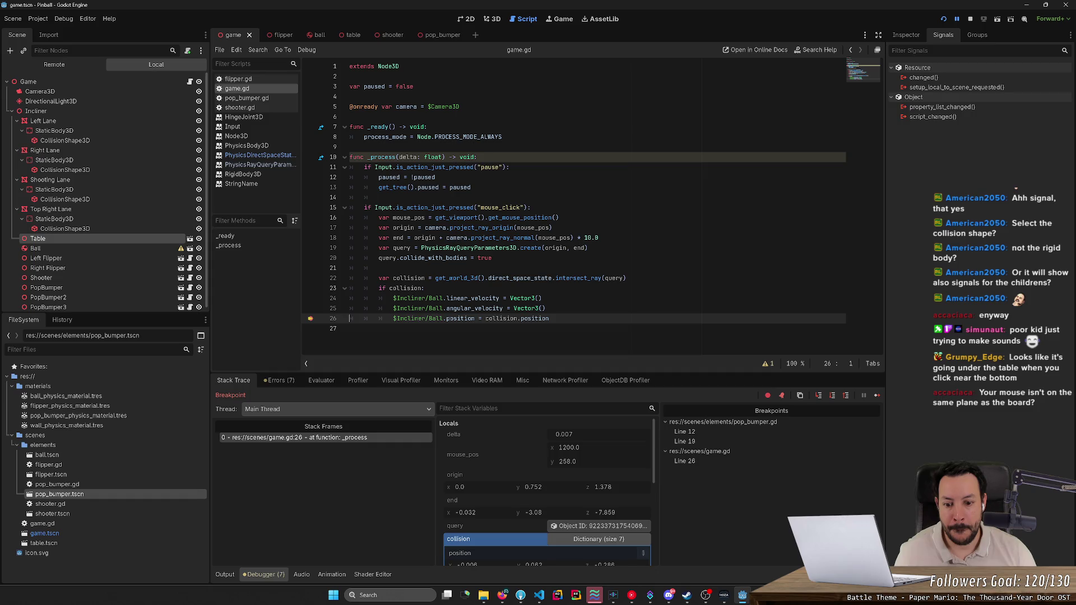
pyautogui.scroll(-1, 520, 443)
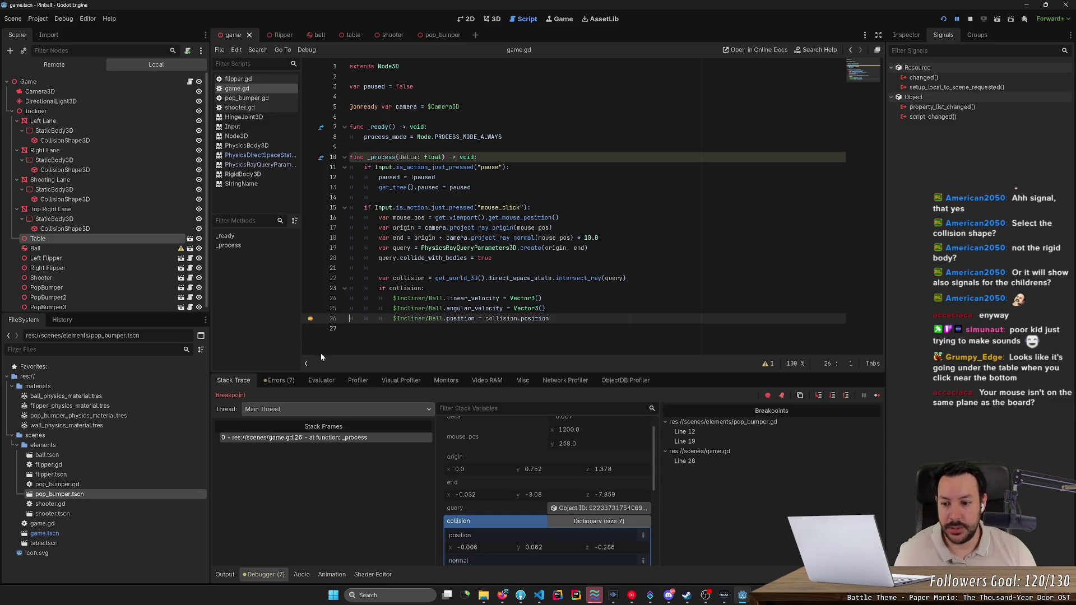
pyautogui.click(873, 395)
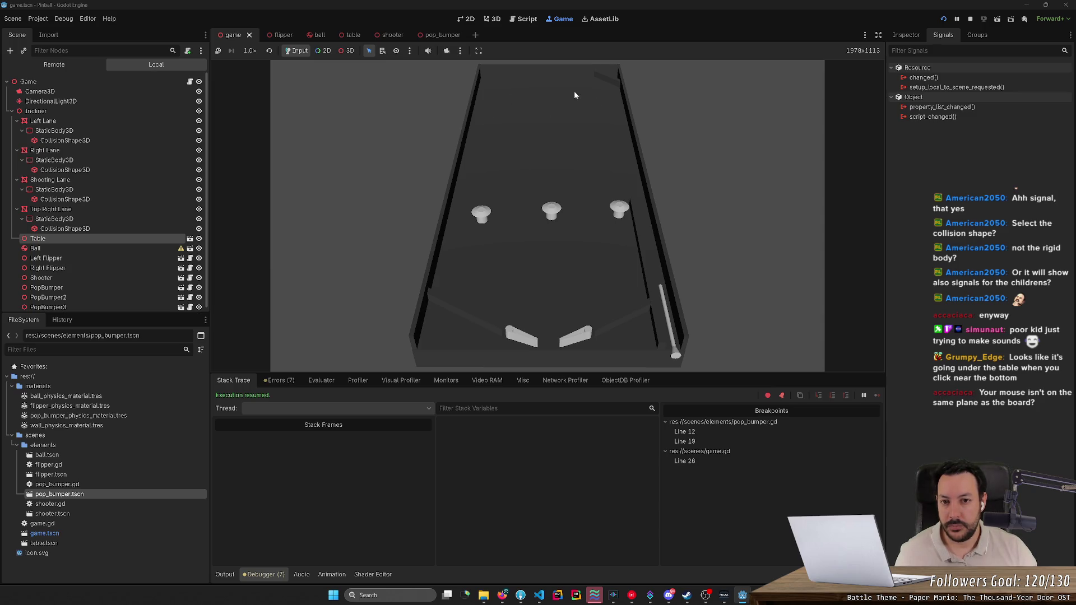
# - Drop test balls near the table top, checking the ray hit Locals and resuming each time
pyautogui.click(523, 90)
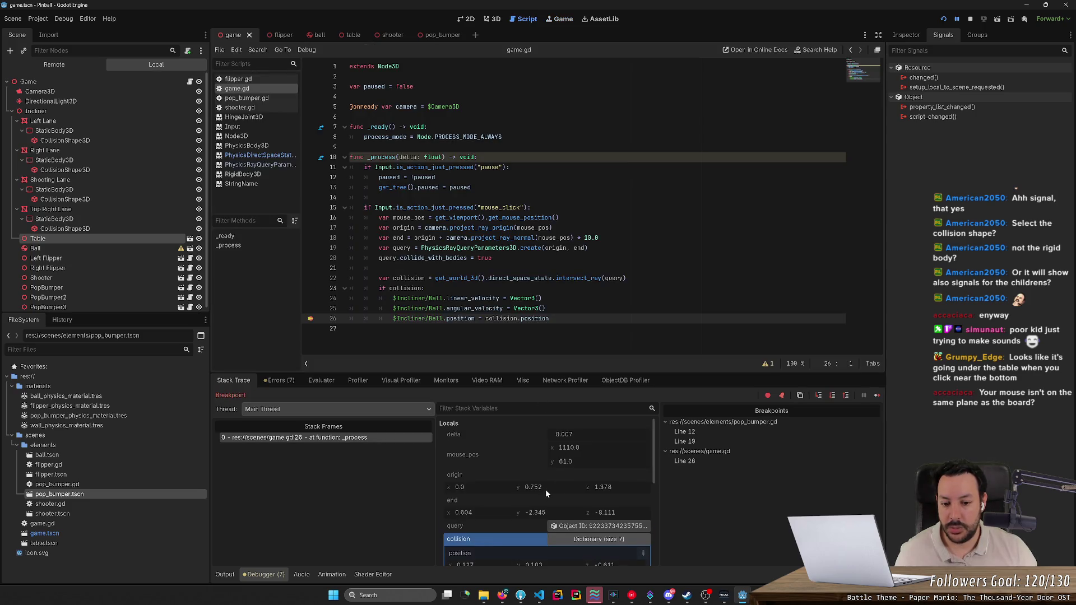
pyautogui.scroll(-1, 546, 494)
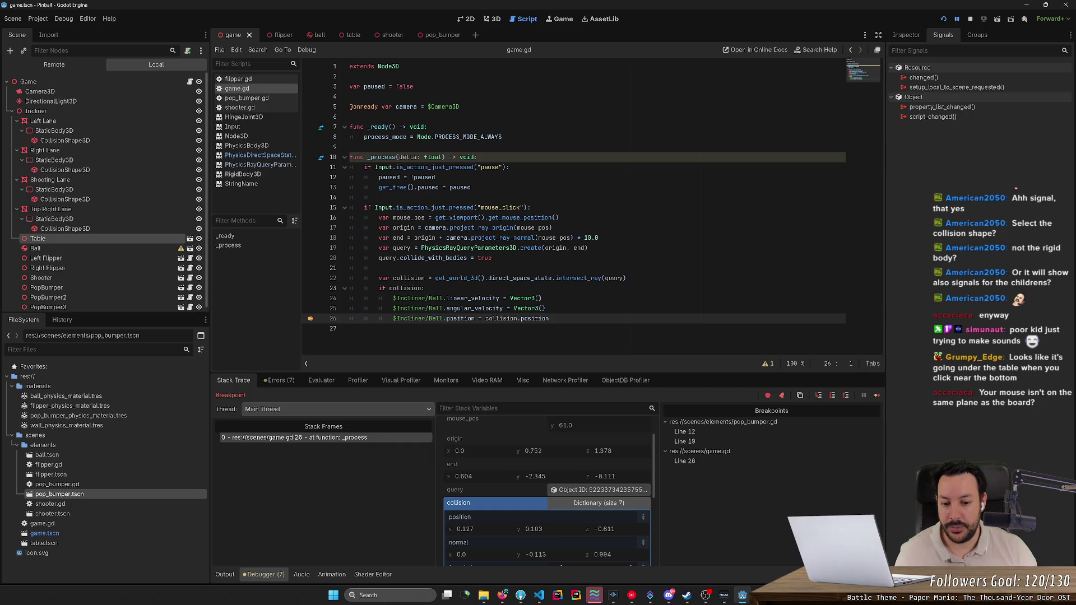
pyautogui.scroll(-1, 540, 538)
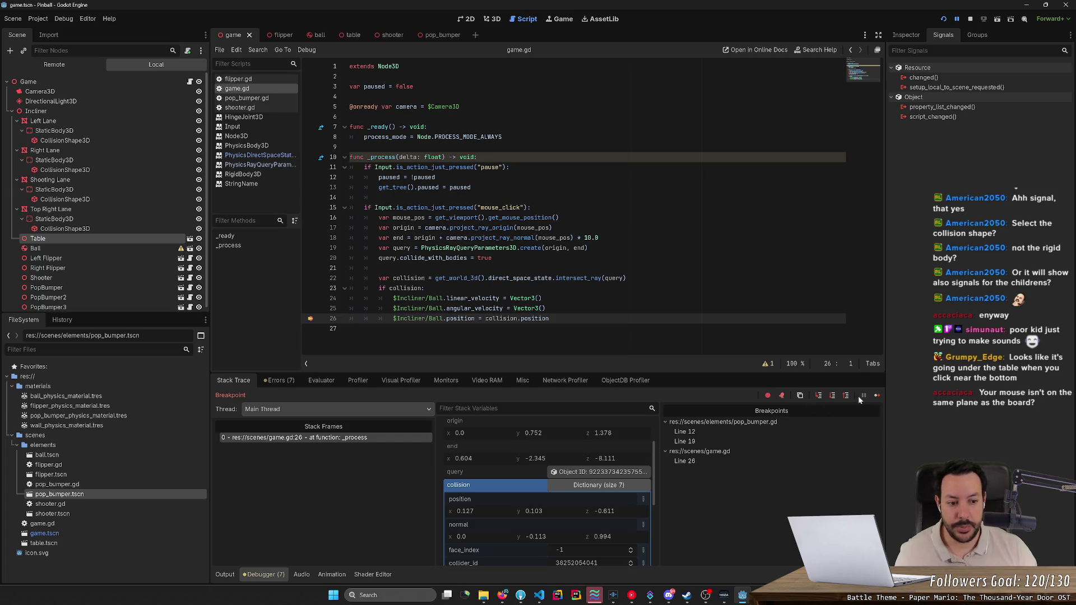
pyautogui.press('F12')
pyautogui.click(561, 105)
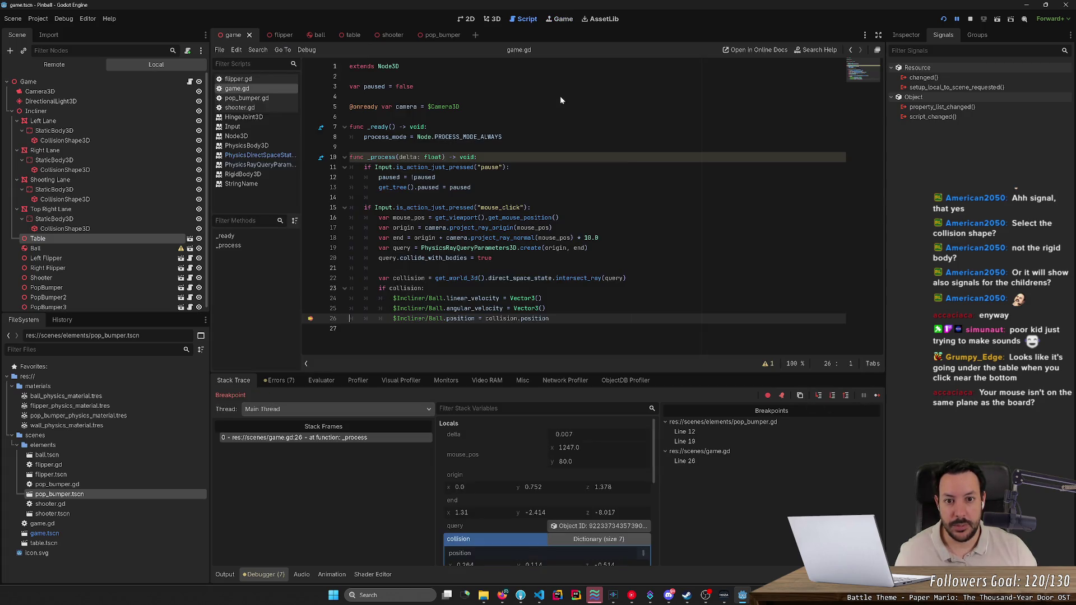
pyautogui.click(875, 394)
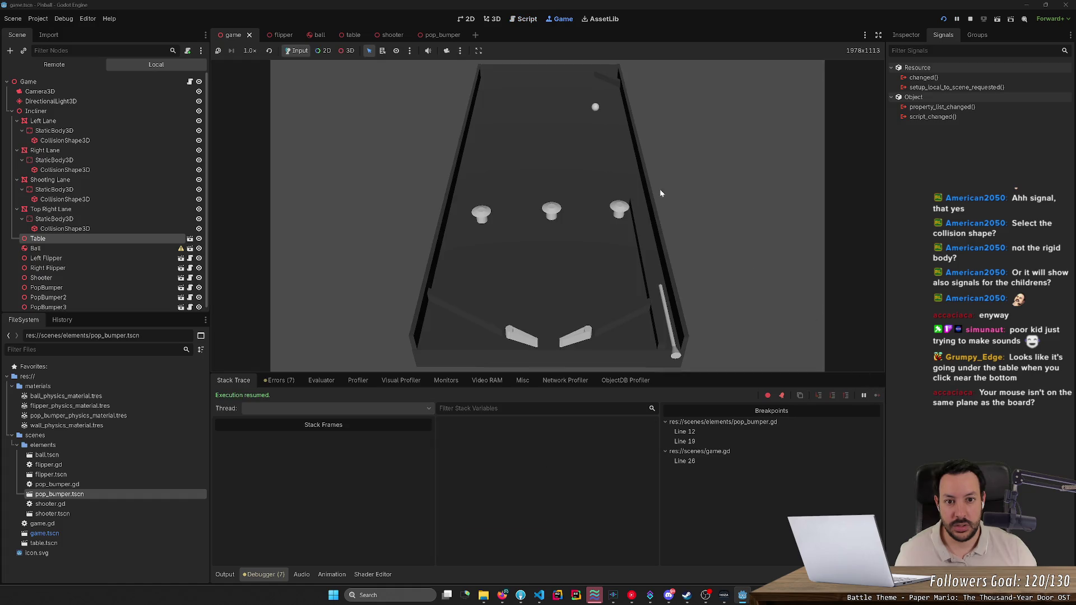
# - Test drops mid-table and near the bottom, then remove the line 26 breakpoint
pyautogui.click(561, 147)
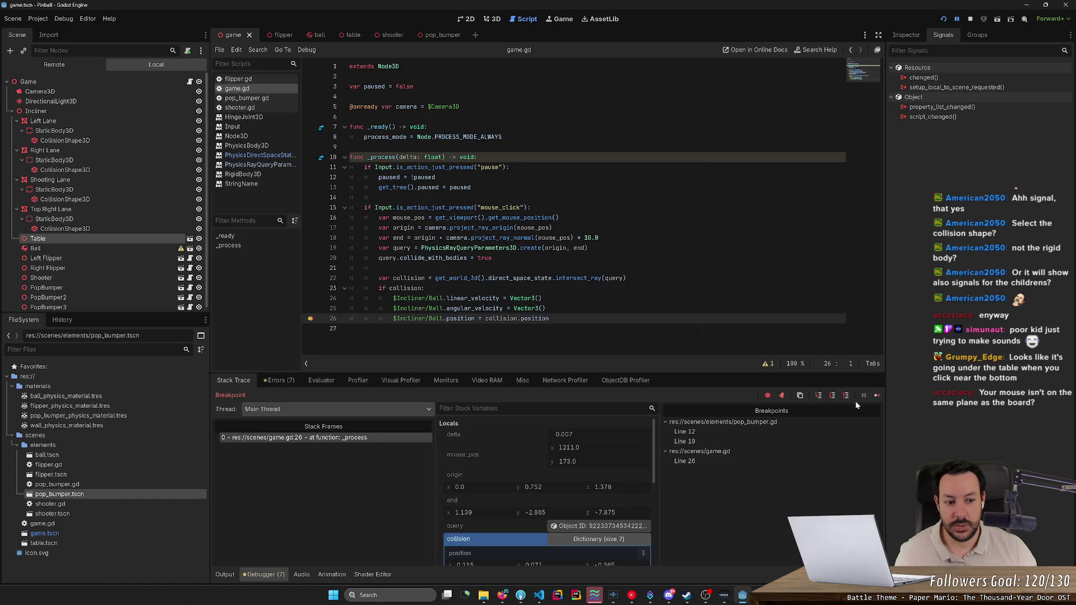
pyautogui.click(874, 396)
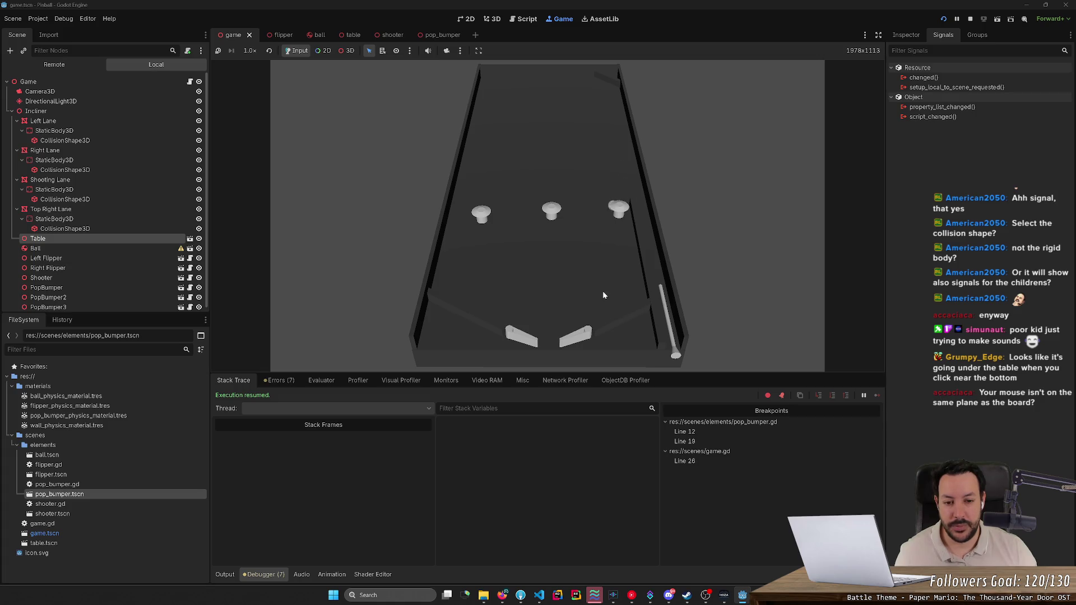
pyautogui.click(548, 320)
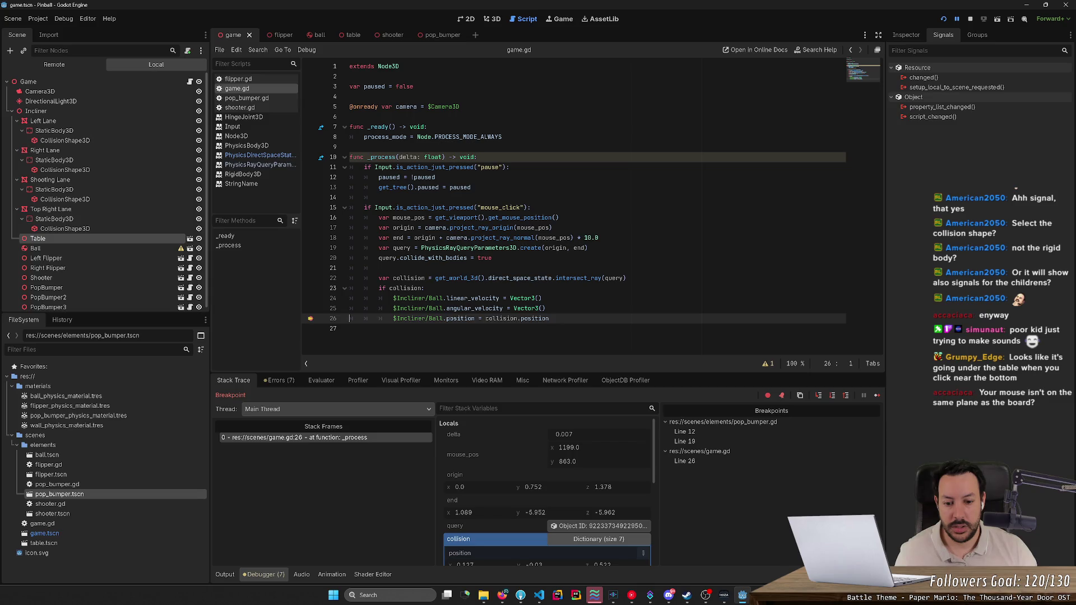
pyautogui.scroll(-1, 541, 483)
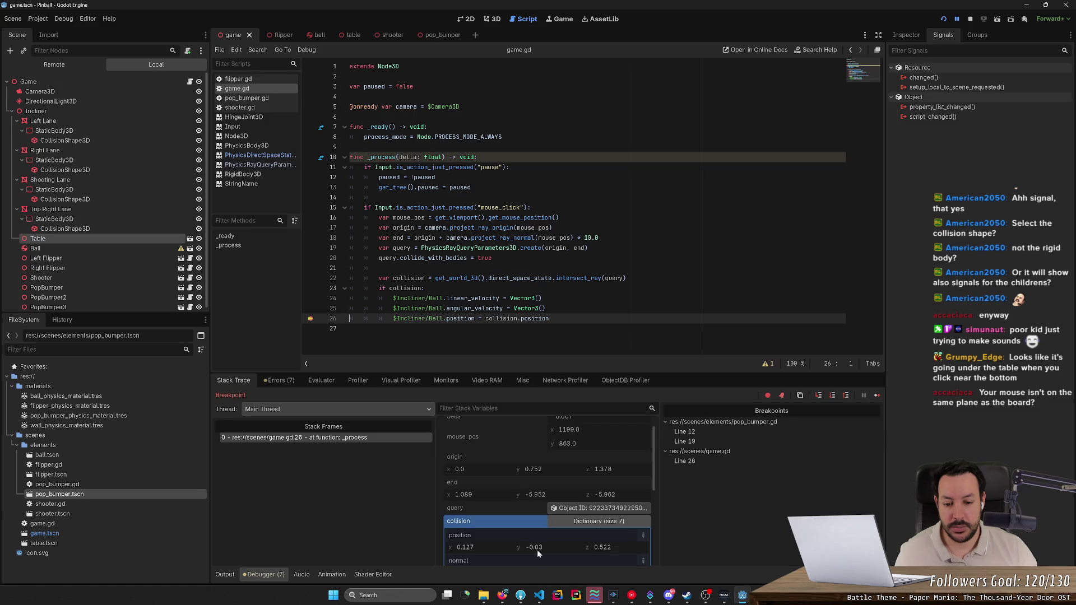
pyautogui.click(310, 318)
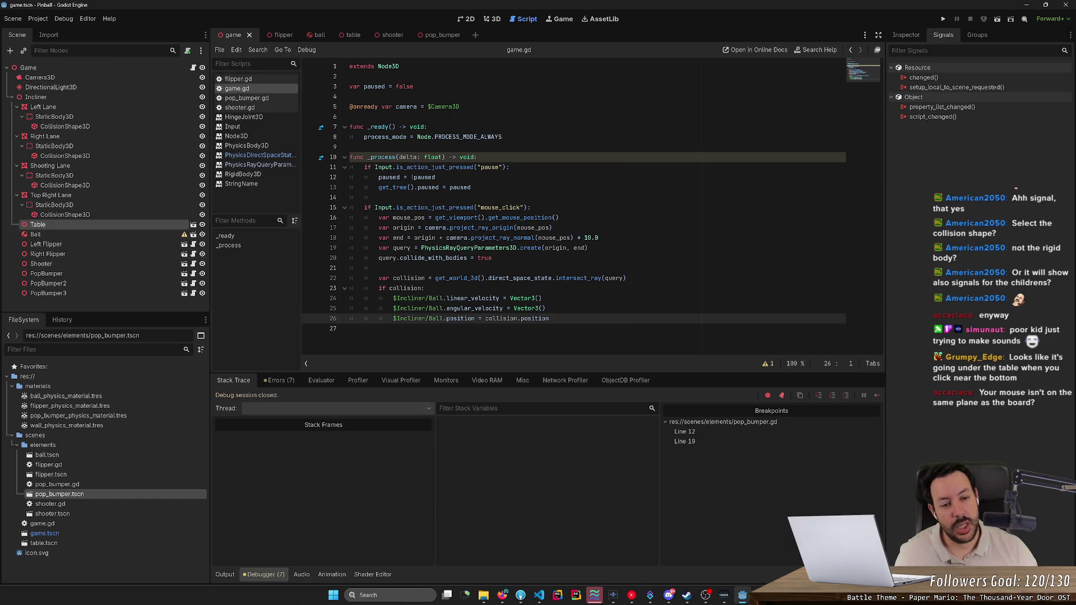
# - Back in Godot, fly the 3D view to the table edge near the bumpers and run the project
pyautogui.hotkey('alt', 'Tab')
pyautogui.click(743, 596)
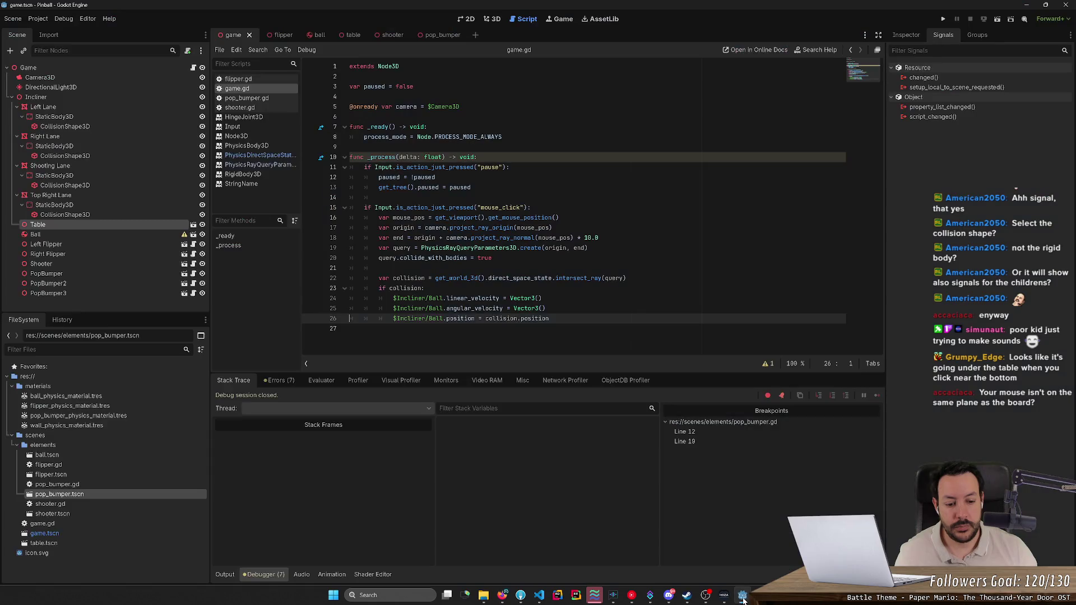
pyautogui.click(495, 19)
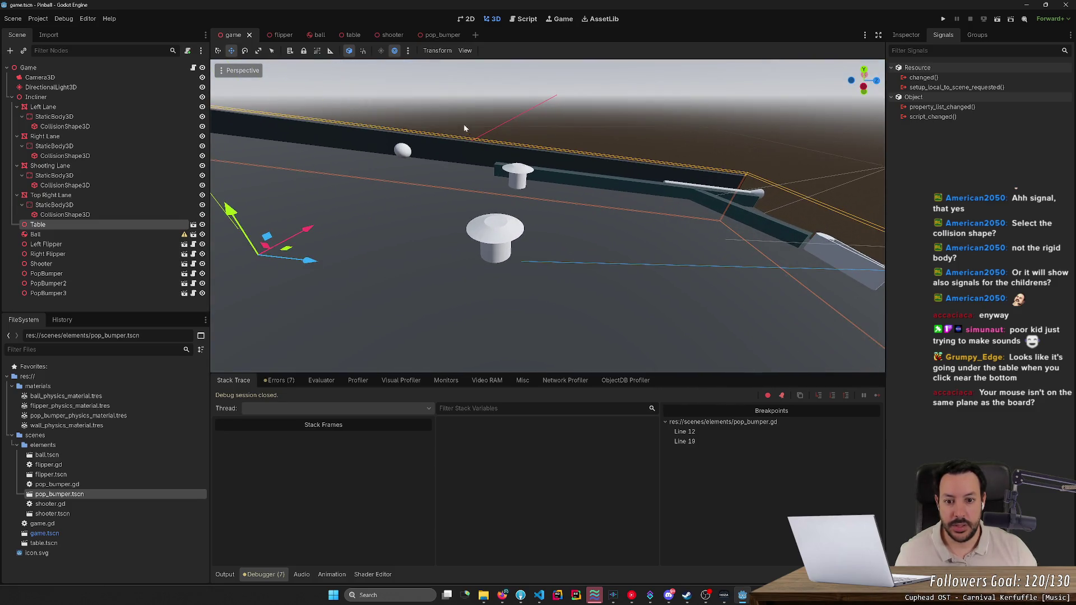
pyautogui.rightClick(520, 261)
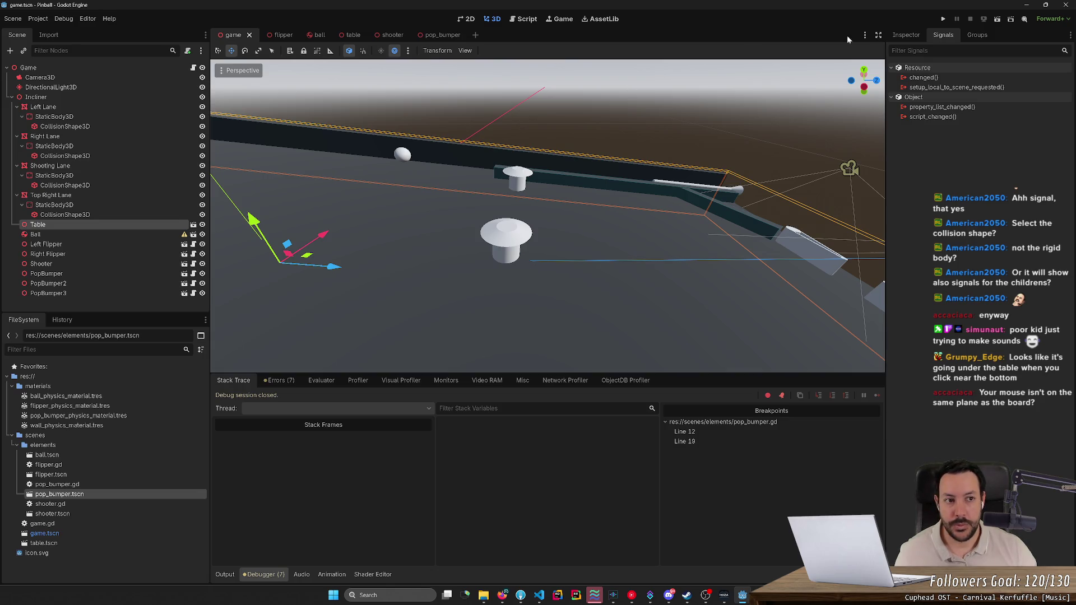
pyautogui.click(943, 18)
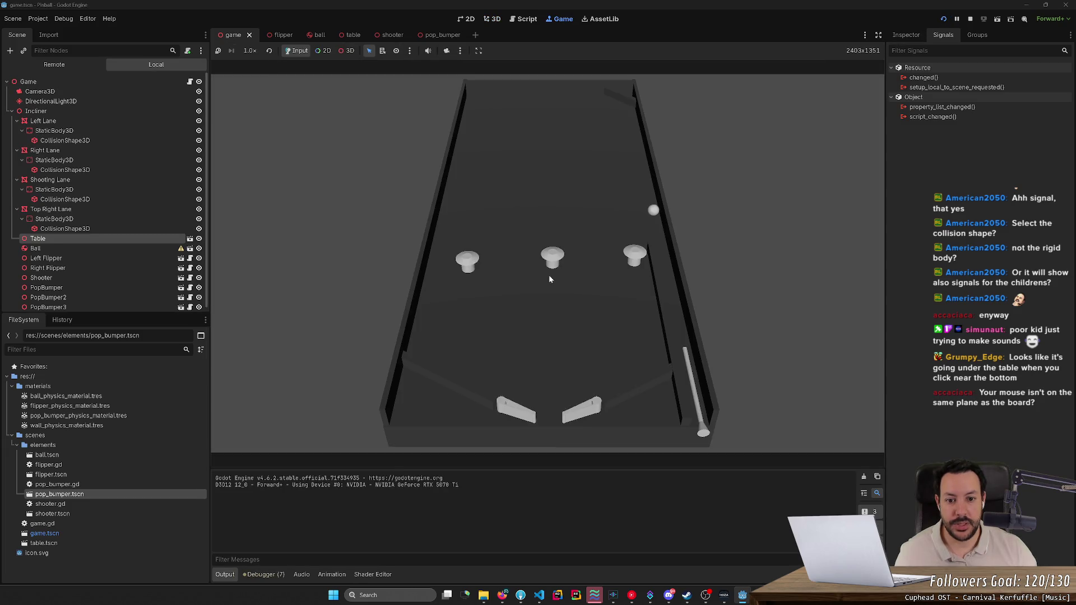
# - Drop a ball near the middle bumper, then check the script and the Reddit thread
pyautogui.click(554, 274)
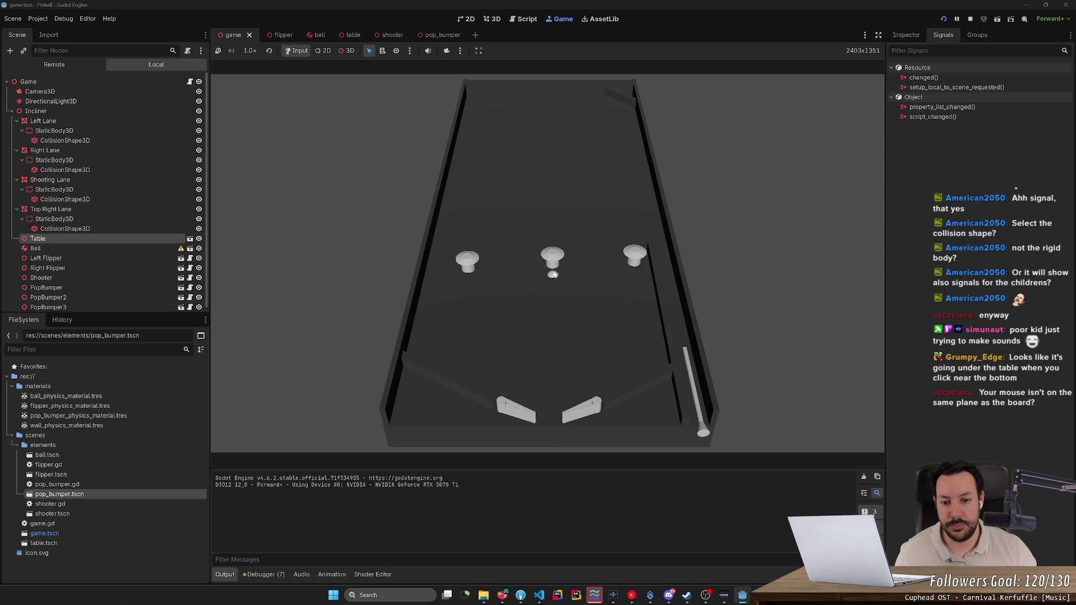
pyautogui.hotkey('alt', 'Tab')
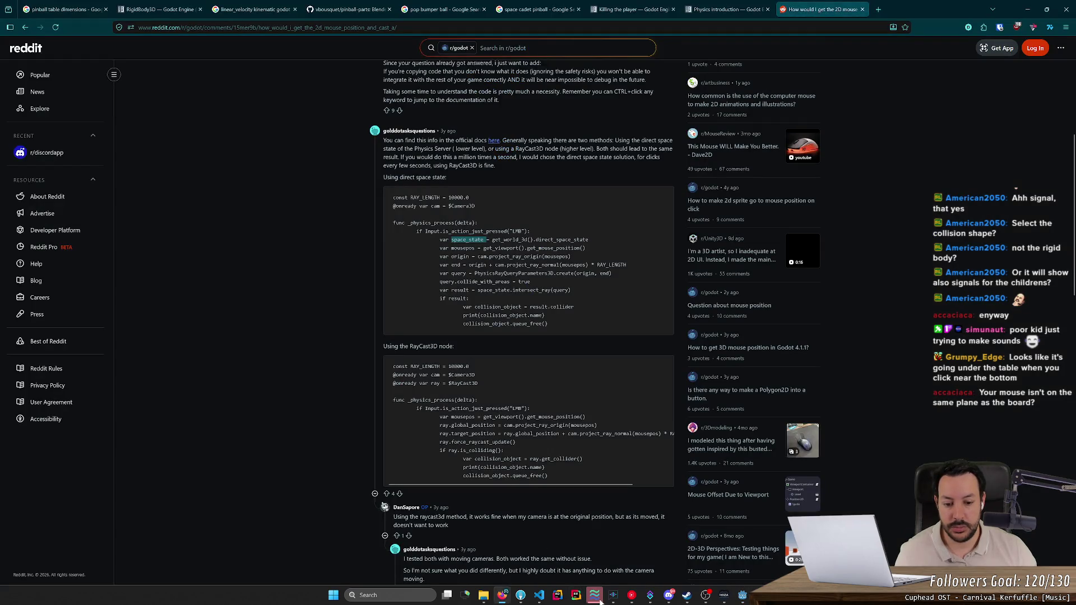
pyautogui.click(595, 595)
pyautogui.click(527, 20)
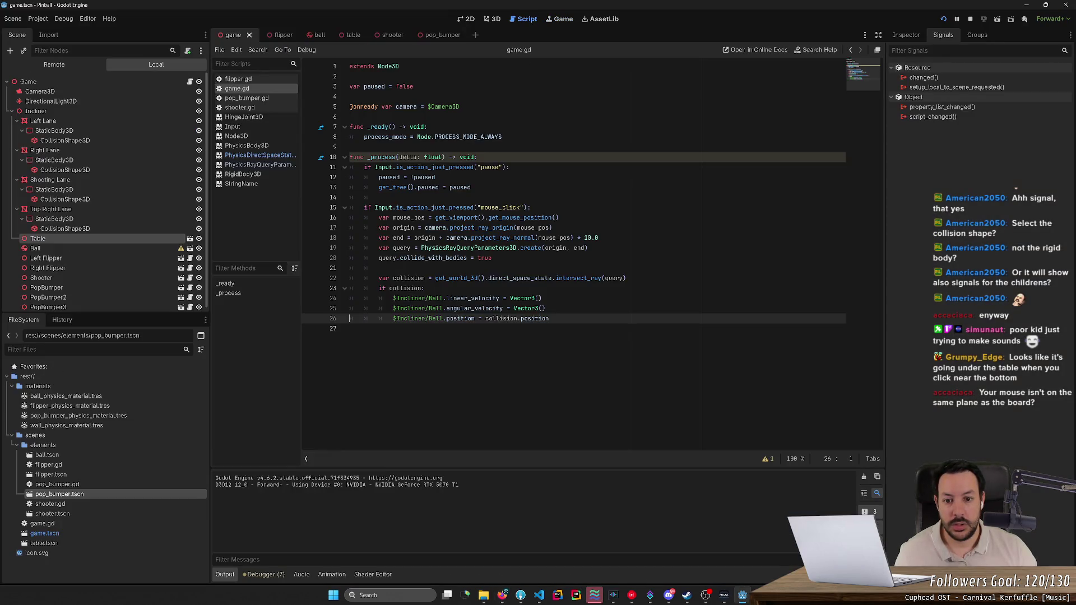
pyautogui.hotkey('alt', 'Tab')
pyautogui.hotkey('alt', 'Tab')
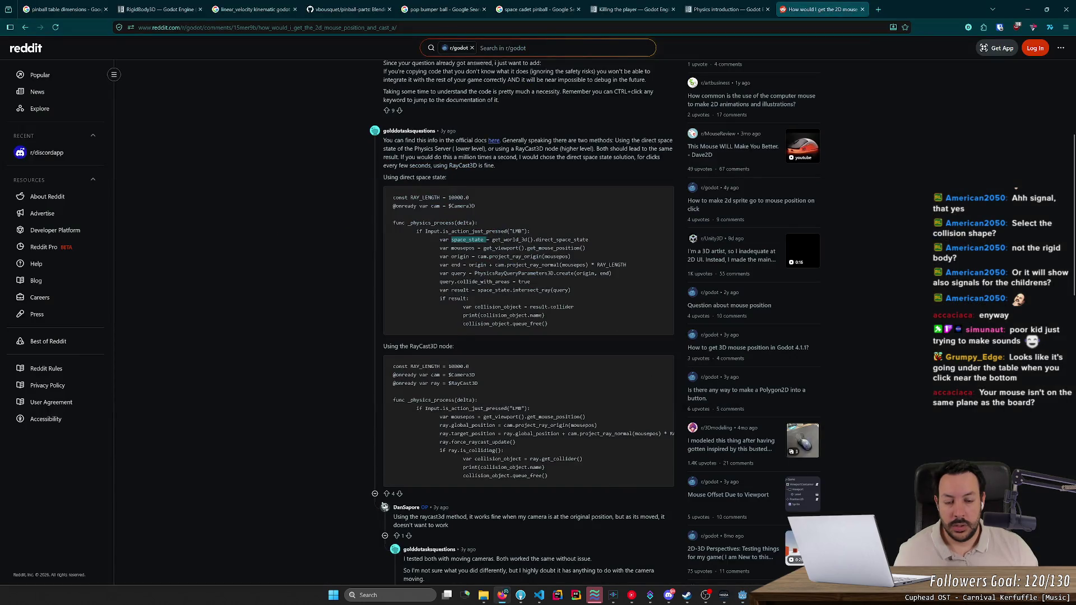
# - Drop a ball to halt at line 26 and scroll to the hit position (0.007, 0.0, 0.253)
pyautogui.click(560, 19)
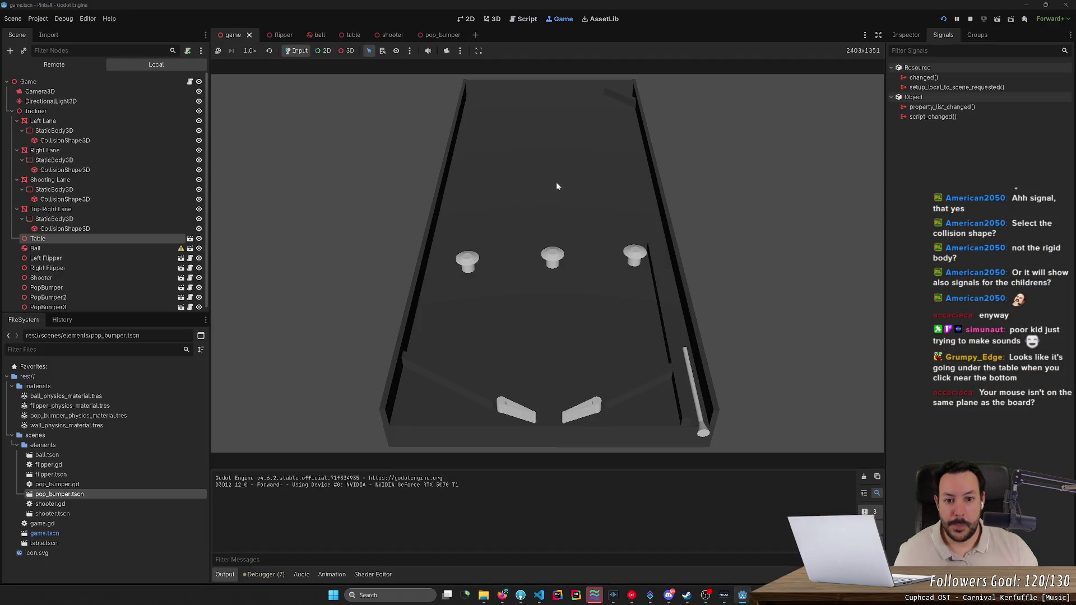
pyautogui.click(552, 270)
pyautogui.scroll(-2, 560, 462)
pyautogui.scroll(-2, 552, 482)
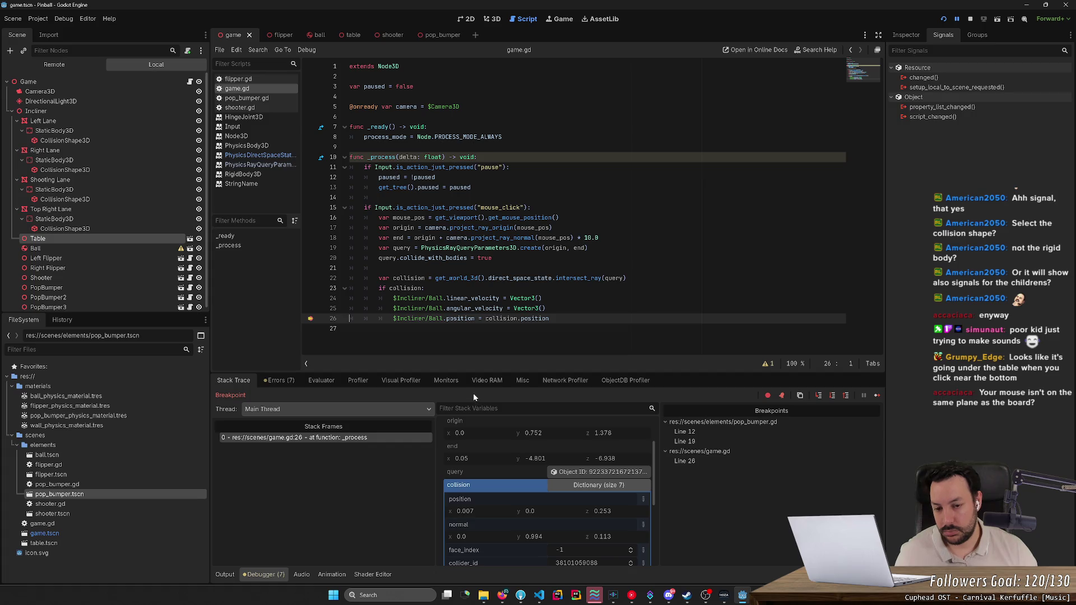
pyautogui.moveTo(923, 75)
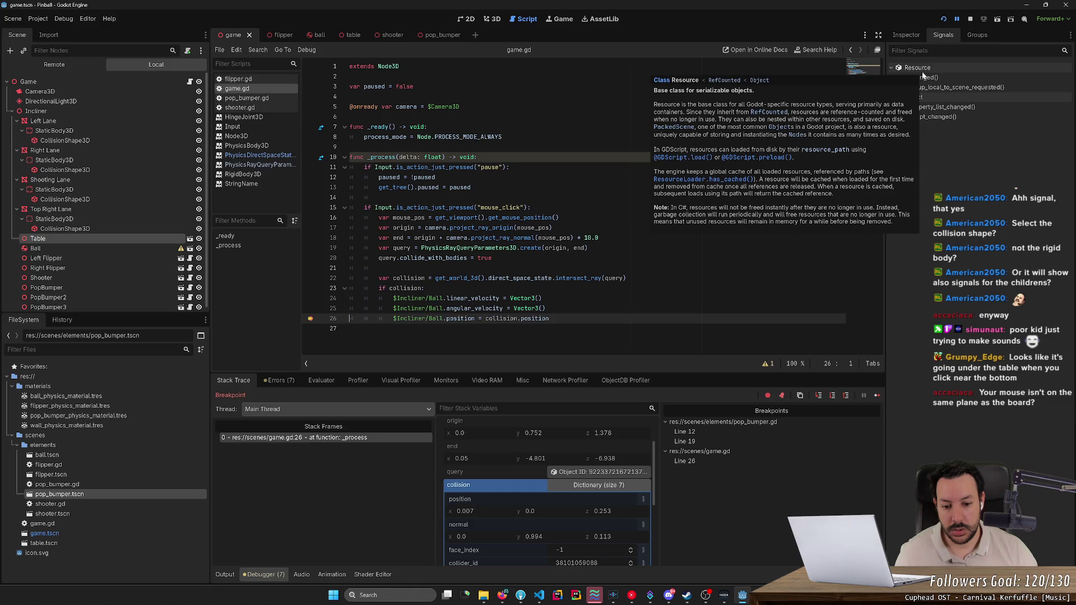
pyautogui.scroll(-2, 591, 490)
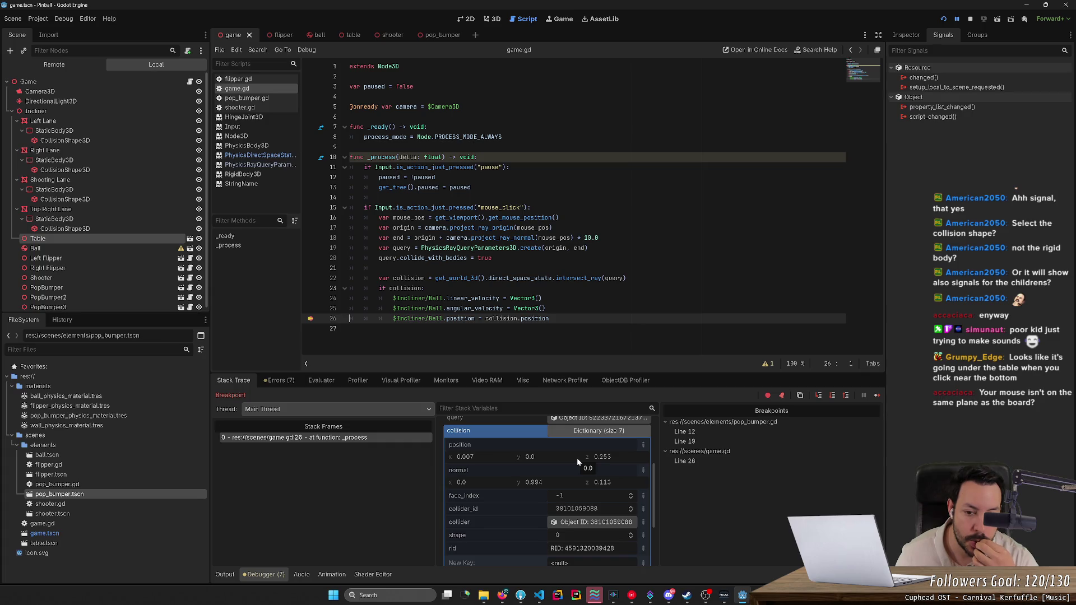
# - Add a Vector3 y offset of 0.02 to the hit position on line 26 and save game.gd
pyautogui.click(583, 319)
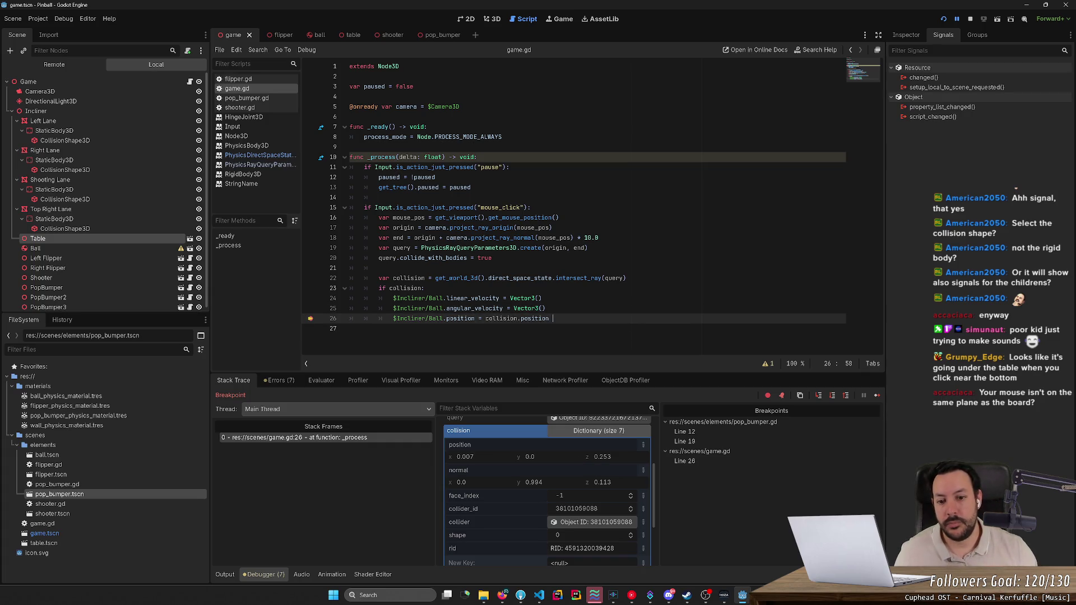
pyautogui.write('Vector3')
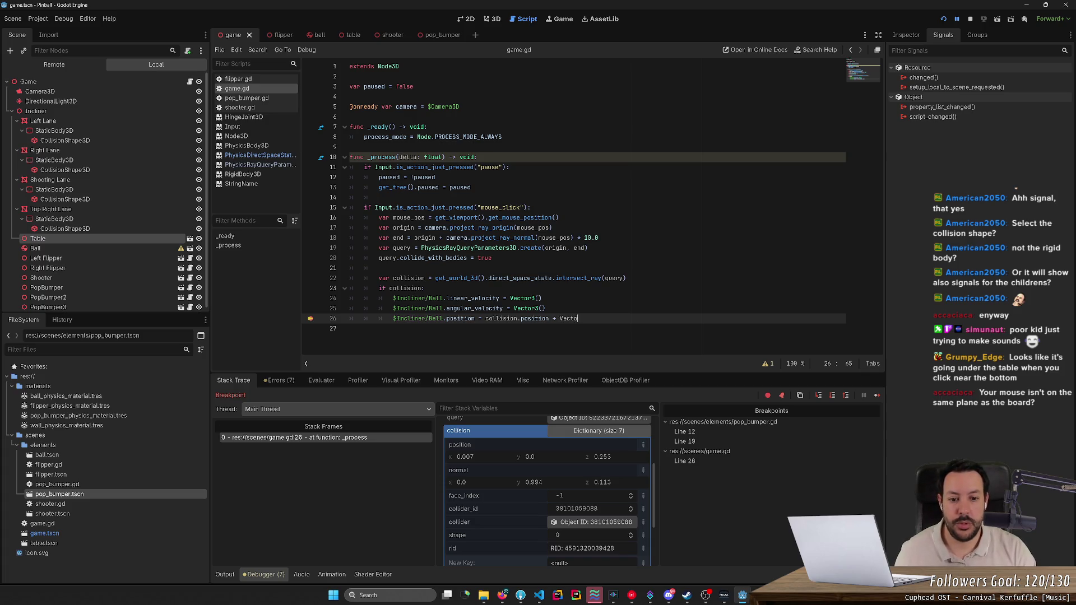
pyautogui.write('.y')
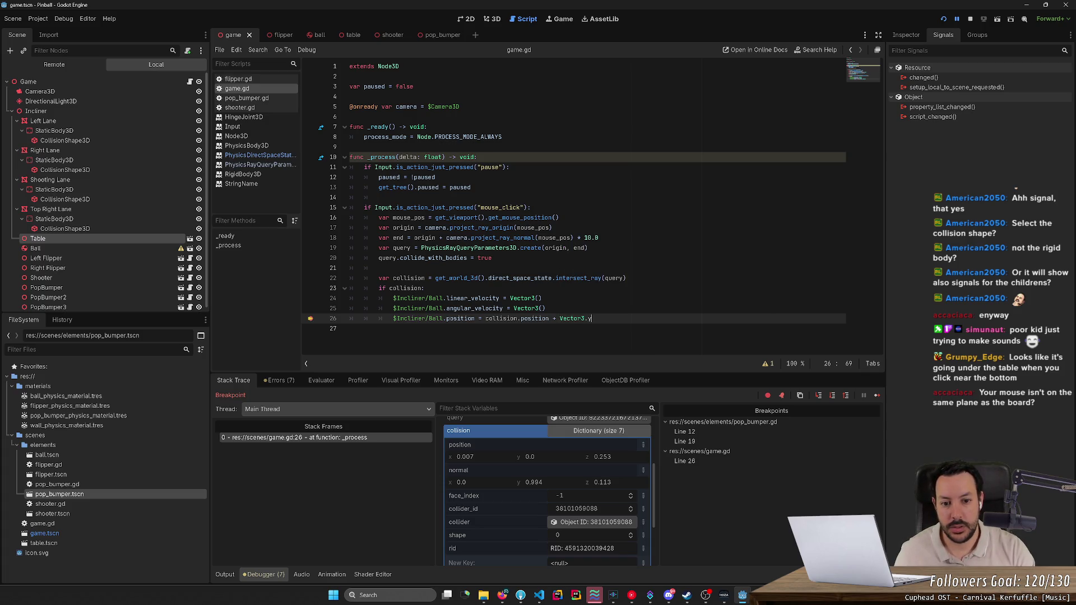
pyautogui.write('/(')
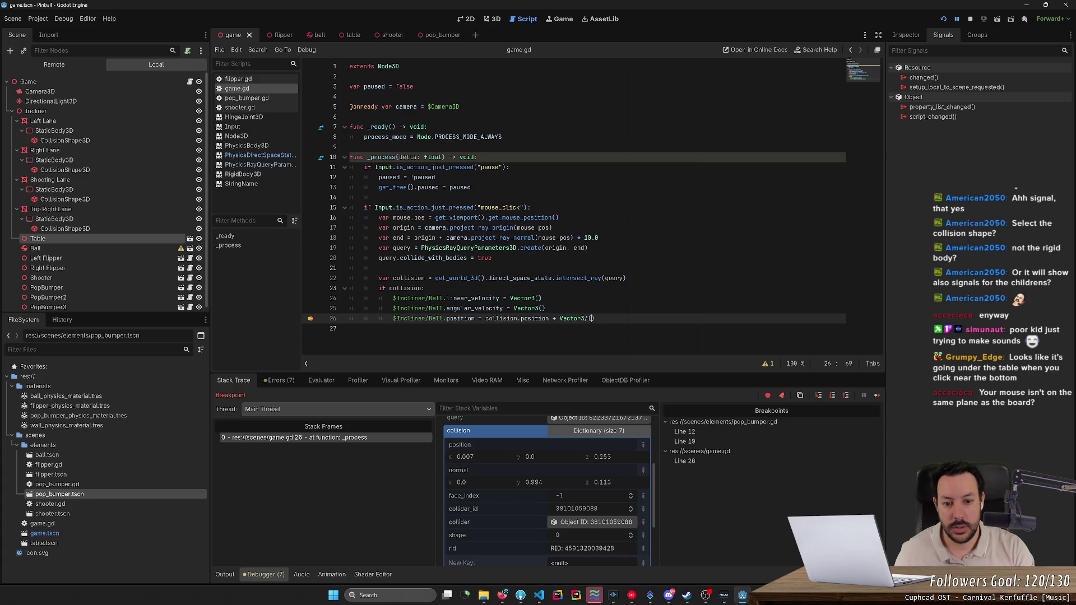
pyautogui.write('(0.0, 0.')
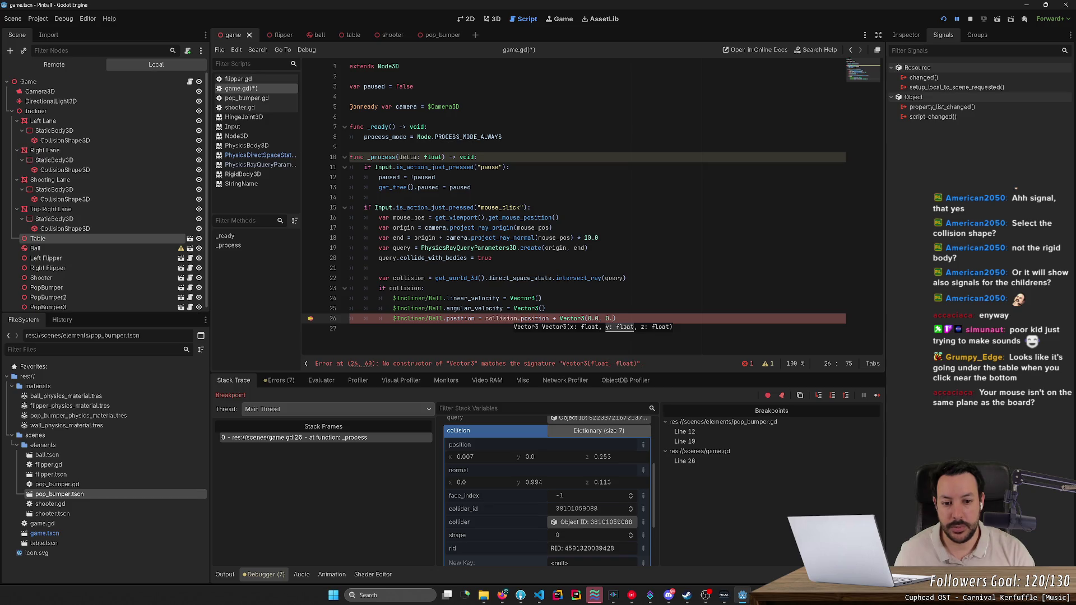
pyautogui.write(', 0.02, 0.0')
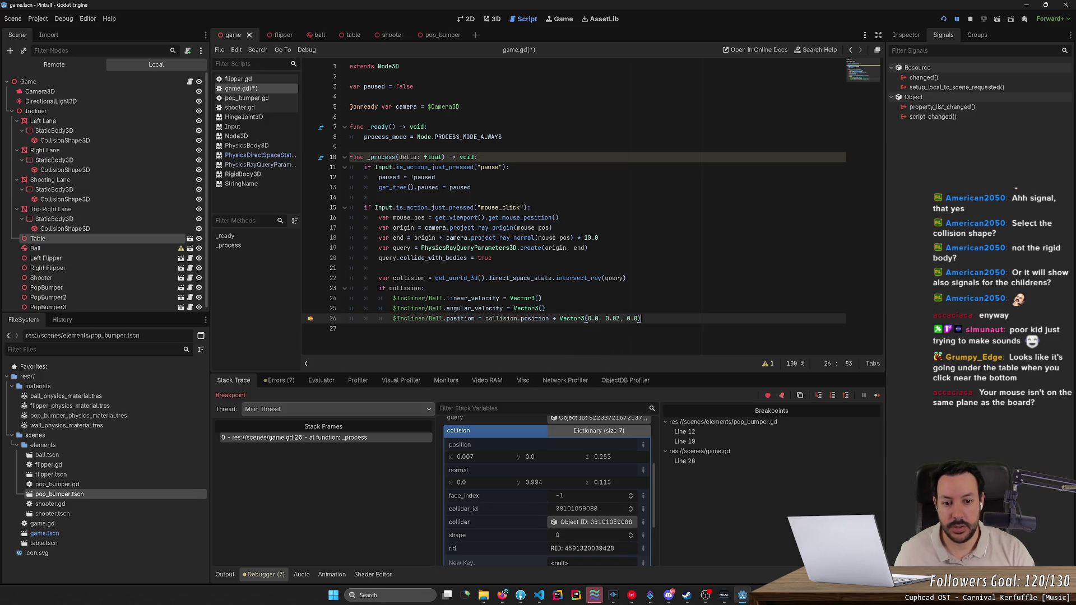
pyautogui.hotkey('ctrl', 's')
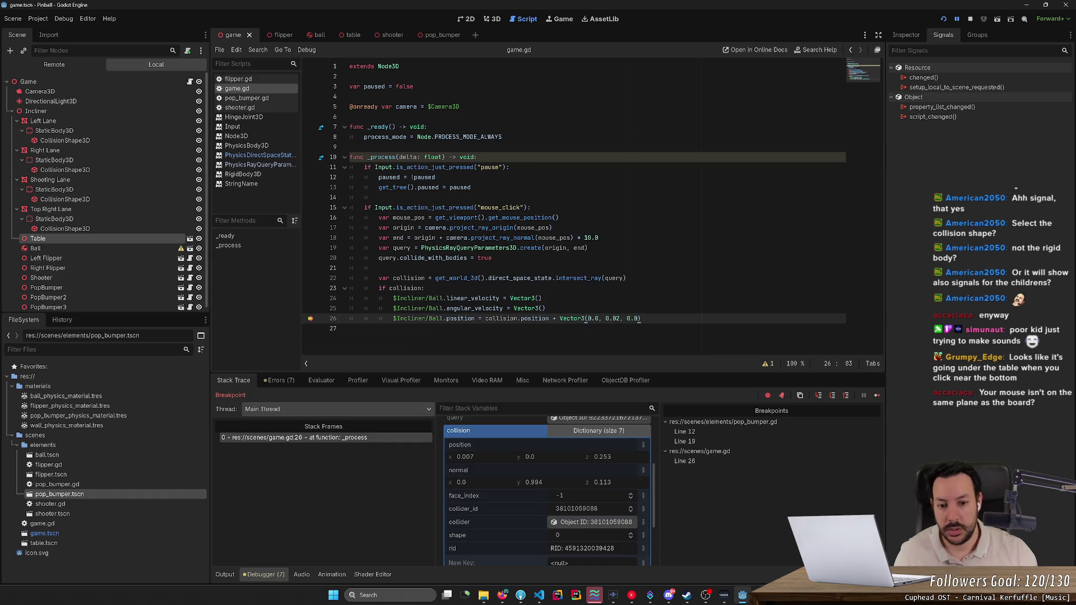
# - Run the game and drop test balls near the top and centre bumpers
pyautogui.click(944, 19)
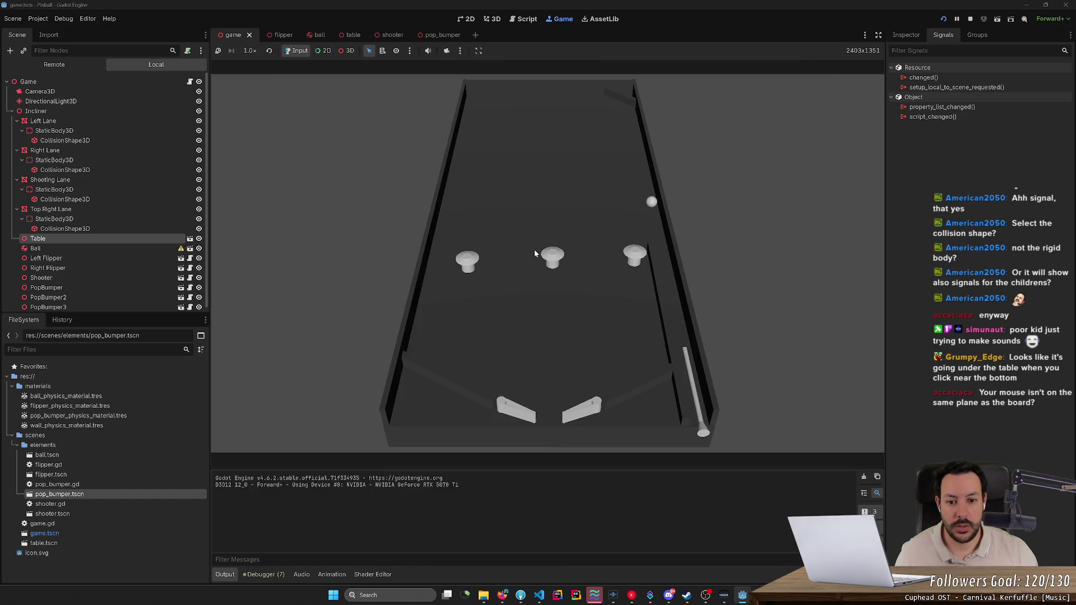
pyautogui.click(553, 275)
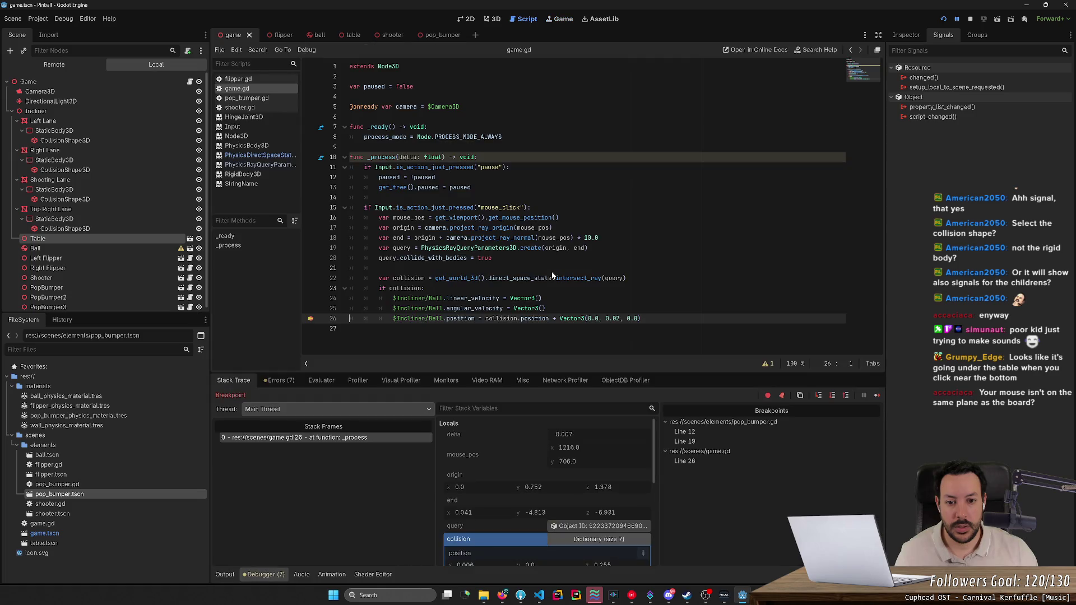
pyautogui.click(944, 20)
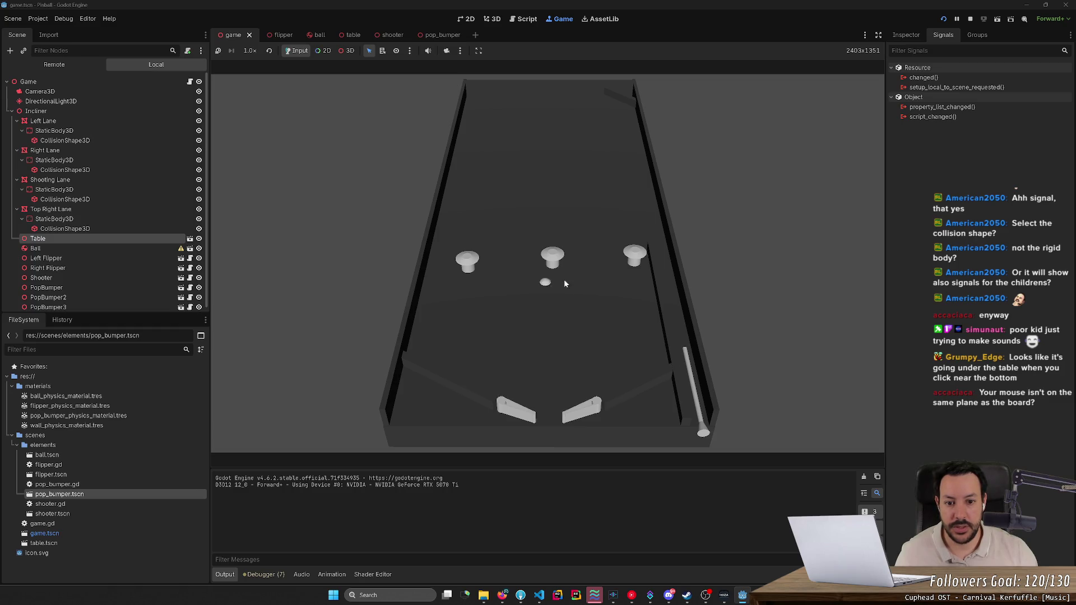
pyautogui.click(576, 220)
pyautogui.click(550, 284)
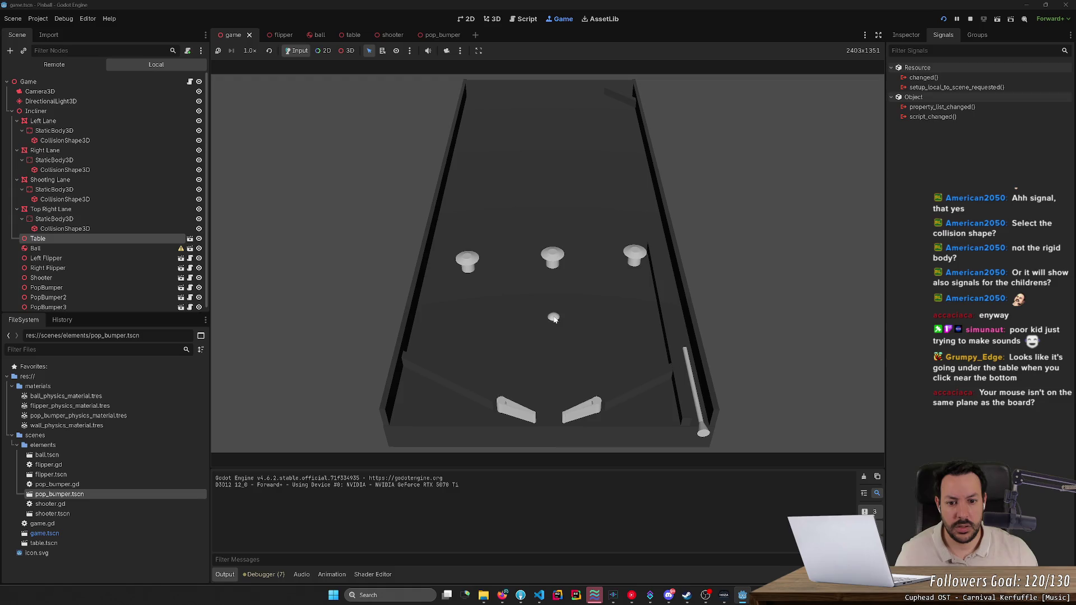
pyautogui.click(561, 365)
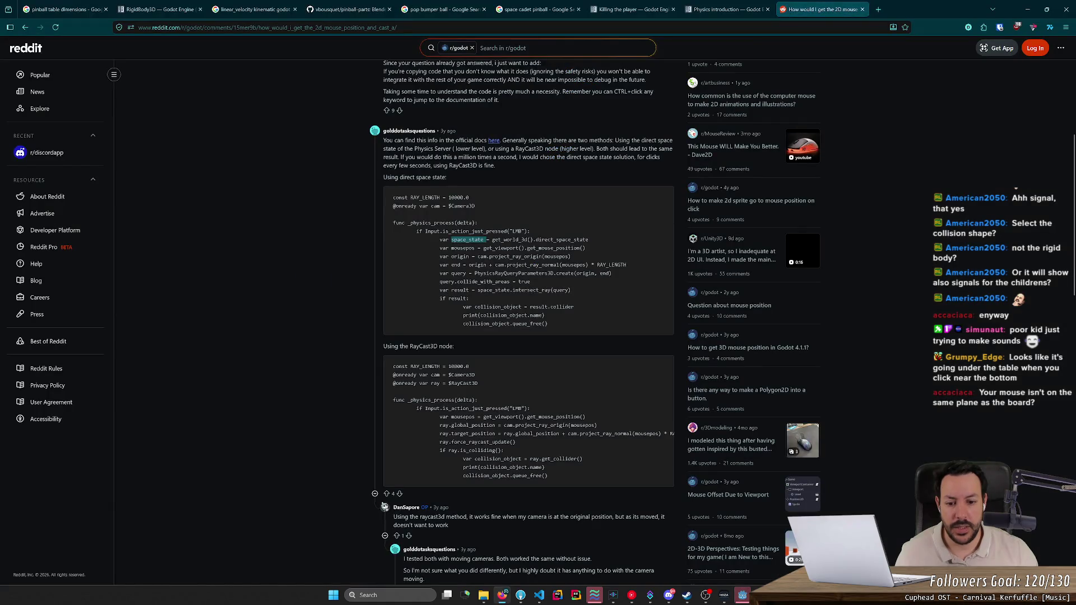
# - Back in game.gd, append a 1 to the line 26 offset value
pyautogui.hotkey('alt', 'Tab')
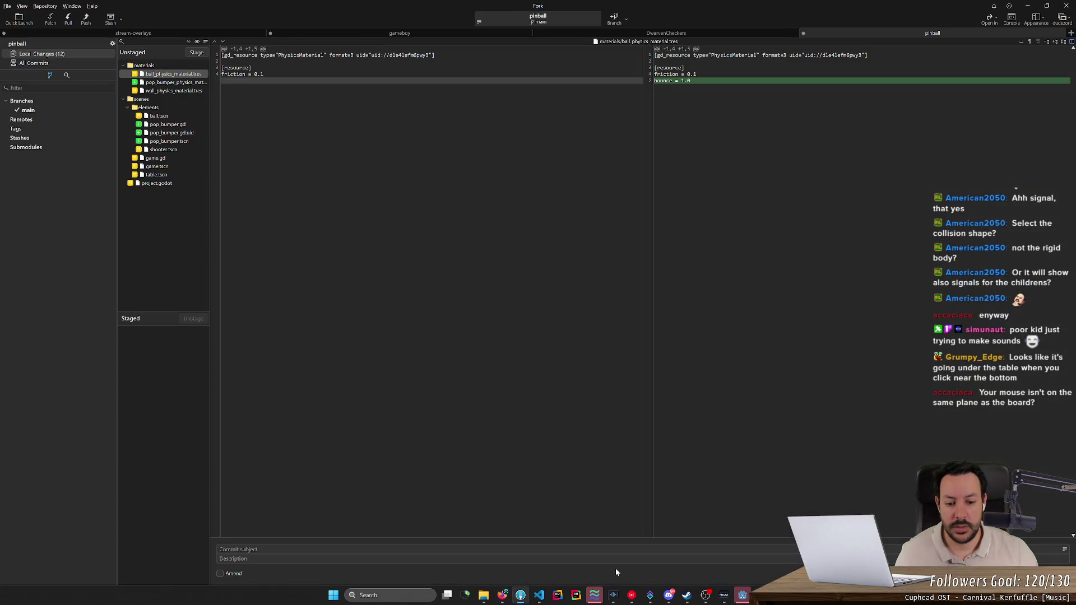
pyautogui.click(743, 596)
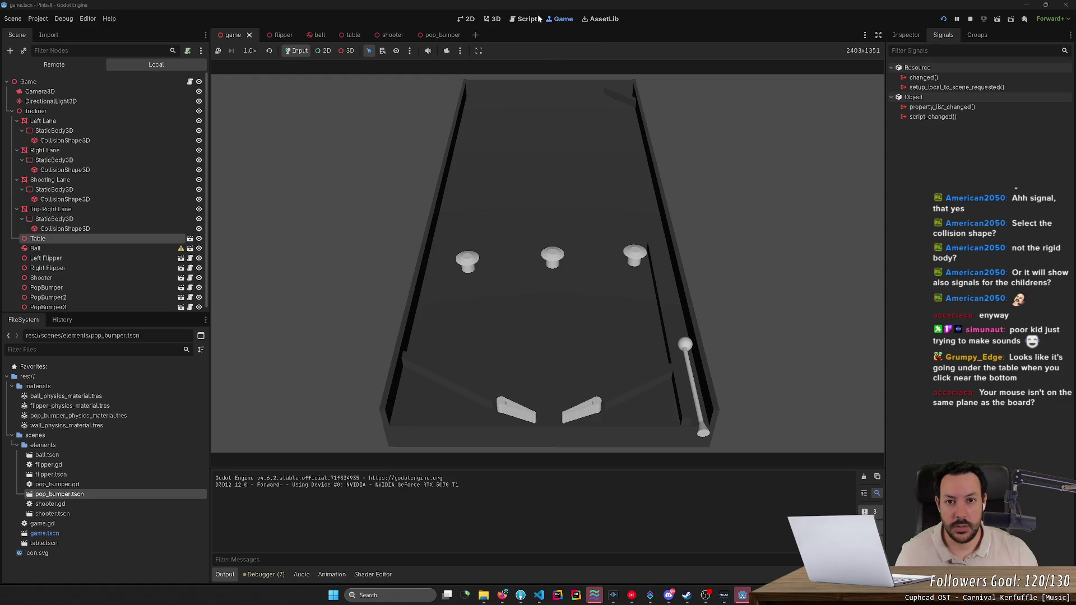
pyautogui.hotkey('ctrl', 'F3')
pyautogui.click(641, 318)
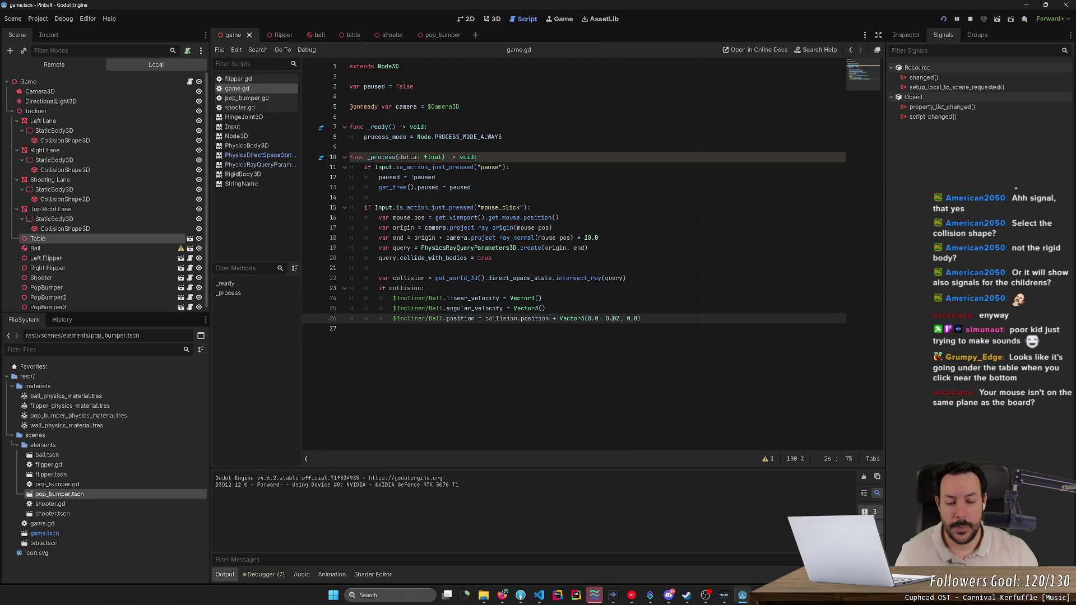
pyautogui.write('1')
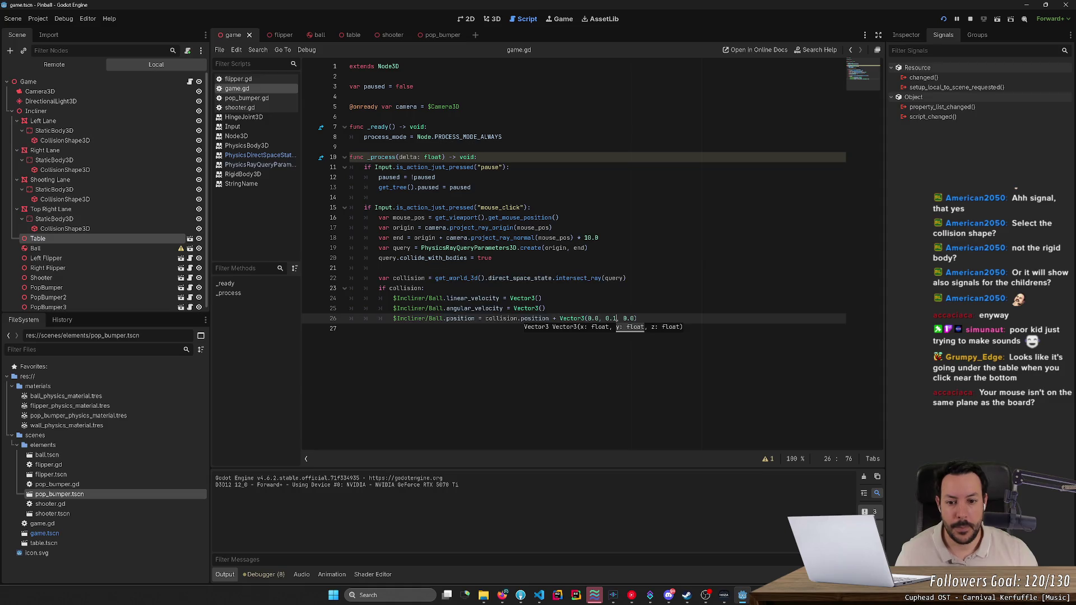
# - Restart the game and drop balls at the central pop bumper
pyautogui.click(945, 20)
pyautogui.click(551, 281)
pyautogui.click(552, 275)
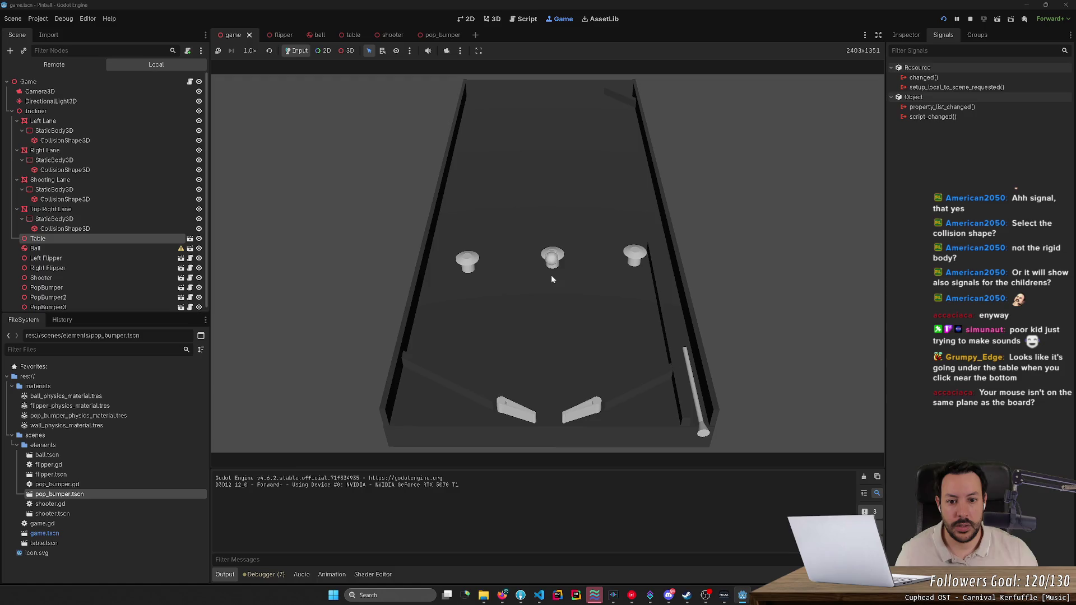
pyautogui.click(553, 276)
# - Change the line 26 y offset to a smaller value ending in 05
pyautogui.click(525, 19)
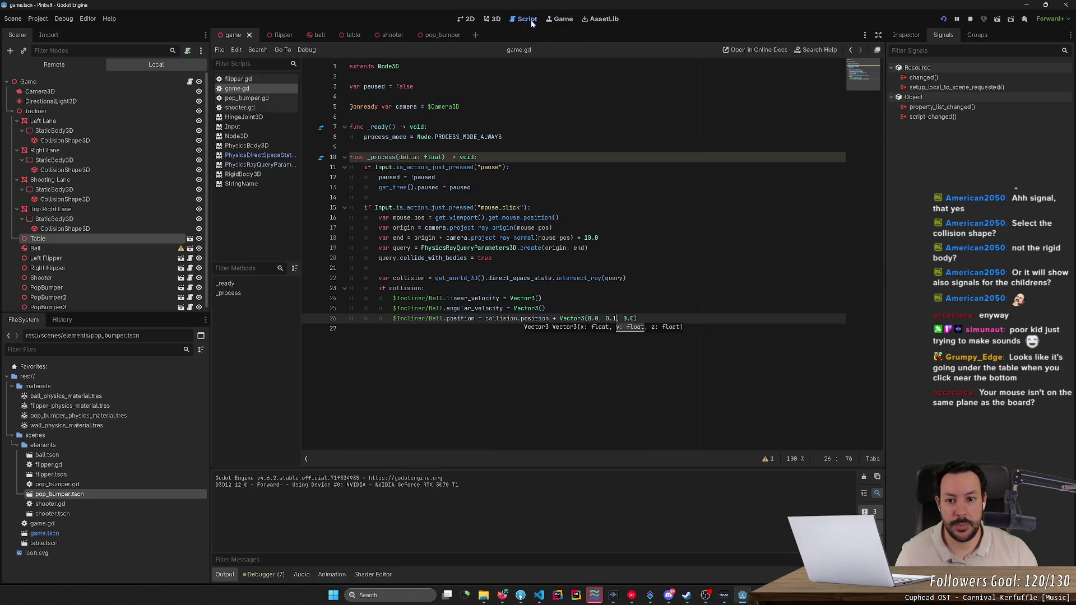
pyautogui.press('BackSpace')
pyautogui.write('05')
# - Run the game again and drop balls near the middle bumper and the table top
pyautogui.click(944, 19)
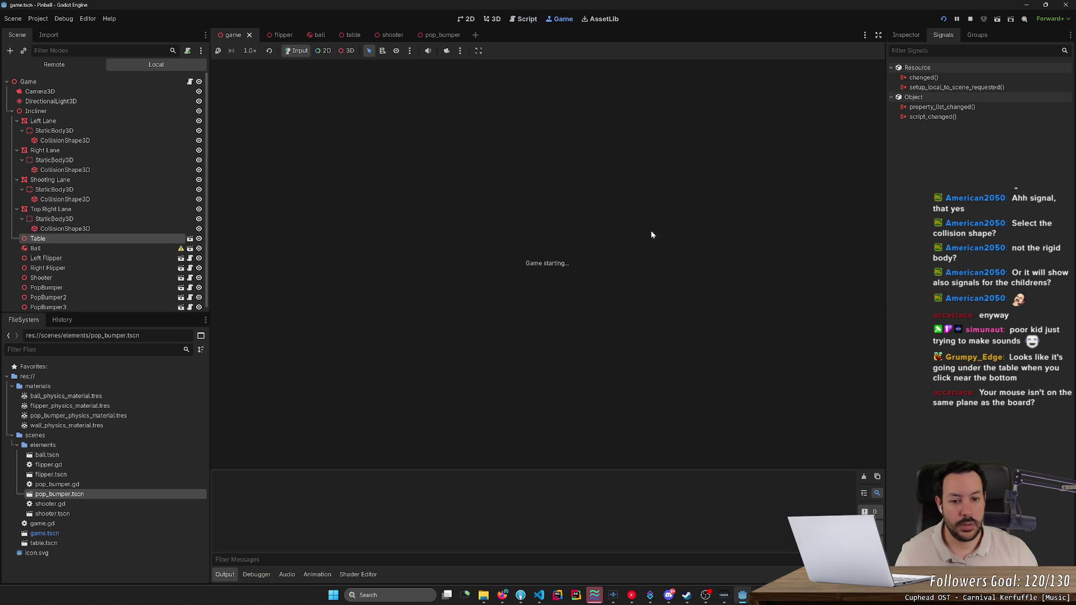
pyautogui.click(552, 274)
pyautogui.click(530, 164)
pyautogui.click(536, 97)
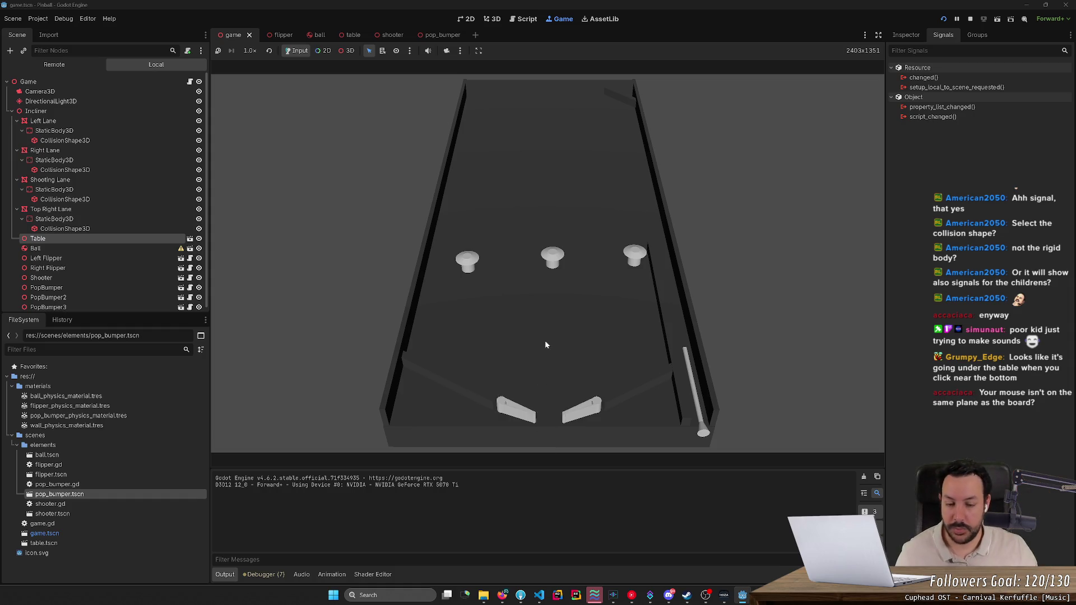
pyautogui.click(553, 276)
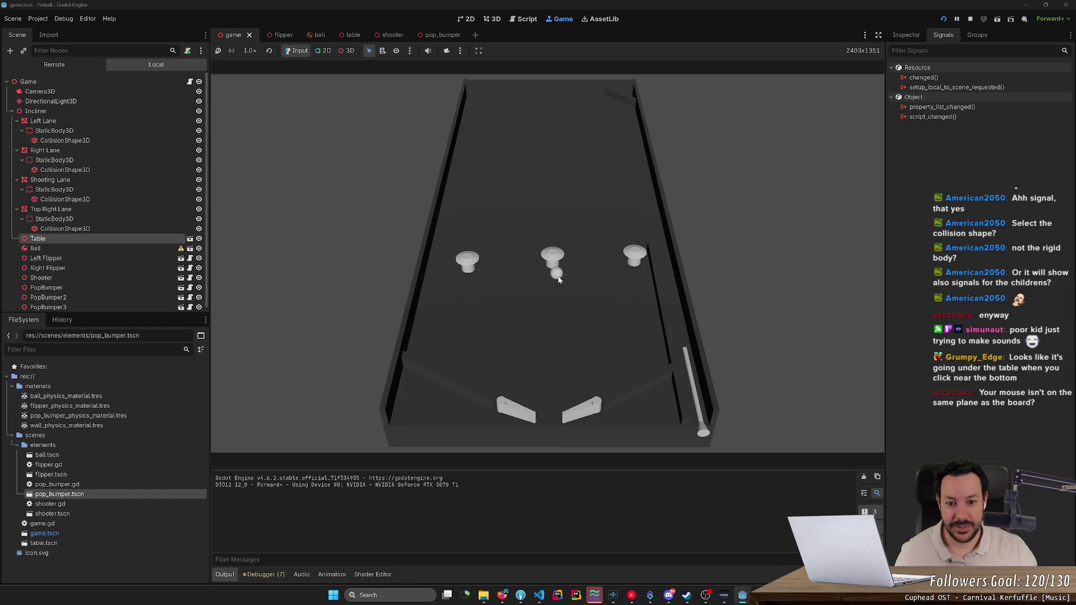
pyautogui.click(555, 279)
pyautogui.click(554, 276)
pyautogui.click(564, 277)
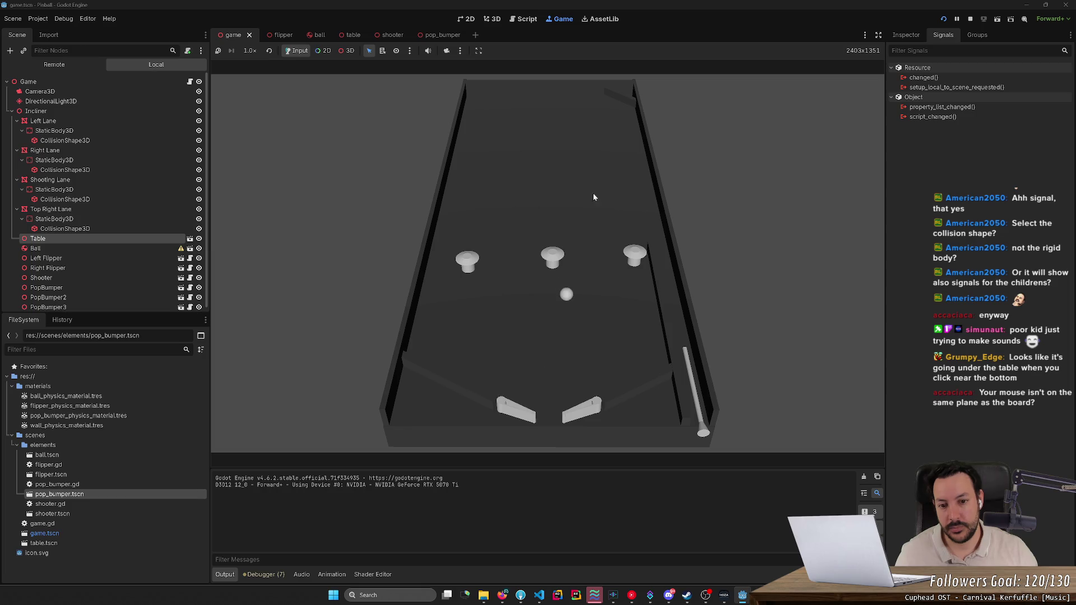
# - Drop more balls onto the top, middle and left bumpers, then open the pop_bumper scene
pyautogui.click(552, 107)
pyautogui.click(550, 211)
pyautogui.click(553, 201)
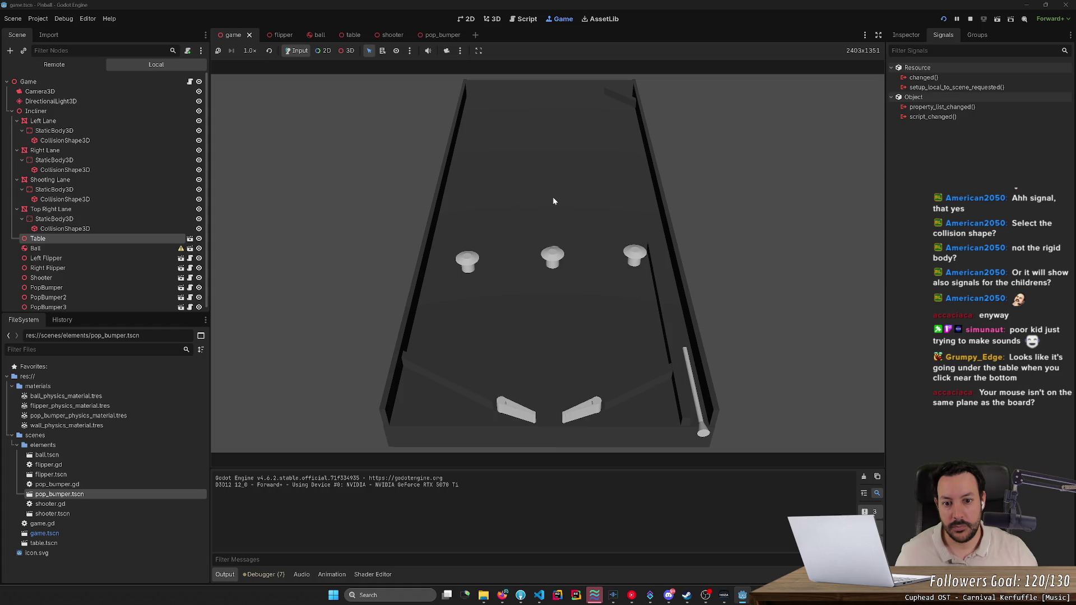
pyautogui.click(473, 219)
pyautogui.click(475, 219)
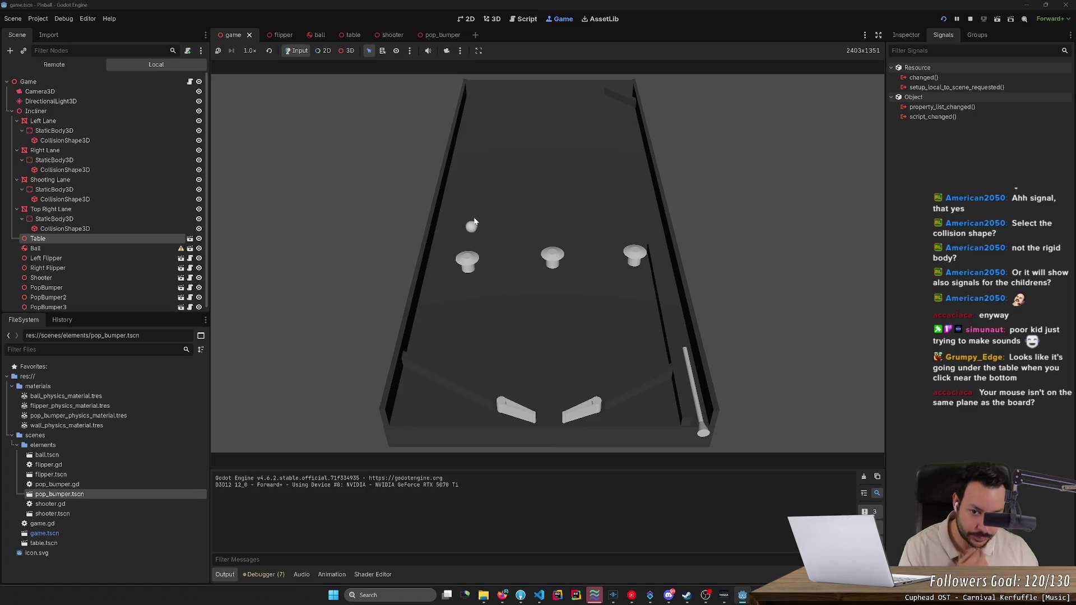
pyautogui.click(474, 221)
pyautogui.click(484, 224)
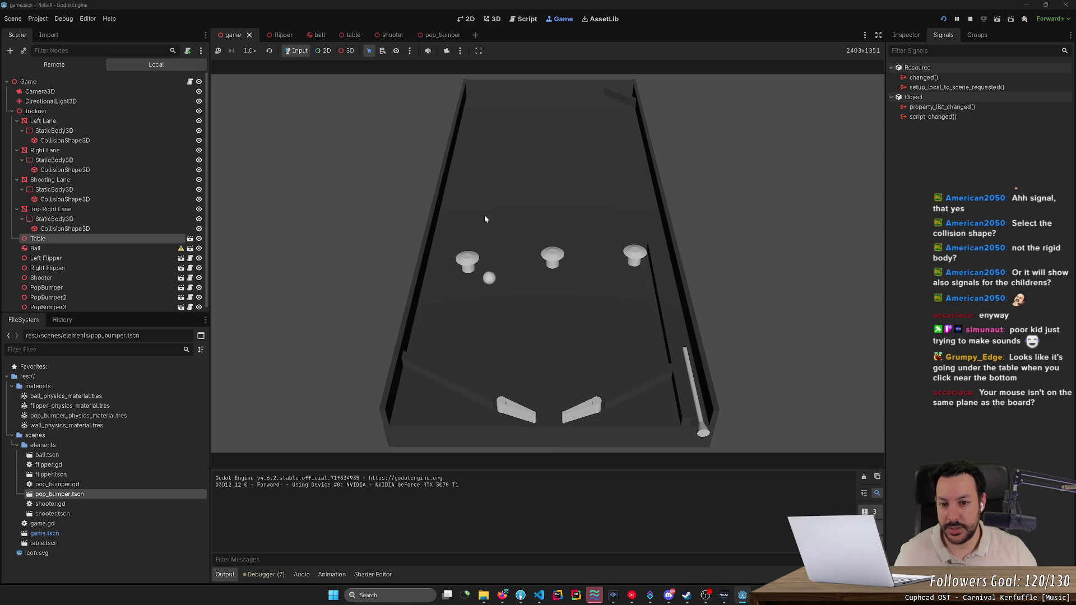
pyautogui.click(470, 234)
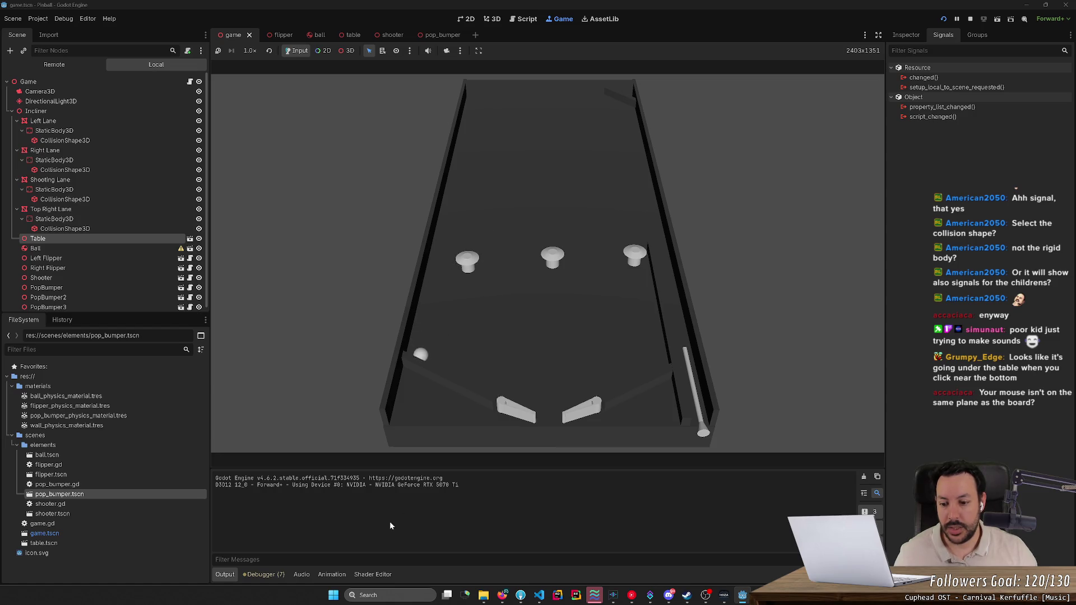
pyautogui.click(437, 35)
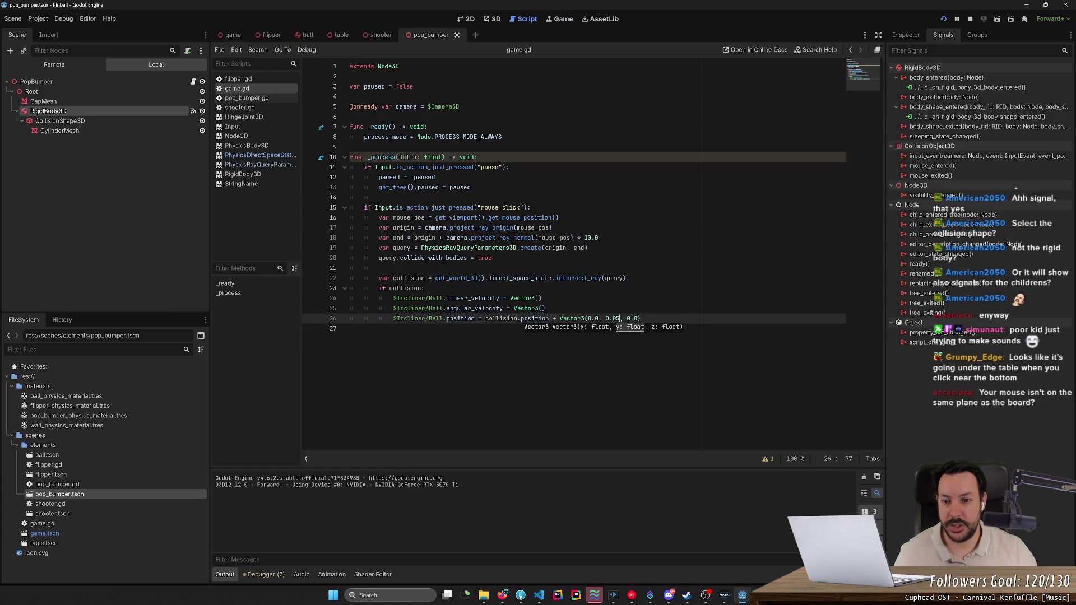
# - Open pop_bumper.gd and review its body-entered handler
pyautogui.click(392, 187)
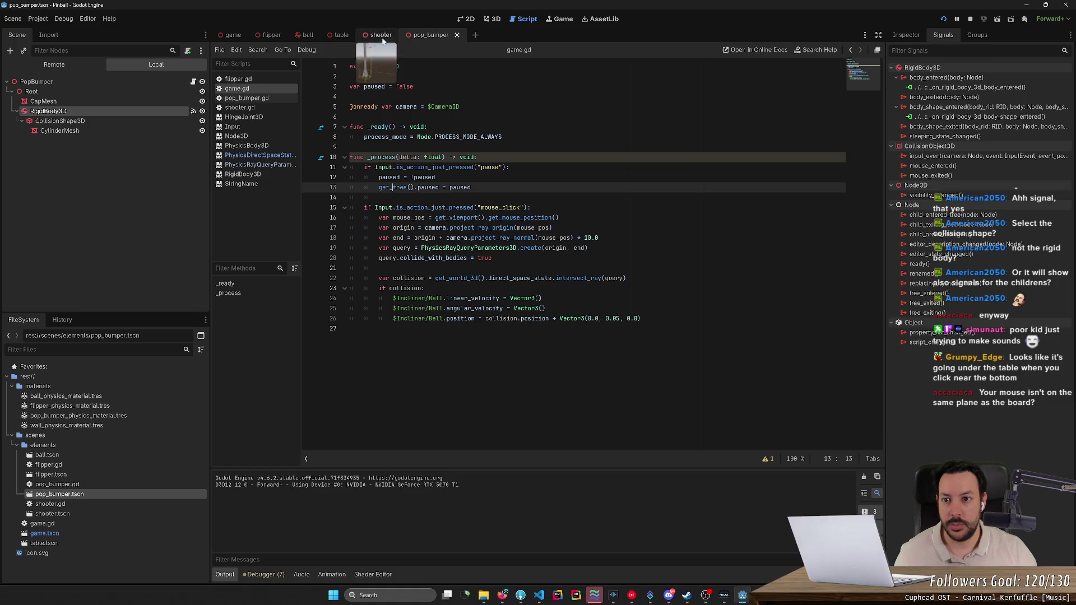
pyautogui.click(247, 98)
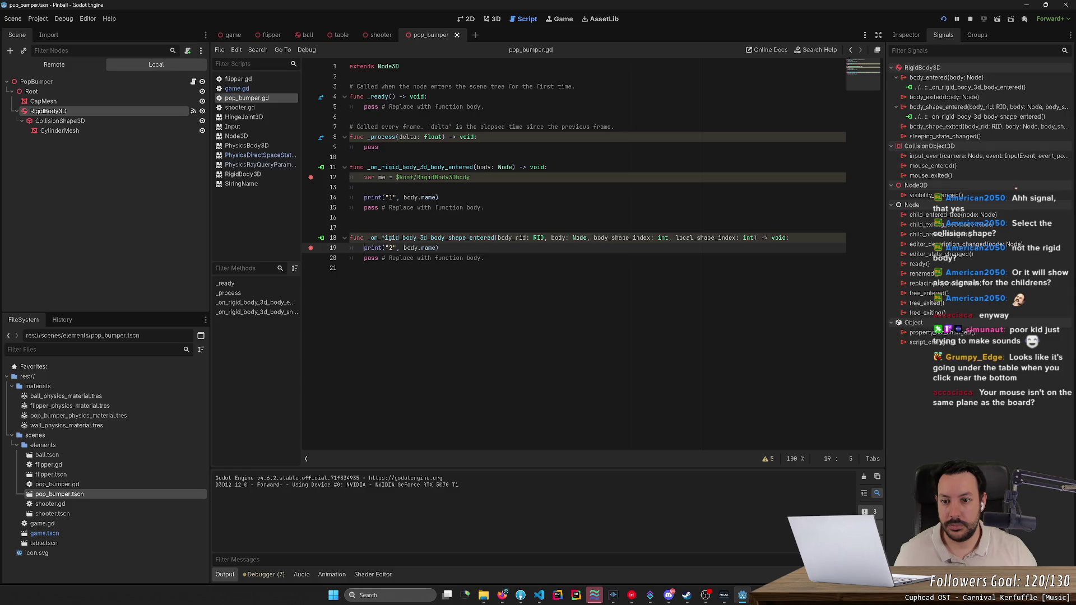
pyautogui.click(450, 167)
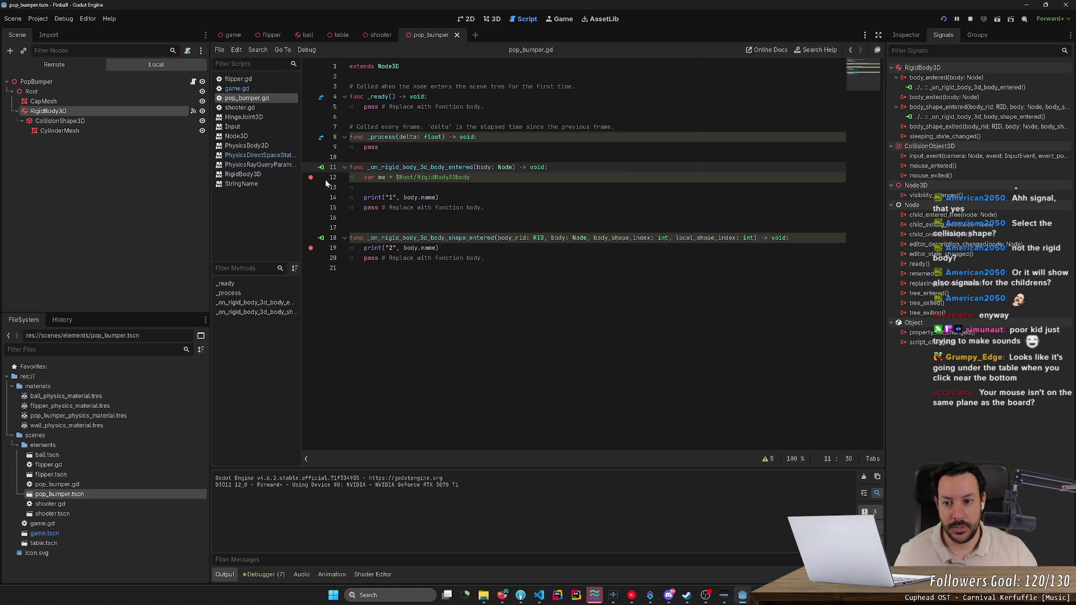
# - Drop two balls toward the left bumper in the running game, then stop it
pyautogui.click(555, 19)
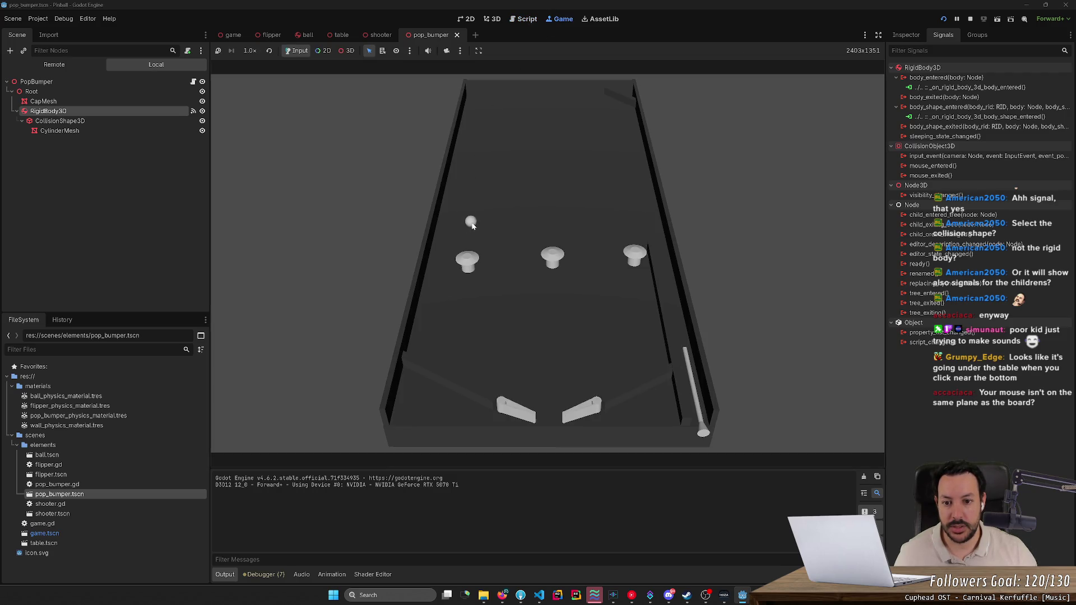
pyautogui.click(472, 222)
pyautogui.click(472, 203)
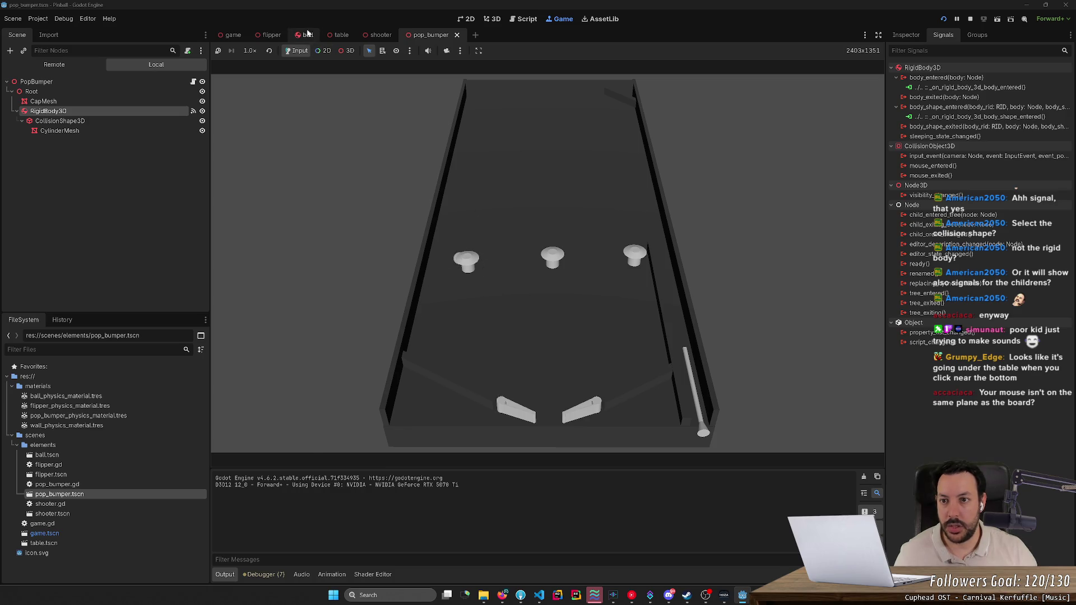
pyautogui.click(970, 19)
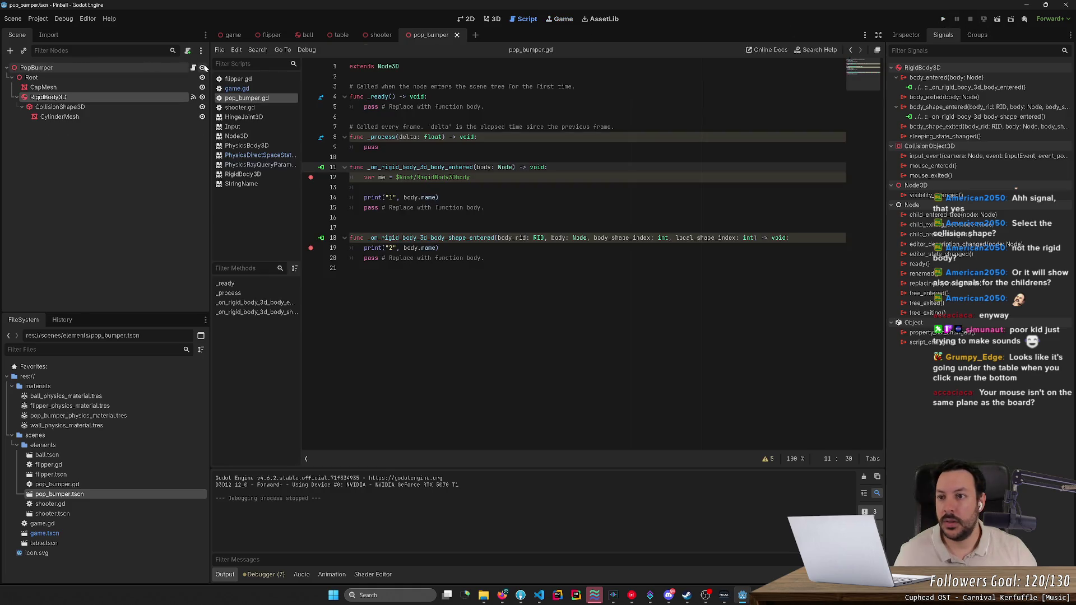
# - Compare the ball's rigid body settings with the pop bumper's RigidBody3D properties
pyautogui.click(308, 35)
pyautogui.click(904, 36)
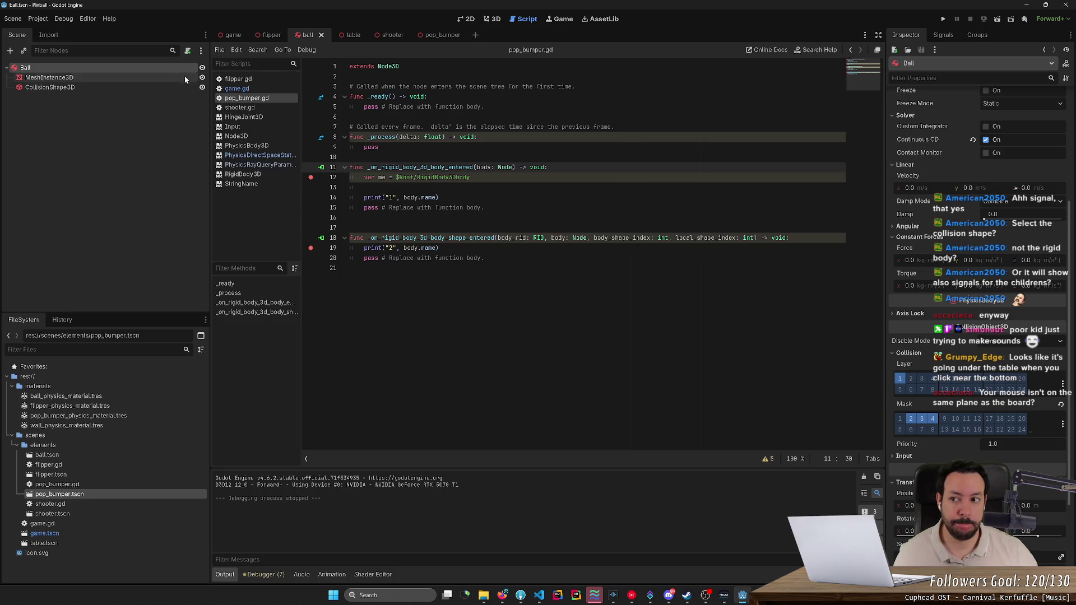
pyautogui.click(430, 35)
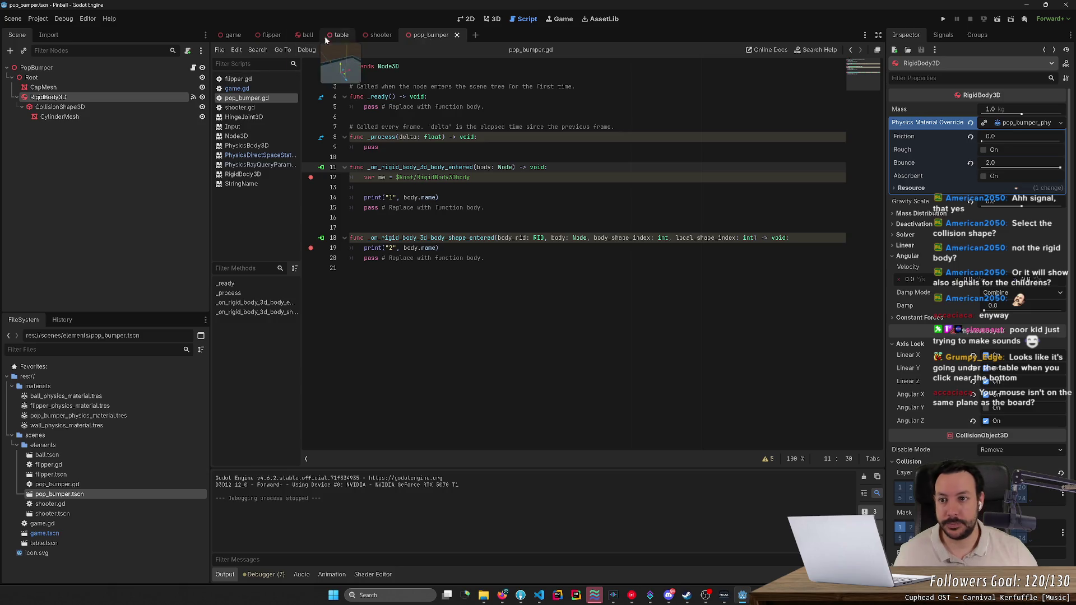
pyautogui.click(492, 19)
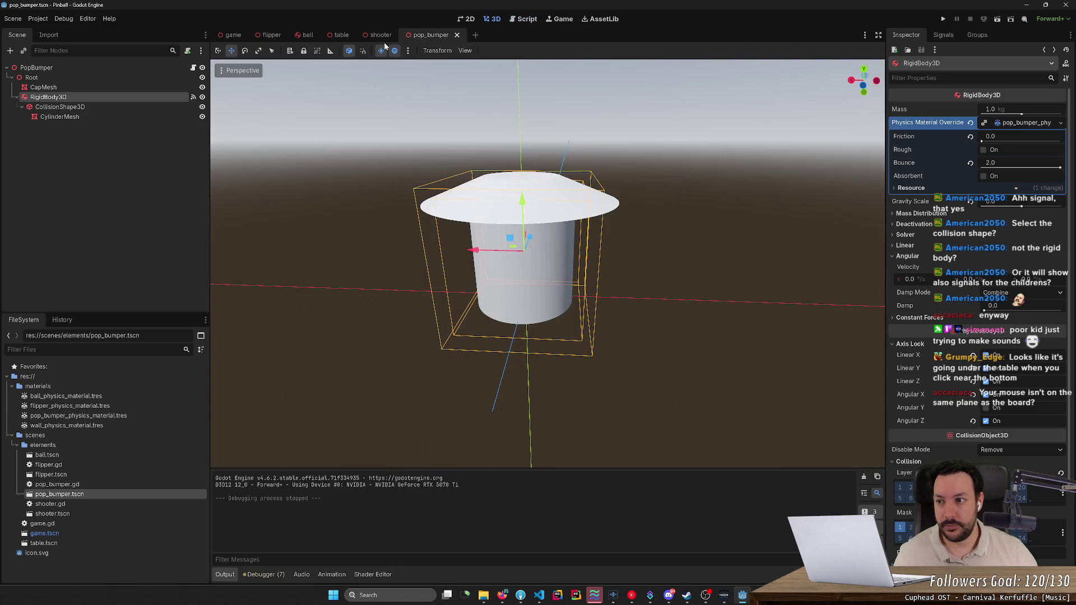
pyautogui.click(112, 108)
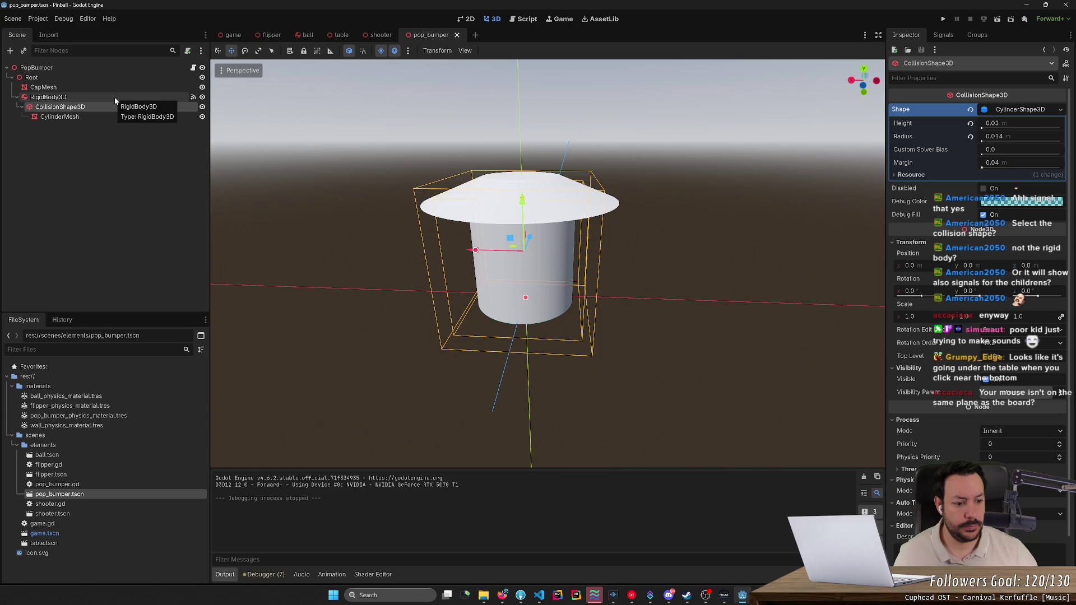
pyautogui.click(115, 100)
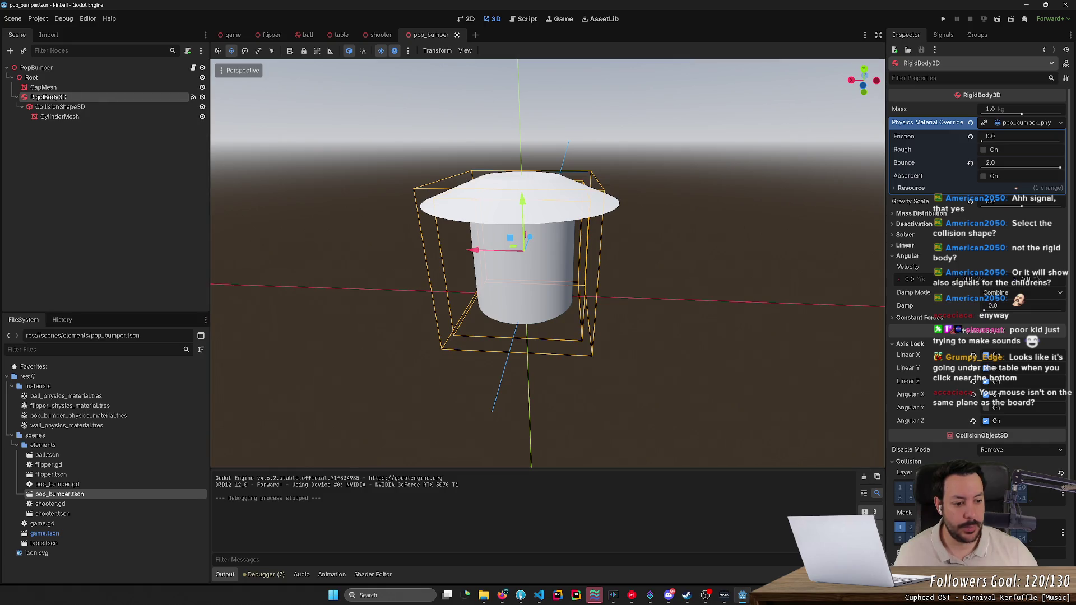
# - Enable Collision Mask layer 1 on the bumper, run, and drop balls on the left and middle bumpers
pyautogui.click(900, 530)
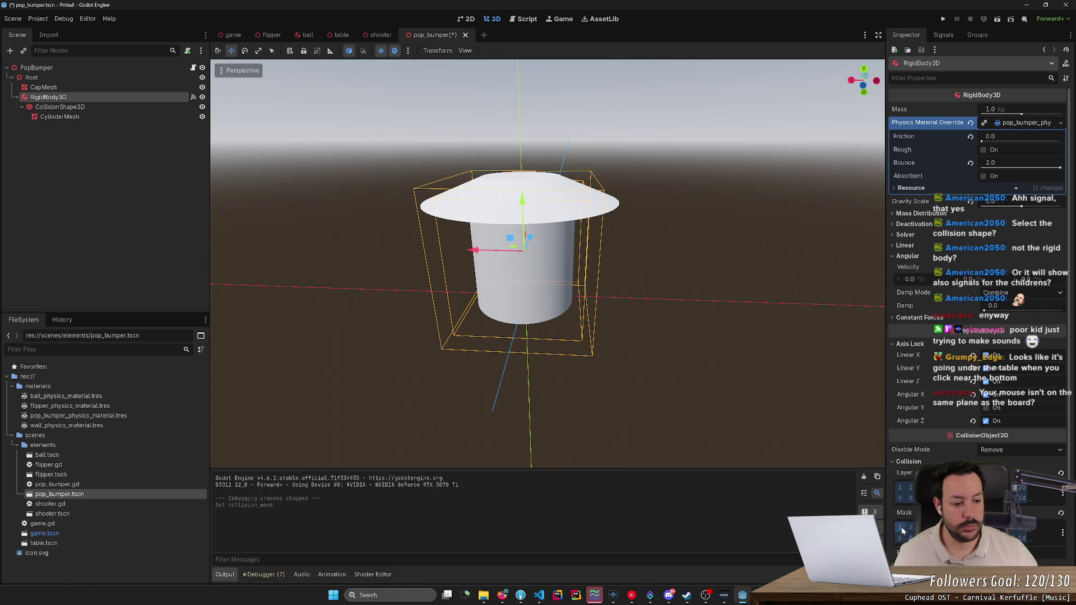
pyautogui.click(945, 19)
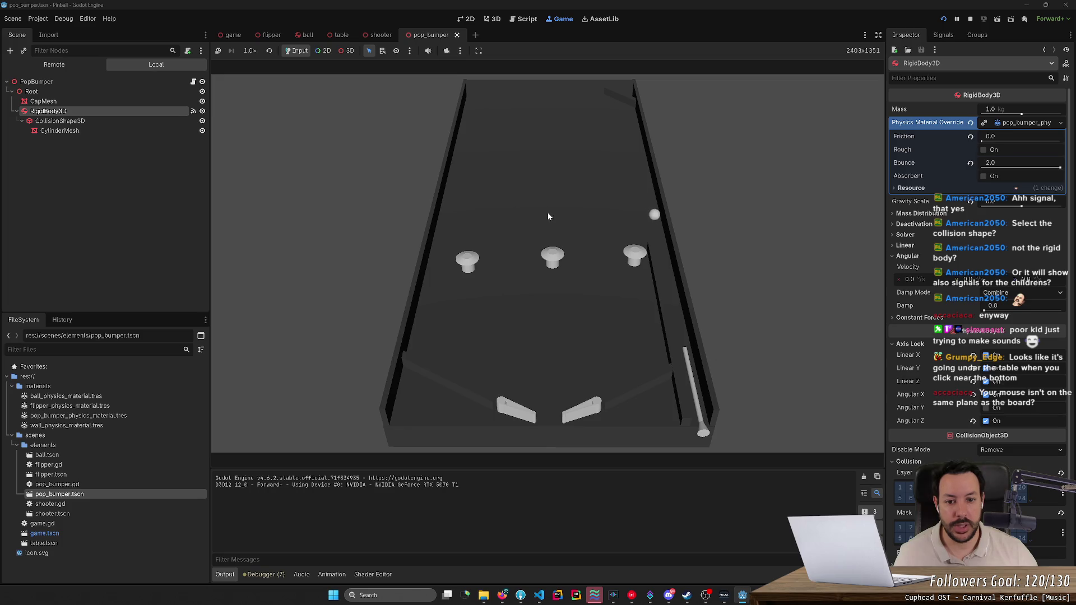
pyautogui.click(549, 217)
pyautogui.click(553, 211)
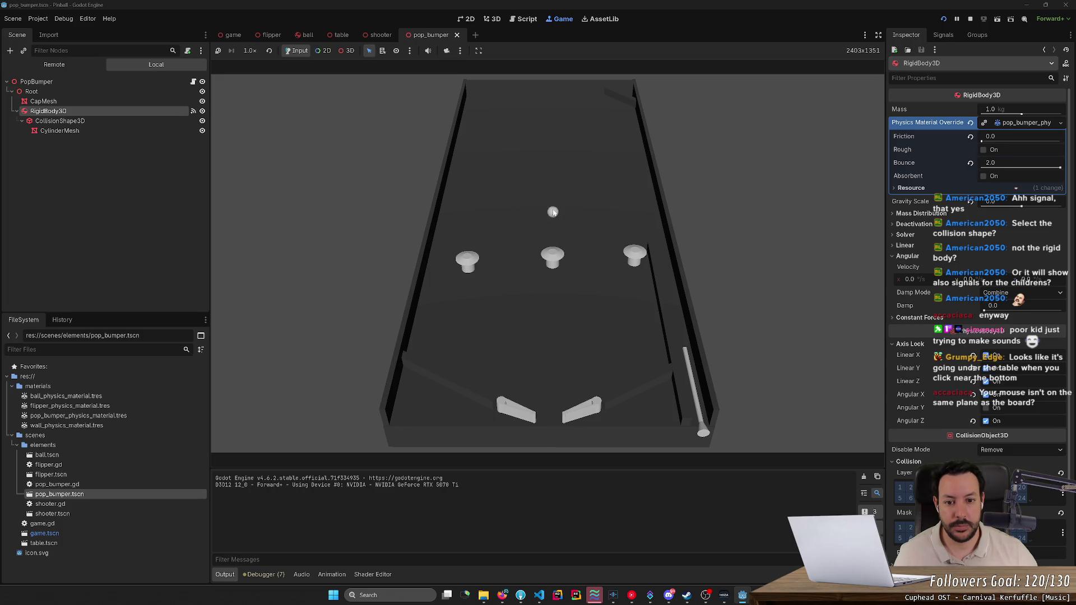
pyautogui.click(473, 225)
pyautogui.click(556, 211)
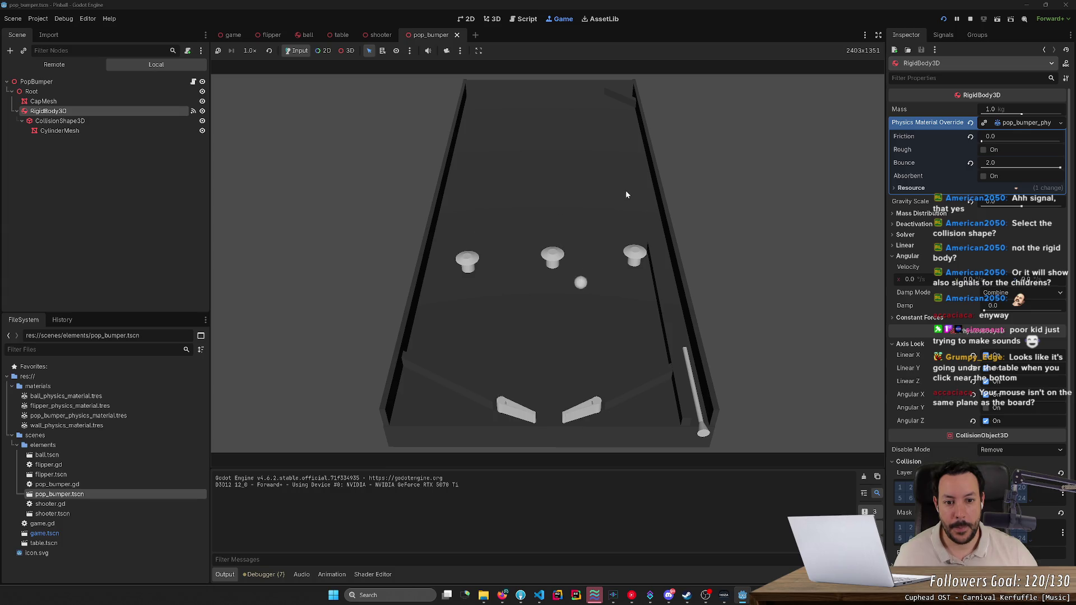
# - Drop balls onto the right bumper, stop the game, and glance at the git client
pyautogui.click(628, 215)
pyautogui.click(615, 217)
pyautogui.click(621, 218)
pyautogui.click(970, 19)
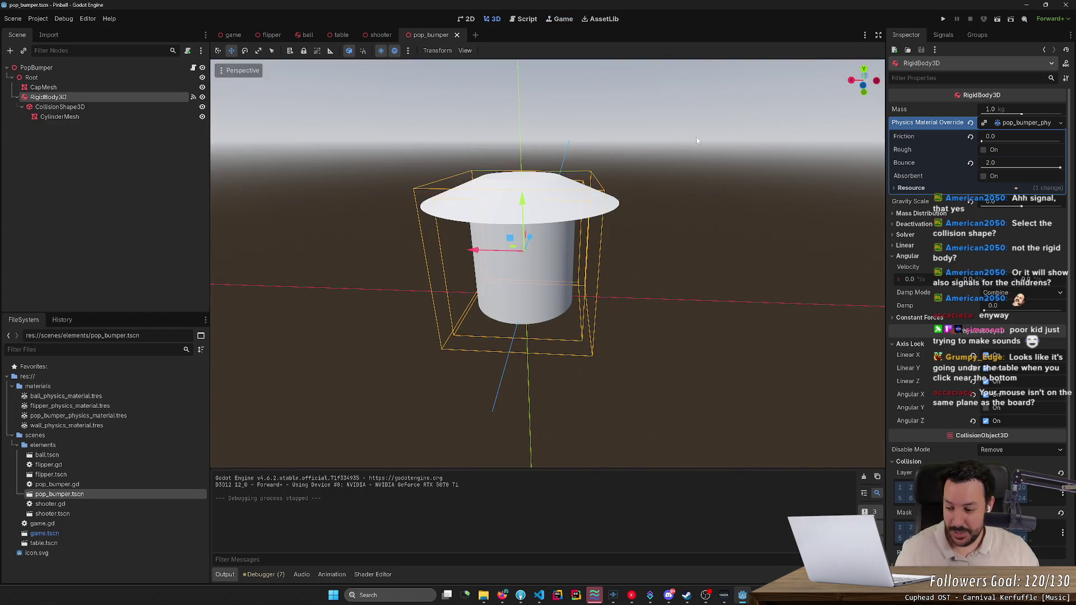
pyautogui.hotkey('alt', 'Tab')
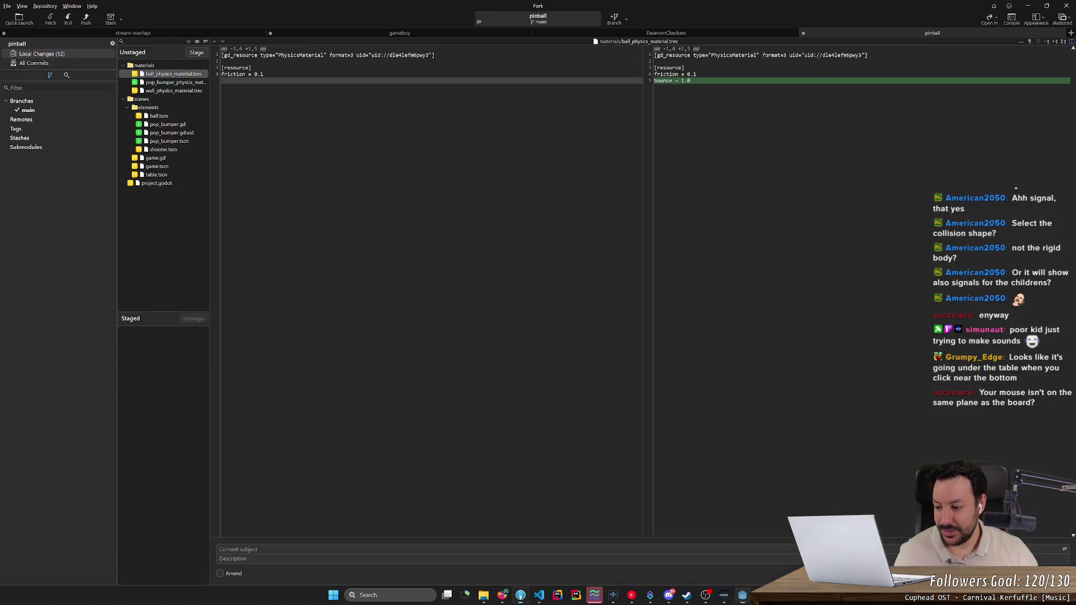
pyautogui.hotkey('alt', 'Tab')
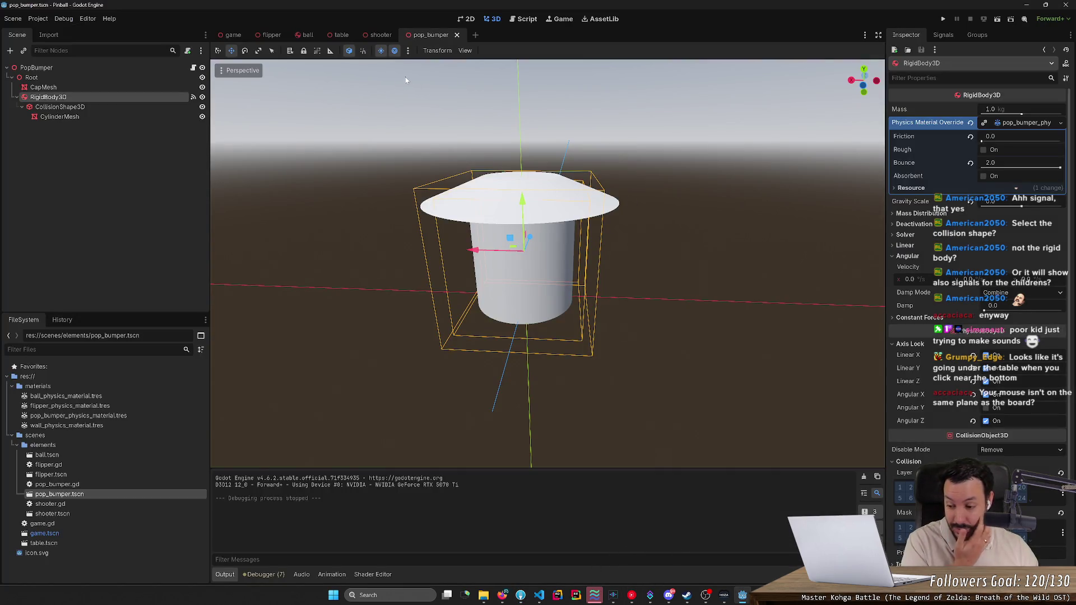
# - Show pop_bumper.gd with the Signals dock, comparing Root, CollisionShape3D and RigidBody3D signals
pyautogui.click(530, 19)
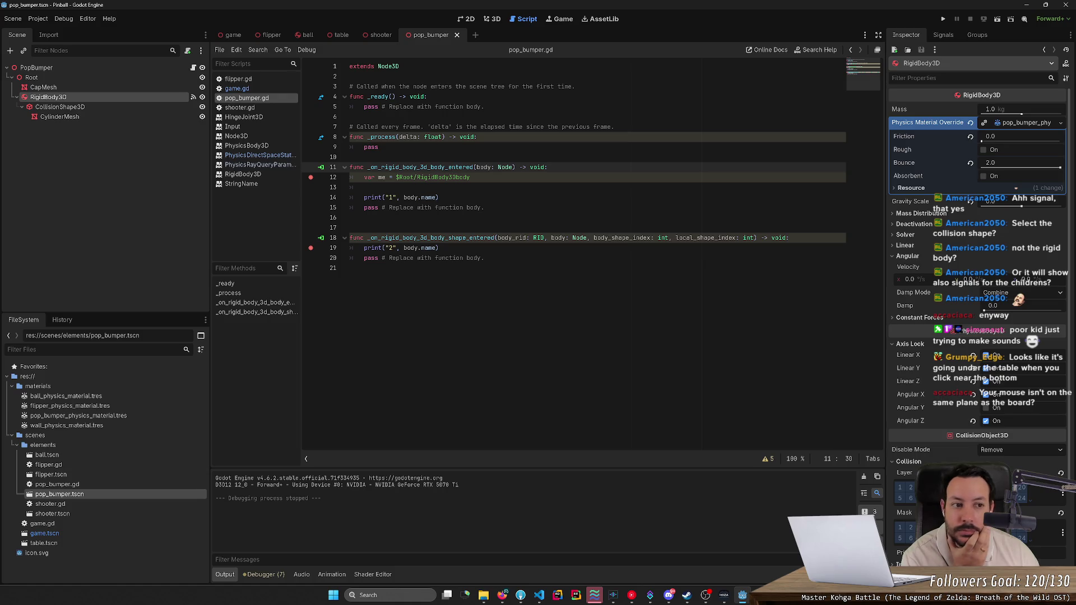
pyautogui.click(943, 36)
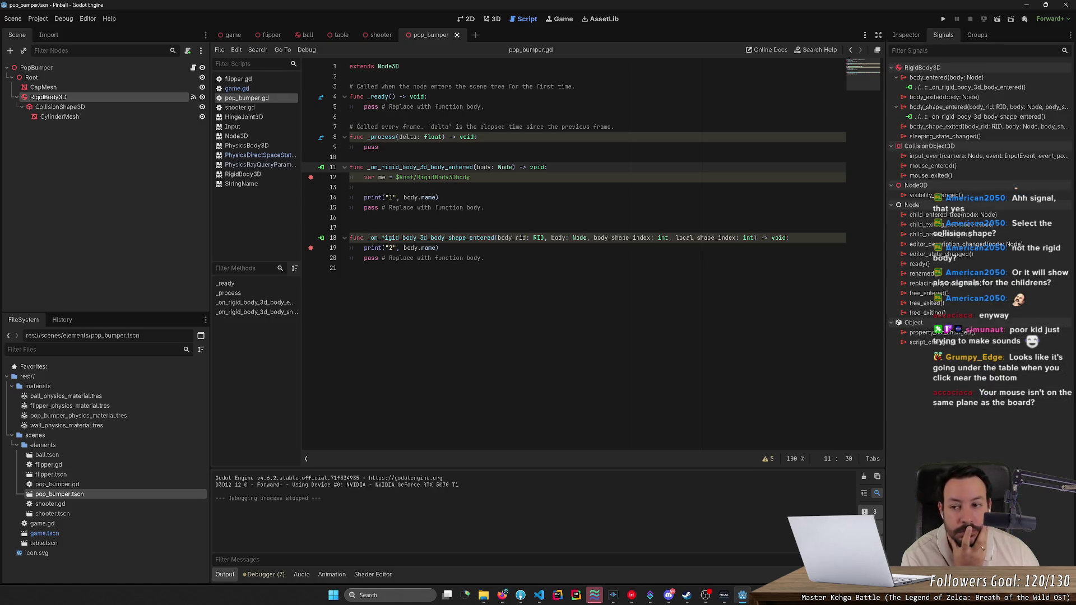
pyautogui.click(109, 77)
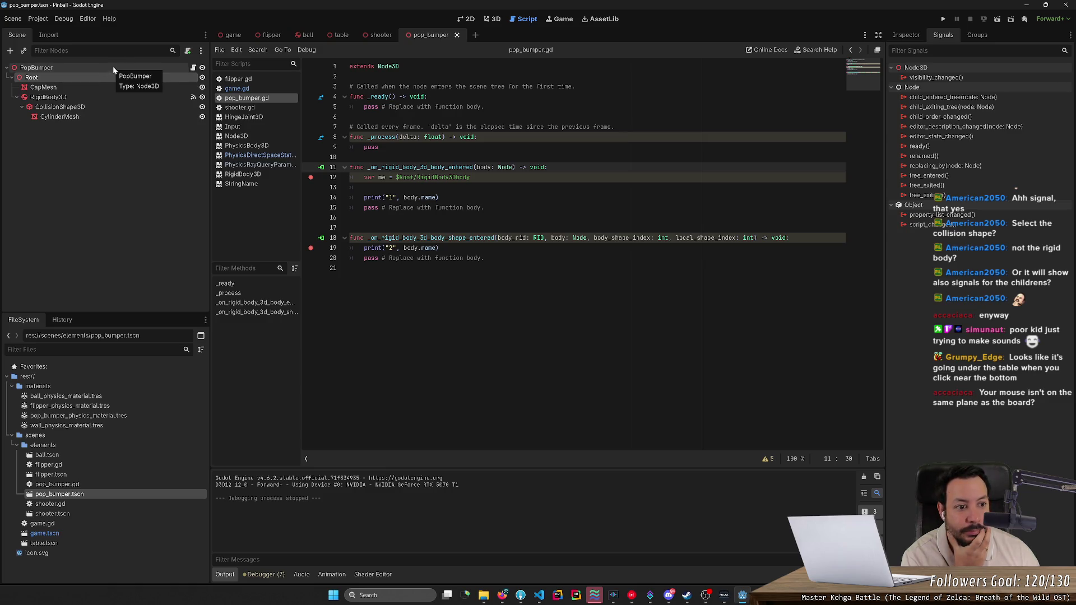
pyautogui.click(101, 96)
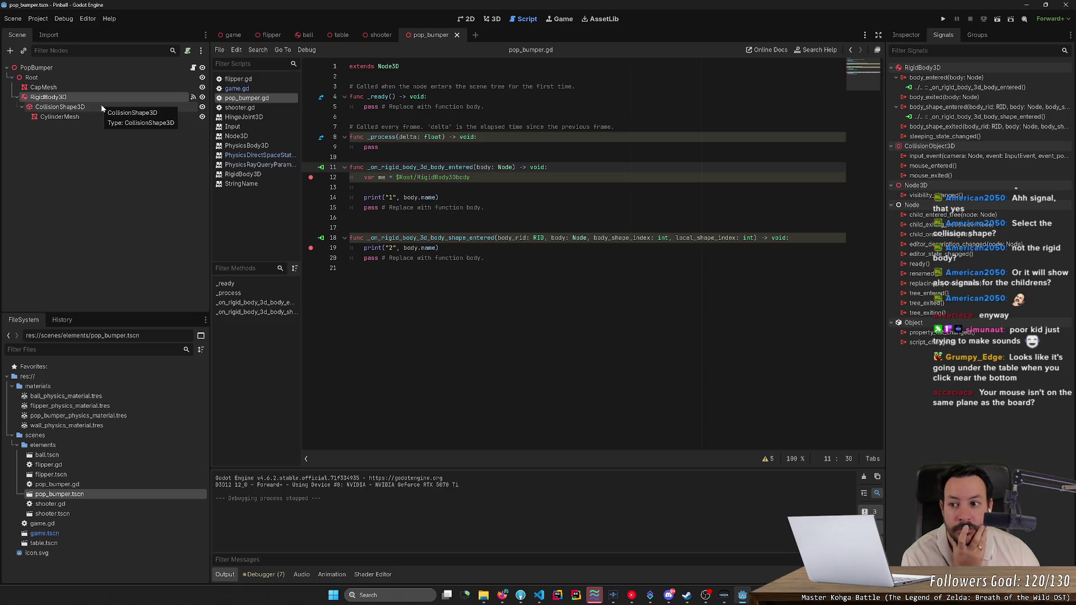
pyautogui.click(101, 104)
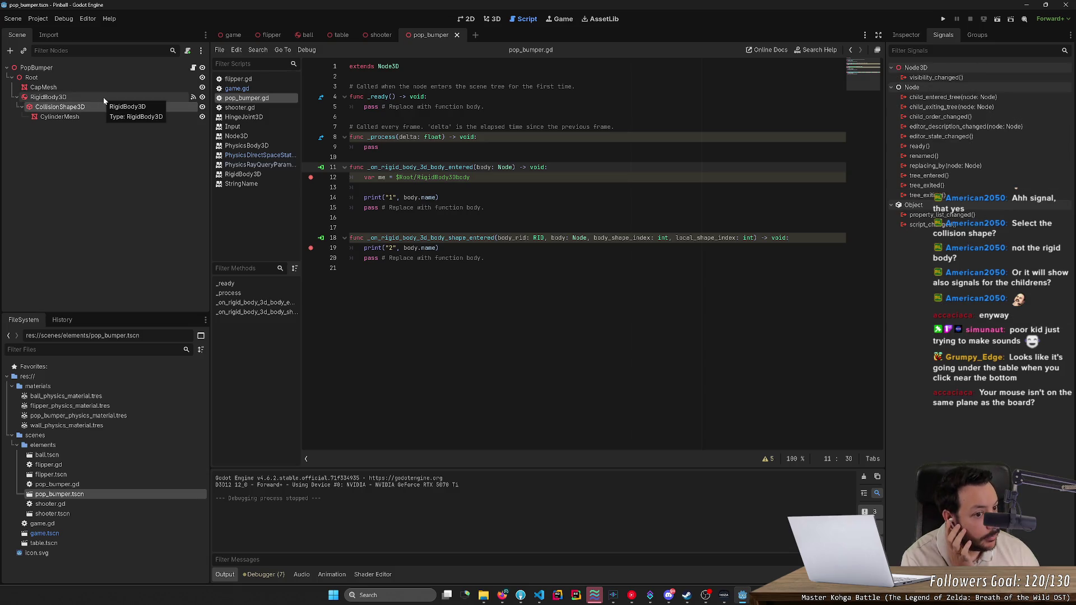
pyautogui.click(103, 96)
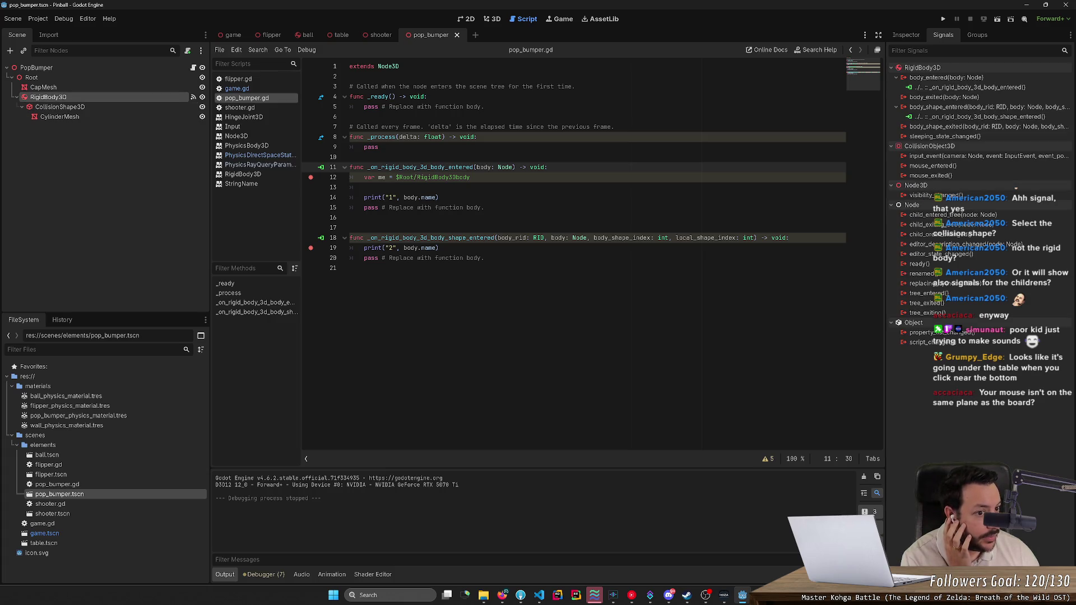
pyautogui.moveTo(1008, 157)
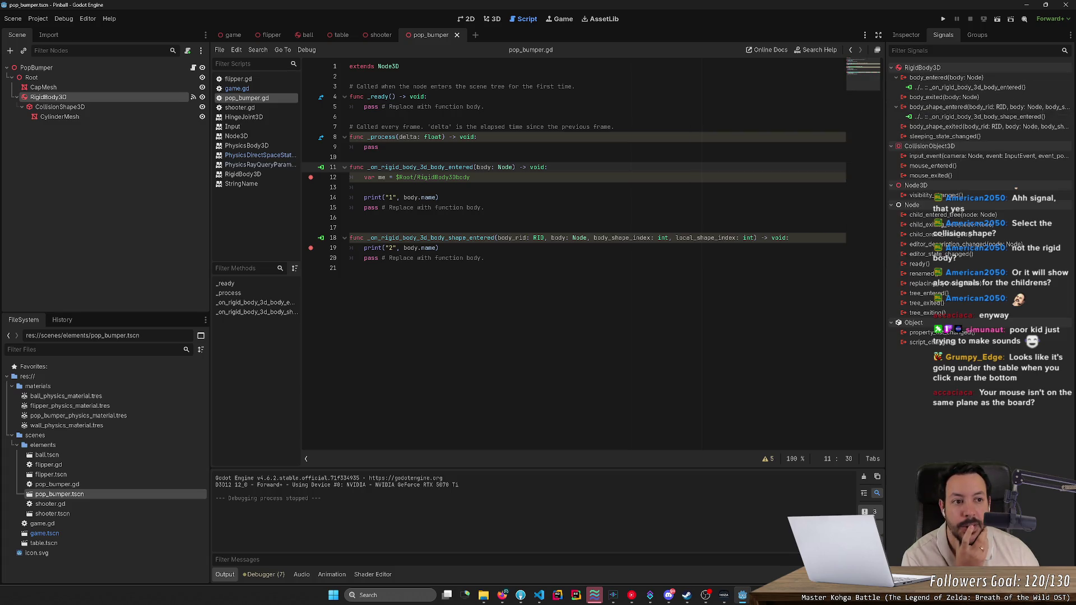
# - Turn off Can Sleep on the pop bumper's RigidBody3D, then test-run by dropping a ball
pyautogui.click(900, 37)
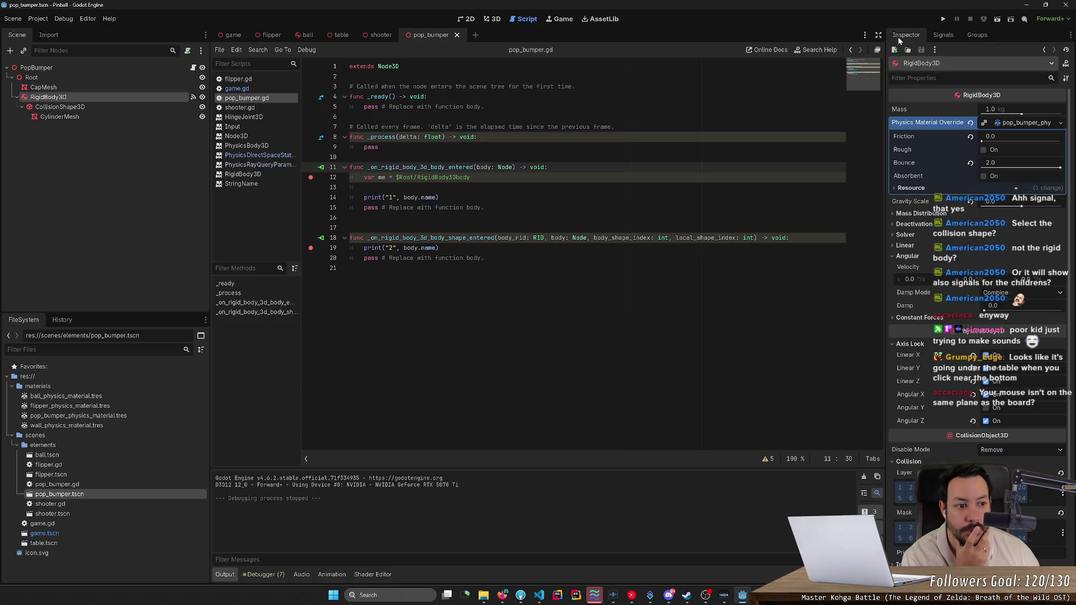
pyautogui.click(901, 224)
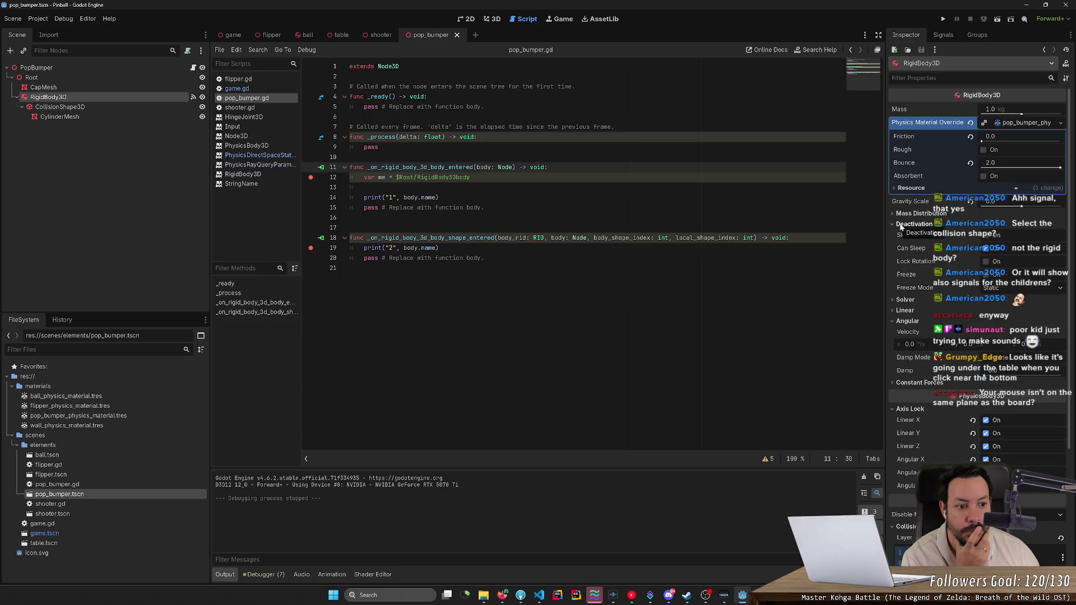
pyautogui.click(985, 249)
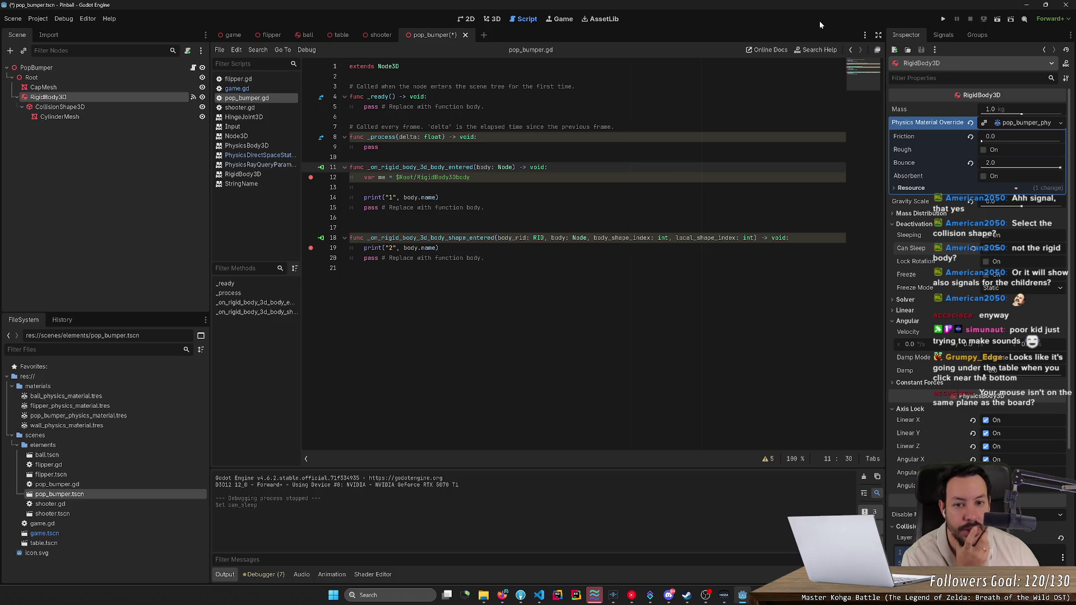
pyautogui.click(942, 19)
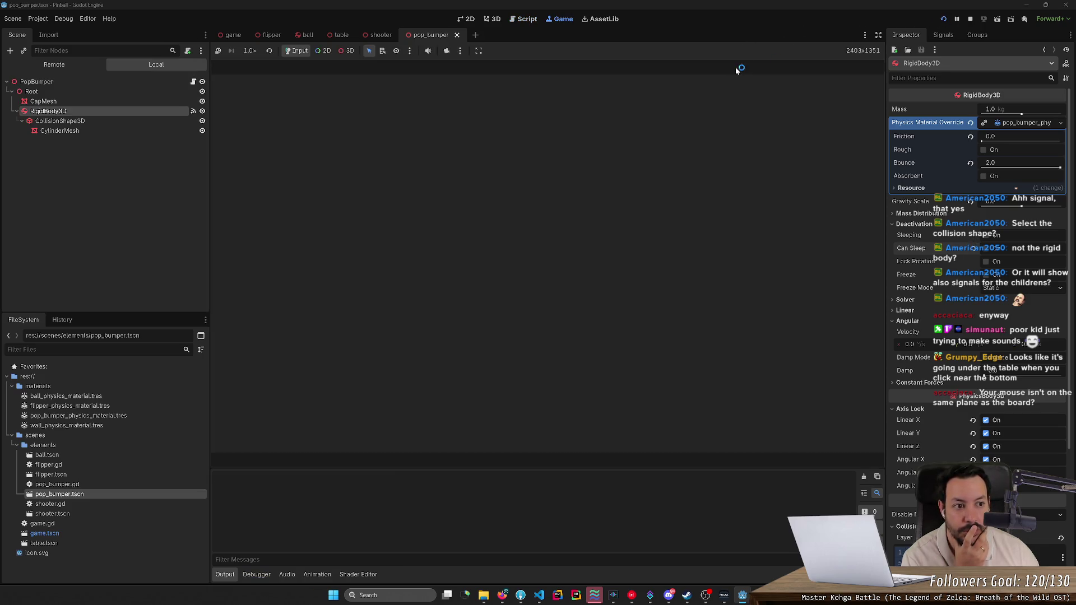
pyautogui.click(558, 192)
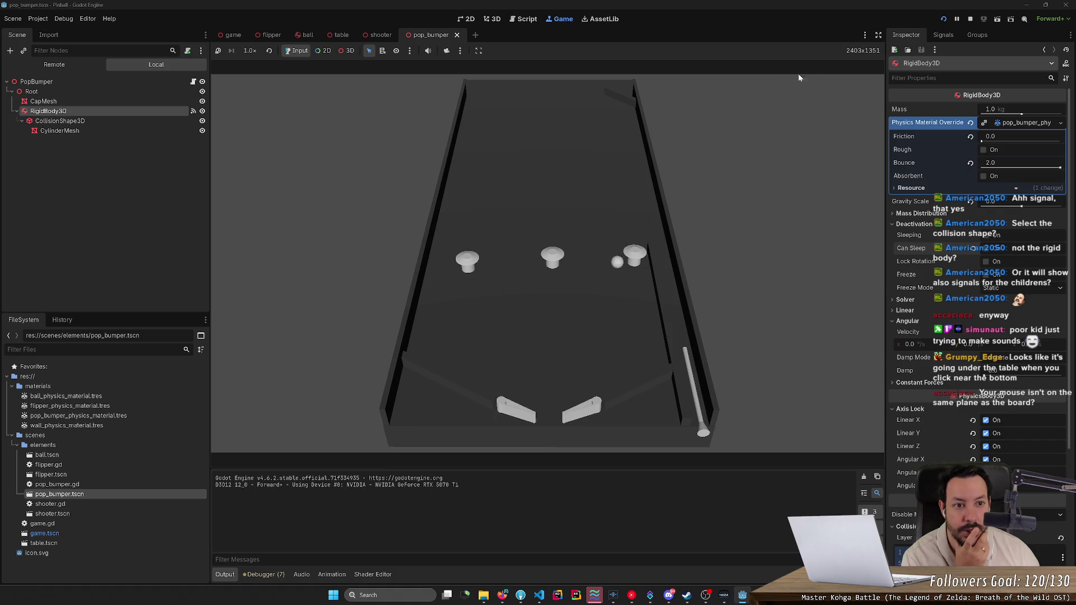
pyautogui.click(976, 19)
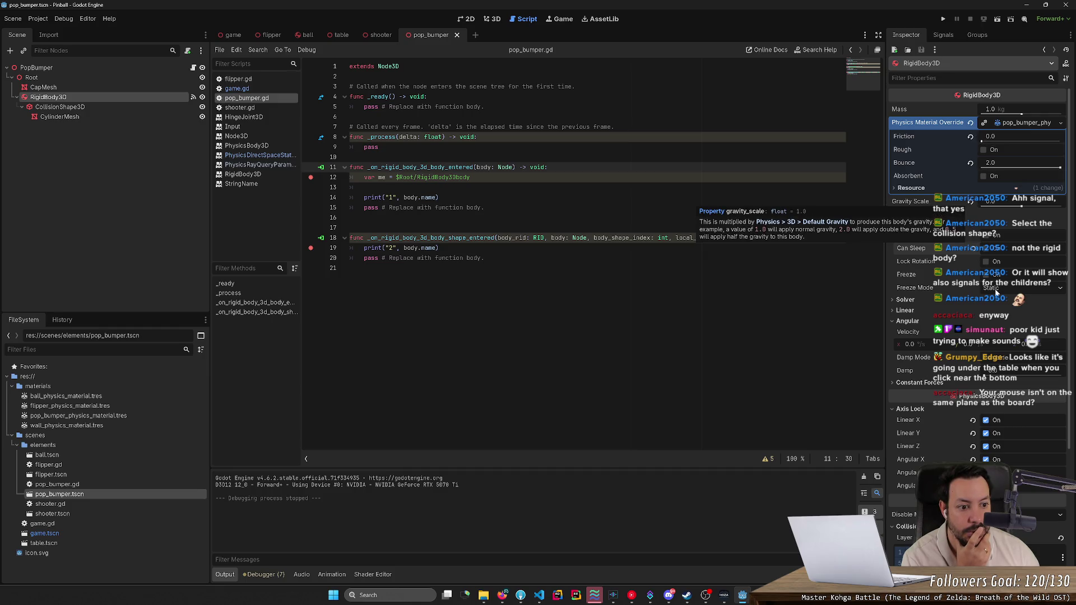
# - Enable Freeze on the bumper body and rerun, dropping balls across the top of the table
pyautogui.click(990, 274)
pyautogui.click(944, 18)
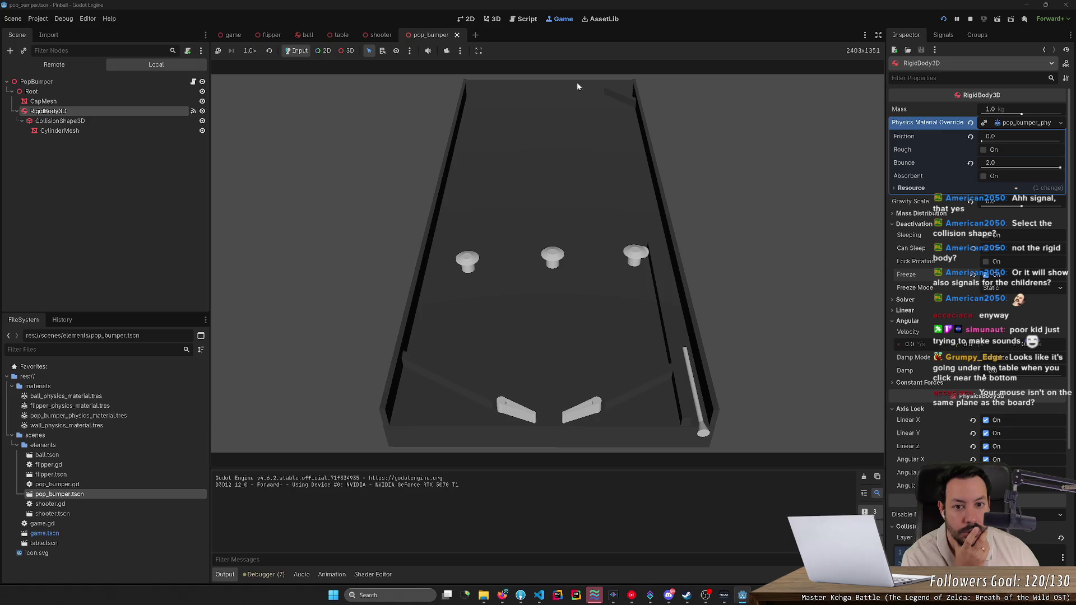
pyautogui.click(550, 99)
pyautogui.click(554, 119)
pyautogui.click(553, 137)
pyautogui.click(552, 150)
pyautogui.click(552, 167)
pyautogui.click(465, 115)
pyautogui.click(461, 100)
pyautogui.click(461, 102)
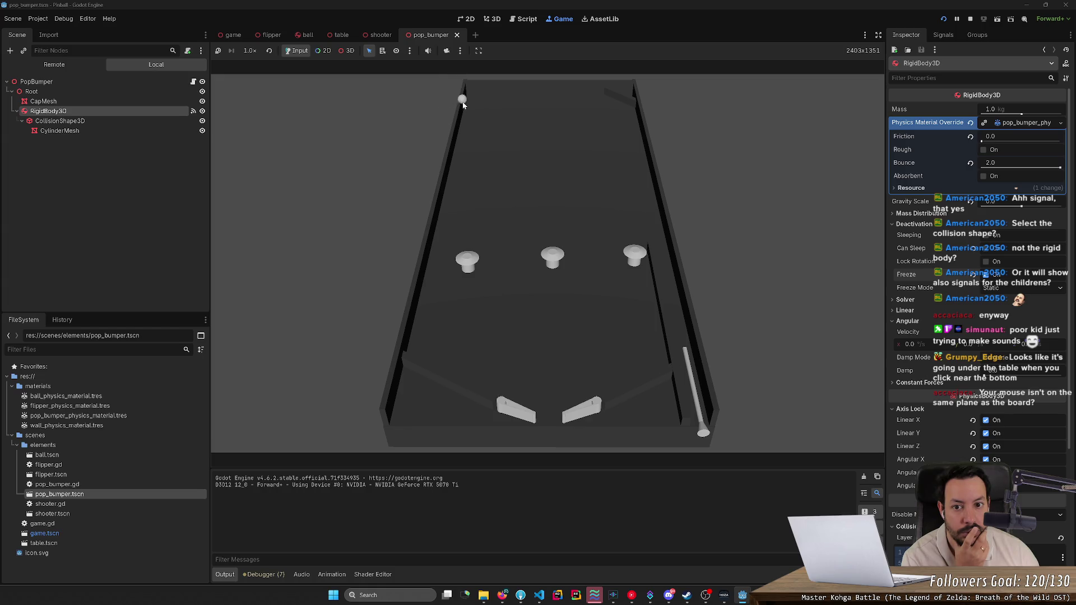
pyautogui.click(631, 95)
pyautogui.click(631, 94)
pyautogui.click(619, 93)
pyautogui.click(613, 92)
pyautogui.click(616, 94)
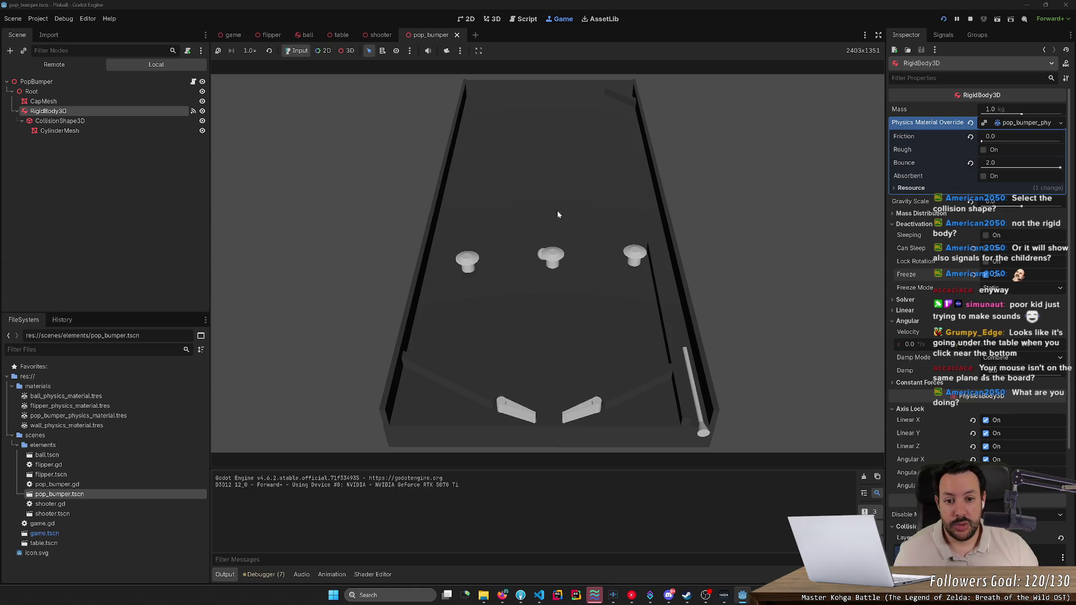
# - Drop more balls above the left and middle bumpers, stop the game, and toggle Freeze again
pyautogui.click(466, 232)
pyautogui.click(478, 213)
pyautogui.click(470, 201)
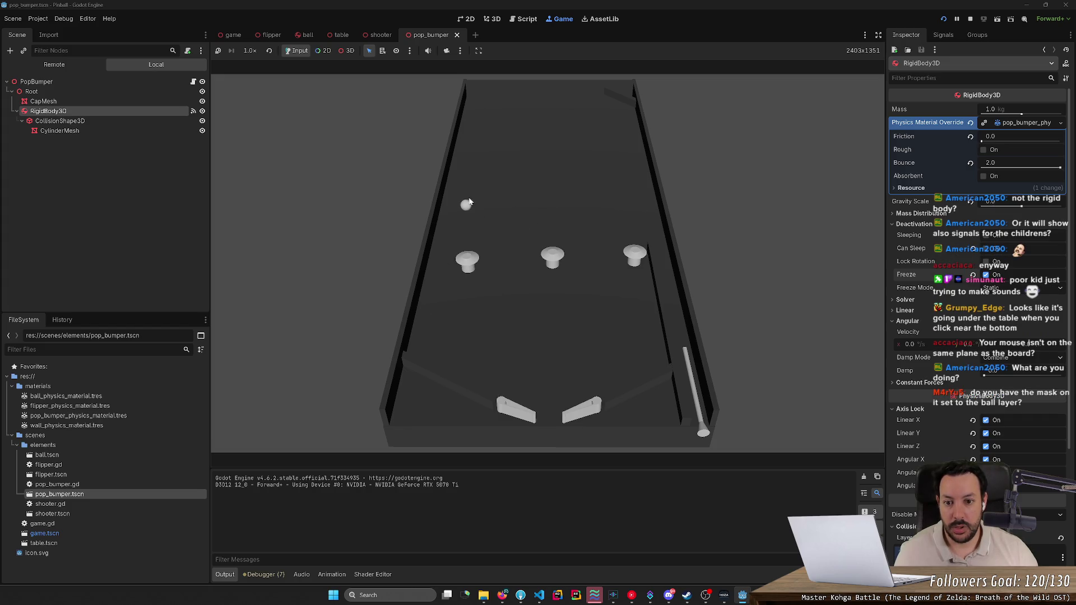
pyautogui.click(473, 211)
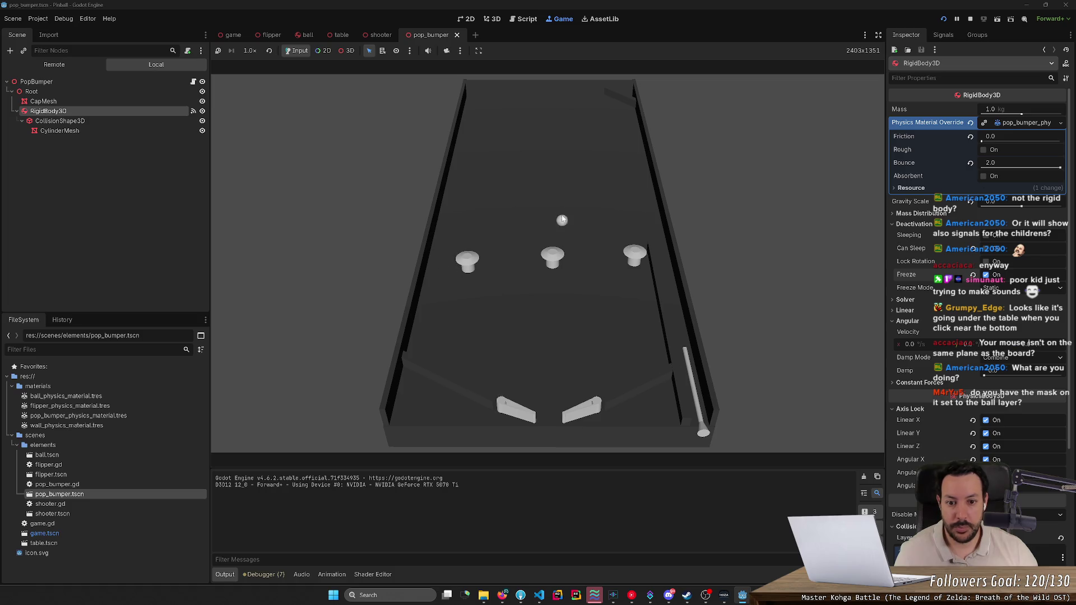
pyautogui.click(553, 218)
pyautogui.click(626, 199)
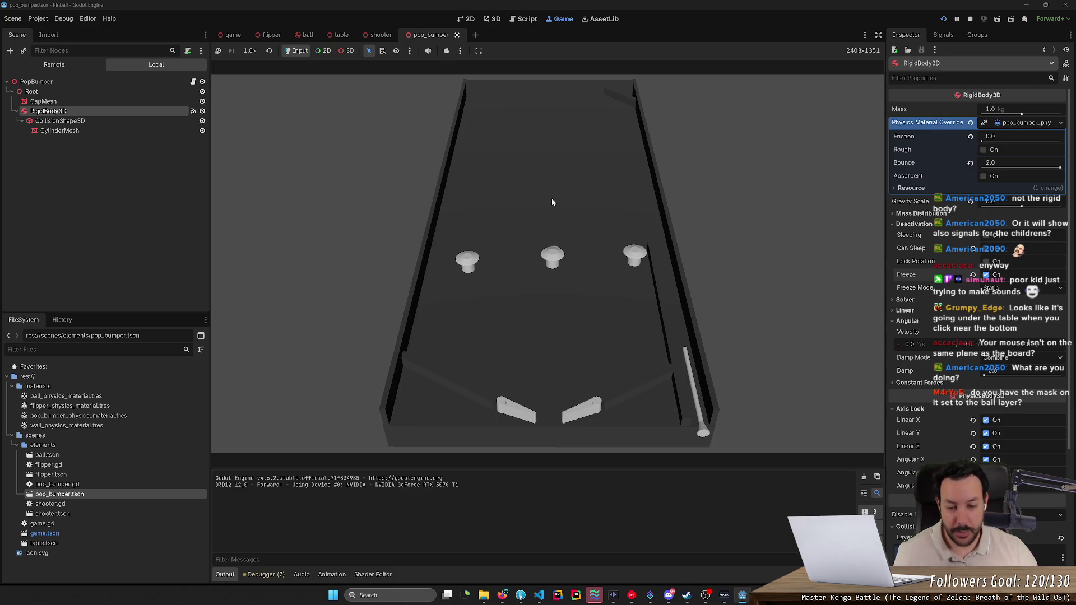
pyautogui.click(472, 184)
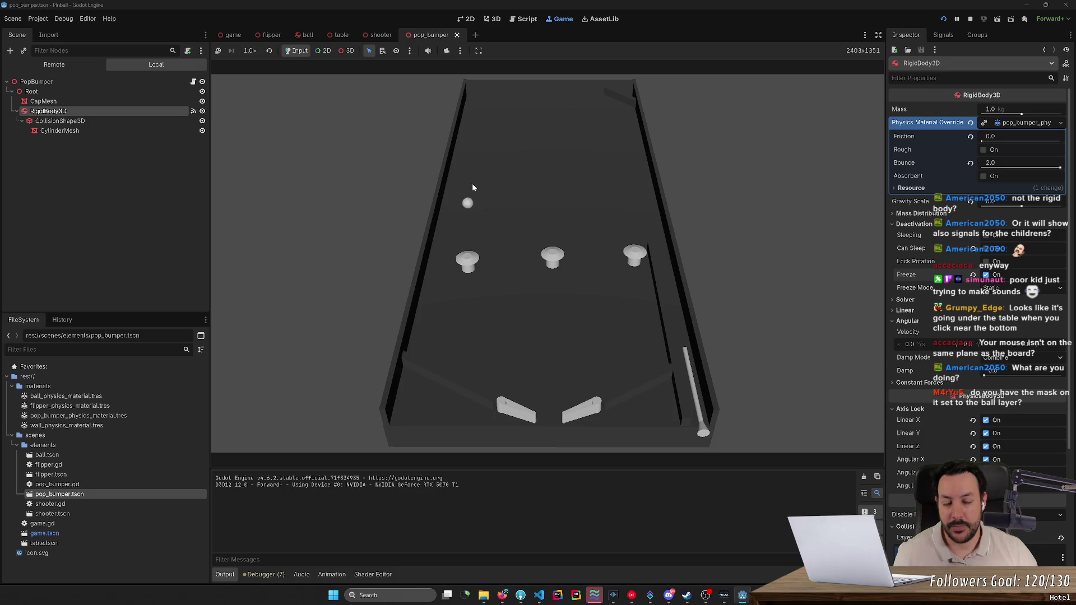
pyautogui.click(475, 186)
pyautogui.click(475, 186)
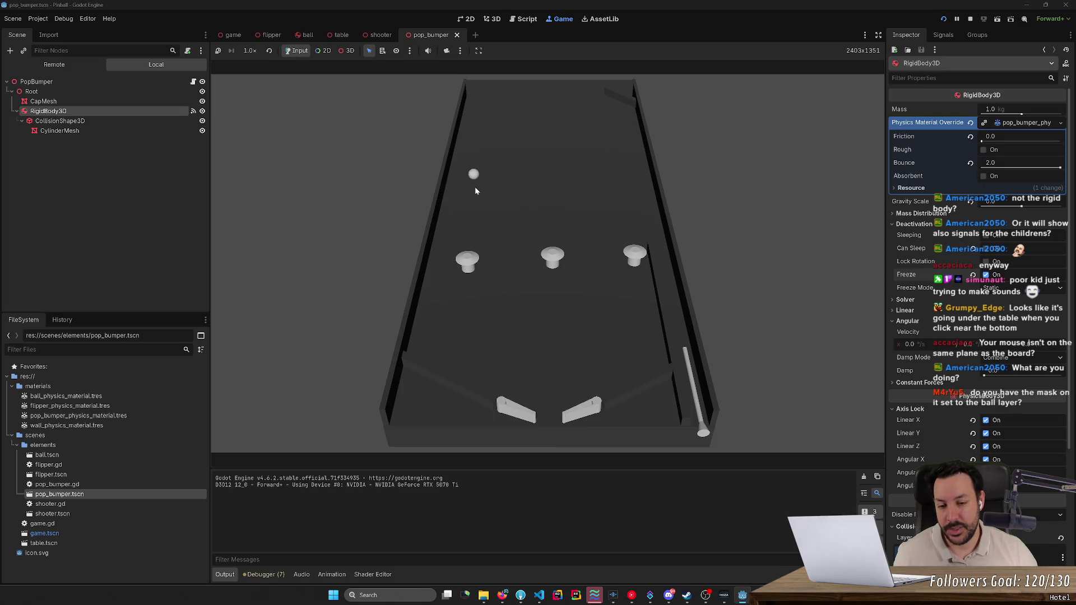
pyautogui.click(483, 188)
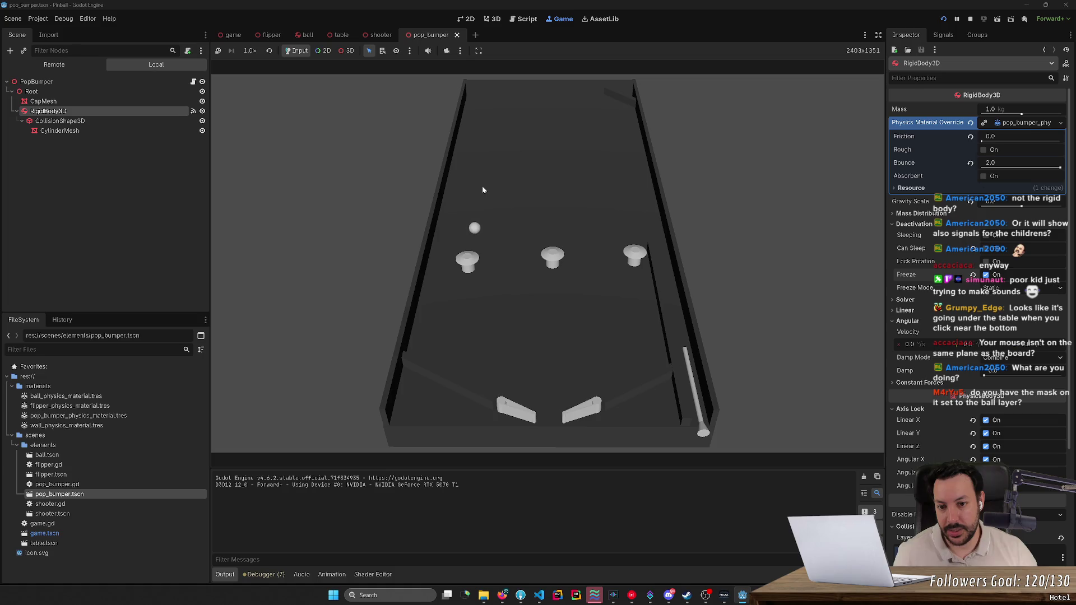
pyautogui.click(482, 188)
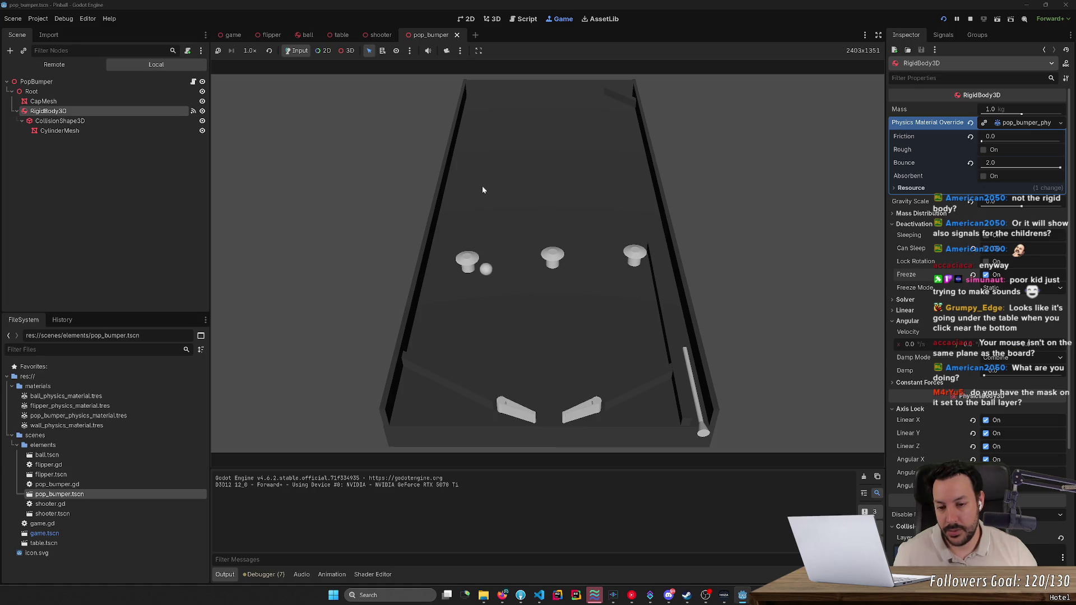
pyautogui.click(482, 190)
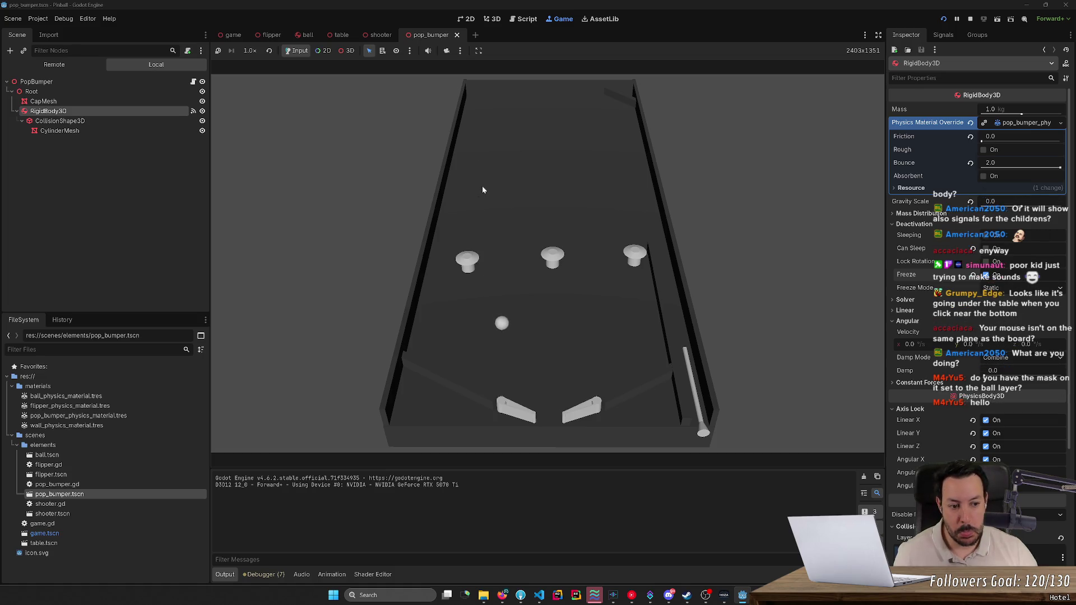
pyautogui.click(483, 190)
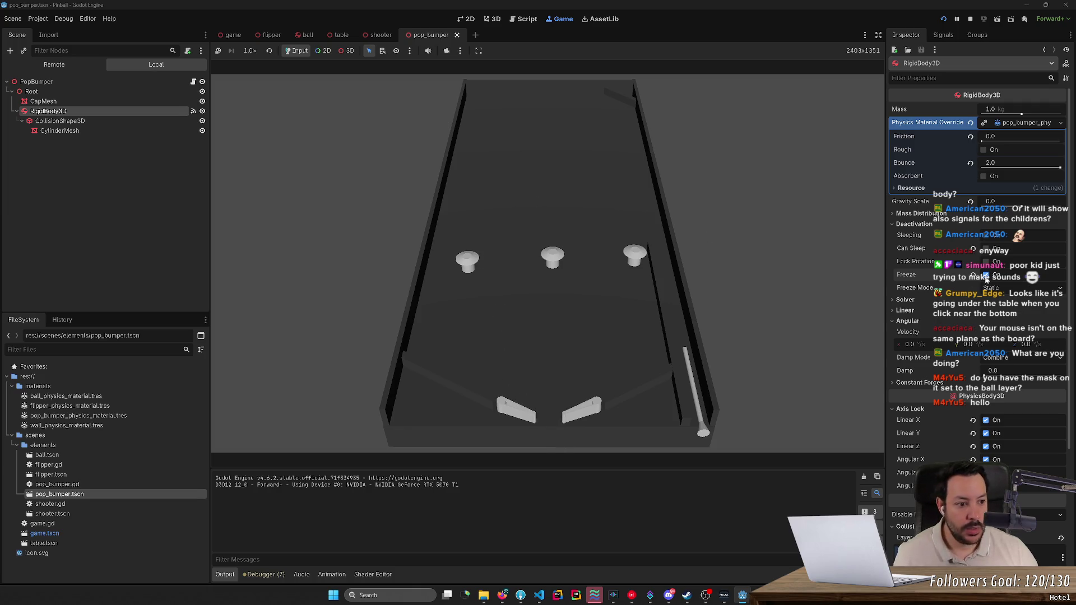
pyautogui.click(968, 19)
pyautogui.click(998, 275)
pyautogui.scroll(-3, 927, 382)
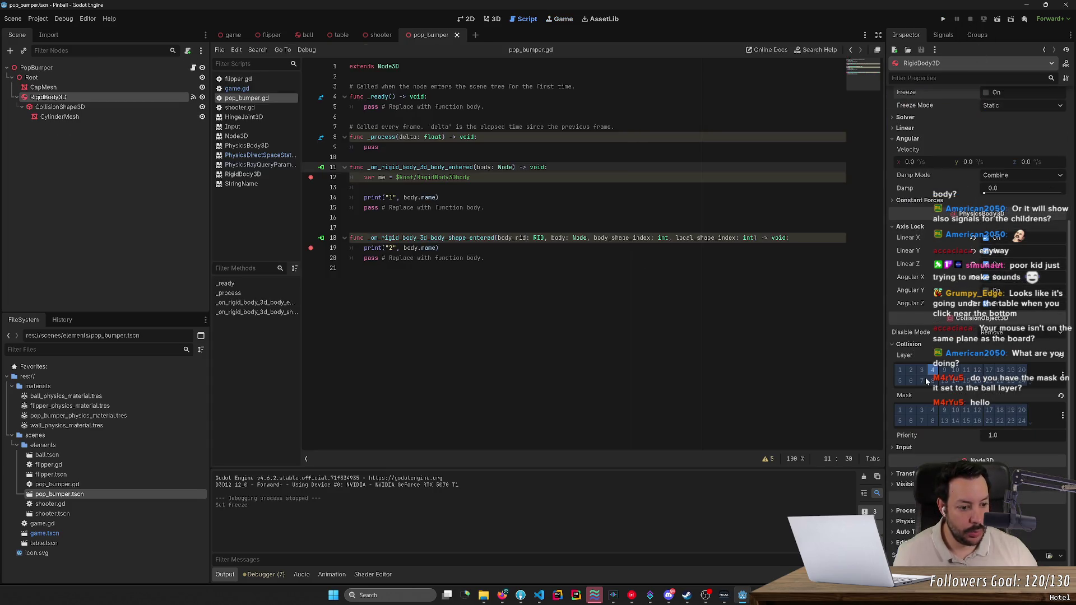
# - Enable collision Mask bit 1 (ball) on the bumper body, open the ball scene, and start the game
pyautogui.click(901, 410)
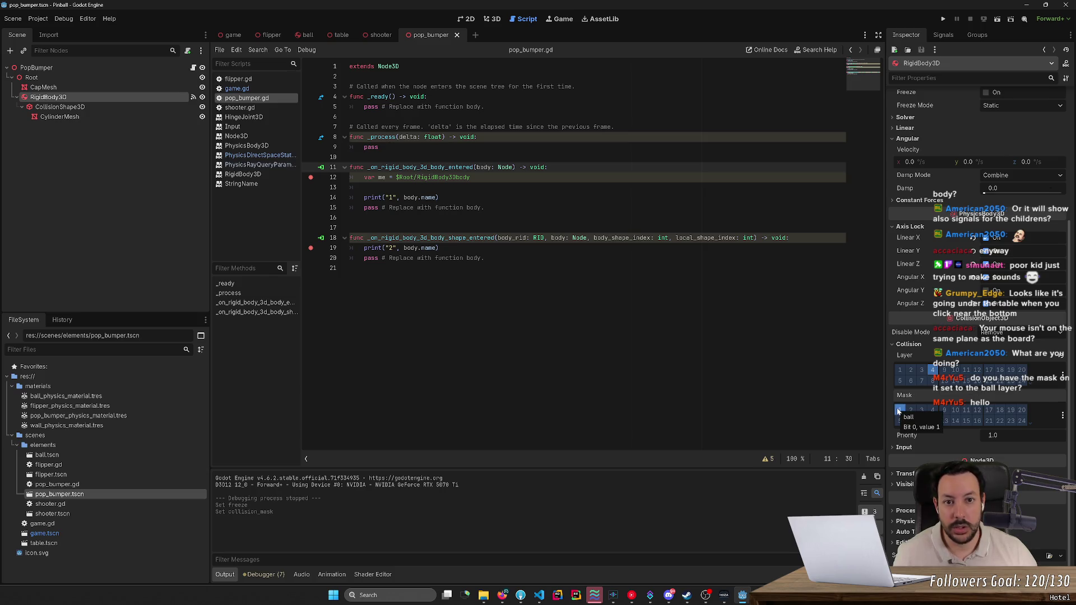
pyautogui.click(307, 35)
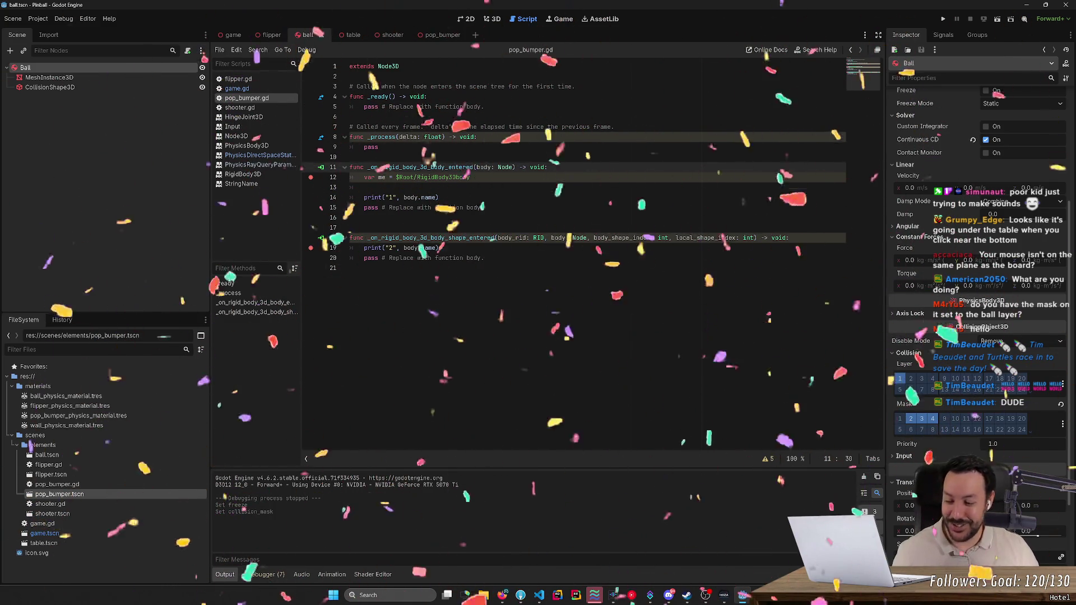
pyautogui.hotkey('alt', 'Tab')
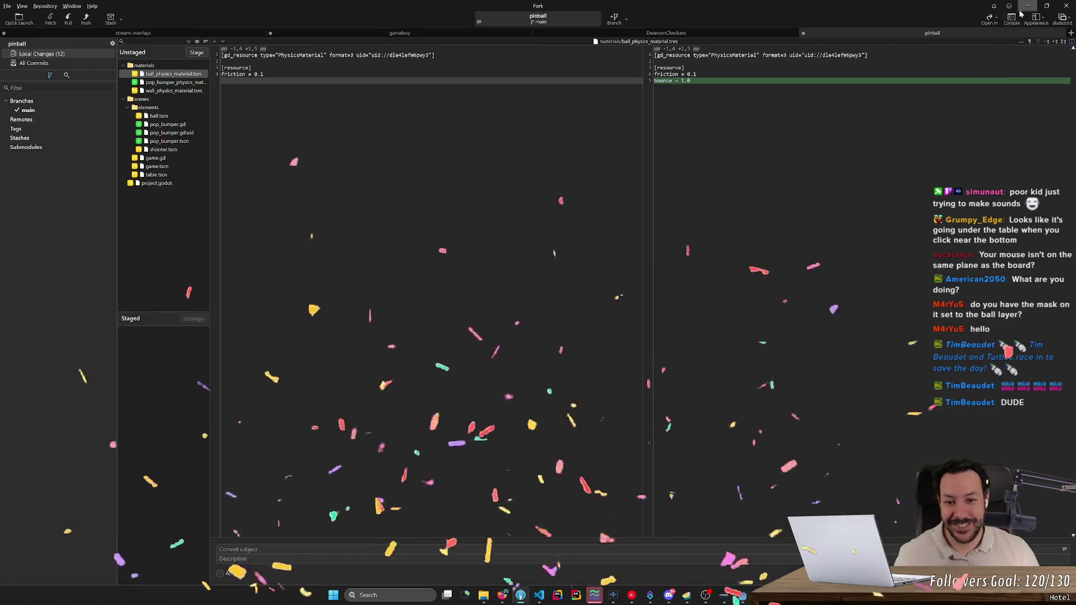
pyautogui.hotkey('alt', 'Tab')
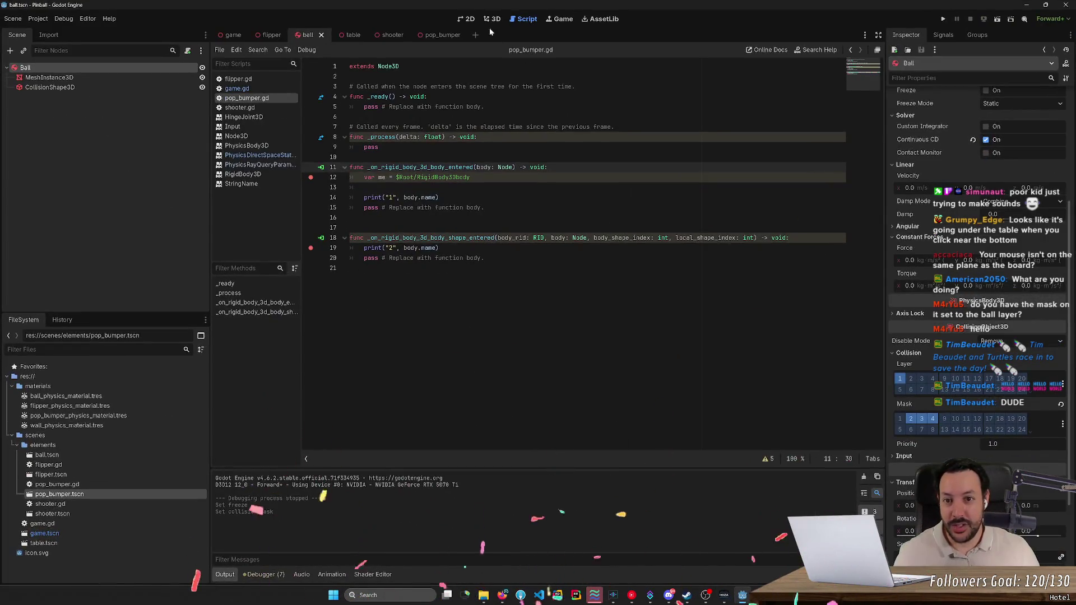
pyautogui.click(493, 20)
# - Start the game, launch the ball with Space, and hit it with the Left and Right flippers
pyautogui.click(945, 19)
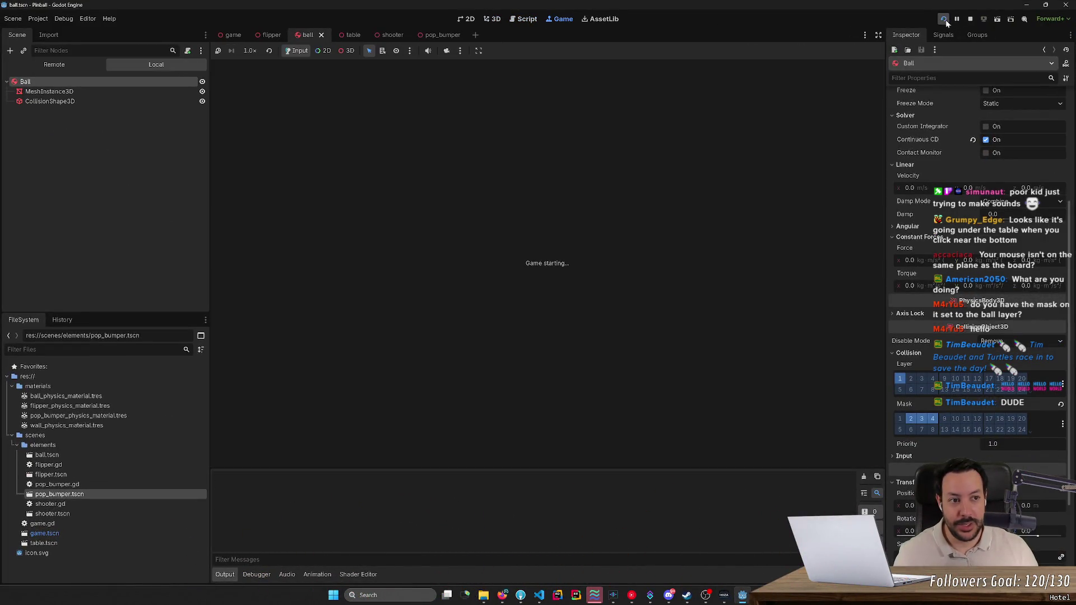
pyautogui.press('space')
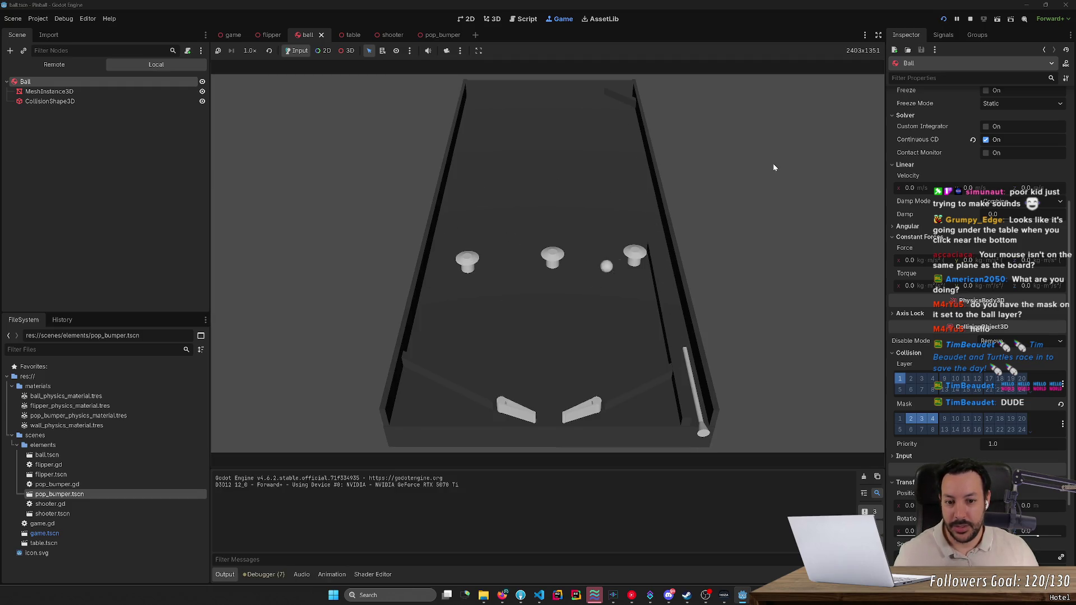
pyautogui.press('Left')
pyautogui.press('Right')
pyautogui.press('Left')
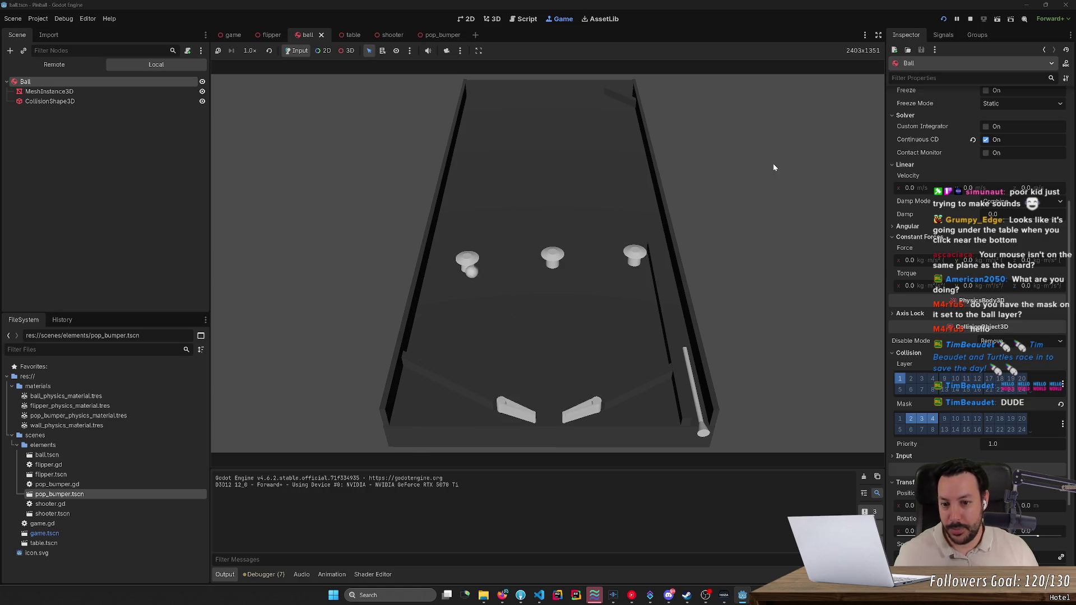
pyautogui.press('Left')
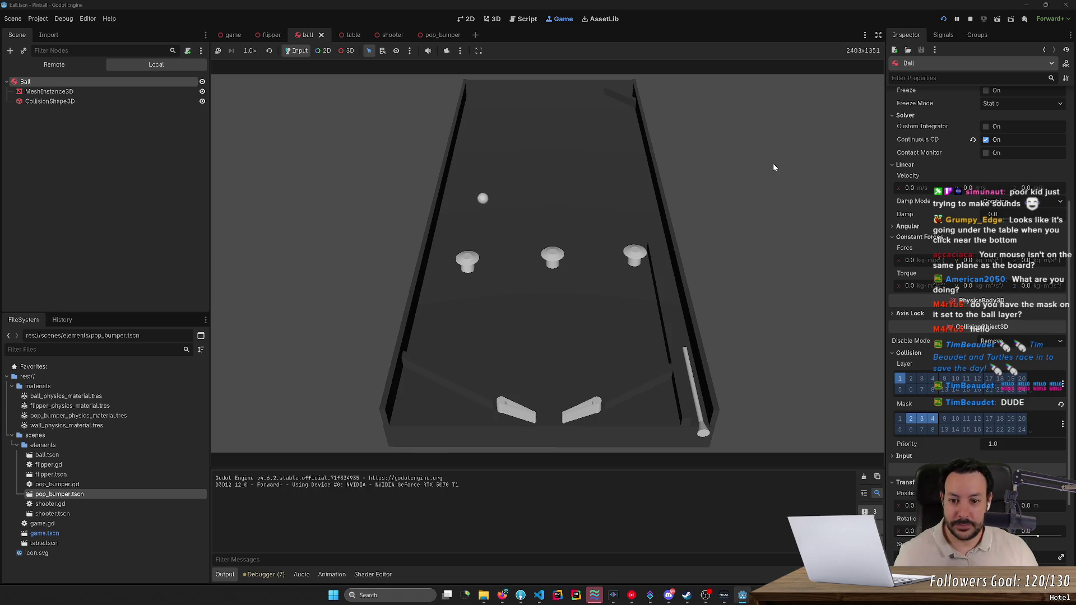
pyautogui.press('Left')
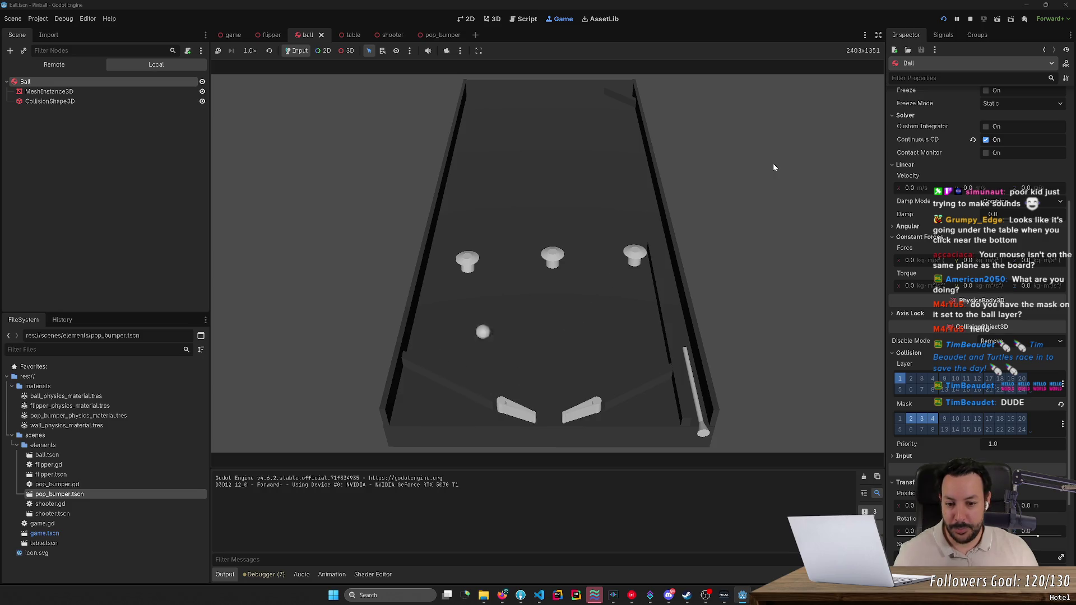
pyautogui.press('Left')
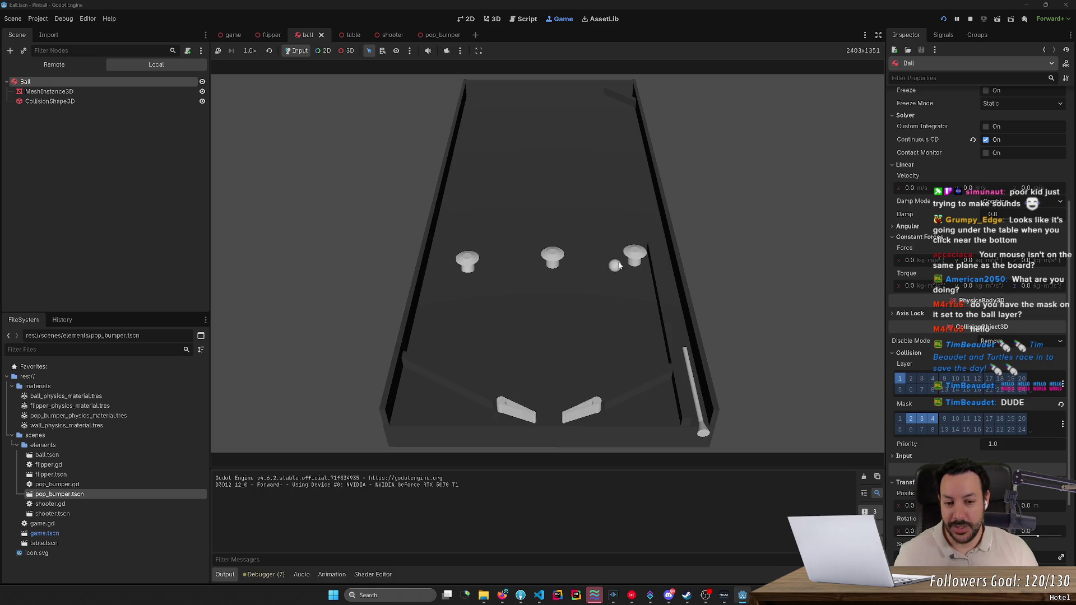
pyautogui.press('Right')
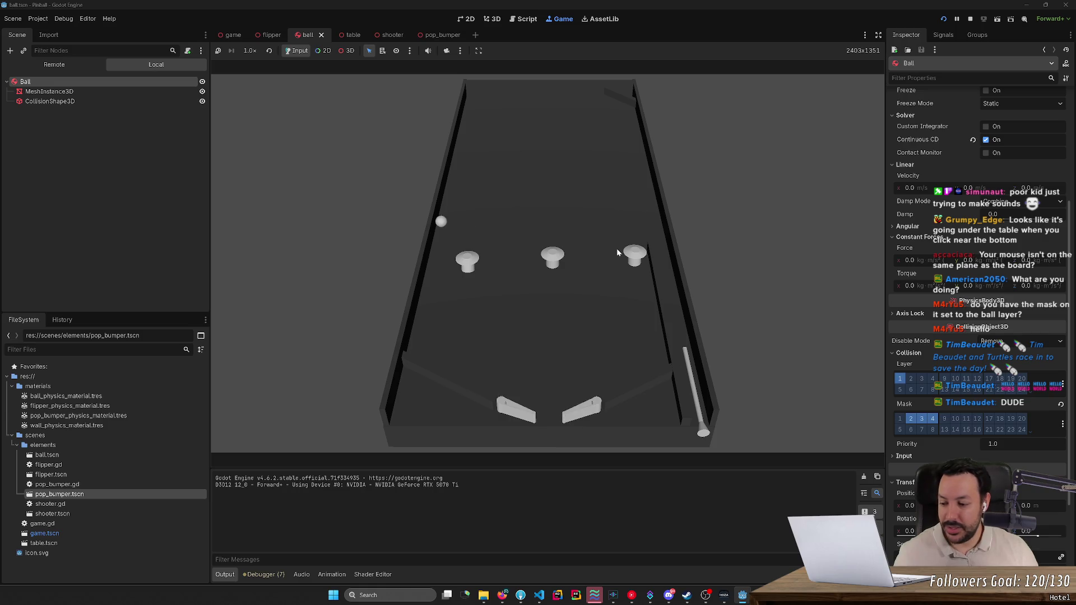
pyautogui.press('Left')
pyautogui.press('Right')
pyautogui.press('Left')
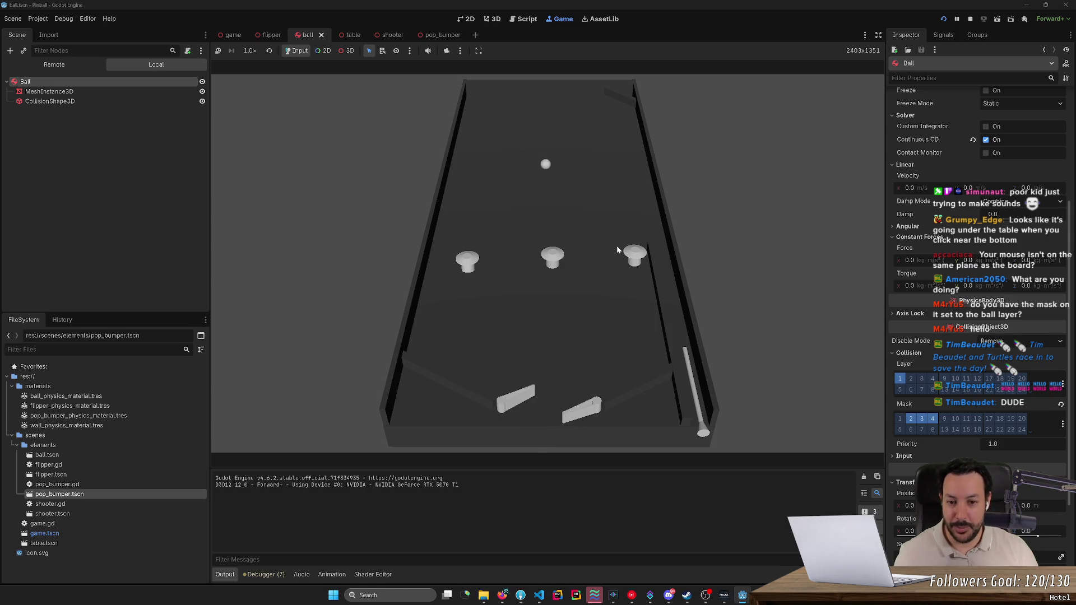
# - Keep flipping both flippers to knock the ball toward the bumpers, then pull back the plunger
pyautogui.press('Left')
pyautogui.press('Right')
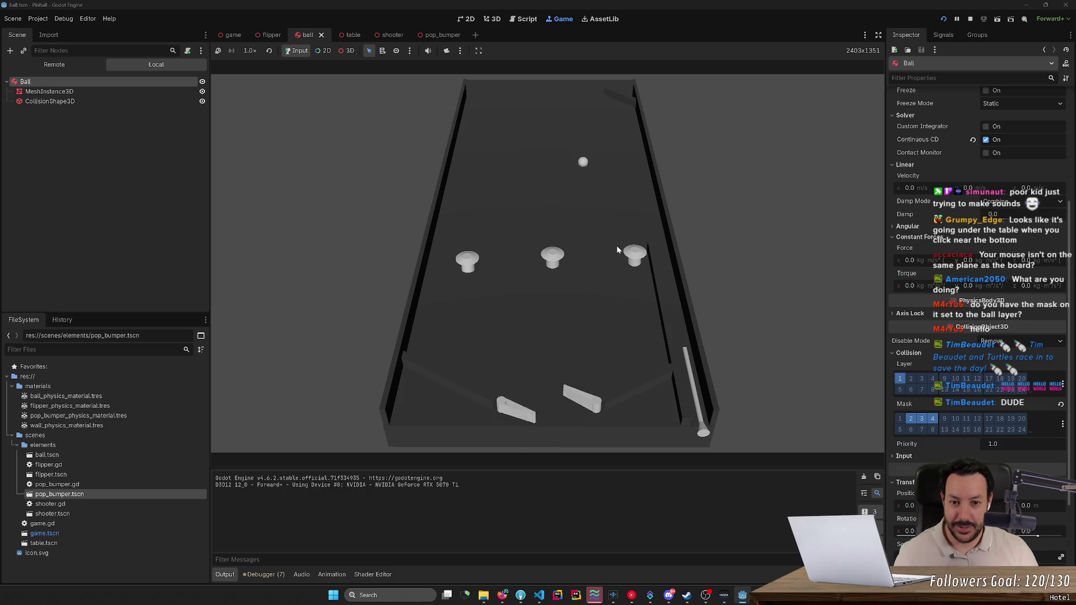
pyautogui.press('Right')
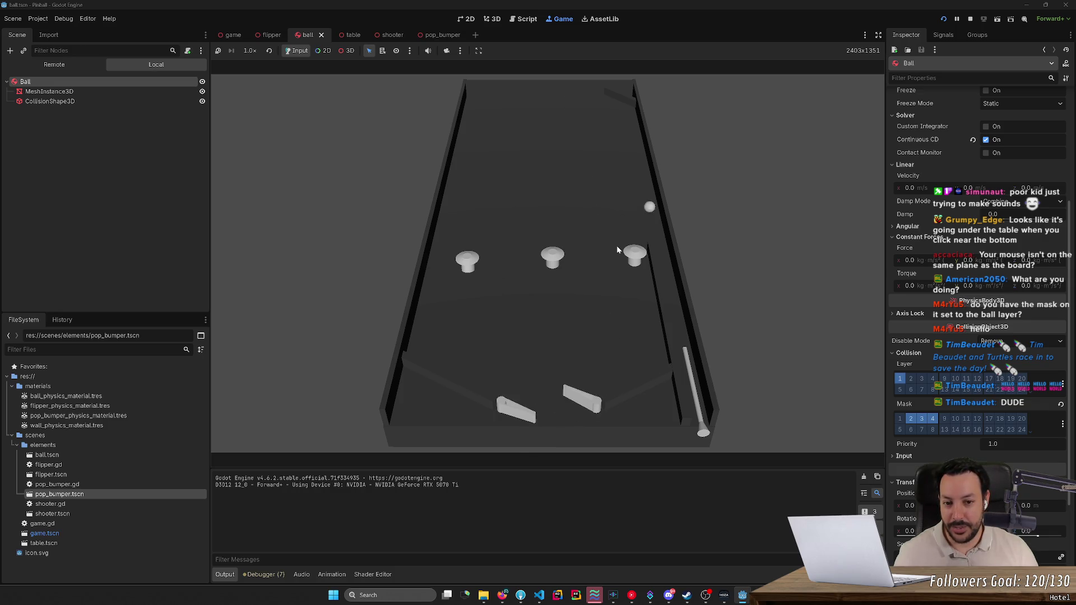
pyautogui.press('Left')
pyautogui.press('Right')
pyautogui.press('Right')
pyautogui.press('Right')
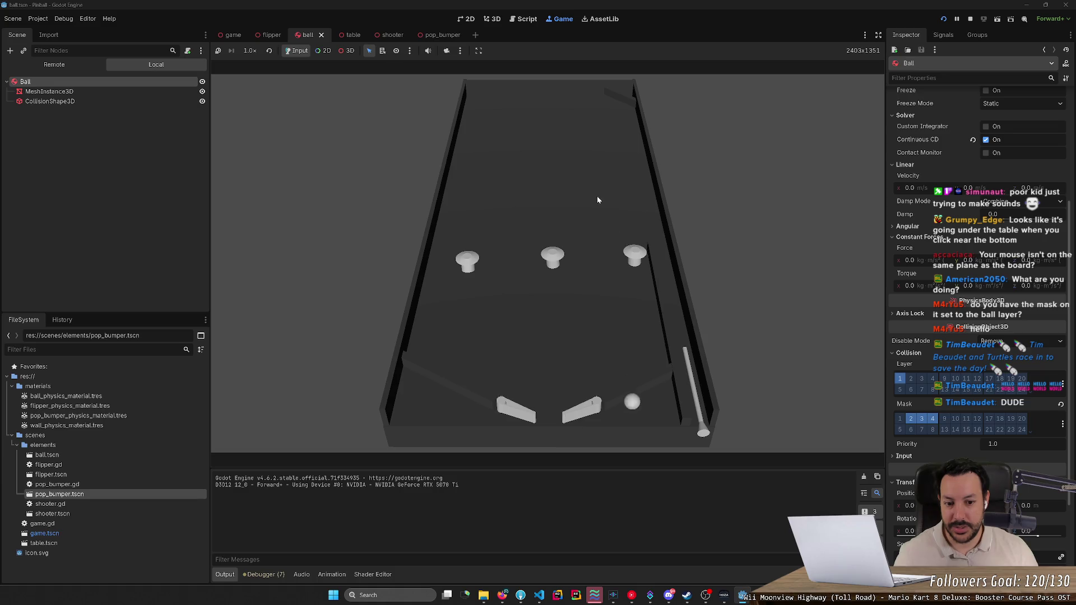
pyautogui.press('Right')
pyautogui.press('Left')
pyautogui.press('Right')
pyautogui.press('Right')
pyautogui.press('Left')
pyautogui.moveTo(677, 345); pyautogui.dragTo(686, 348)
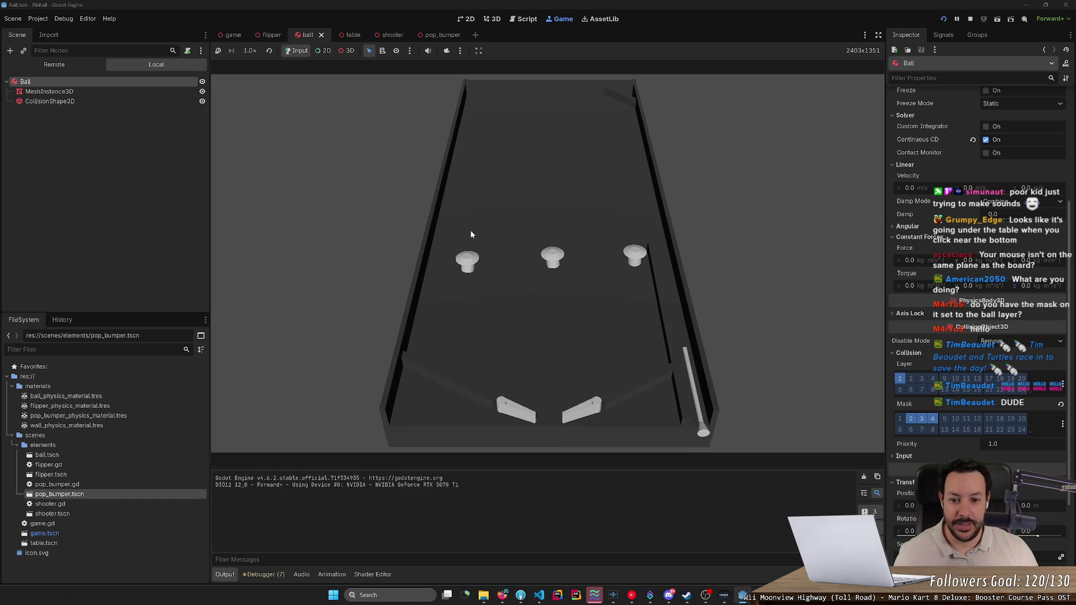
# - Drop balls above the left, middle and right pop bumpers in the running game
pyautogui.click(553, 209)
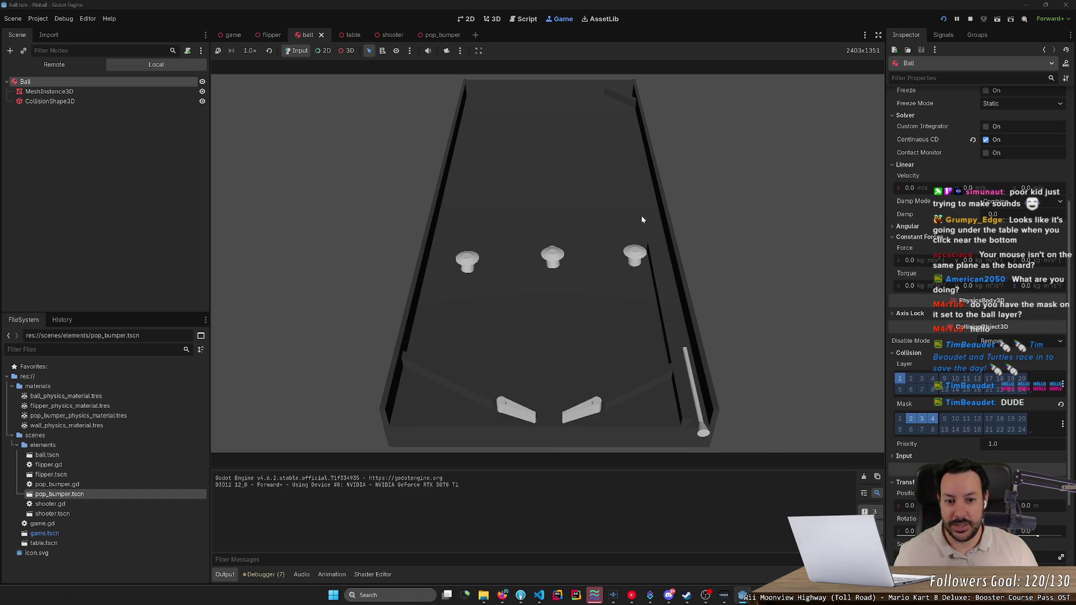
pyautogui.click(567, 208)
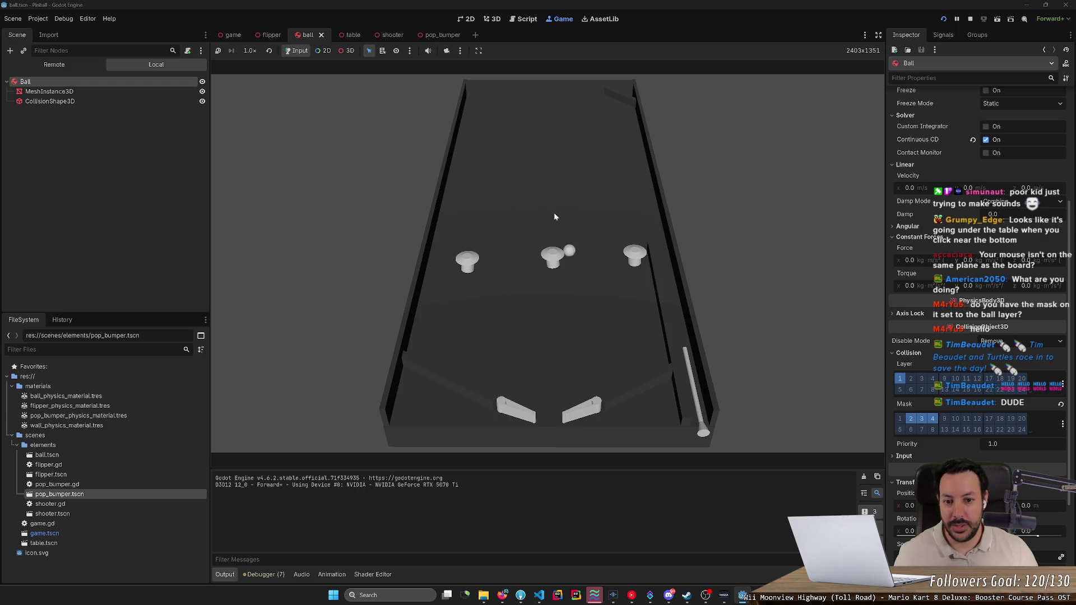
pyautogui.click(469, 208)
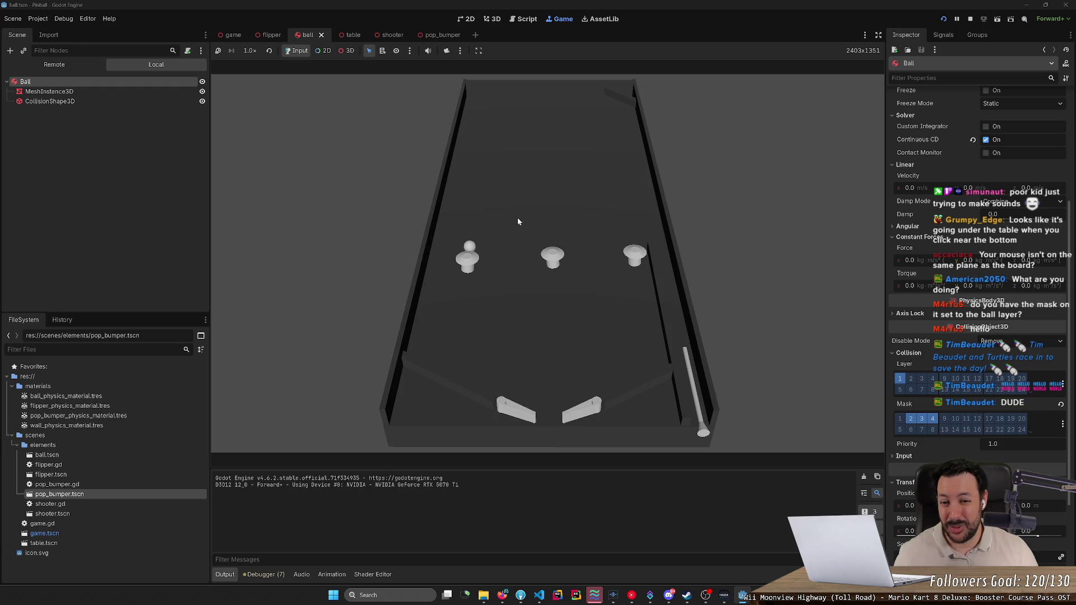
pyautogui.click(557, 205)
pyautogui.click(628, 207)
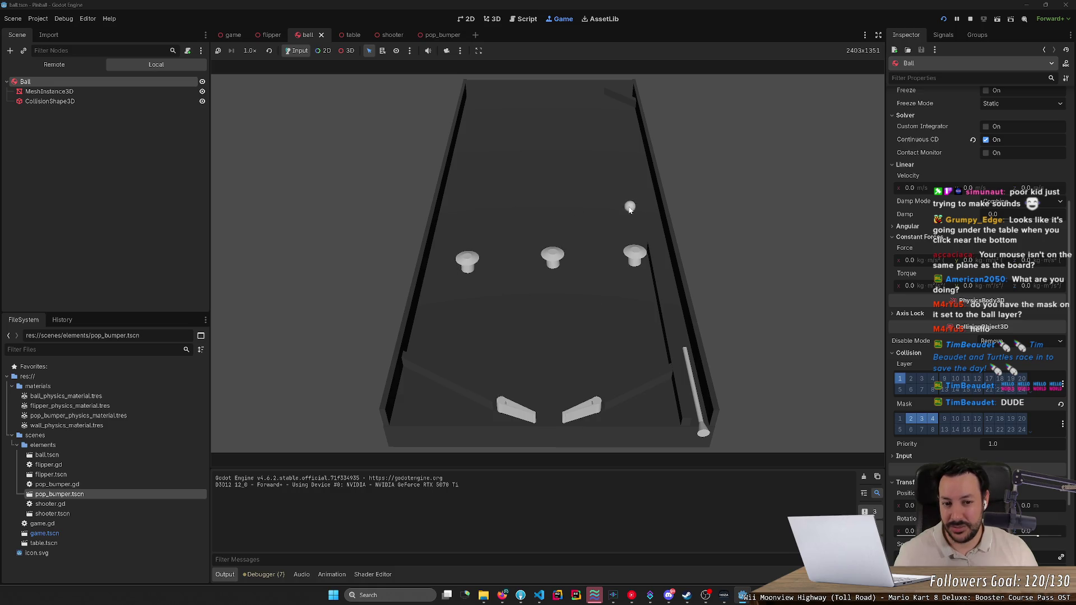
pyautogui.click(551, 221)
pyautogui.click(470, 206)
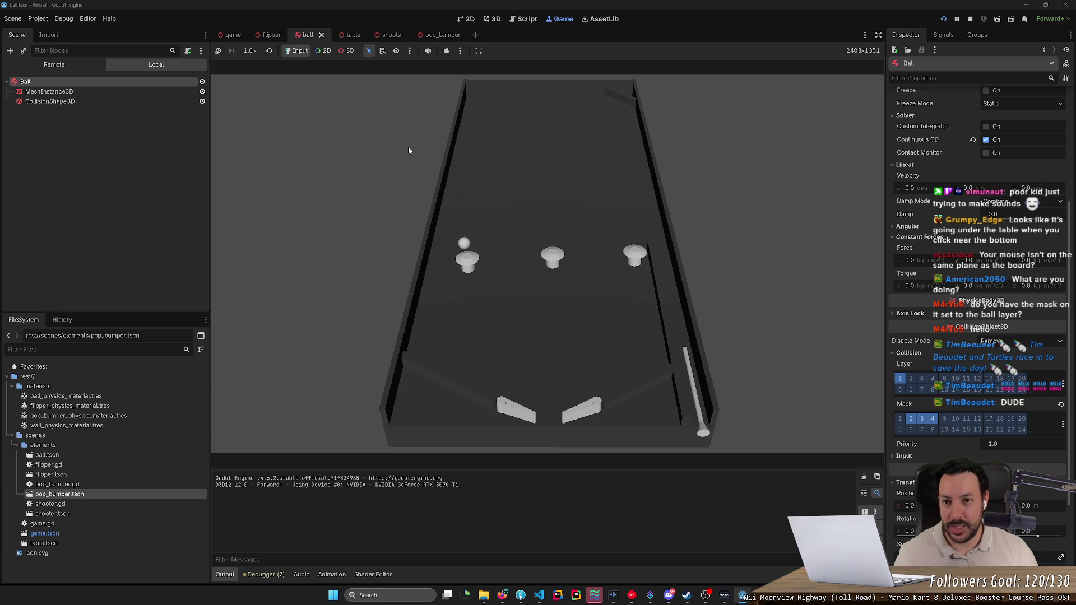
# - Open the pop_bumper.gd script and place the cursor on empty line 21
pyautogui.click(532, 23)
pyautogui.moveTo(488, 258)
pyautogui.mouseDown()
pyautogui.moveTo(352, 238)
pyautogui.moveTo(353, 209)
pyautogui.moveTo(419, 258)
pyautogui.mouseUp()
pyautogui.click(419, 268)
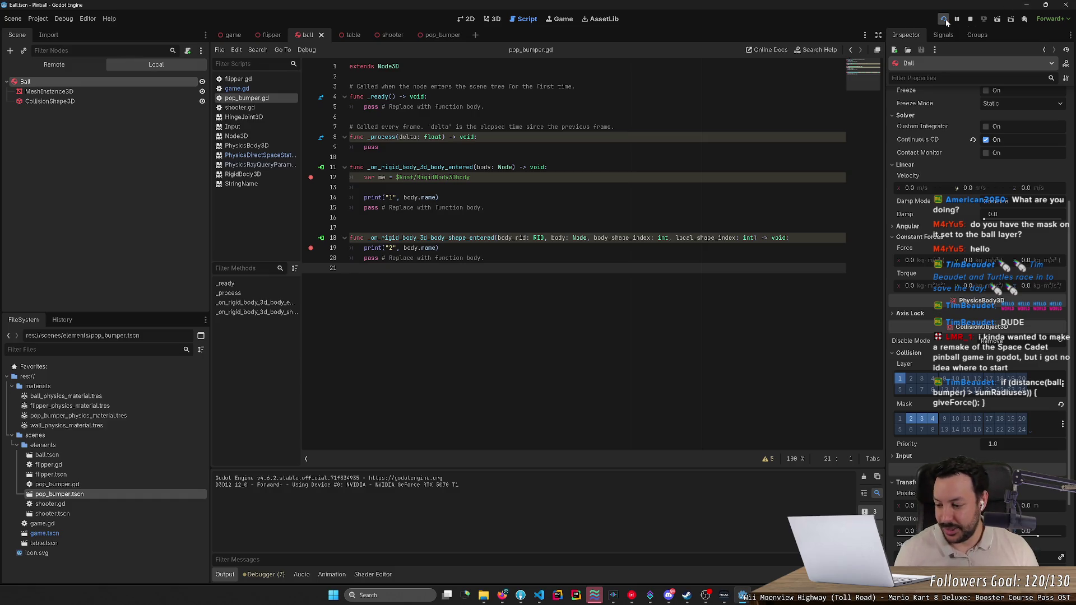
pyautogui.press('super')
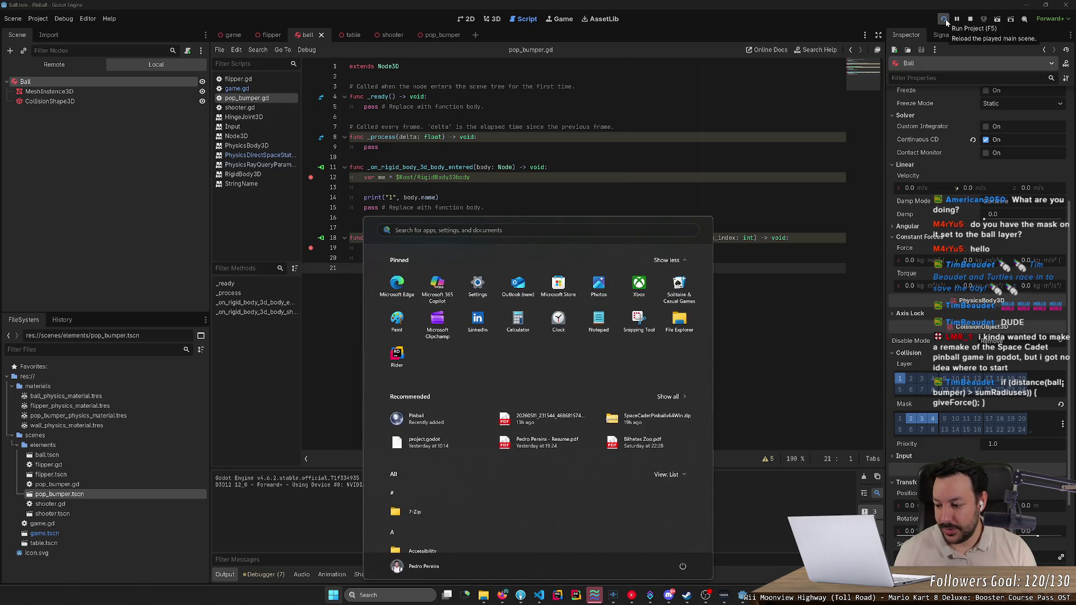
pyautogui.write('pi')
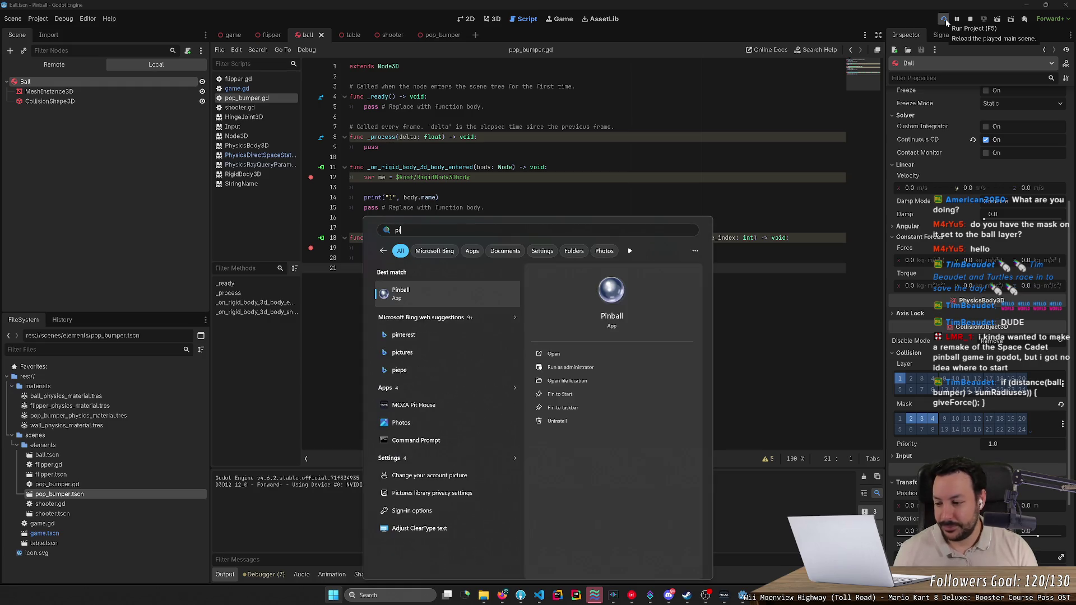
pyautogui.press('Return')
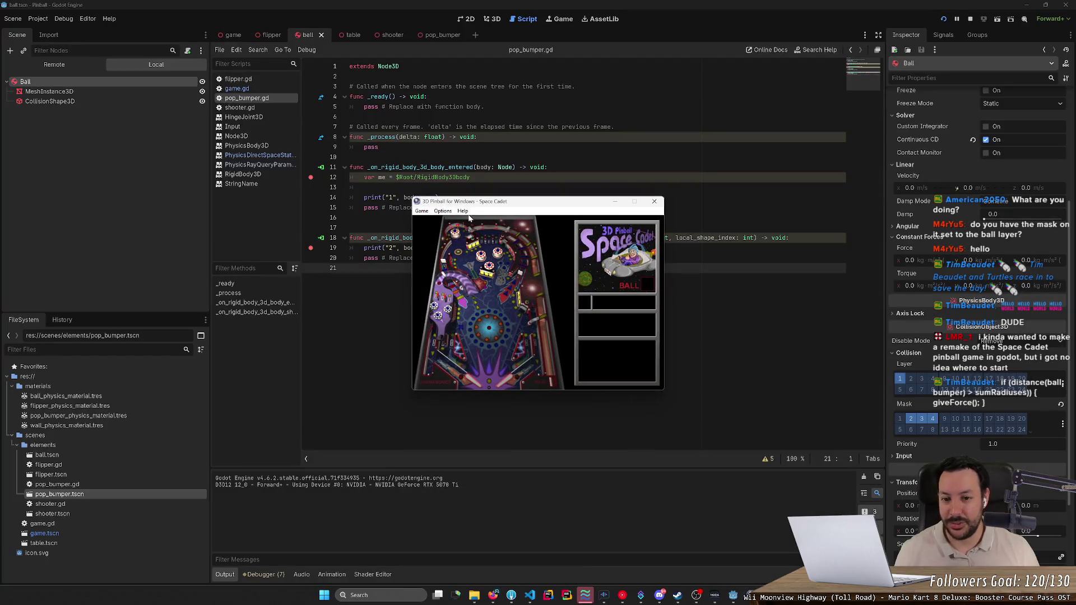
pyautogui.click(443, 212)
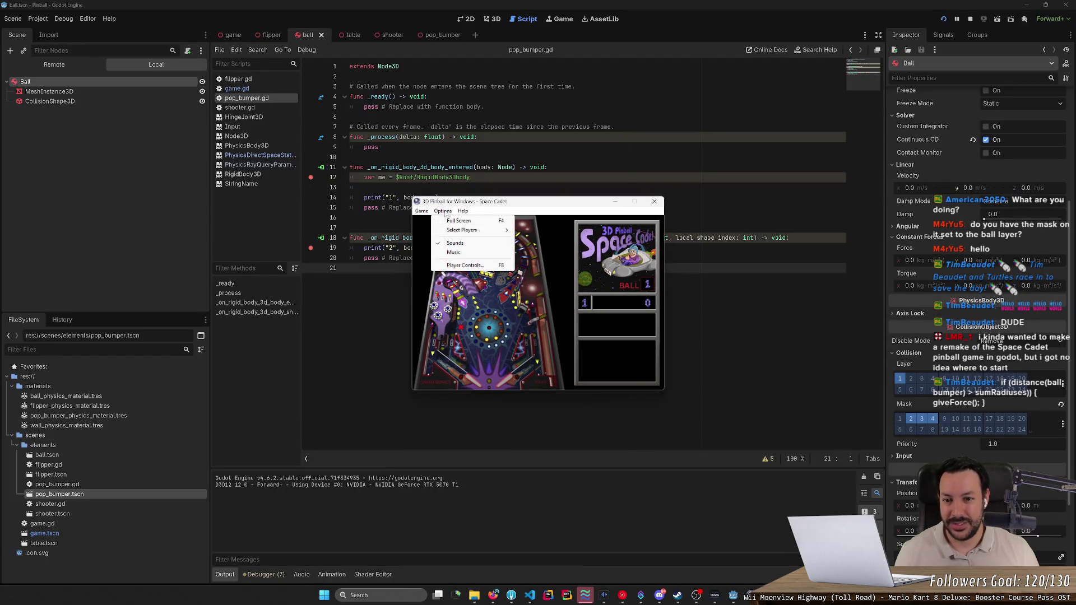
pyautogui.click(455, 248)
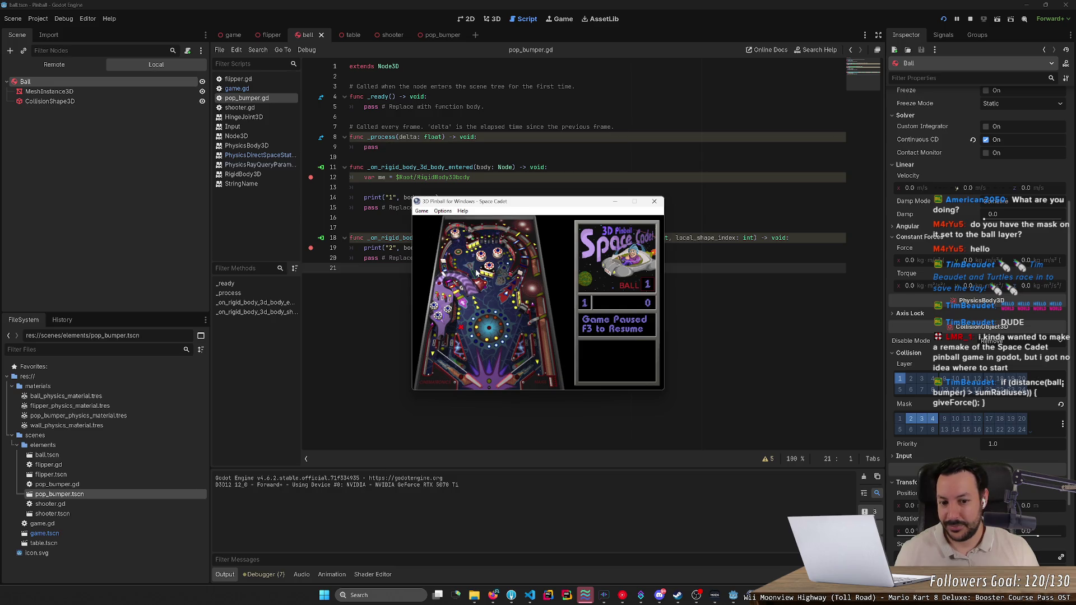
pyautogui.press('F3')
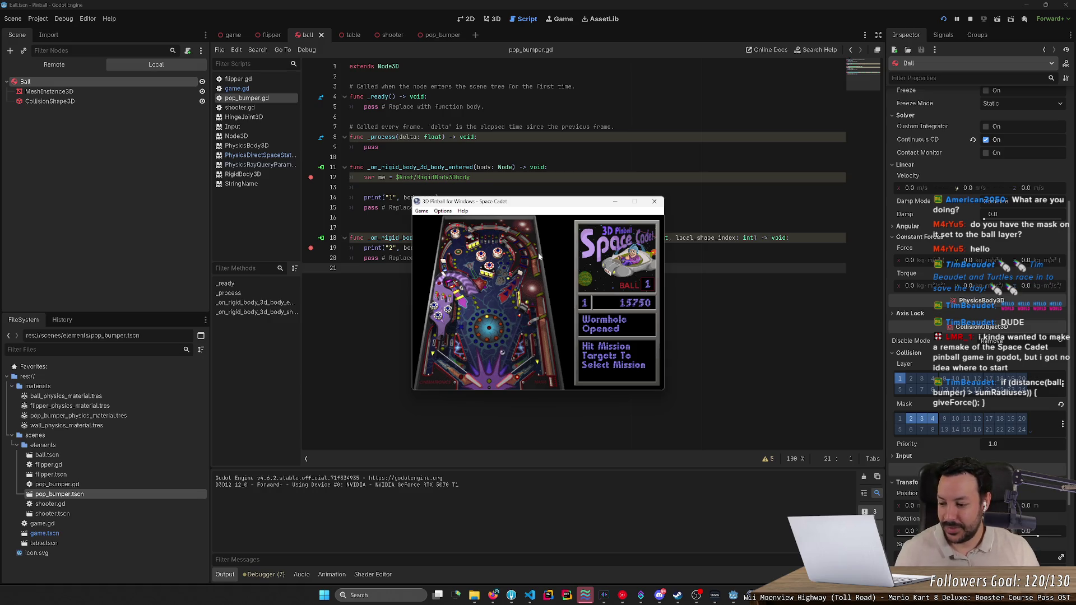
pyautogui.click(654, 202)
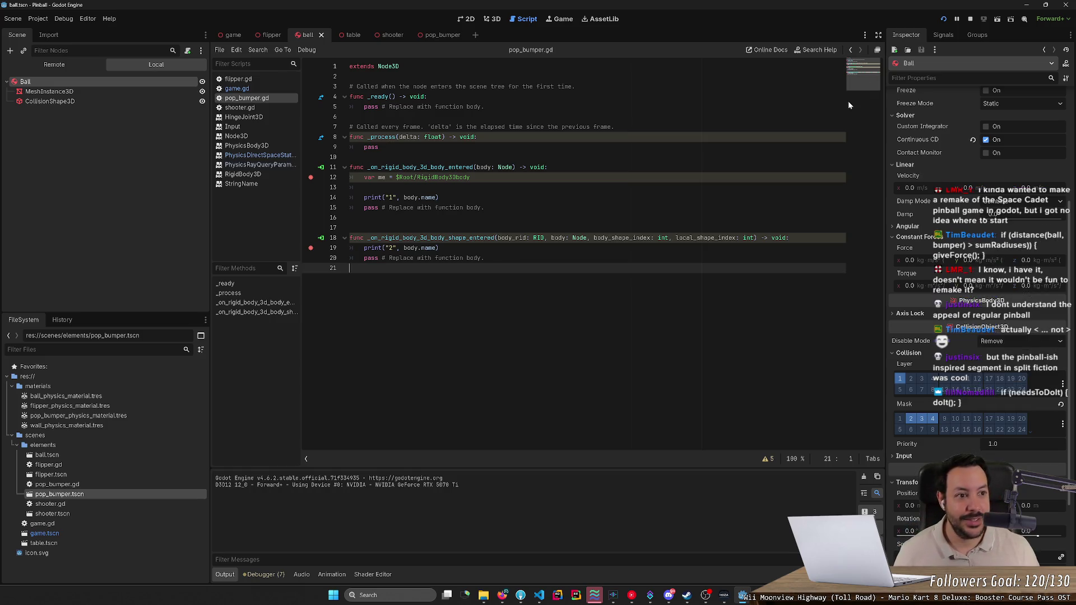
# - Back in the running game, drop test balls near the left, middle and right bumpers
pyautogui.click(492, 19)
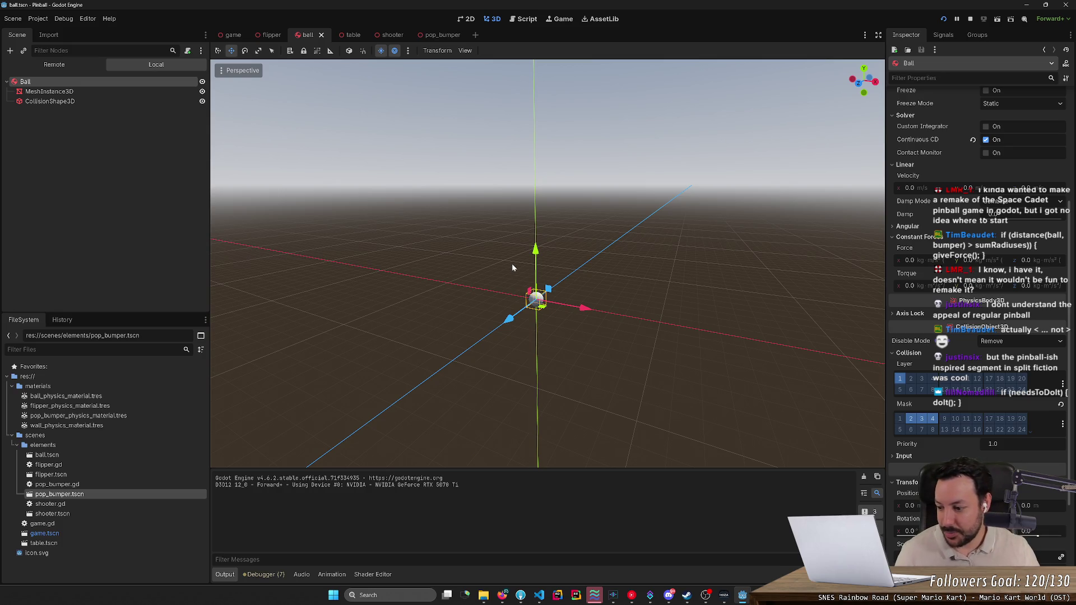
pyautogui.moveTo(535, 303); pyautogui.dragTo(534, 305)
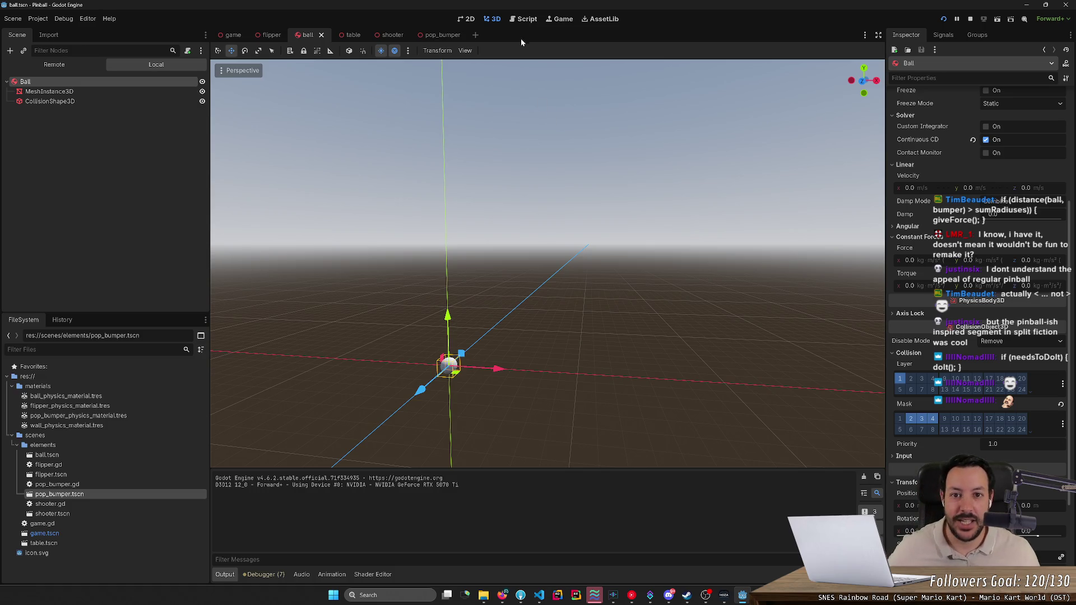
pyautogui.click(558, 22)
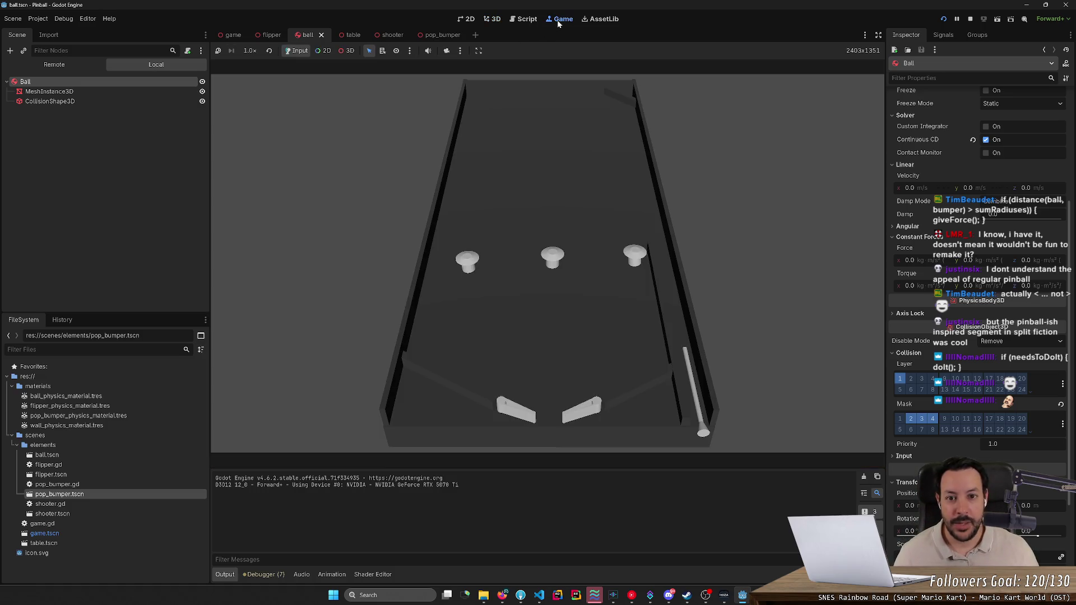
pyautogui.click(538, 170)
pyautogui.click(472, 165)
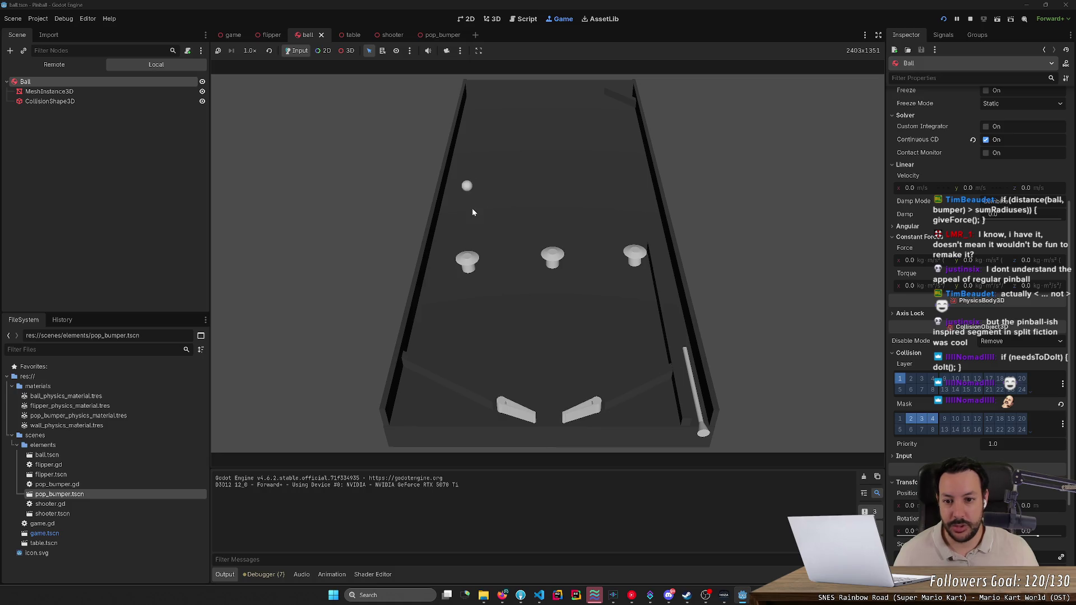
pyautogui.click(541, 206)
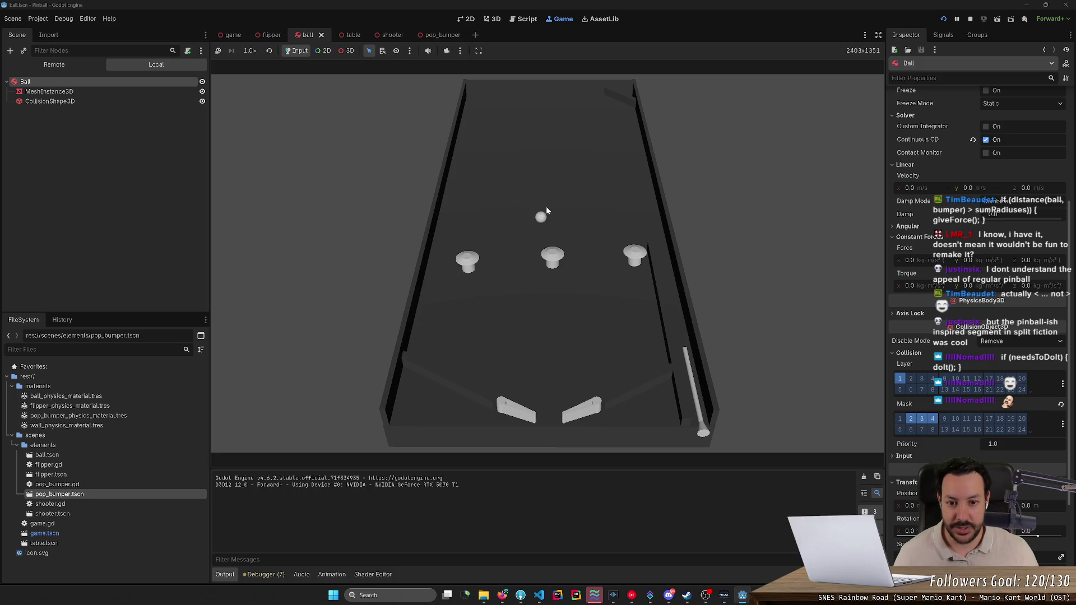
pyautogui.click(553, 203)
pyautogui.click(625, 214)
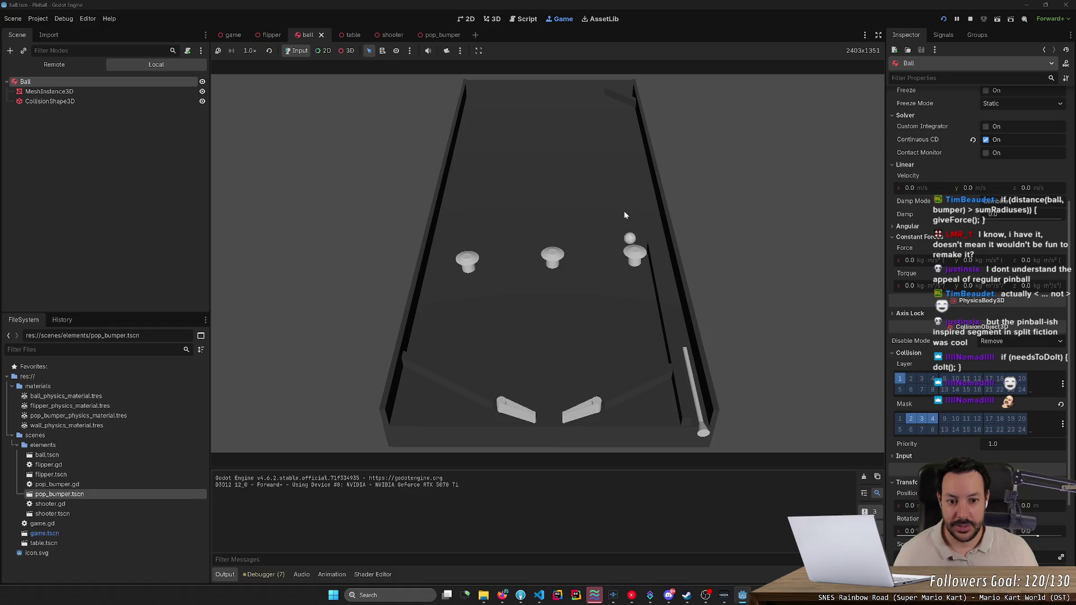
pyautogui.click(626, 185)
pyautogui.click(551, 206)
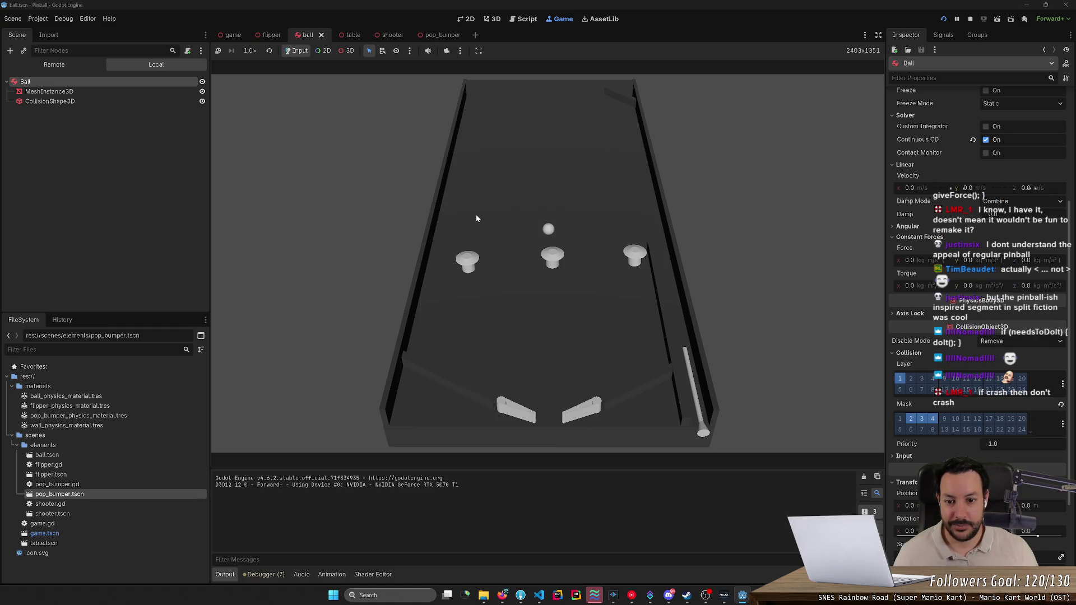
# - Drop a second round of balls beside the bumpers, then fire the plunger with Space
pyautogui.click(477, 203)
pyautogui.click(547, 195)
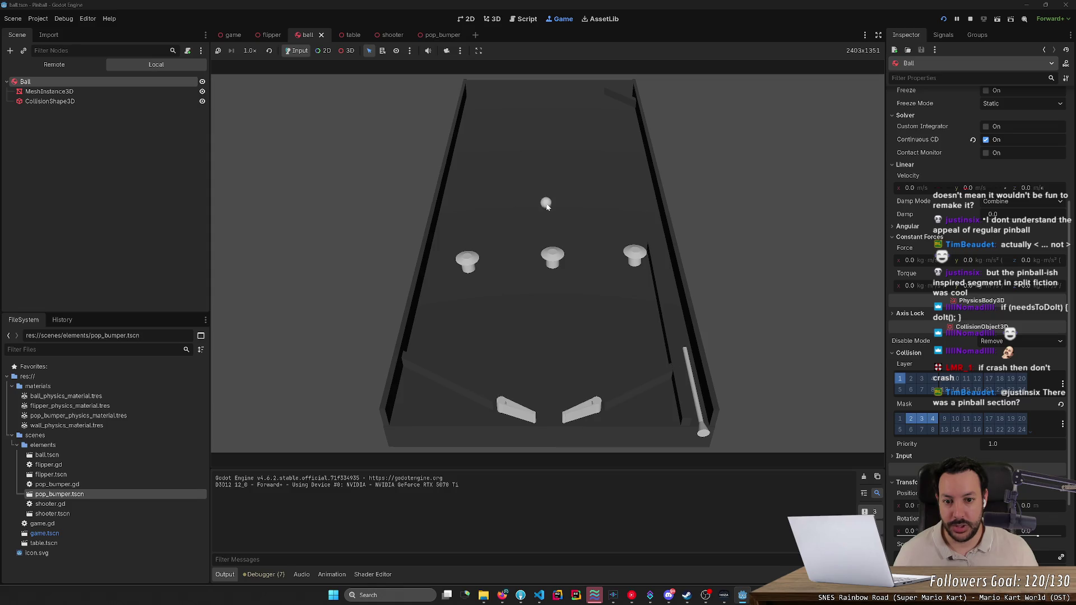
pyautogui.click(480, 200)
pyautogui.click(549, 210)
pyautogui.click(476, 207)
pyautogui.click(623, 216)
pyautogui.click(576, 220)
pyautogui.click(472, 209)
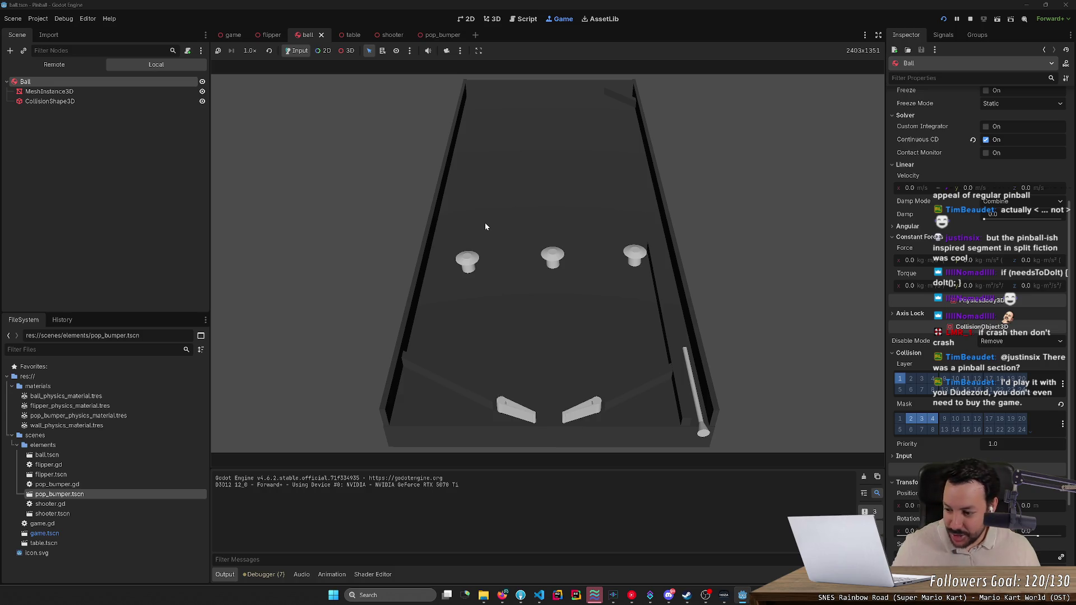
pyautogui.press('space')
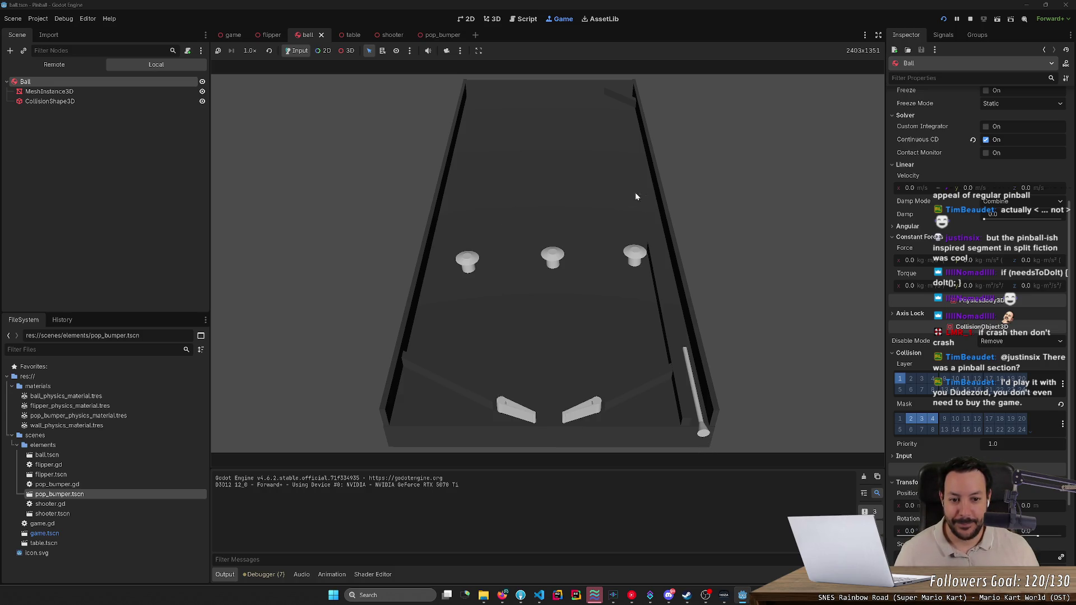
# - Fire the plunger with Space several times to launch the ball up the shooter lane
pyautogui.press('space')
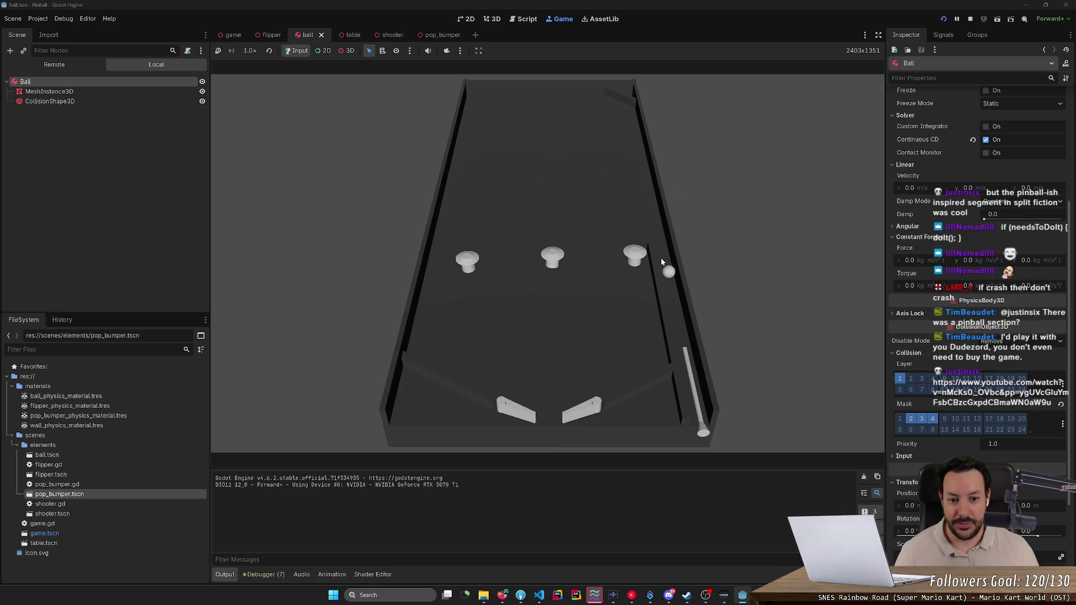
pyautogui.press('space')
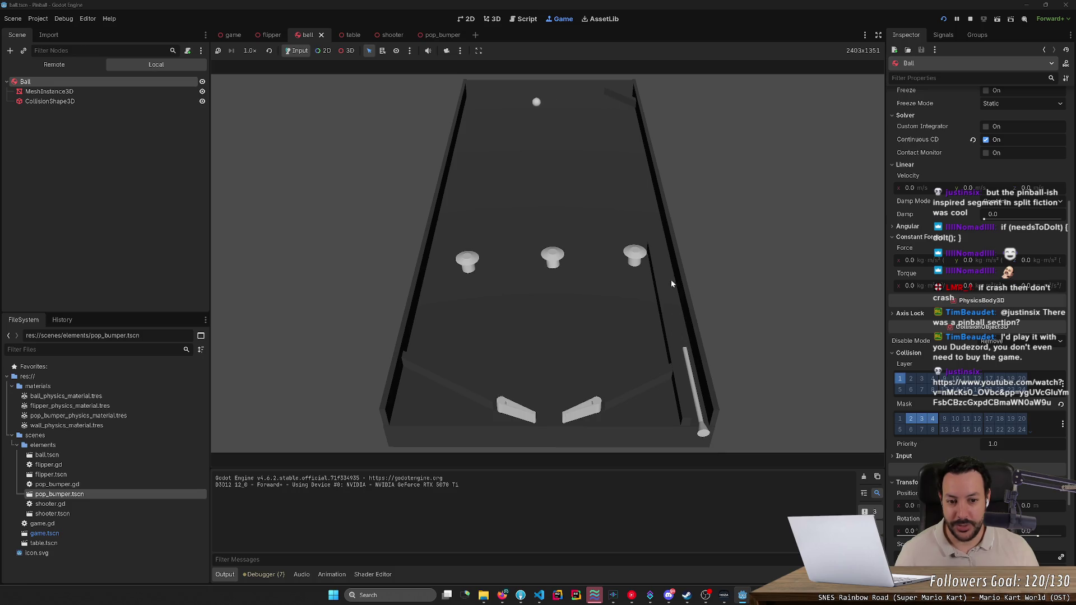
pyautogui.press('space')
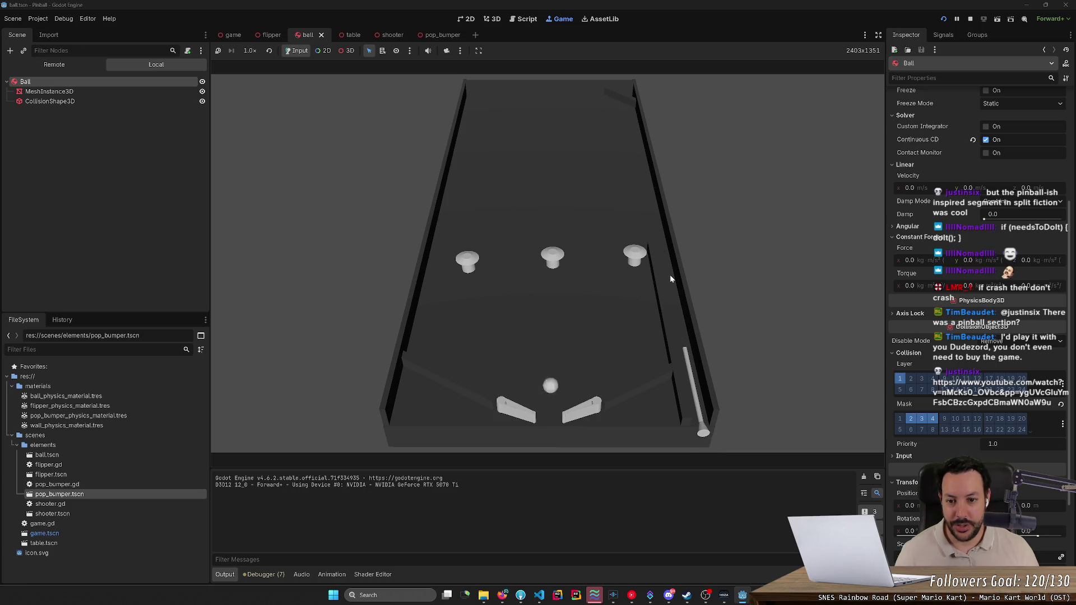
pyautogui.press('space')
pyautogui.press('space')
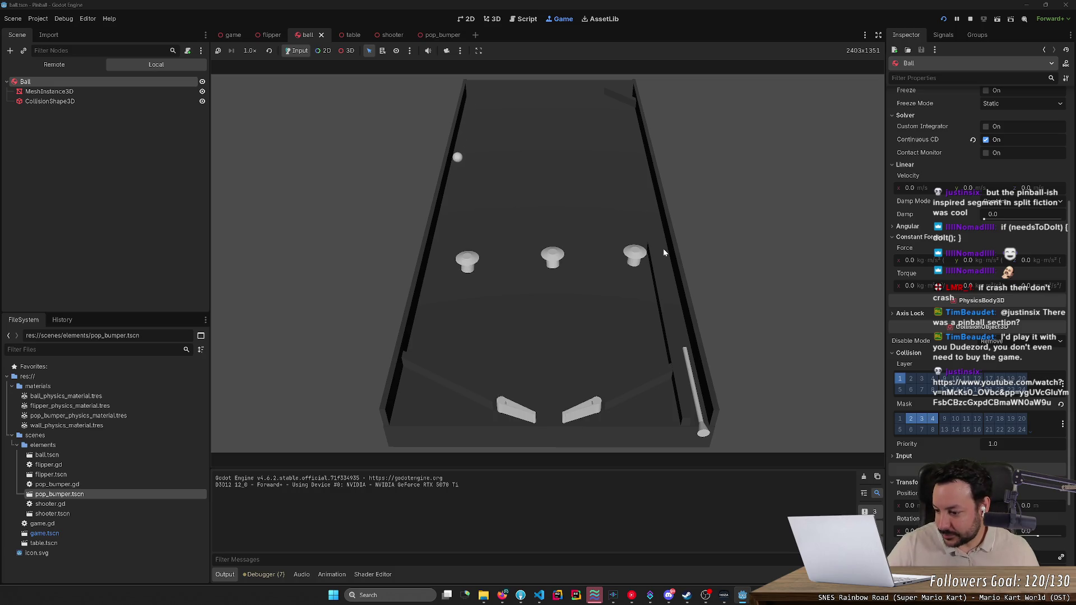
# - Work the Left and Right flippers to knock the ball back up toward the bumpers
pyautogui.press('Left')
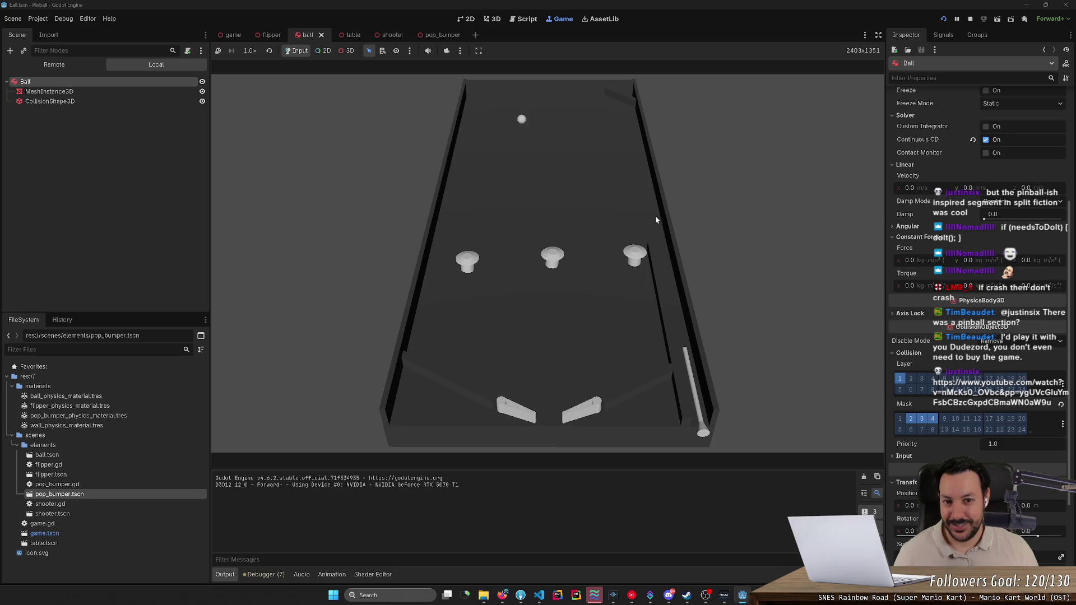
pyautogui.press('Right')
pyautogui.press('Left')
pyautogui.press('Right')
pyautogui.press('Left')
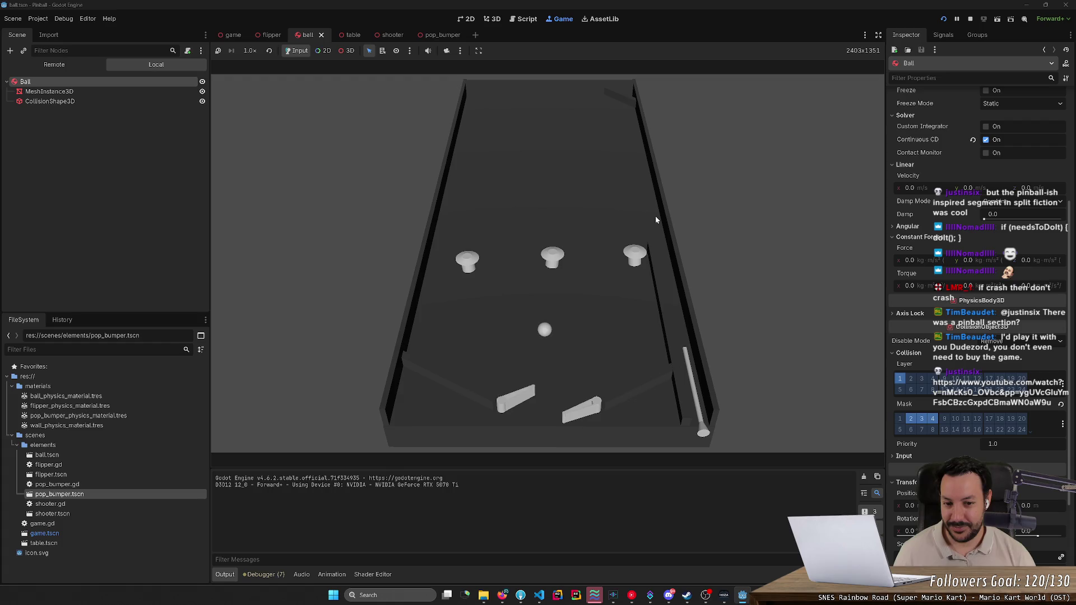
pyautogui.press('Right')
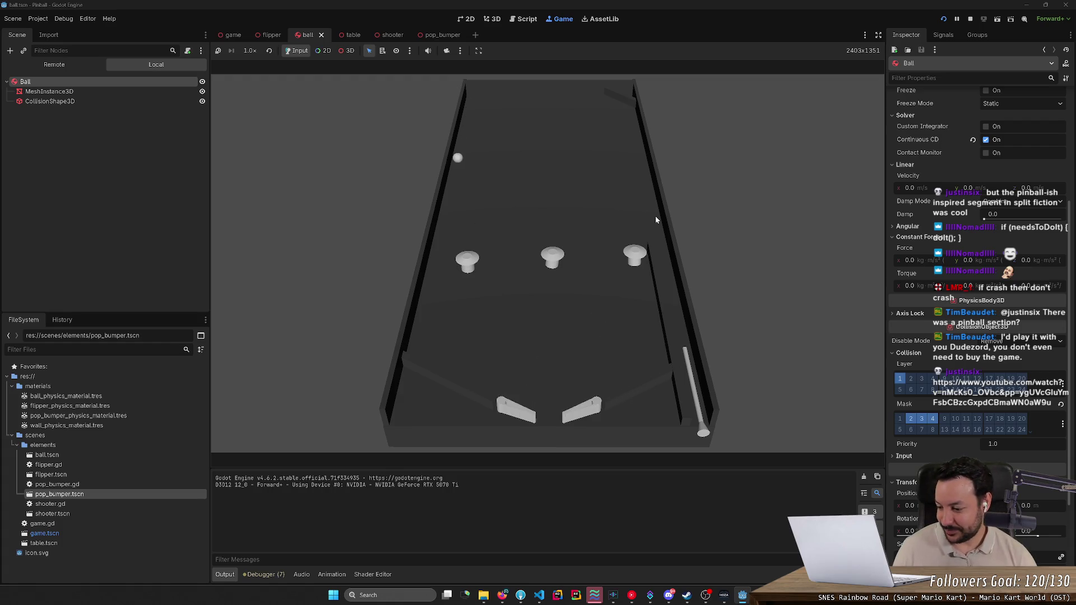
pyautogui.press('Left')
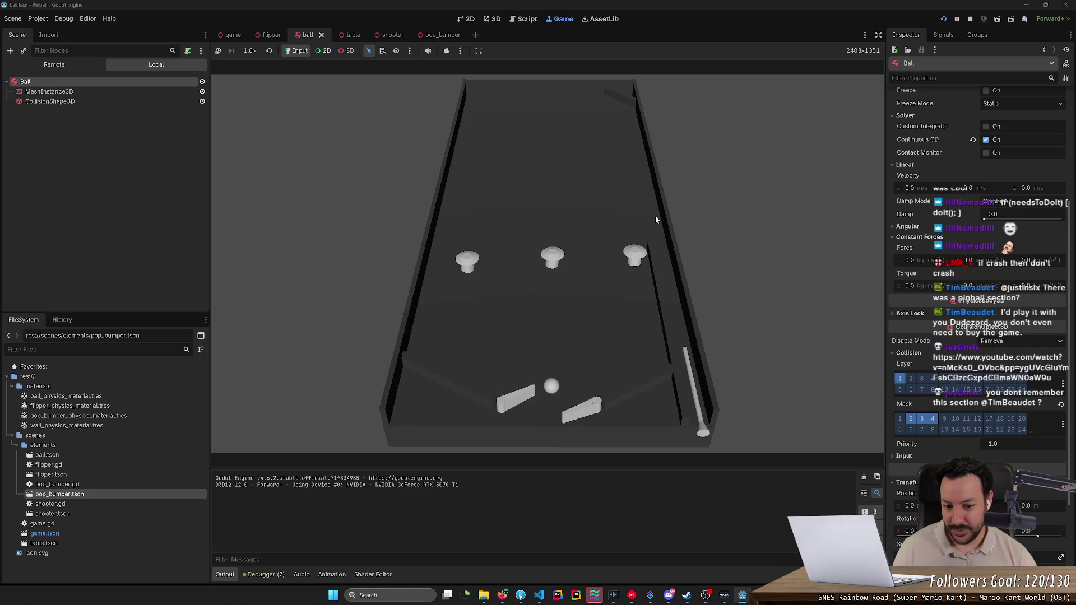
pyautogui.press('Right')
pyautogui.press('Left')
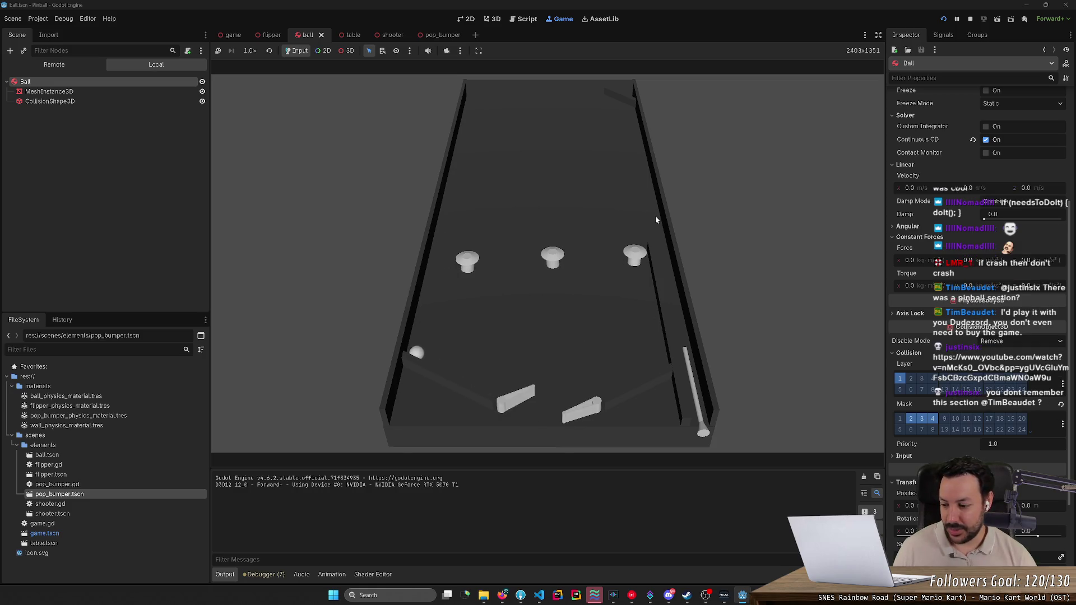
pyautogui.press('Left')
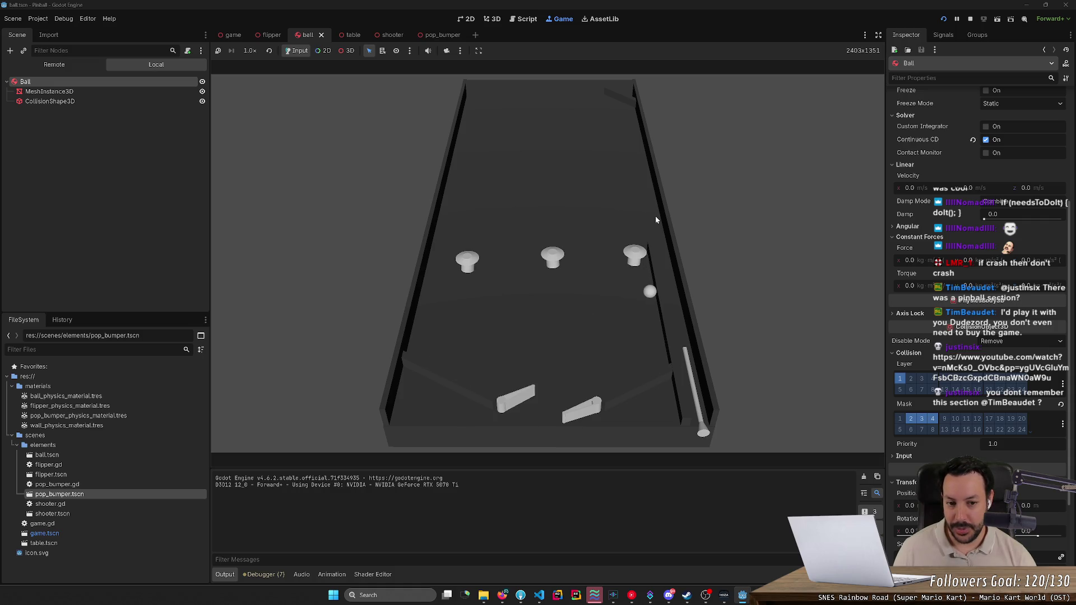
pyautogui.press('Right')
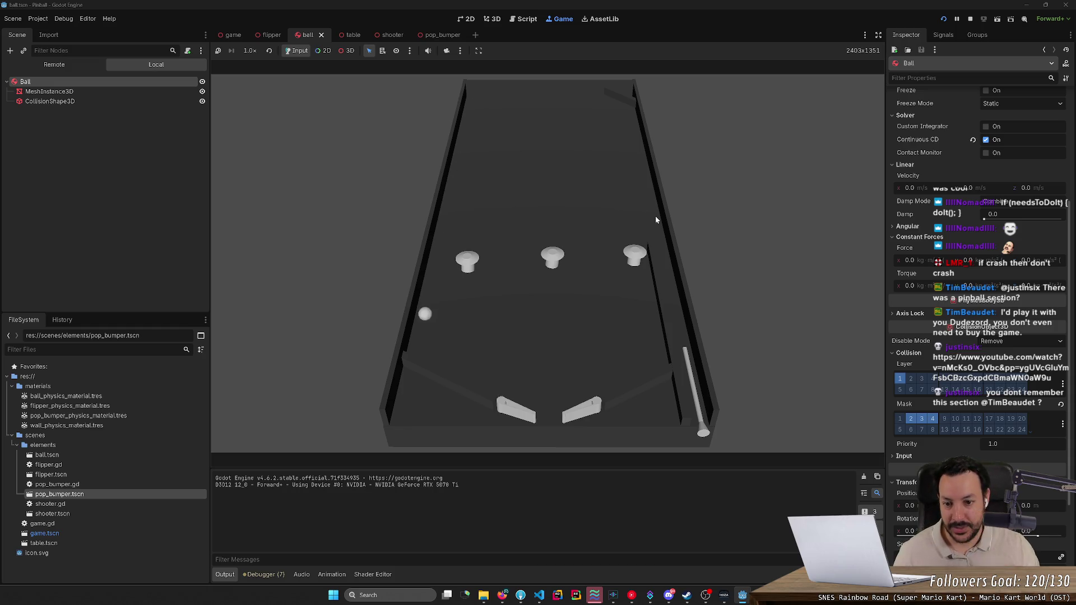
pyautogui.press('Left')
pyautogui.press('Left')
pyautogui.press('Right')
pyautogui.press('Left')
pyautogui.press('Right')
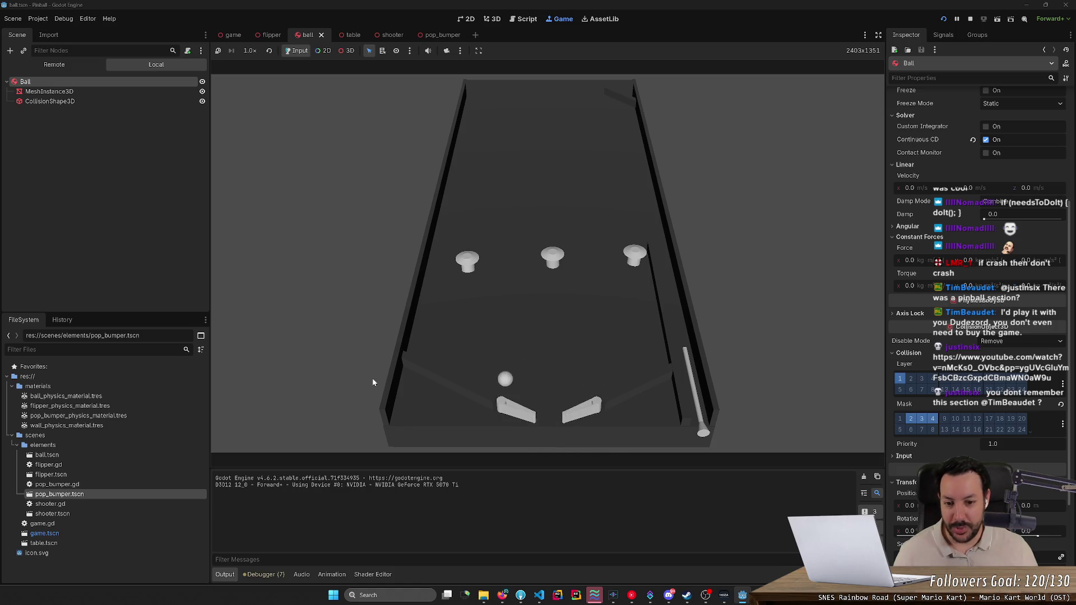
pyautogui.press('Left')
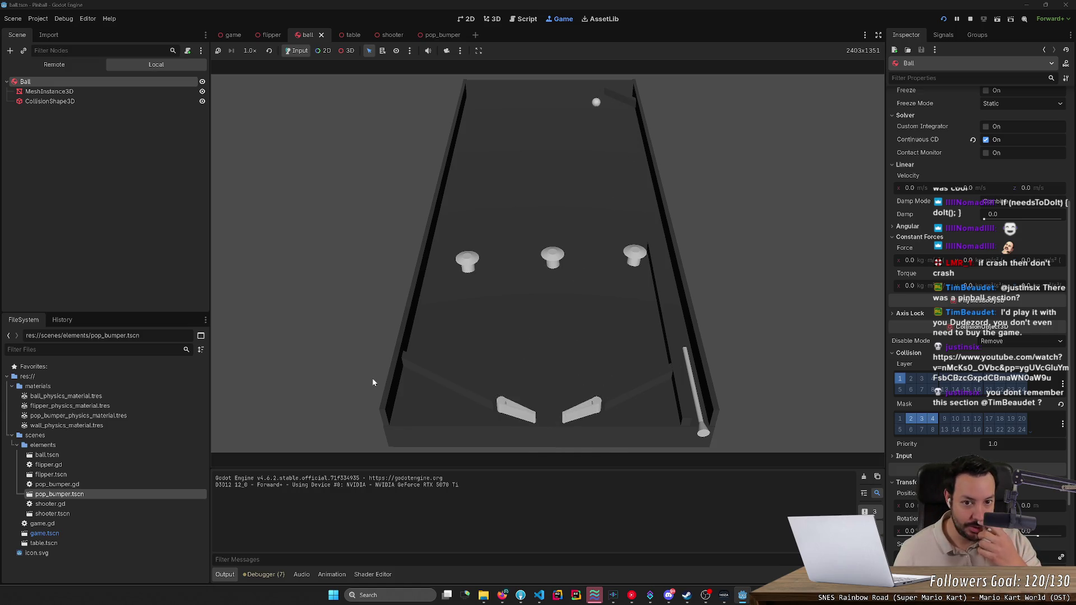
# - Keep flicking both flippers rapidly to keep the ball in play off the bumpers
pyautogui.press('Left')
pyautogui.press('Left')
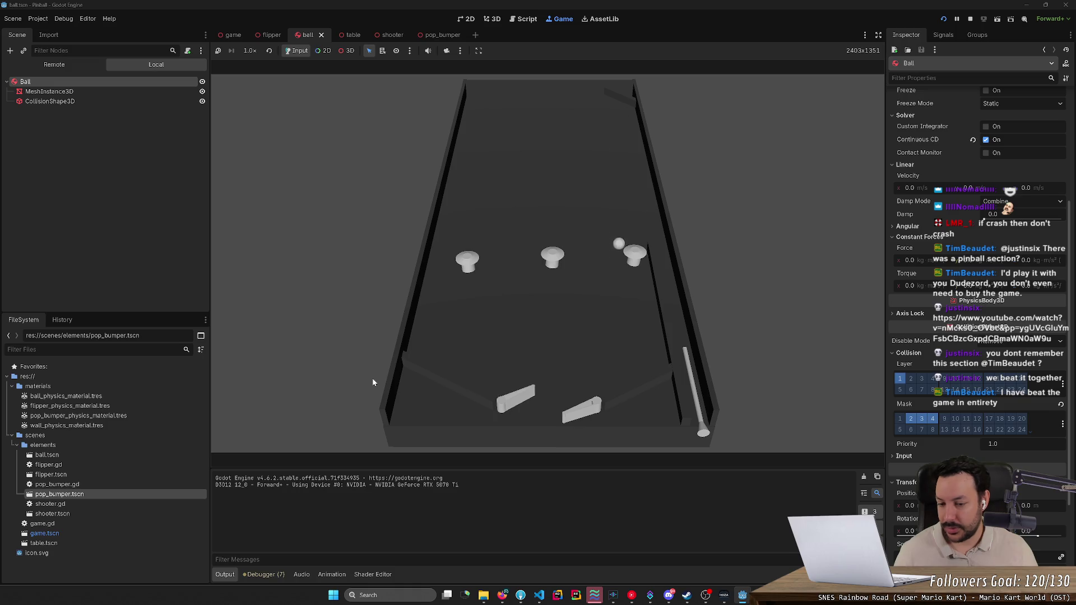
pyautogui.press('Right')
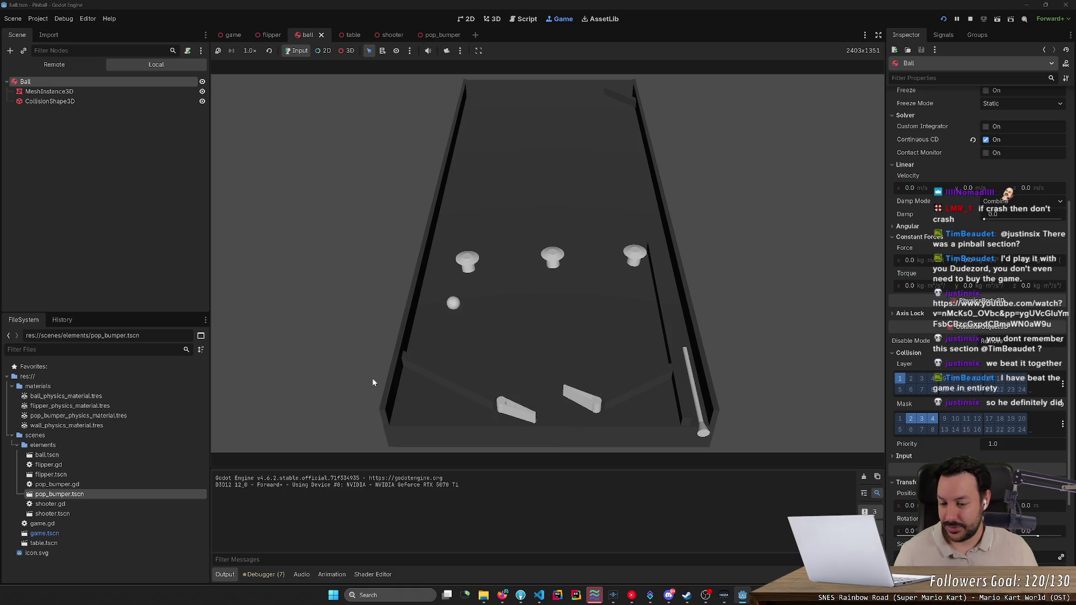
pyautogui.press('Left')
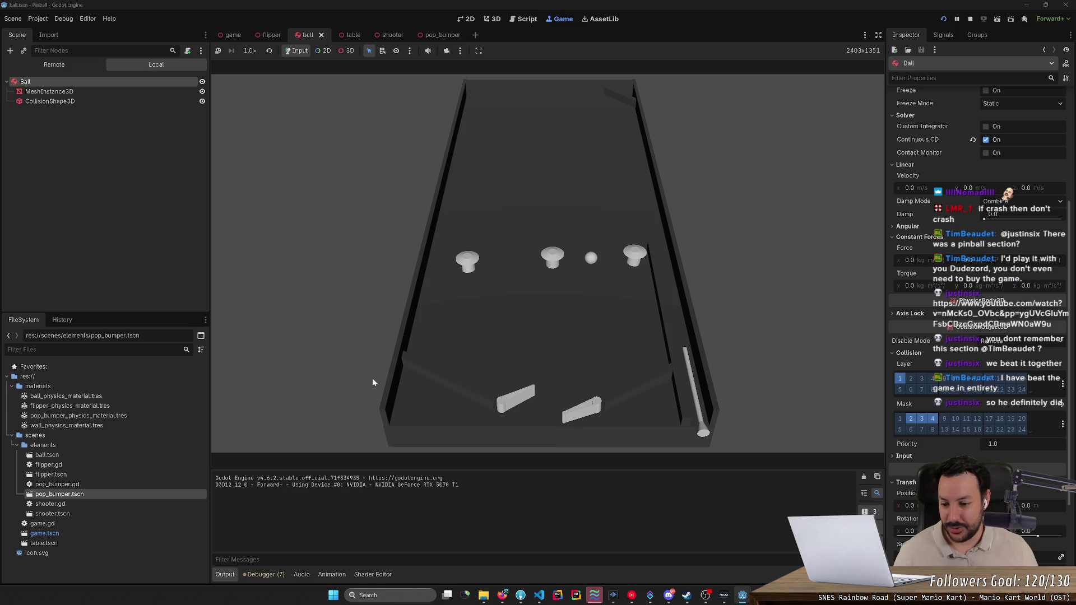
pyautogui.press('Right')
pyautogui.press('Right')
pyautogui.press('Left')
pyautogui.press('Right')
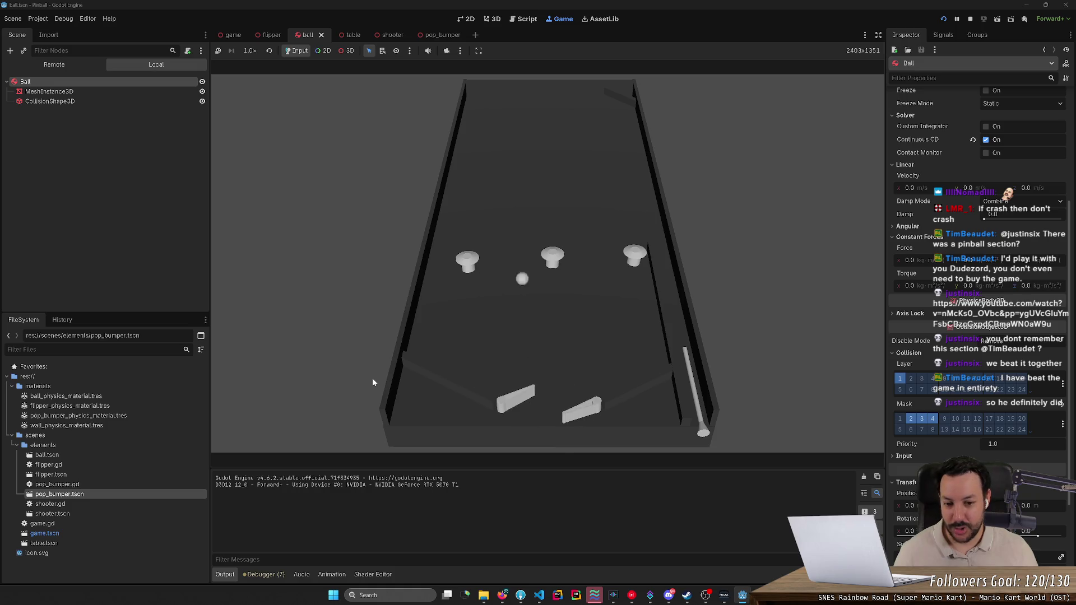
pyautogui.press('Left')
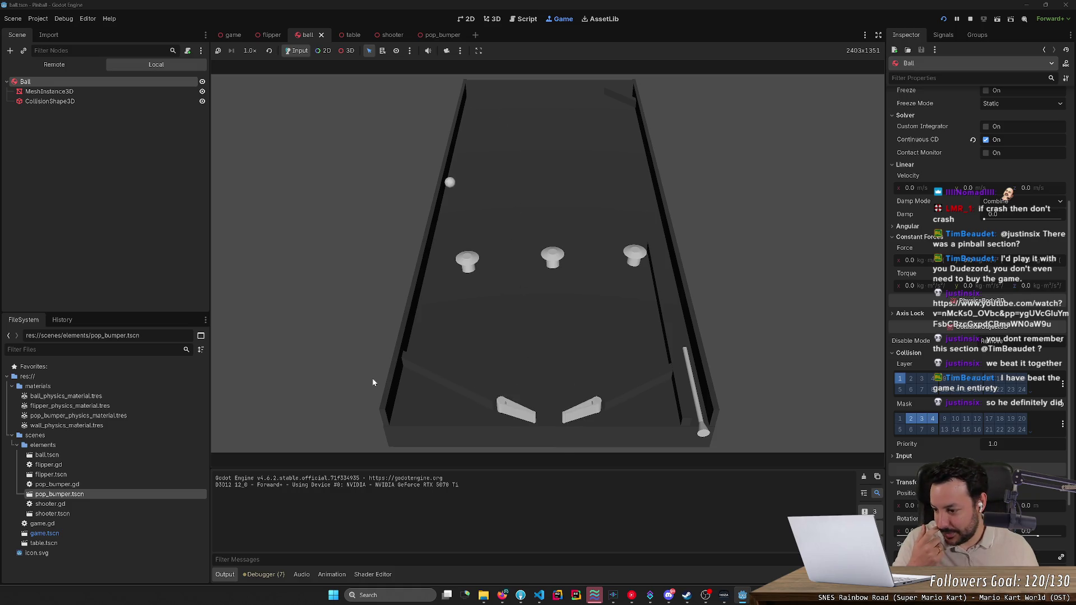
pyautogui.press('Left')
pyautogui.press('Left')
pyautogui.press('Right')
pyautogui.press('Left')
pyautogui.press('Right')
pyautogui.press('Left')
pyautogui.press('Right')
pyautogui.press('Left')
pyautogui.press('Right')
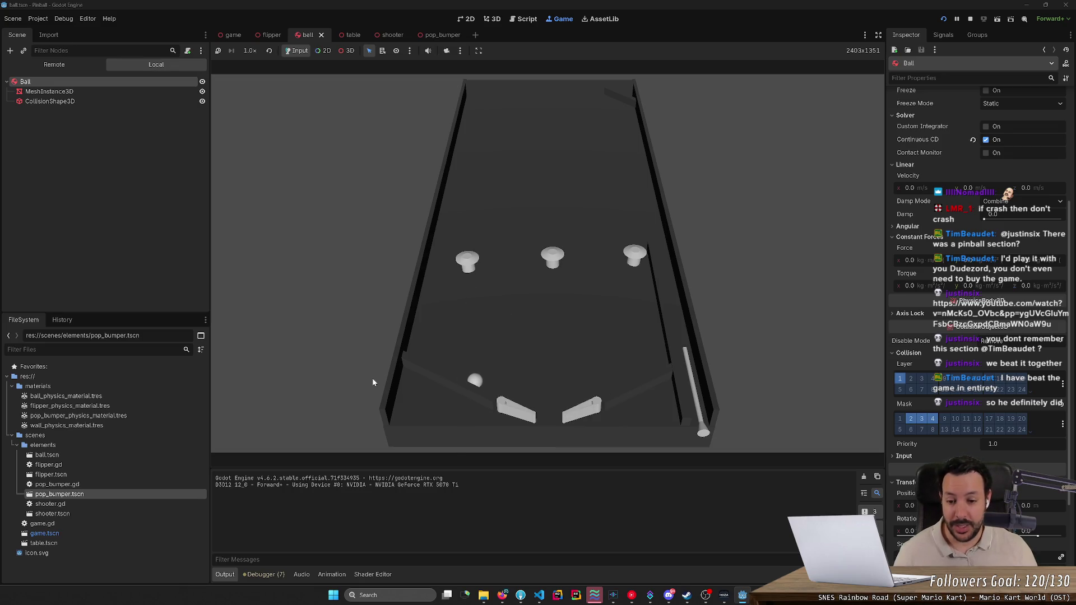
# - Flip both flippers at the falling ball and fire the plunger twice to relaunch it
pyautogui.press('Left')
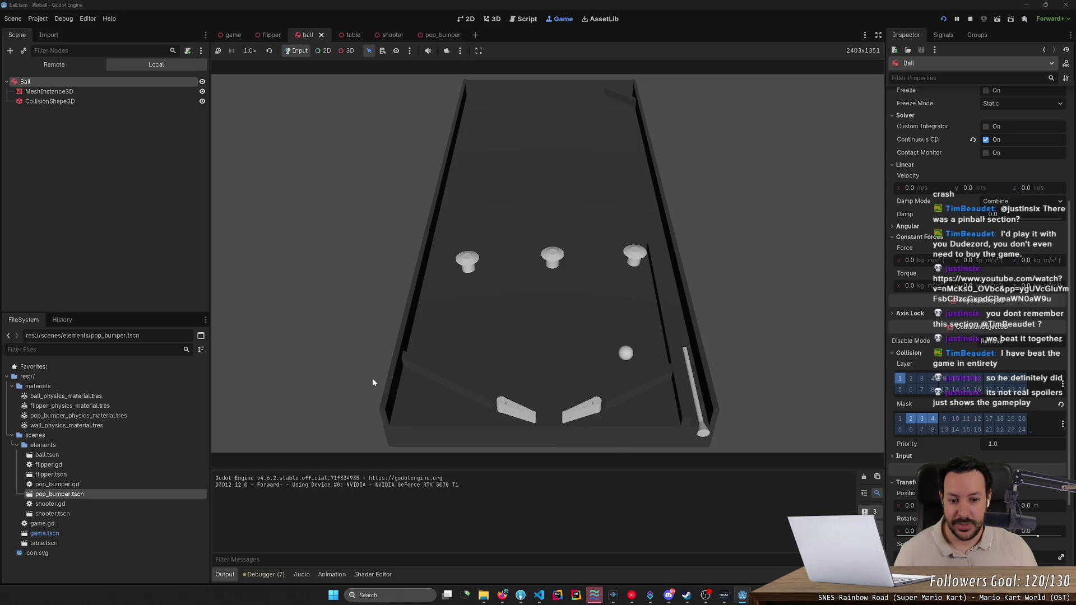
pyautogui.press('Right')
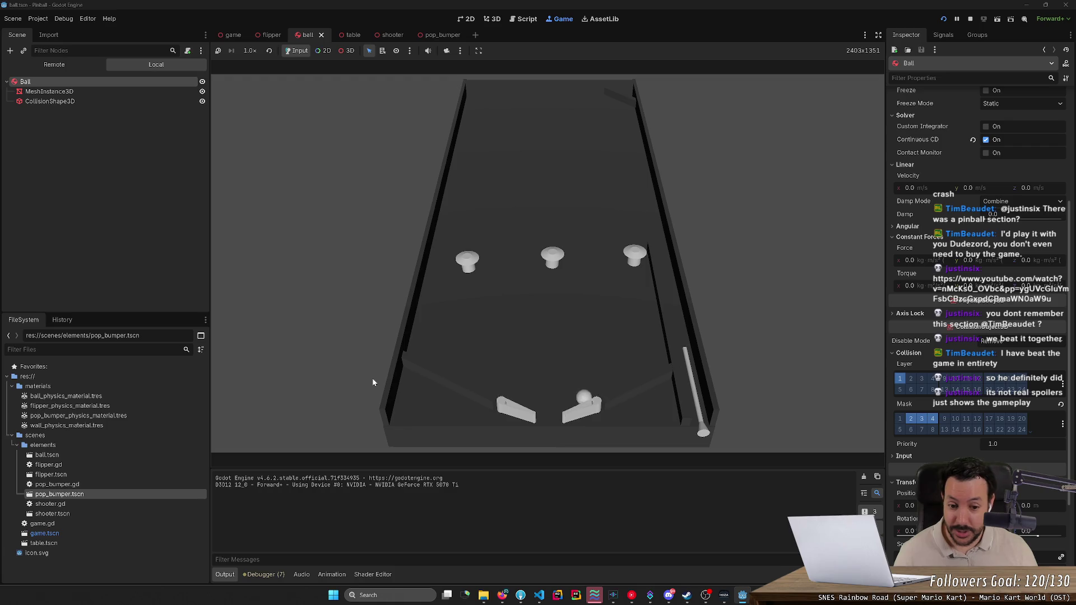
pyautogui.press('Right')
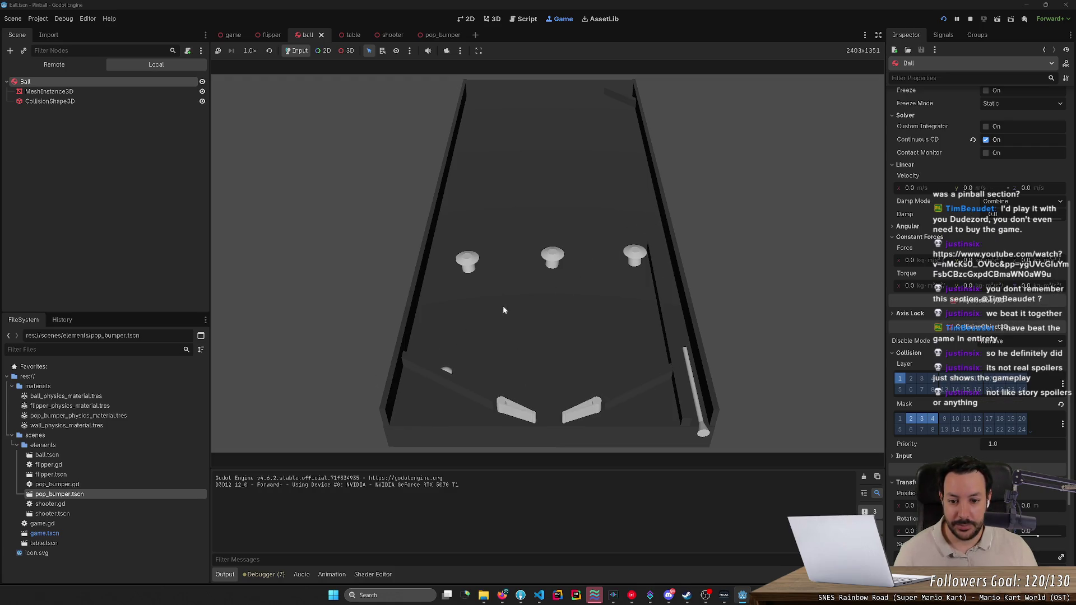
pyautogui.press('Left')
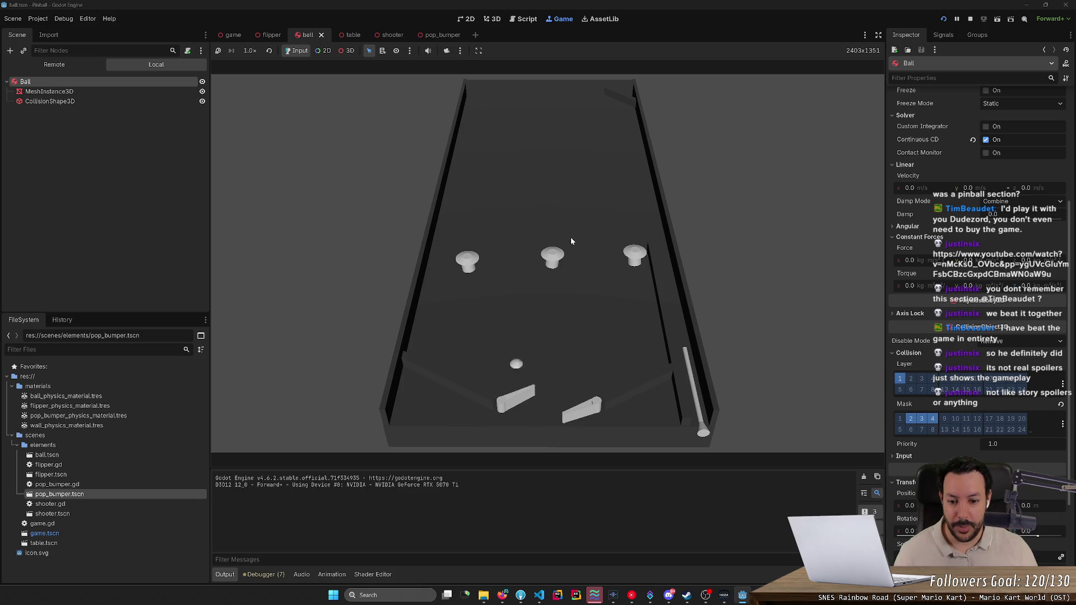
pyautogui.press('Left')
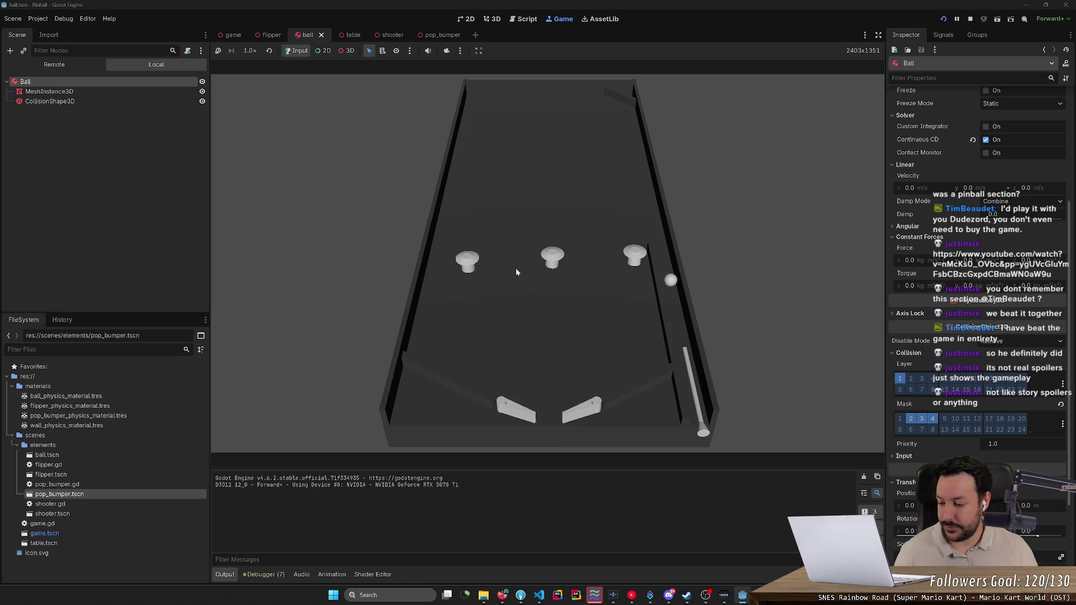
pyautogui.press('space')
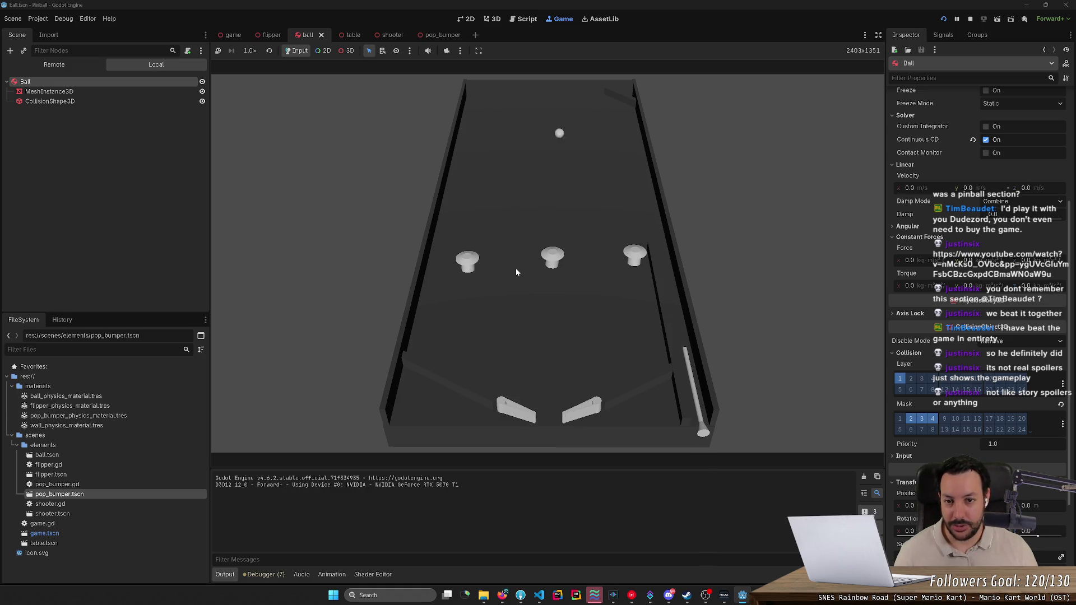
pyautogui.press('space')
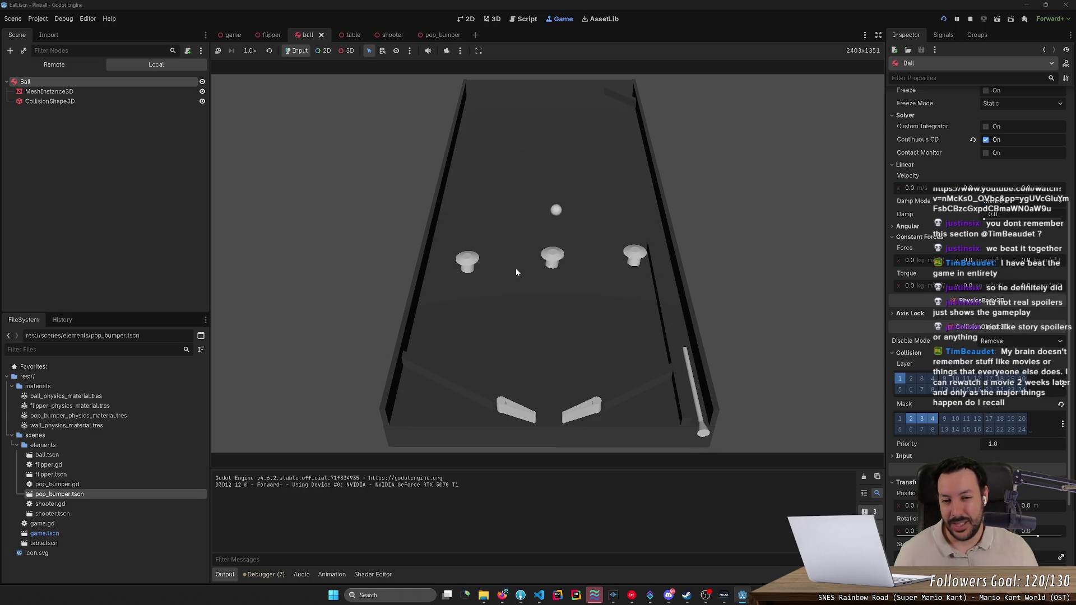
# - Trap the ball on the raised left flipper, release it, then catch it on the left flipper
pyautogui.press('Left')
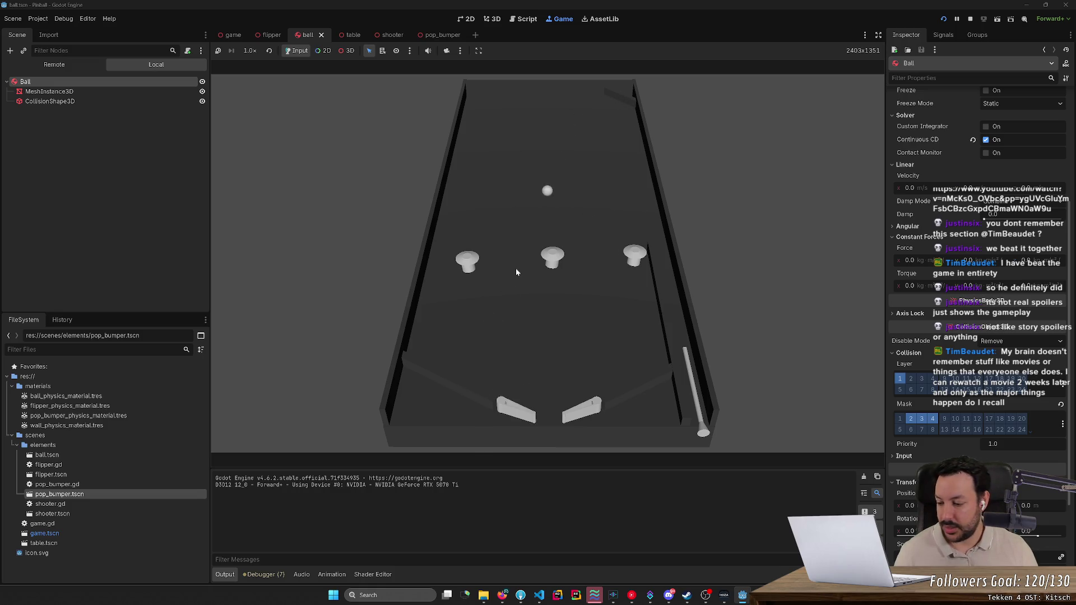
pyautogui.press('Left')
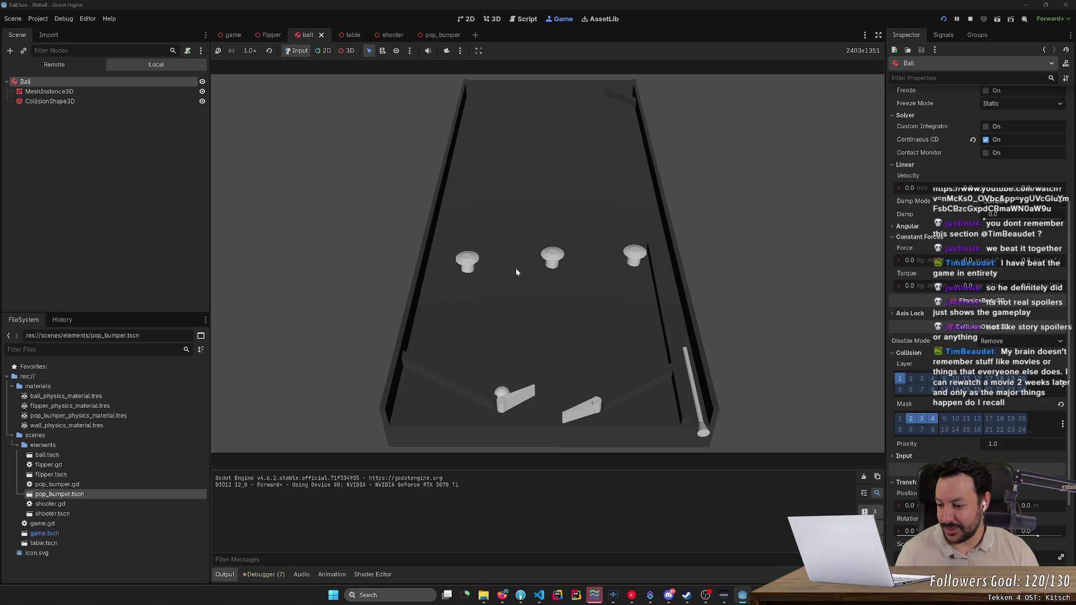
pyautogui.press('Left')
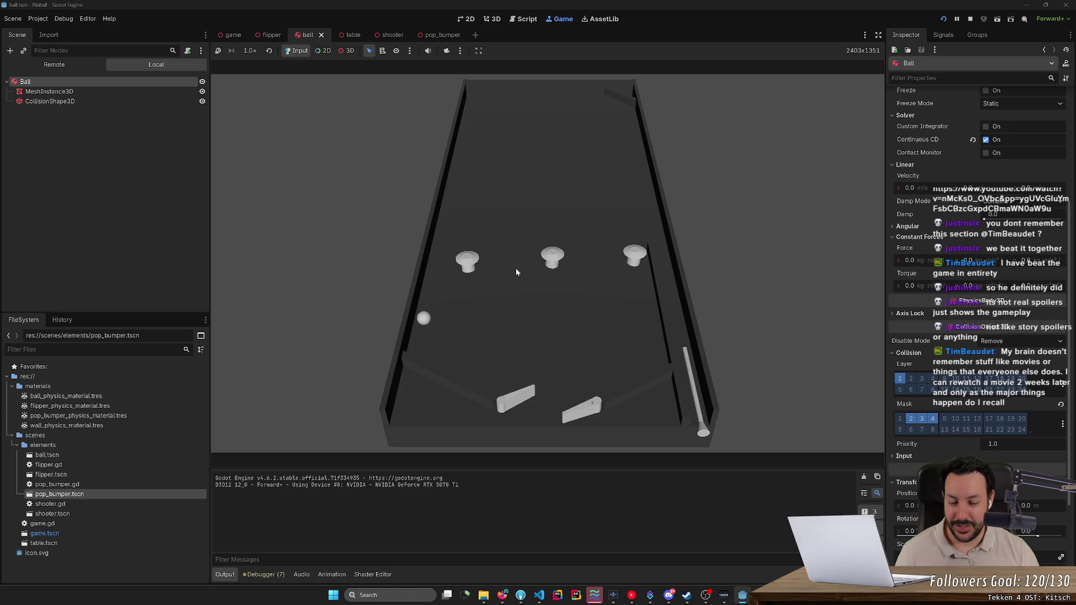
pyautogui.press('Right')
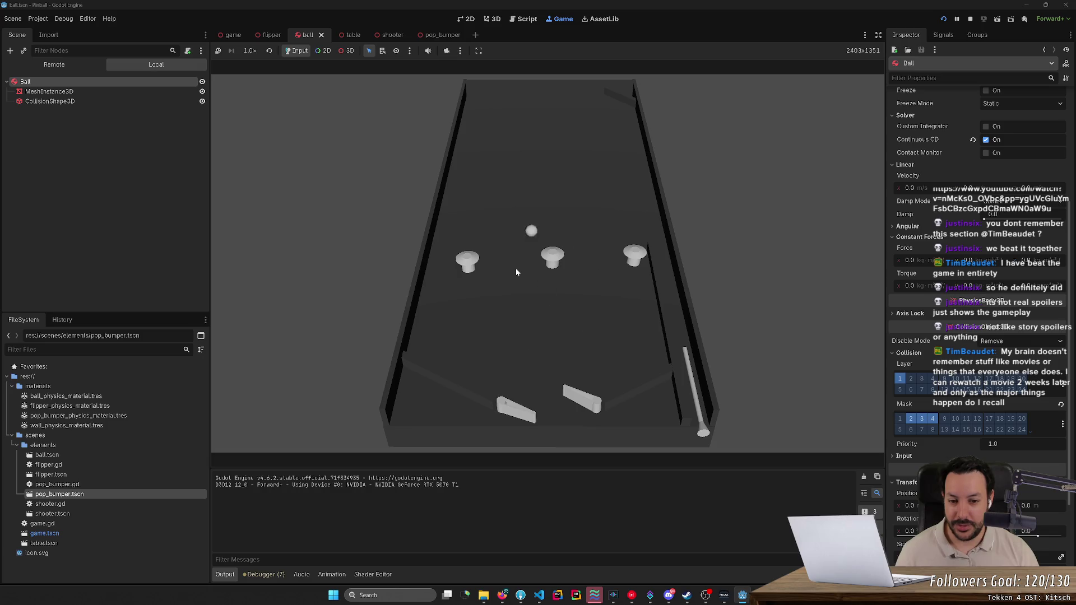
pyautogui.press('Left')
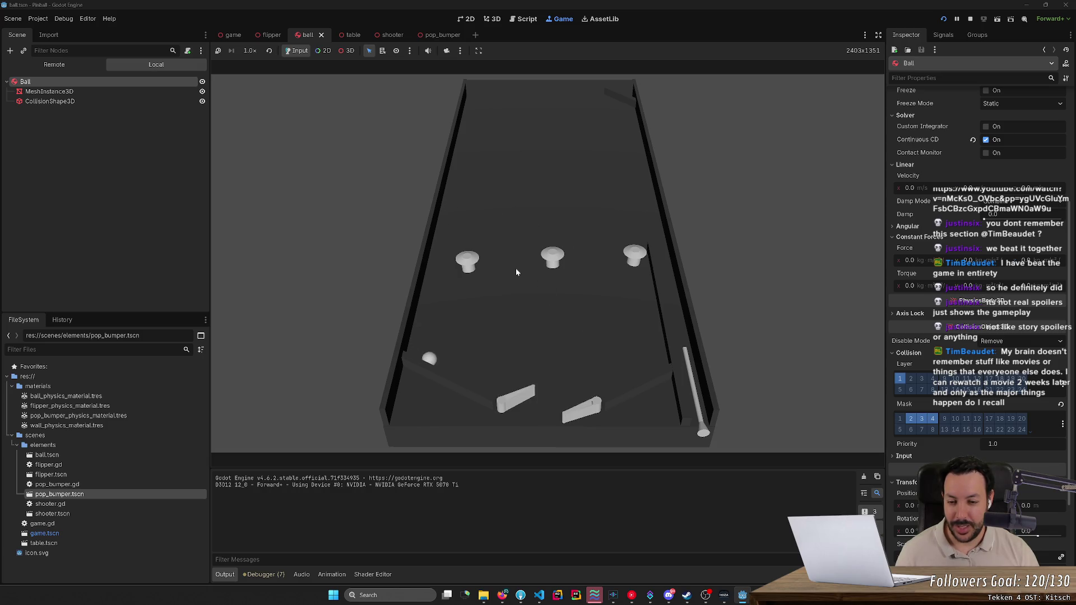
pyautogui.press('Right')
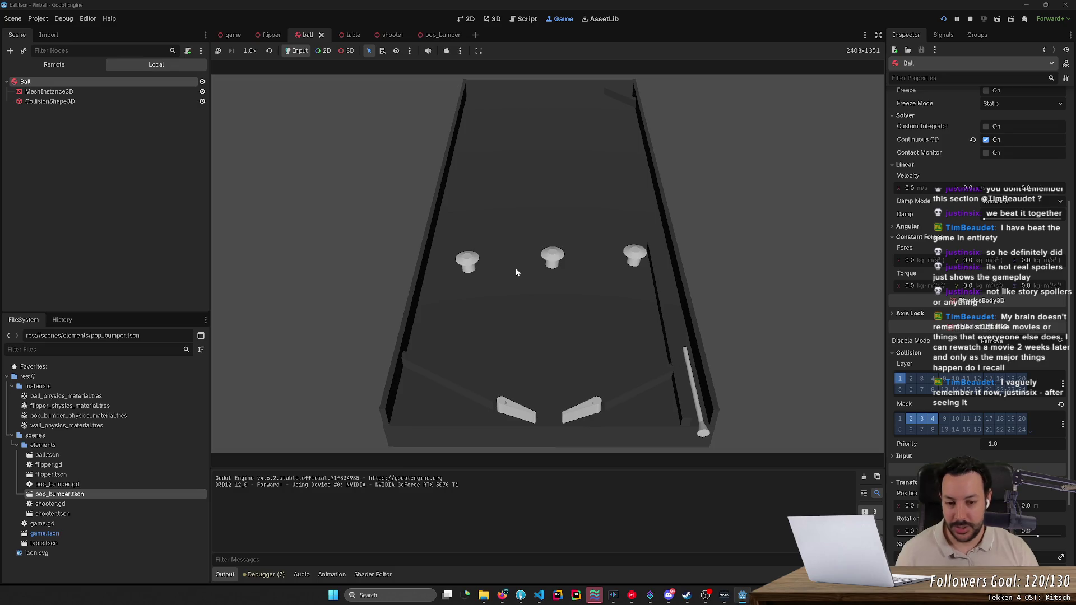
pyautogui.press('Left')
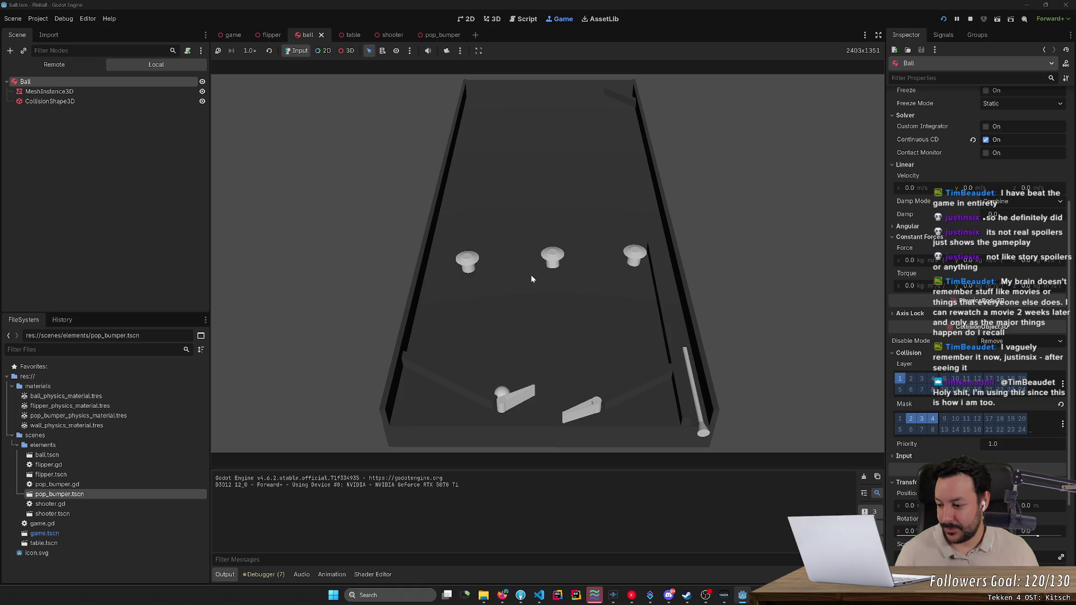
# - Flip the ball toward the right bumper, drop a ball beside it, and launch it with the plunger
pyautogui.press('Left')
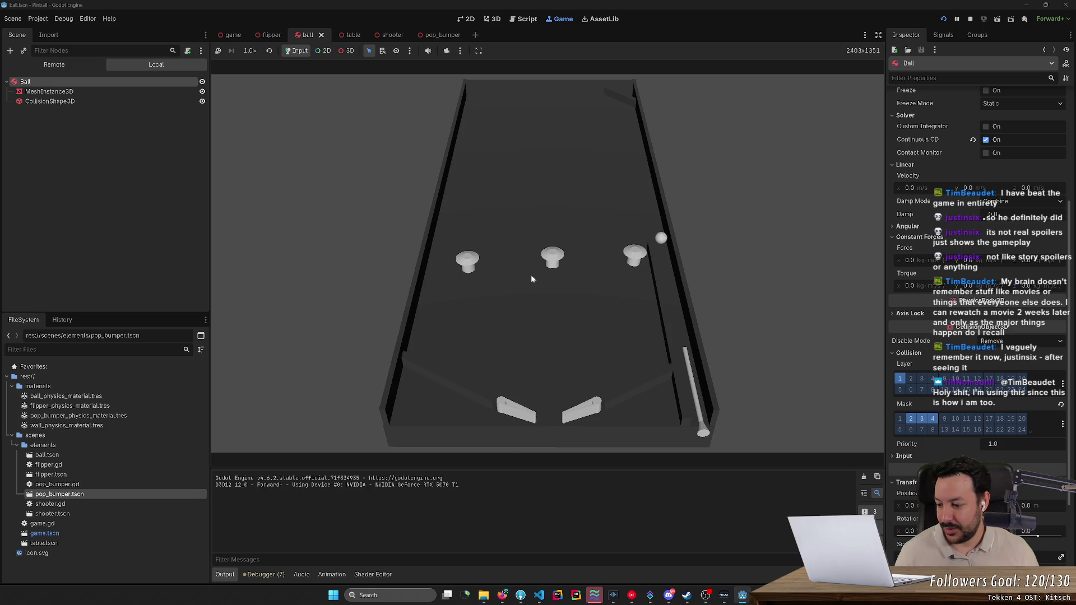
pyautogui.click(643, 246)
pyautogui.press('space')
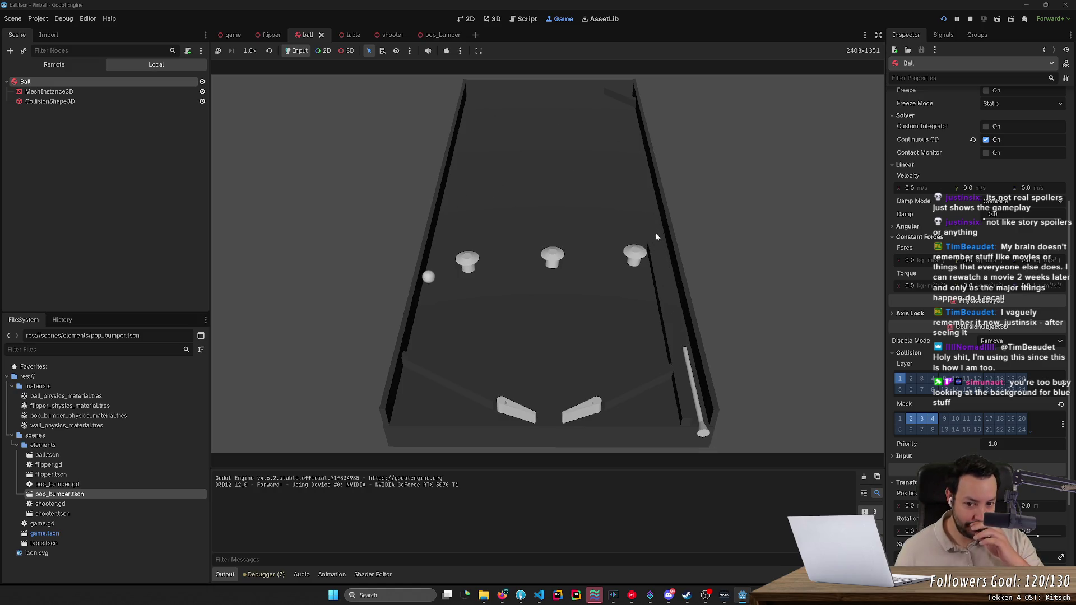
pyautogui.press('Left')
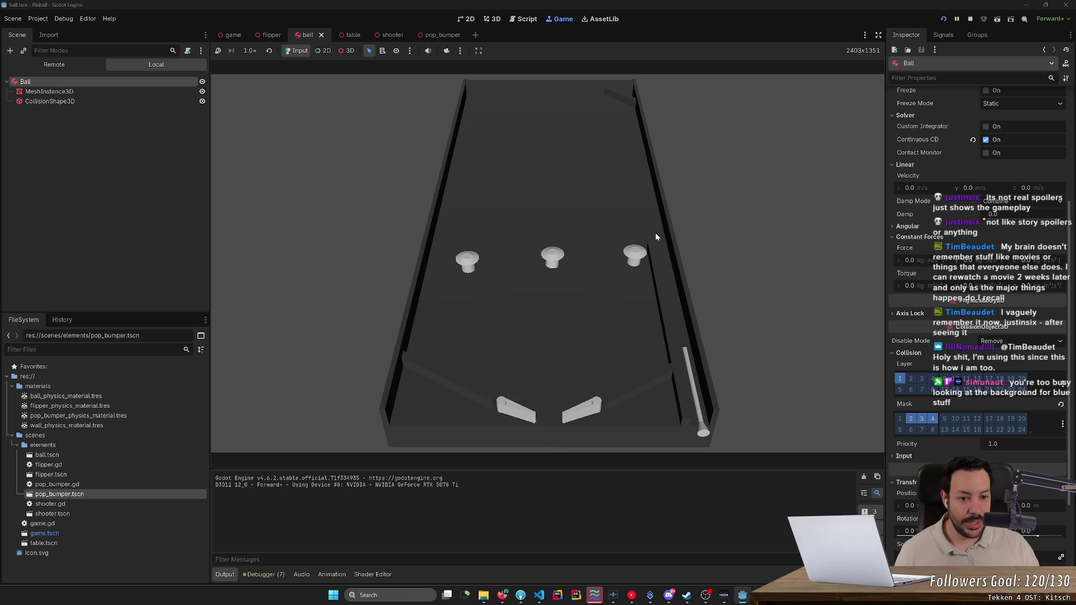
# - Drop a new ball near the right bumper, carry it down the table, and flip it between the flippers
pyautogui.click(623, 215)
pyautogui.press('Right')
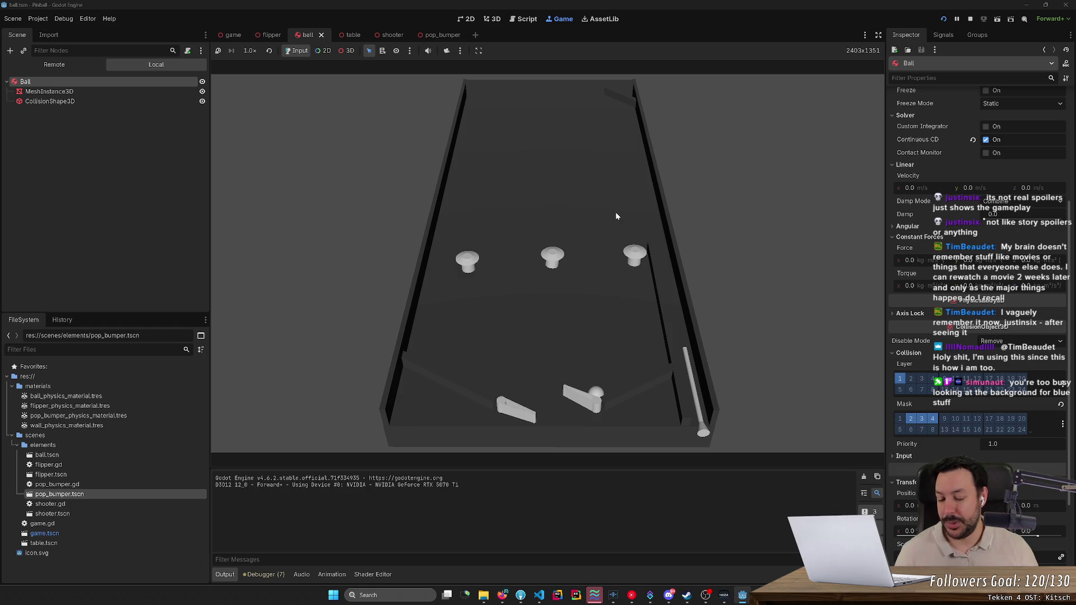
pyautogui.moveTo(551, 172); pyautogui.dragTo(555, 210)
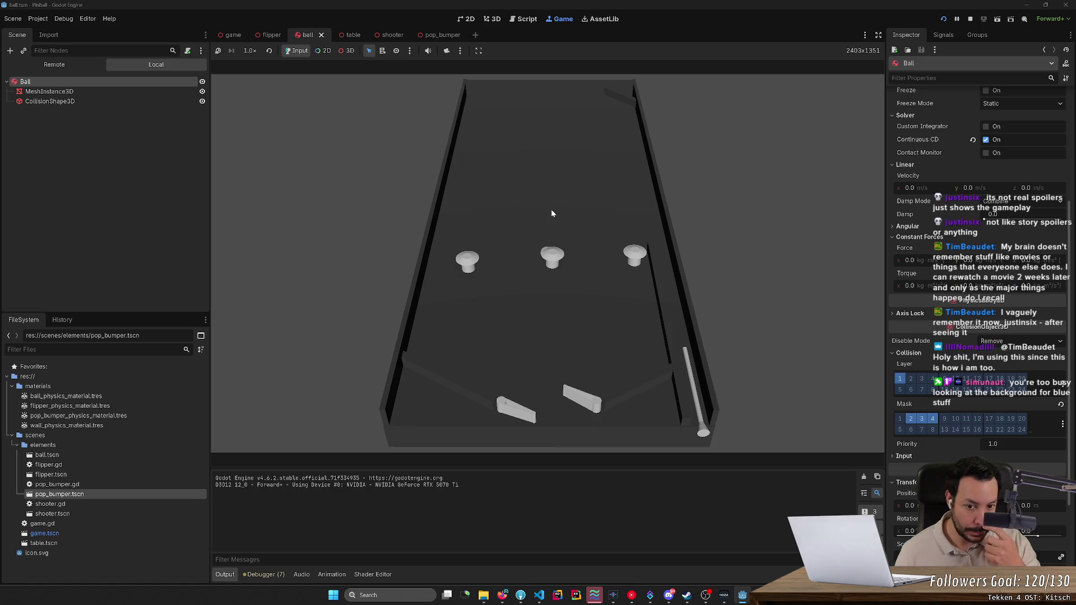
pyautogui.press('Left')
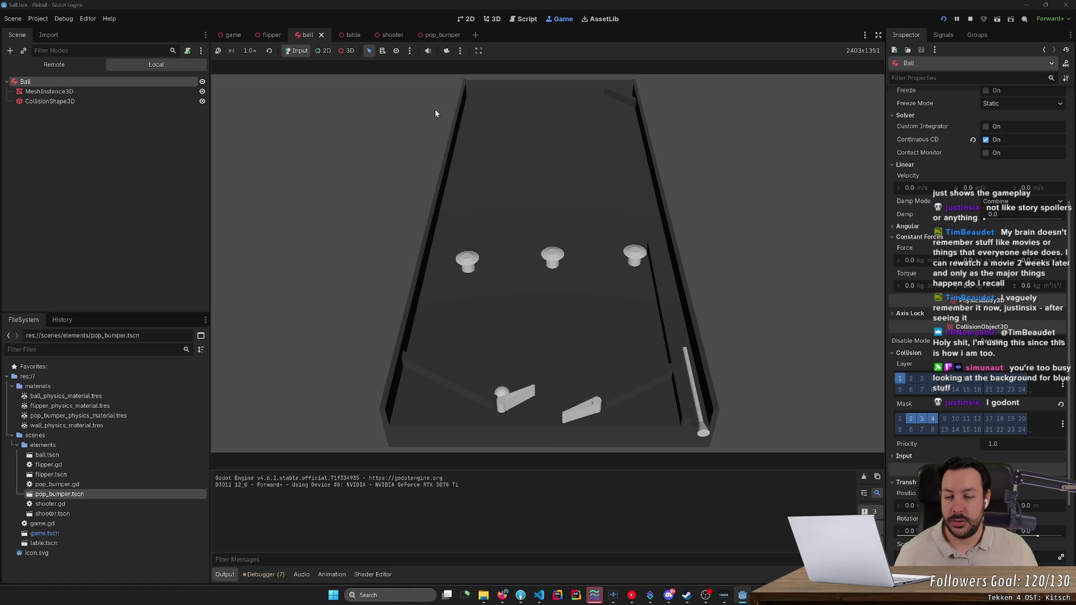
pyautogui.press('Left')
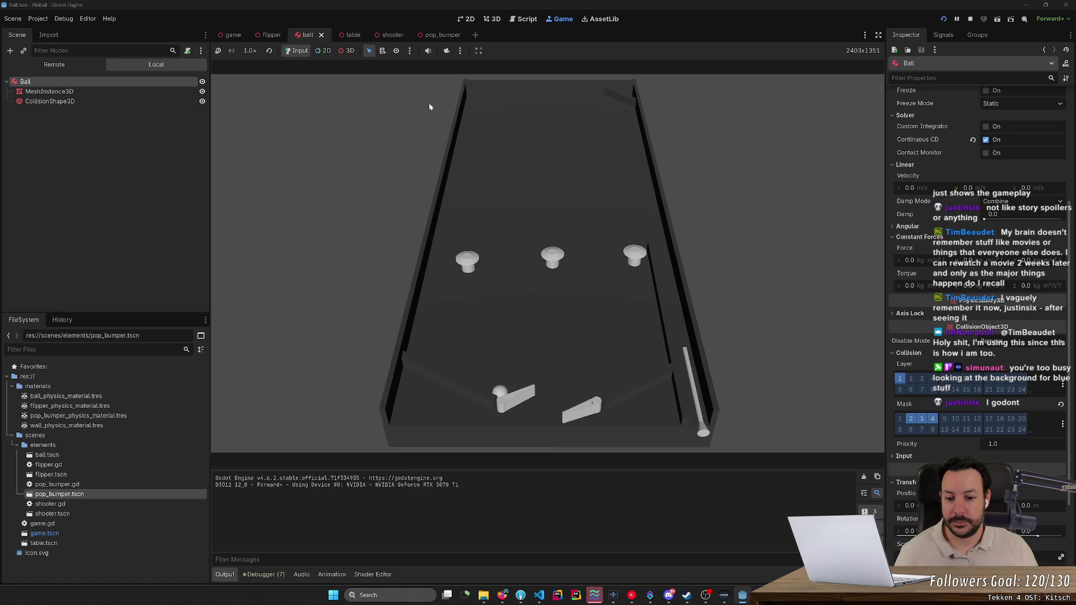
pyautogui.press('Left')
pyautogui.press('Right')
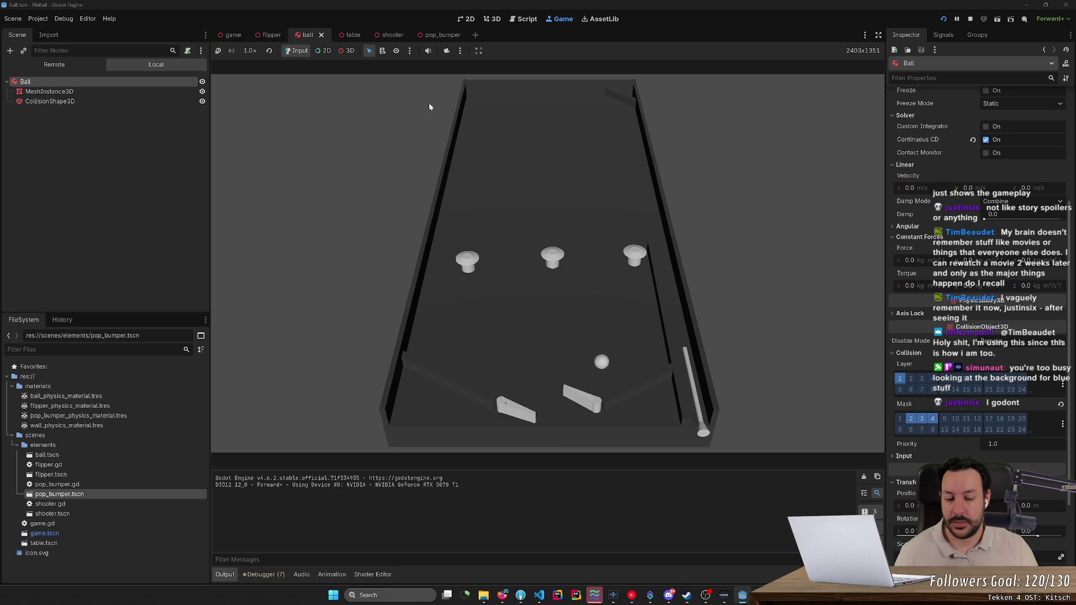
# - Open pop_bumper.gd from the pop_bumper scene and list the RigidBody3D's signals beside it
pyautogui.click(442, 35)
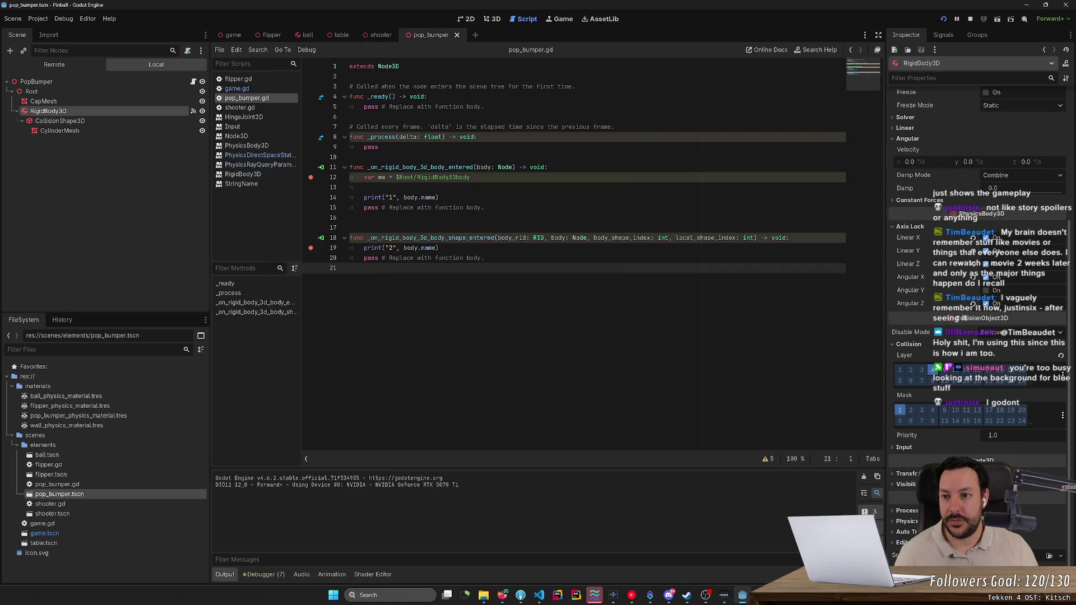
pyautogui.click(404, 147)
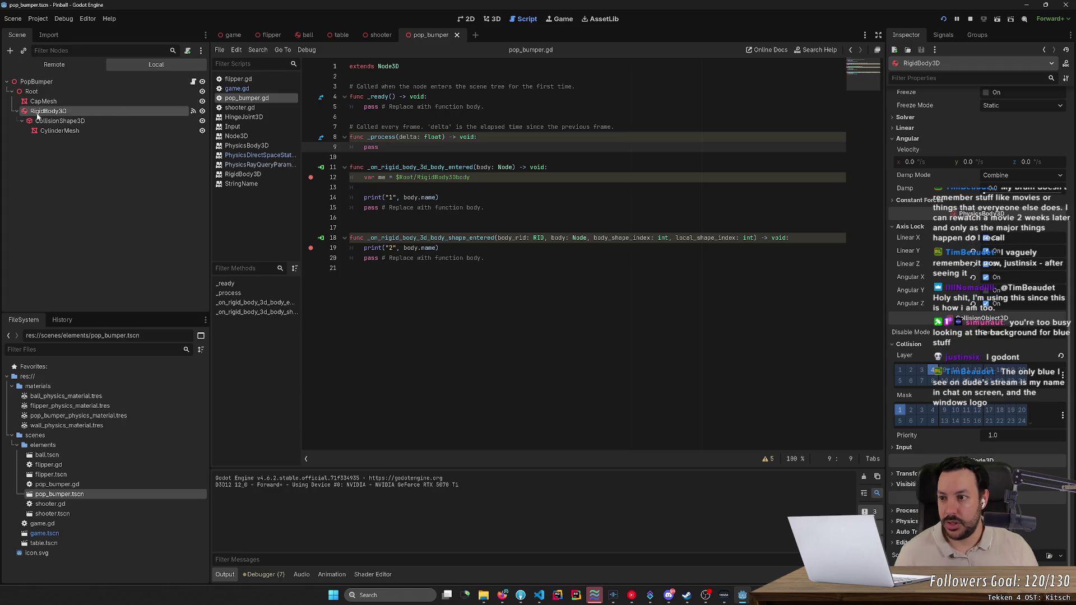
pyautogui.click(192, 111)
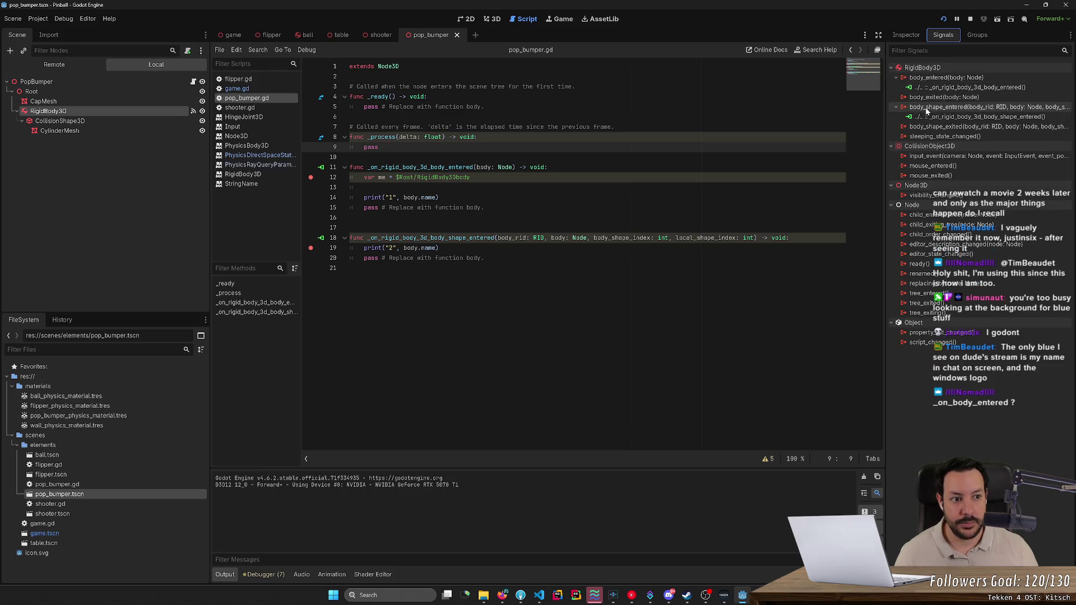
pyautogui.click(477, 137)
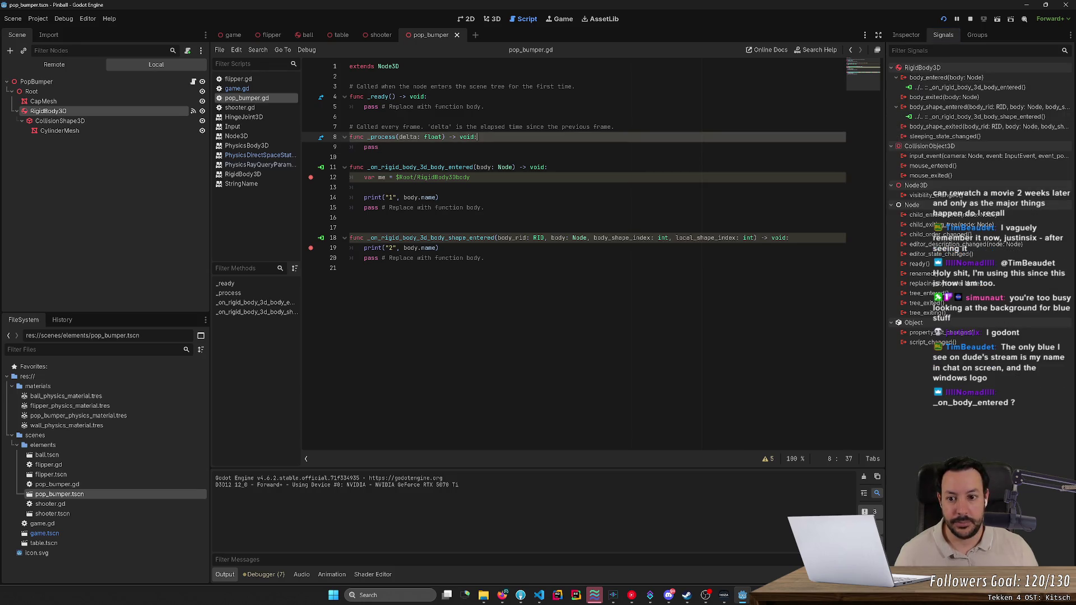
pyautogui.click(331, 268)
pyautogui.hotkey('shift', 'Up')
pyautogui.hotkey('shift', 'Up')
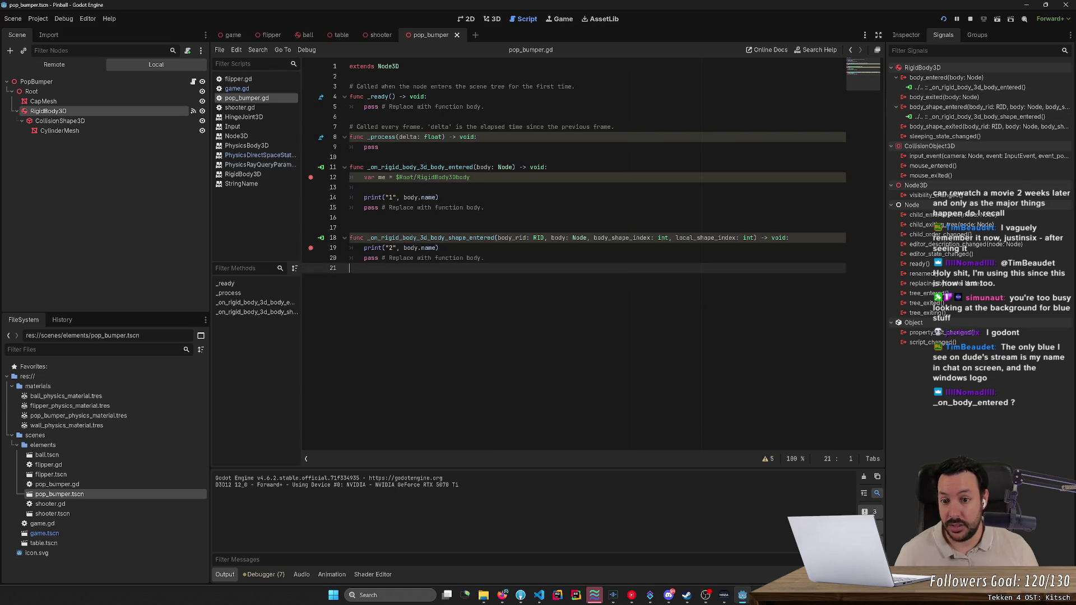
pyautogui.click(364, 187)
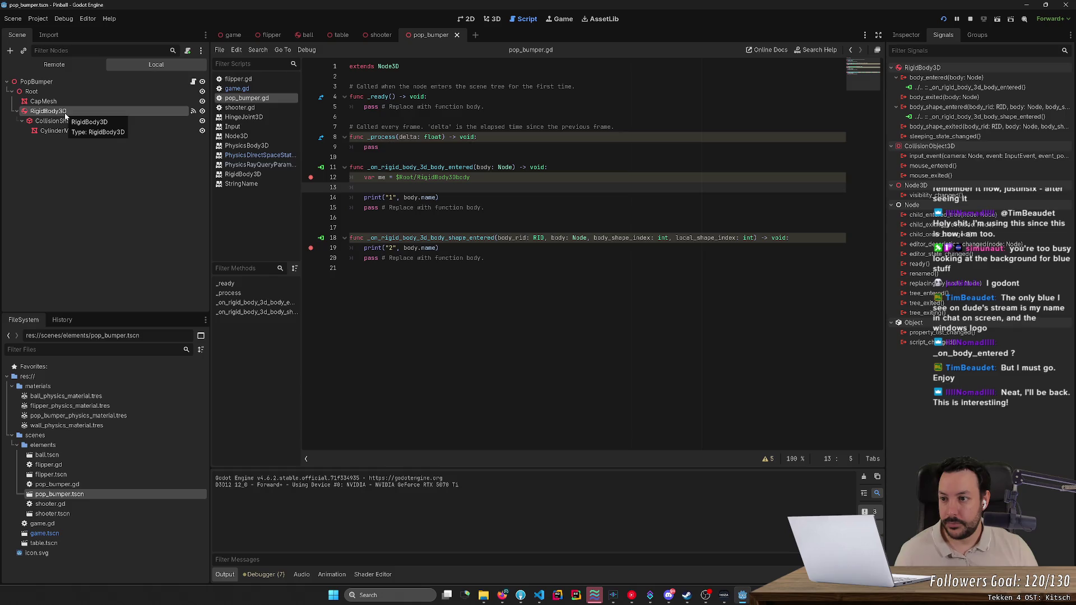
# - Compare the signals of the PopBumper root node and its RigidBody3D
pyautogui.click(42, 83)
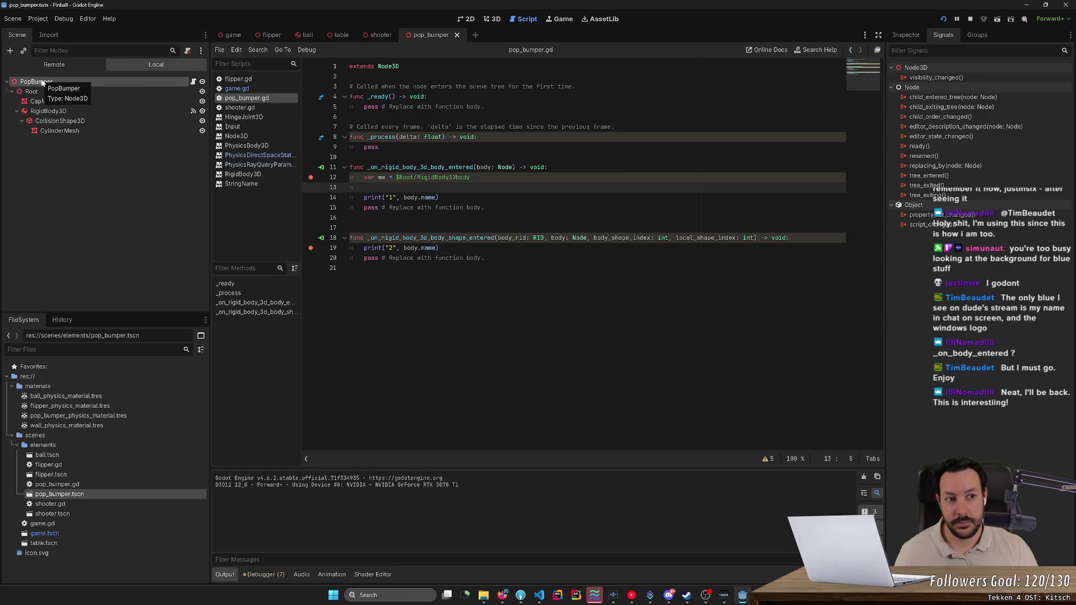
pyautogui.click(62, 111)
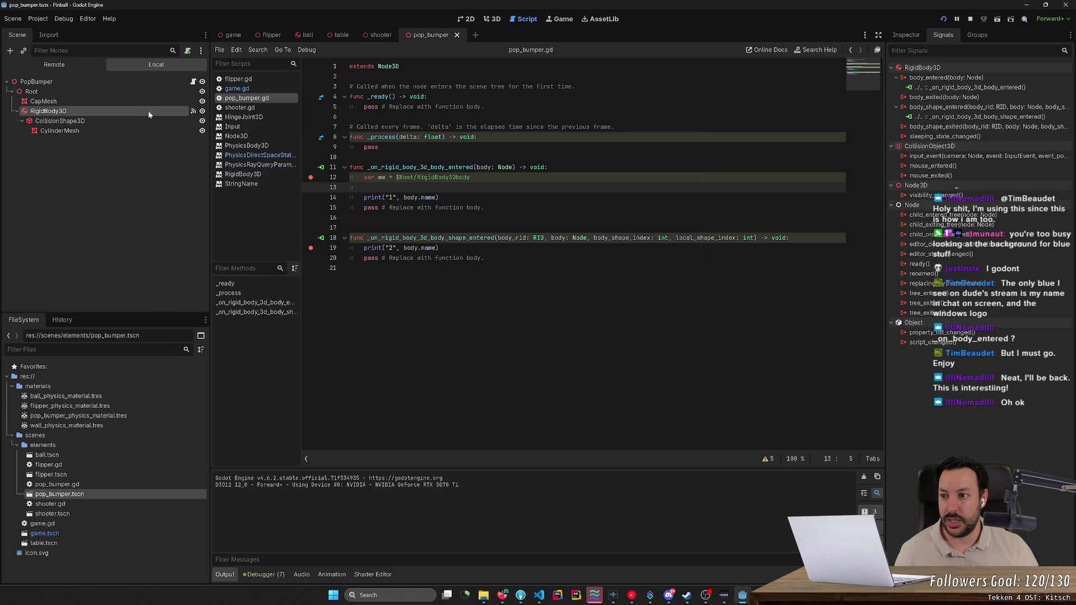
pyautogui.click(157, 82)
# - Review the body-entered function lines in pop_bumper.gd, then bring the Reddit thread in Firefox forward
pyautogui.click(350, 268)
pyautogui.click(382, 167)
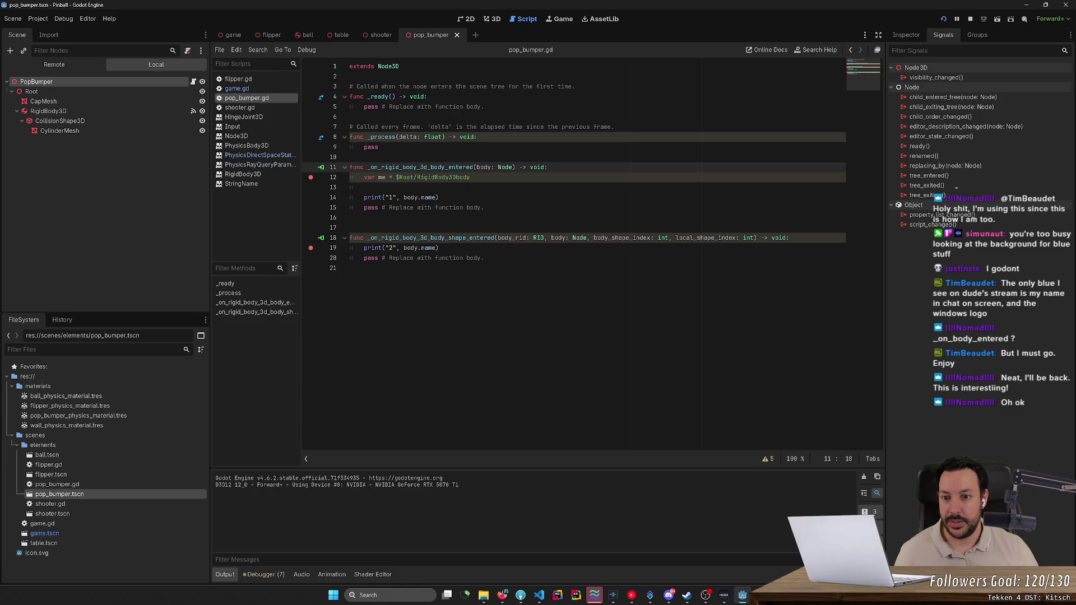
pyautogui.click(471, 177)
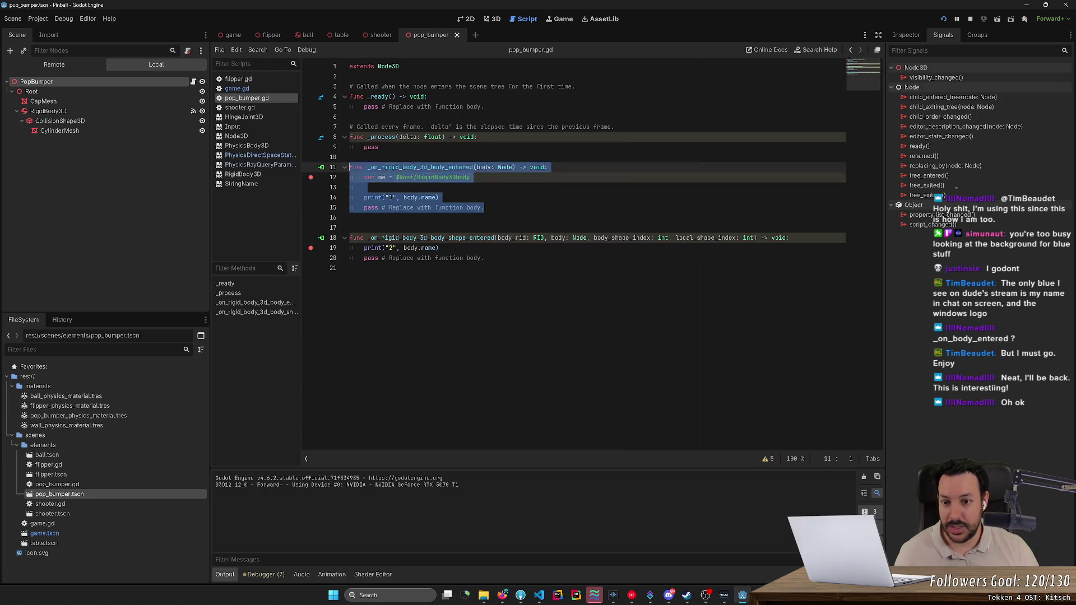
pyautogui.click(349, 218)
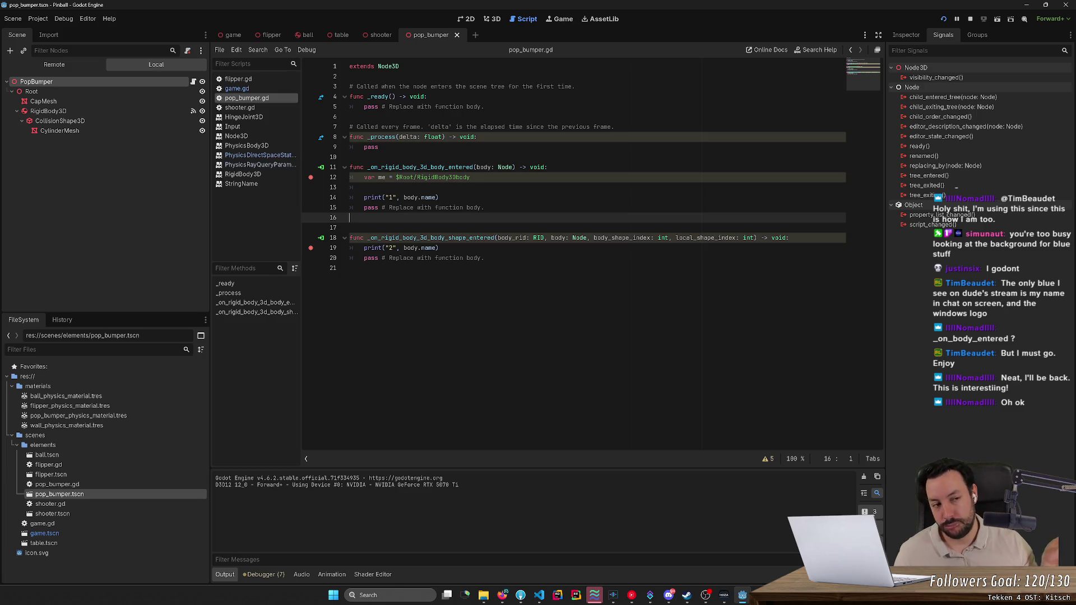
pyautogui.click(502, 595)
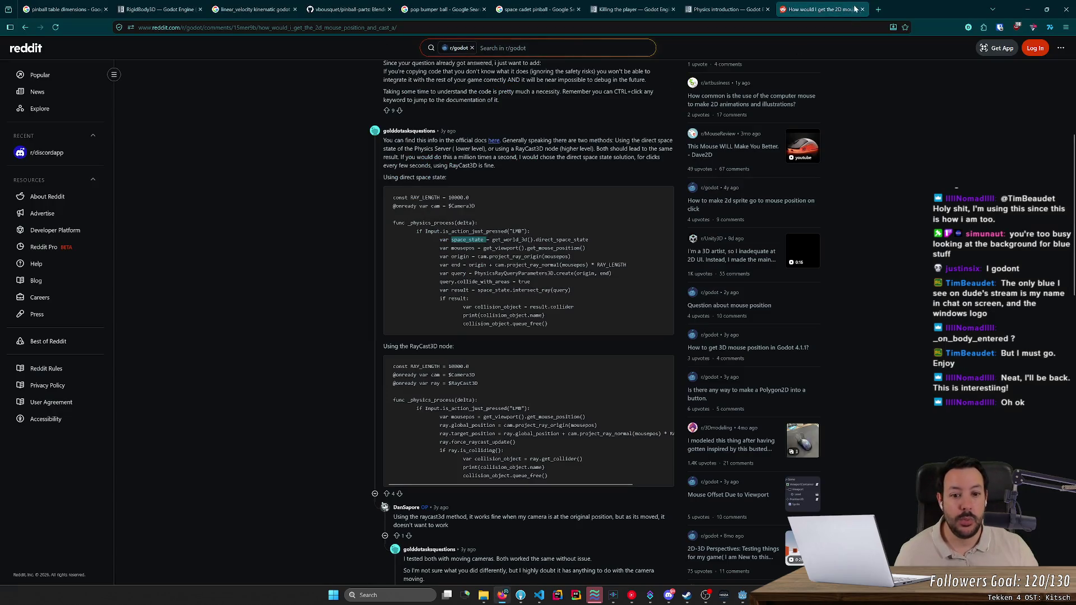
# - Close the Reddit thread, scroll up the Physics introduction docs page, and return to Godot
pyautogui.middleClick(835, 4)
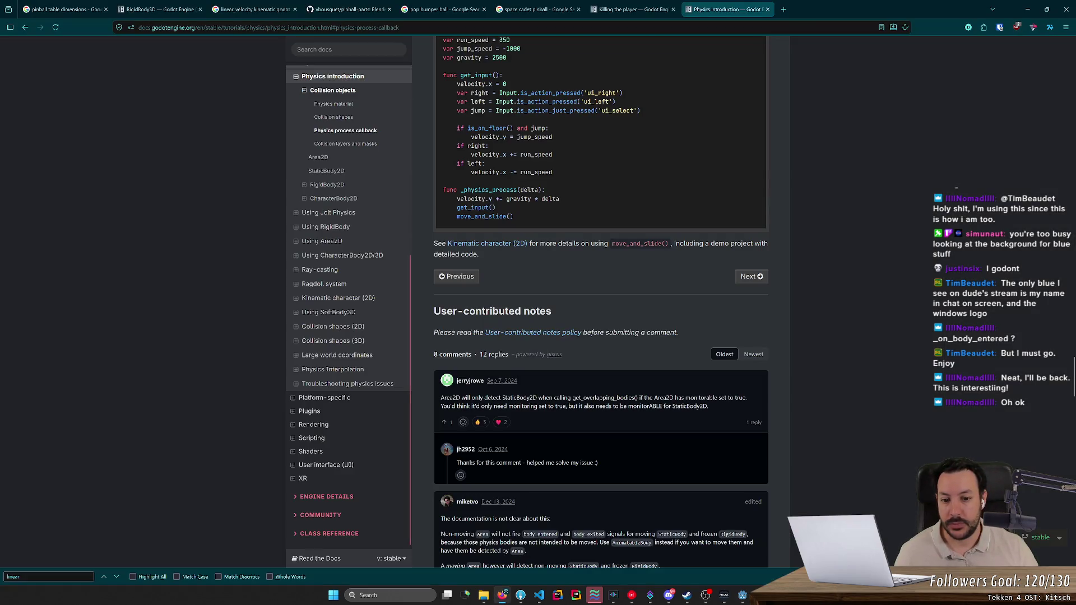
pyautogui.scroll(4, 193, 231)
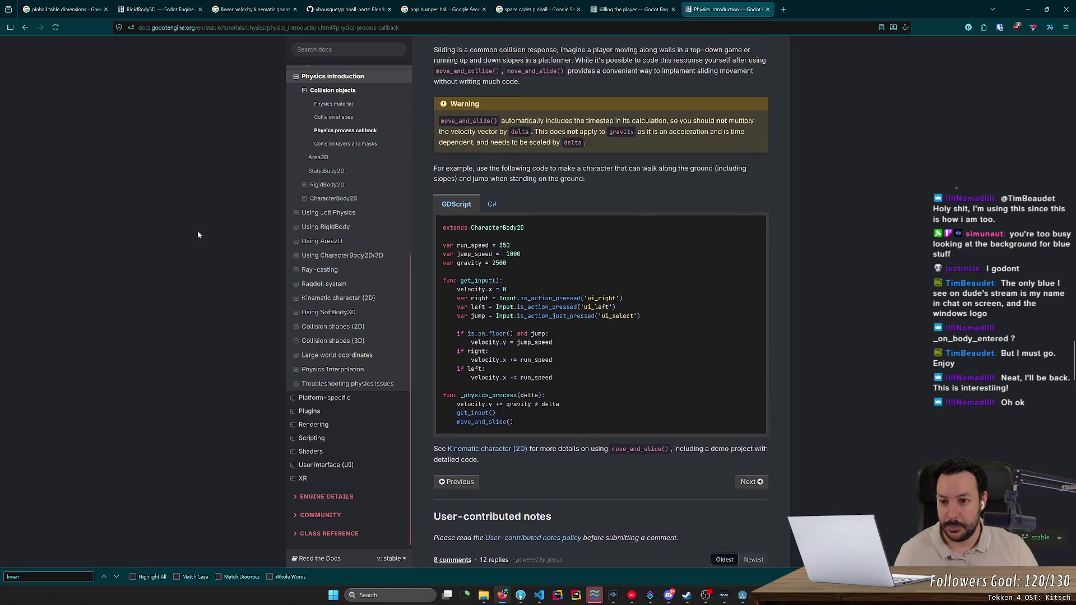
pyautogui.scroll(3, 323, 203)
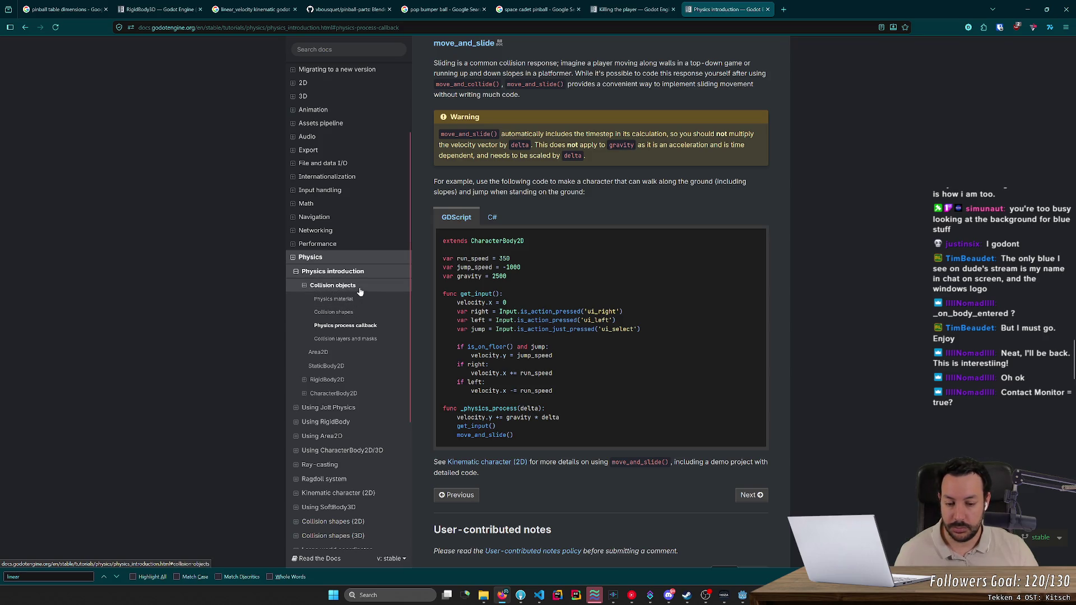
pyautogui.hotkey('alt', 'Tab')
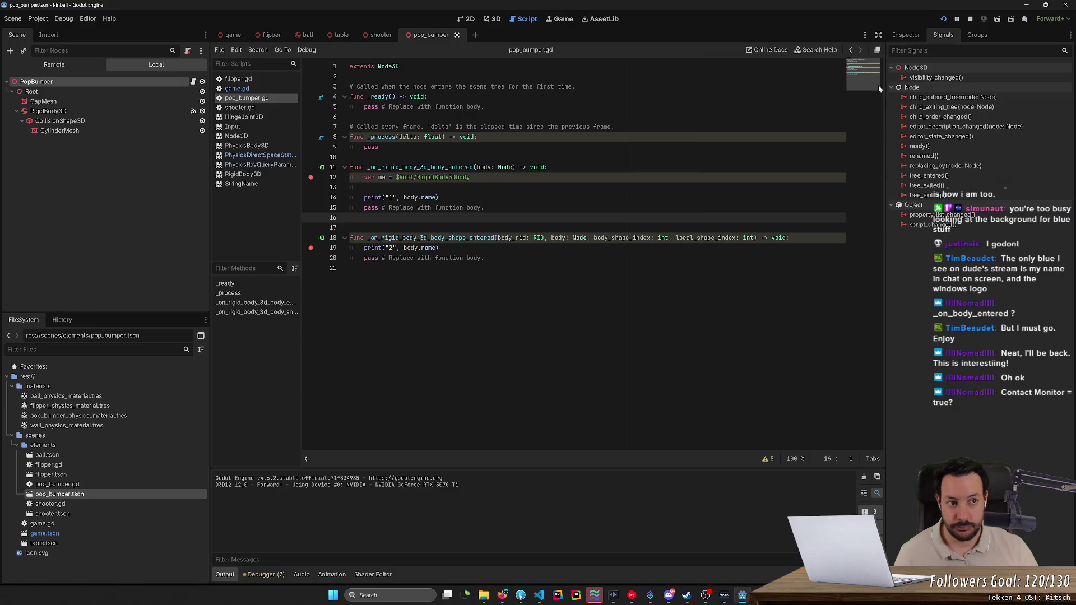
# - Enable Contact Monitor on the bumper's RigidBody3D with Max Contacts Reported 1, save, and run the game
pyautogui.click(915, 36)
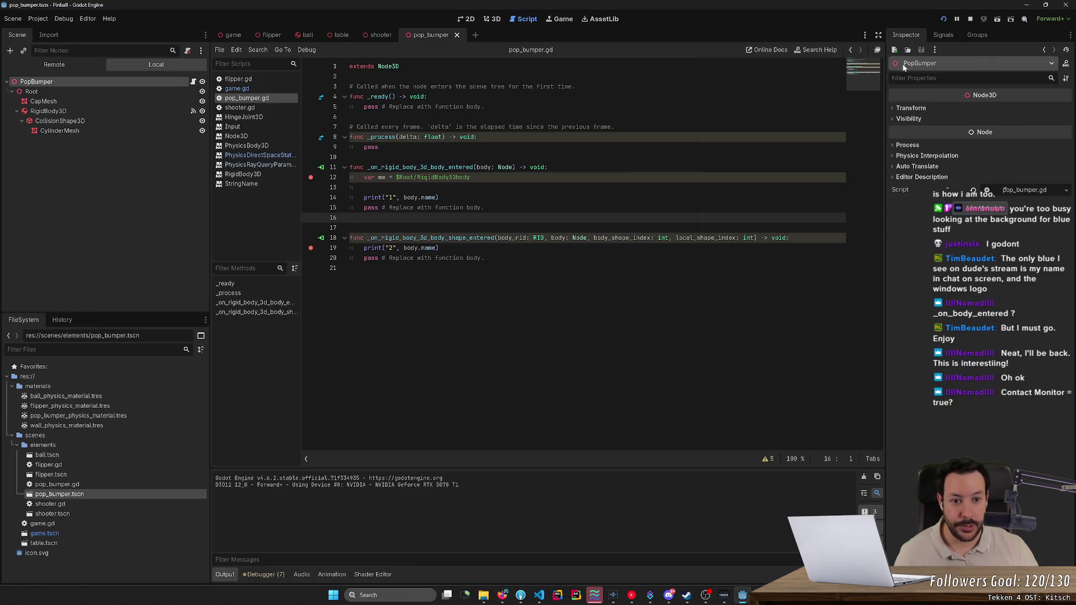
pyautogui.click(86, 110)
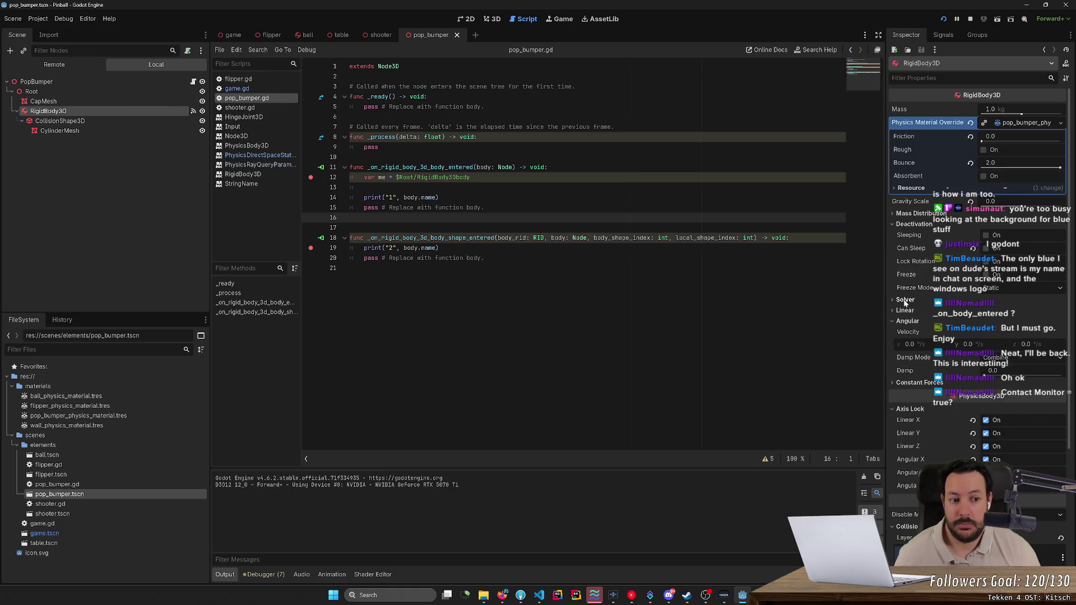
pyautogui.click(905, 301)
pyautogui.click(986, 337)
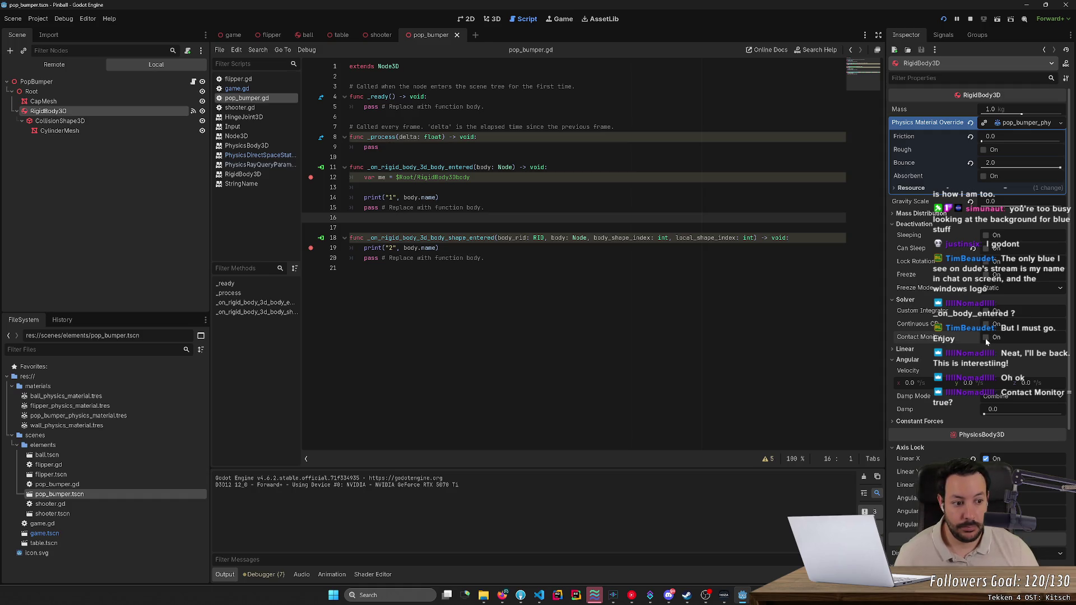
pyautogui.click(999, 354)
pyautogui.write('1')
pyautogui.press('Return')
pyautogui.hotkey('ctrl', 's')
pyautogui.click(944, 18)
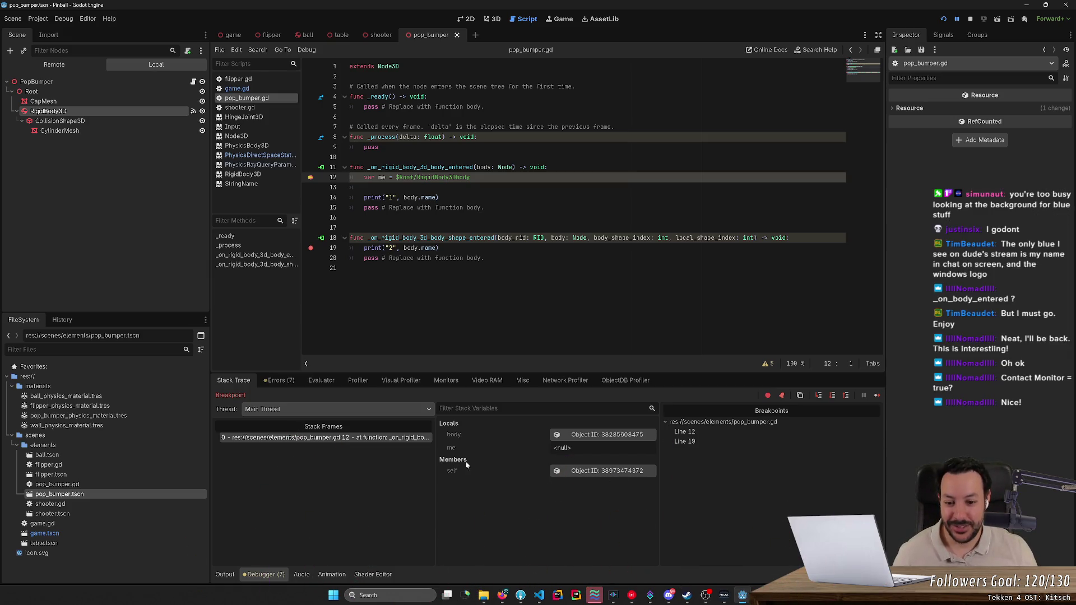
# - Inspect the colliding body, stop the game, and delete the body_shape_entered handler lines
pyautogui.click(602, 435)
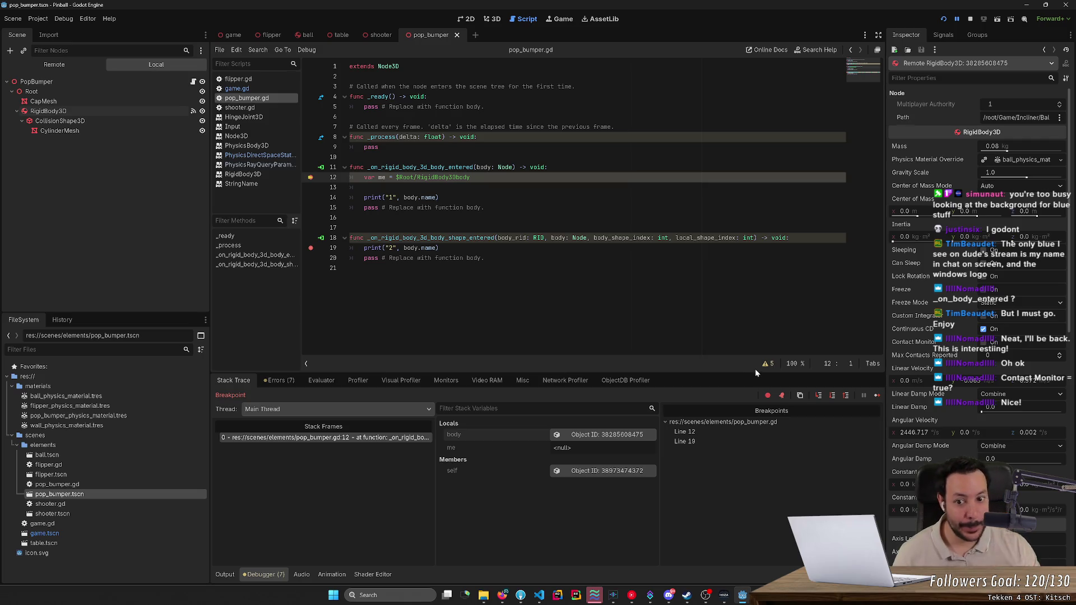
pyautogui.moveTo(351, 228); pyautogui.dragTo(351, 268)
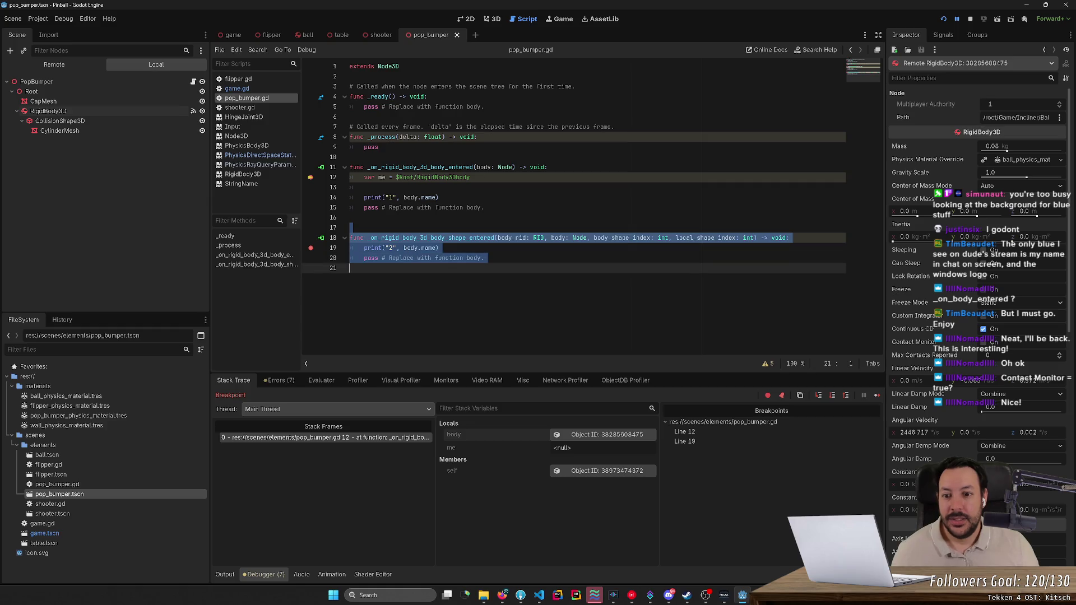
pyautogui.click(970, 19)
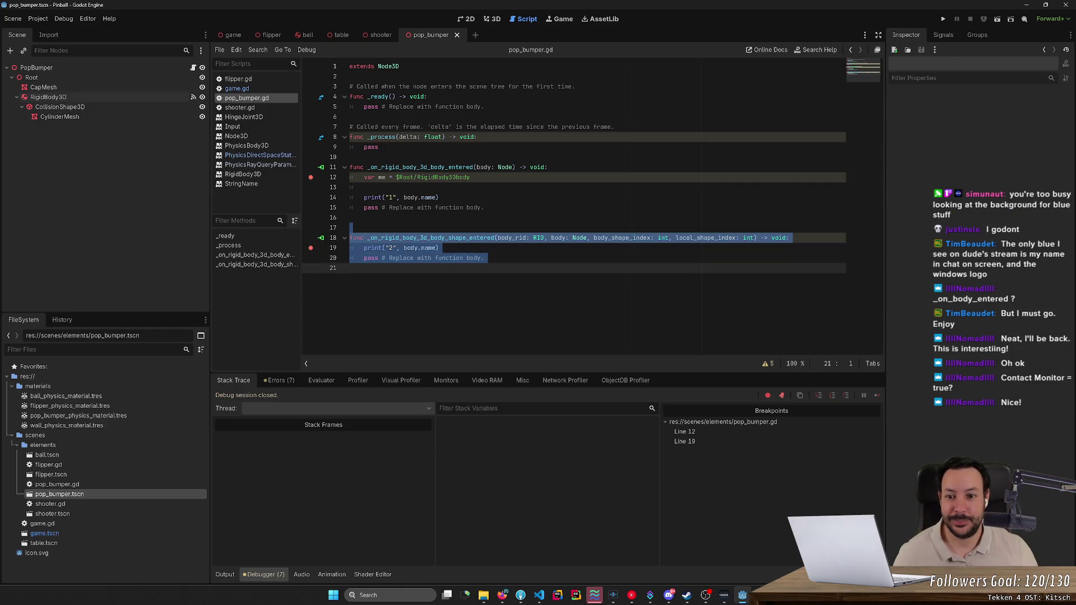
pyautogui.press('BackSpace')
pyautogui.press('BackSpace')
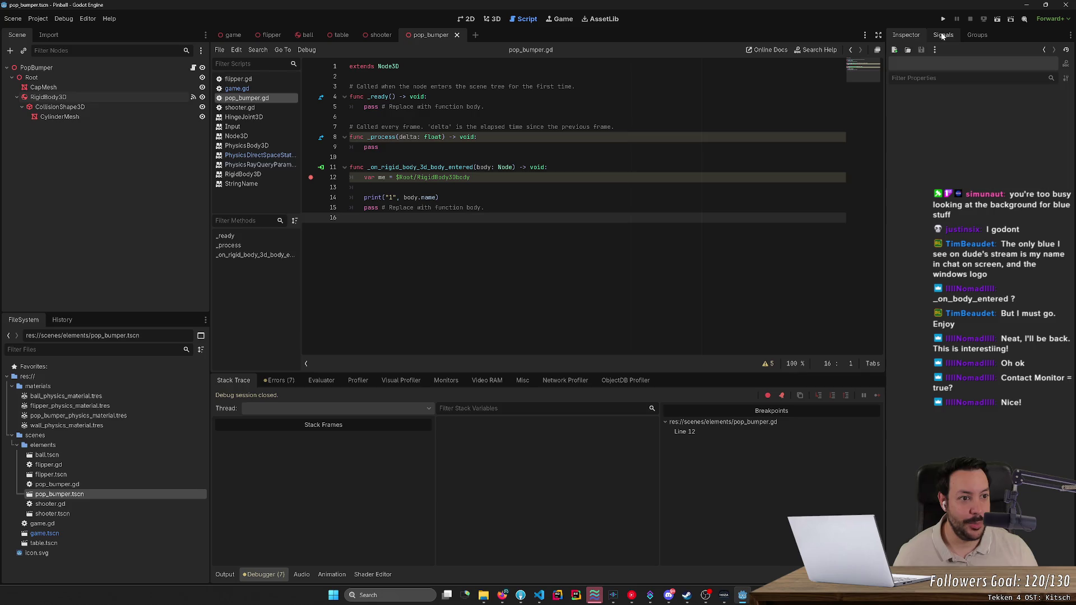
# - Disconnect body_shape_entered from the RigidBody3D and save the pop bumper scene
pyautogui.click(943, 35)
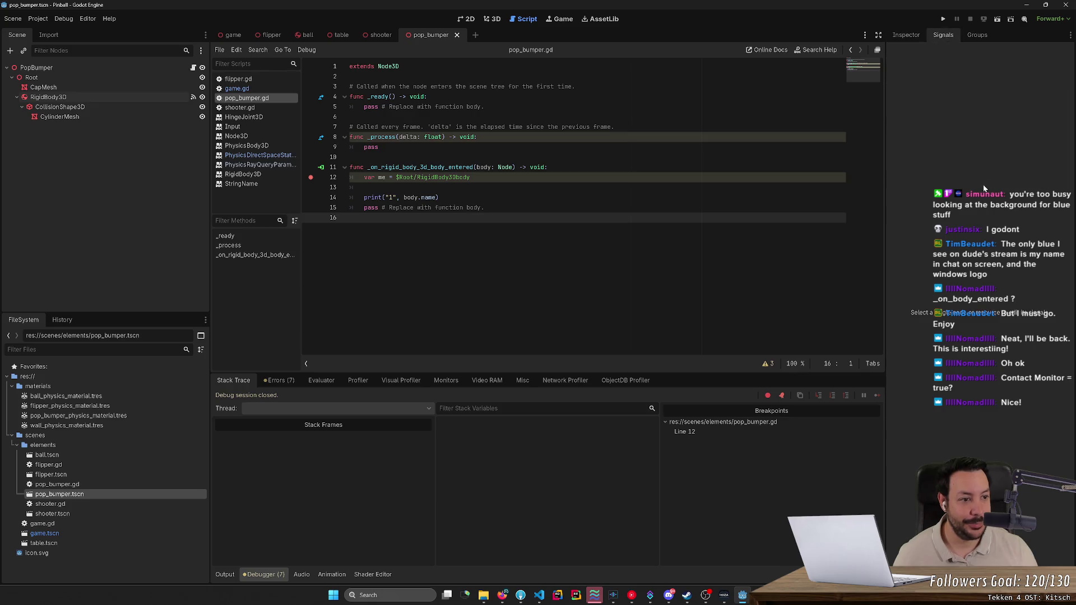
pyautogui.click(78, 94)
pyautogui.rightClick(965, 116)
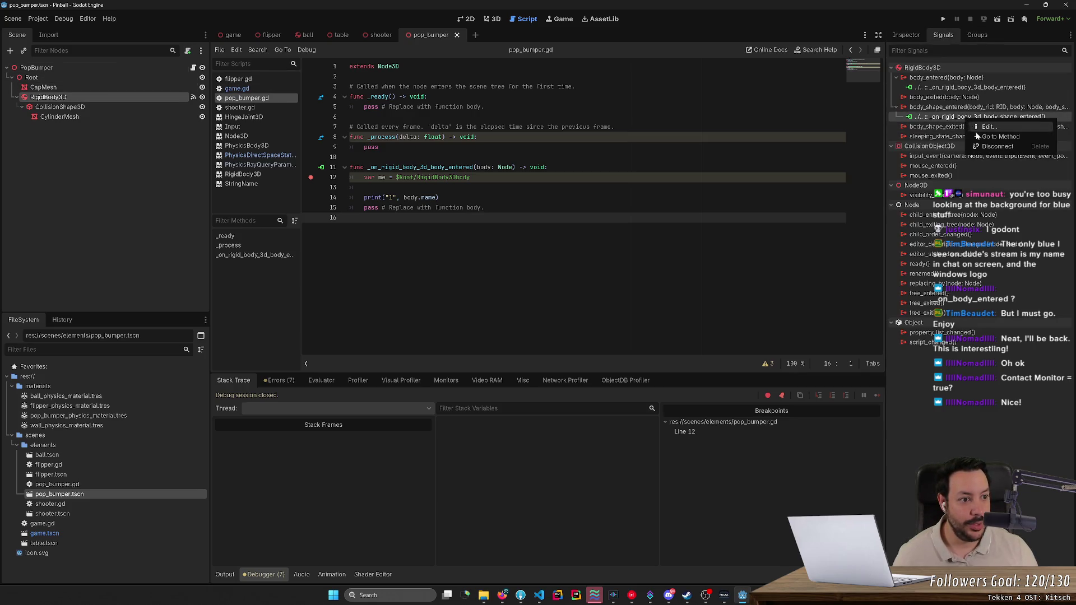
pyautogui.click(987, 149)
pyautogui.hotkey('ctrl', 's')
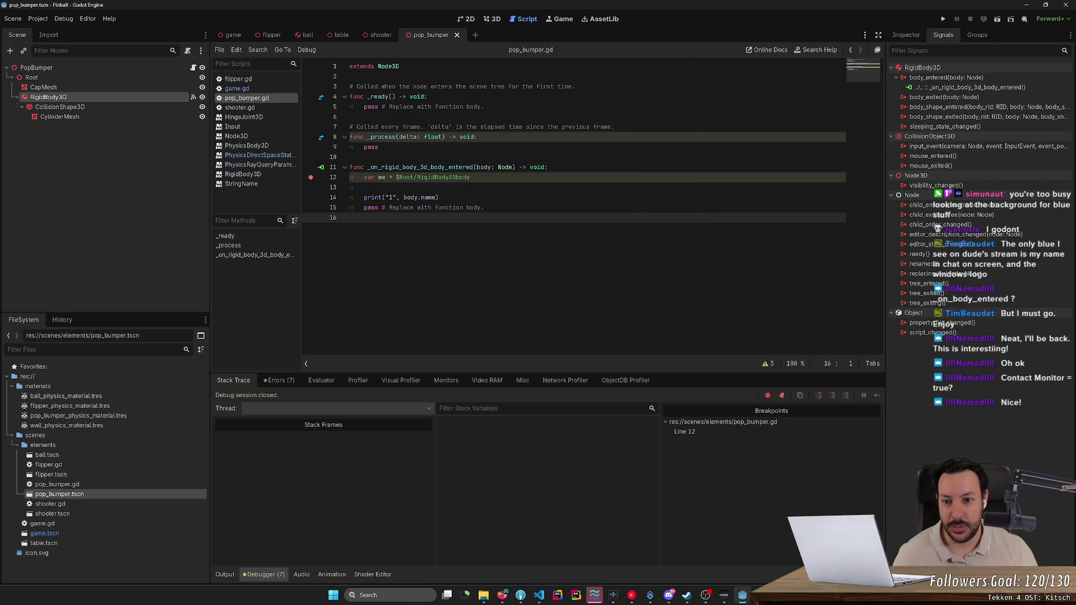
# - Review the print line and line 13 of the handler, then switch to the browser
pyautogui.click(440, 198)
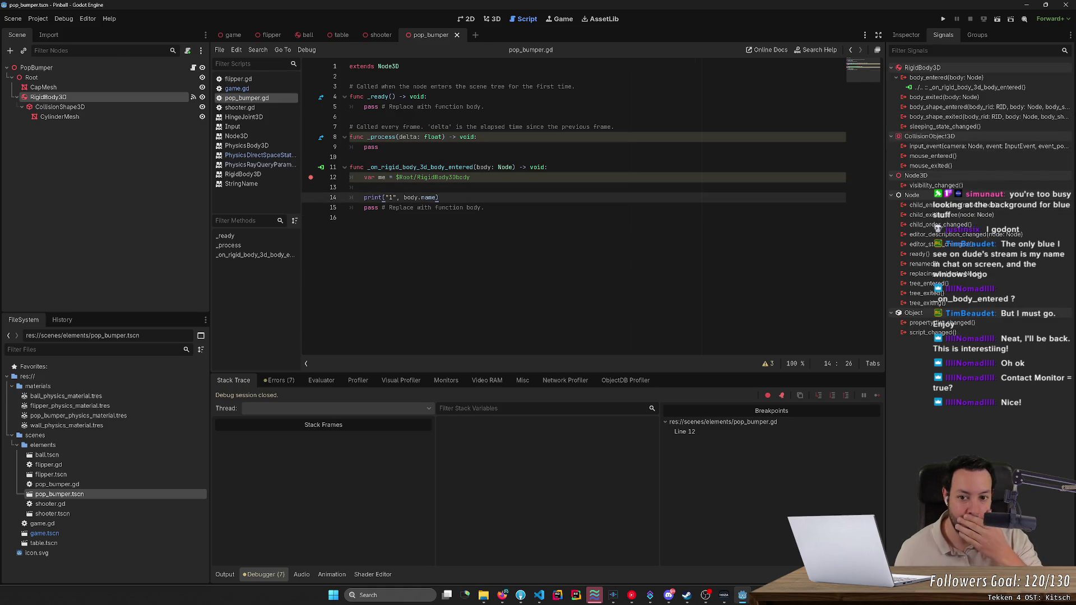
pyautogui.click(365, 188)
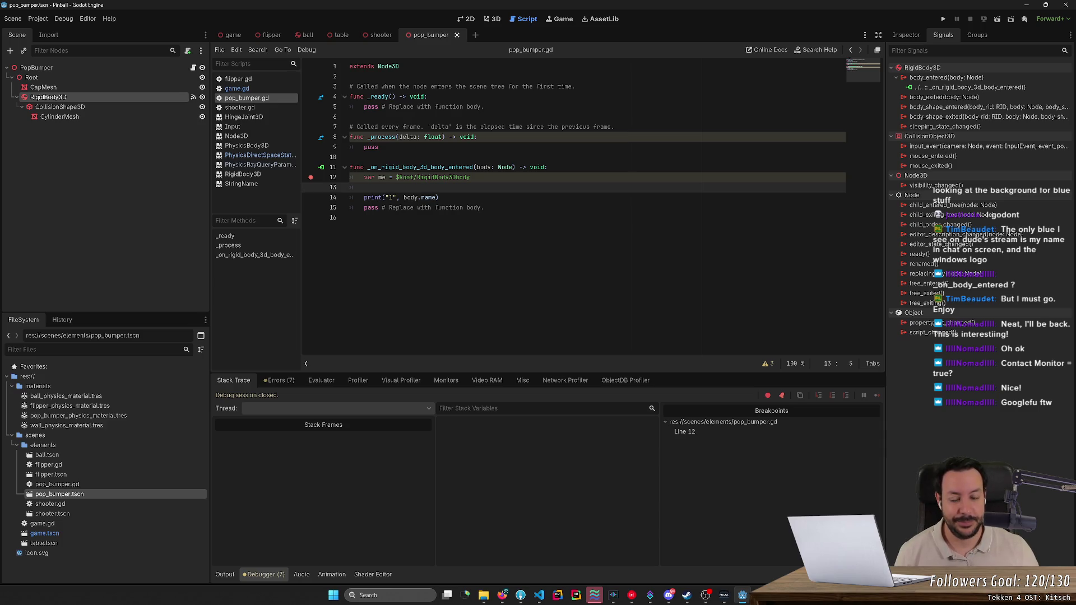
pyautogui.hotkey('alt', 'Tab')
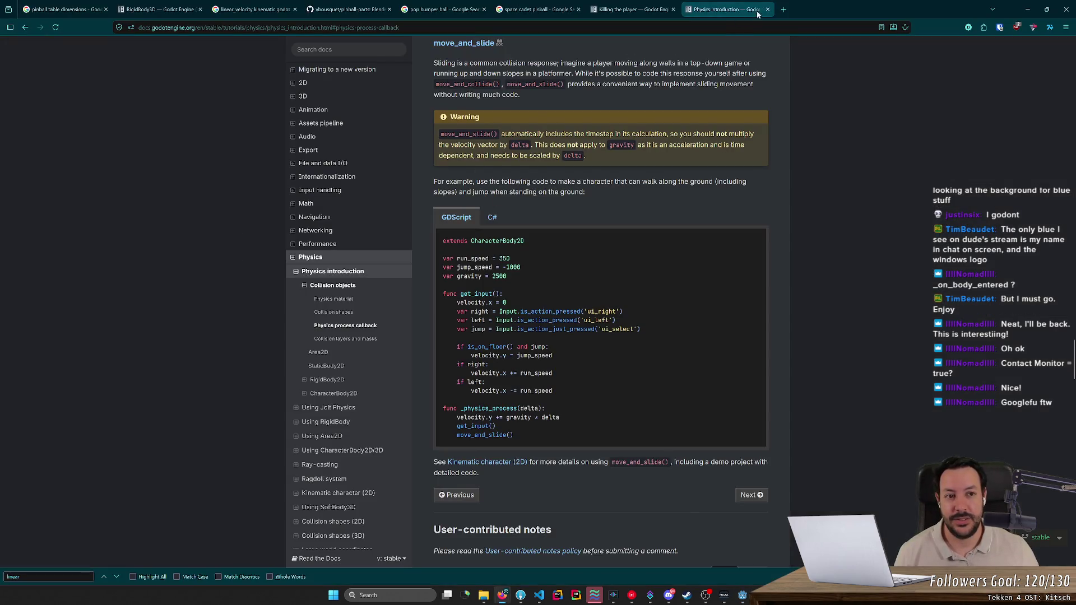
# - Close the pop bumper ball search tab and the empty new tab in Firefox
pyautogui.click(784, 10)
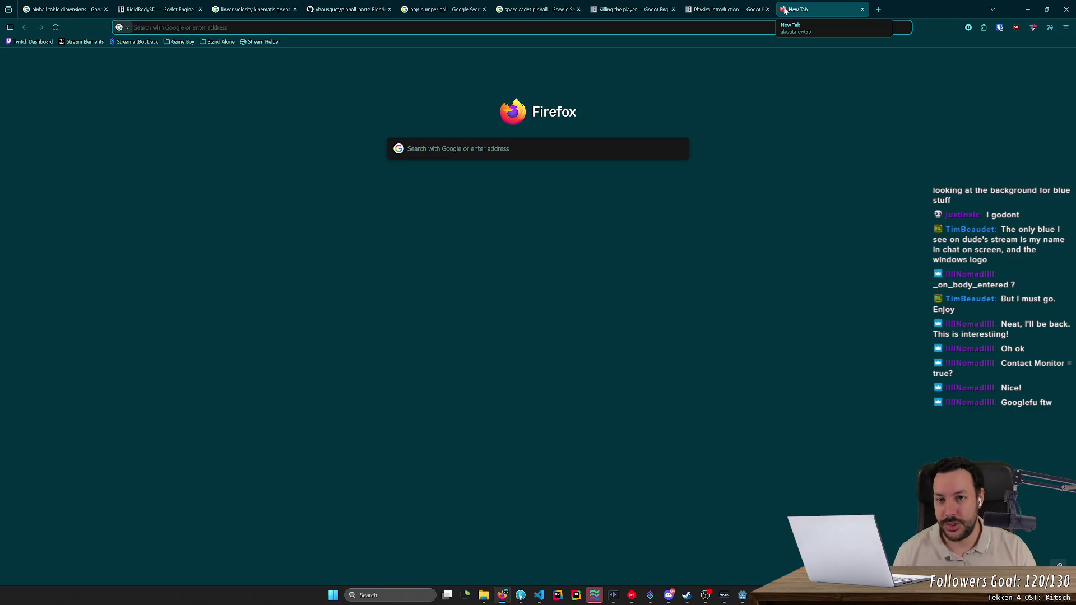
pyautogui.click(443, 10)
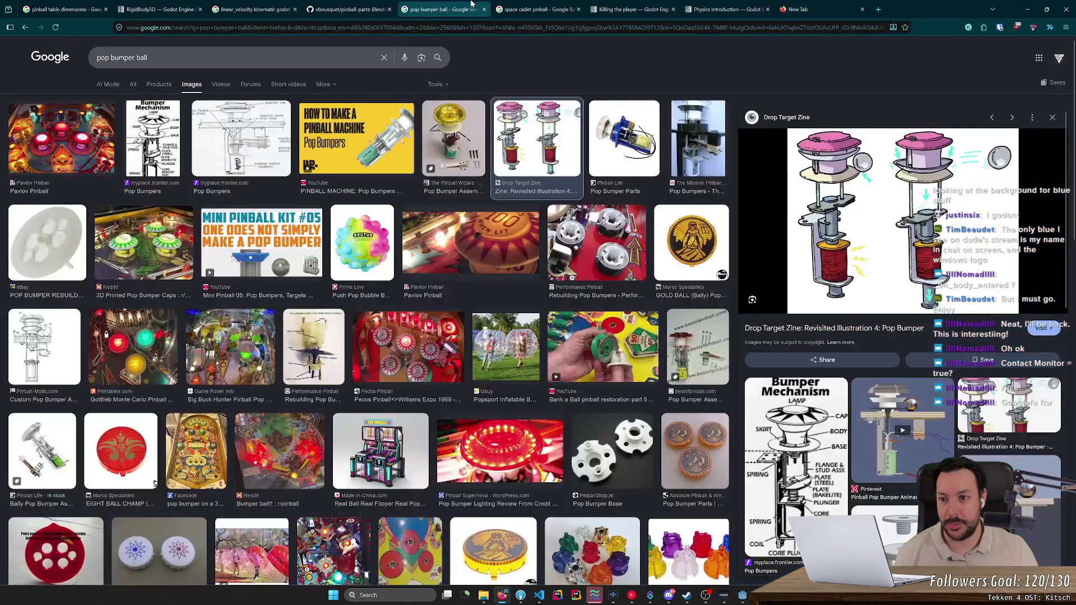
pyautogui.click(134, 84)
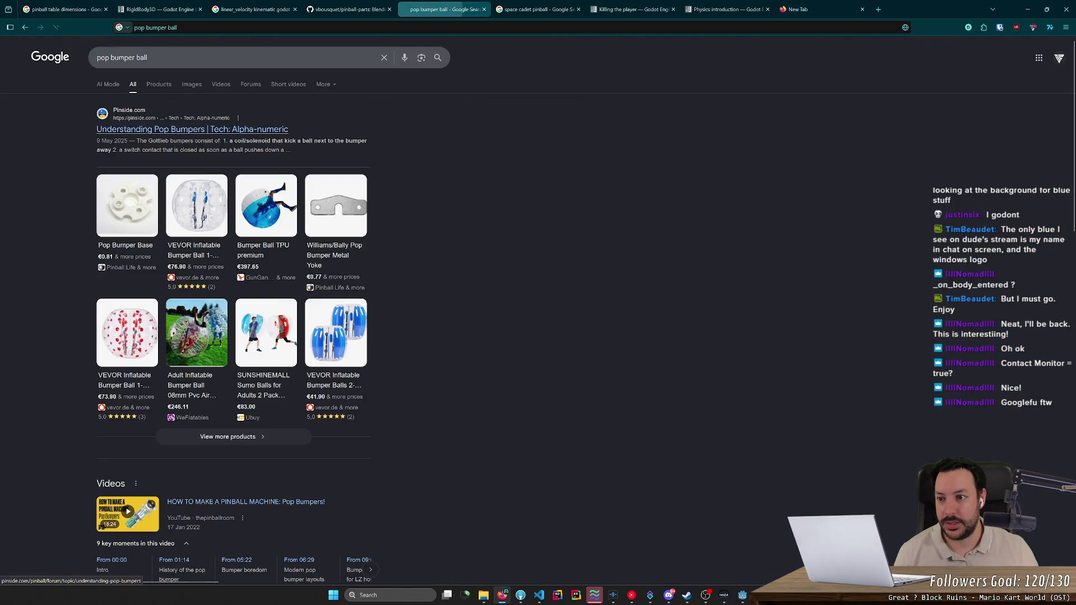
pyautogui.middleClick(442, 7)
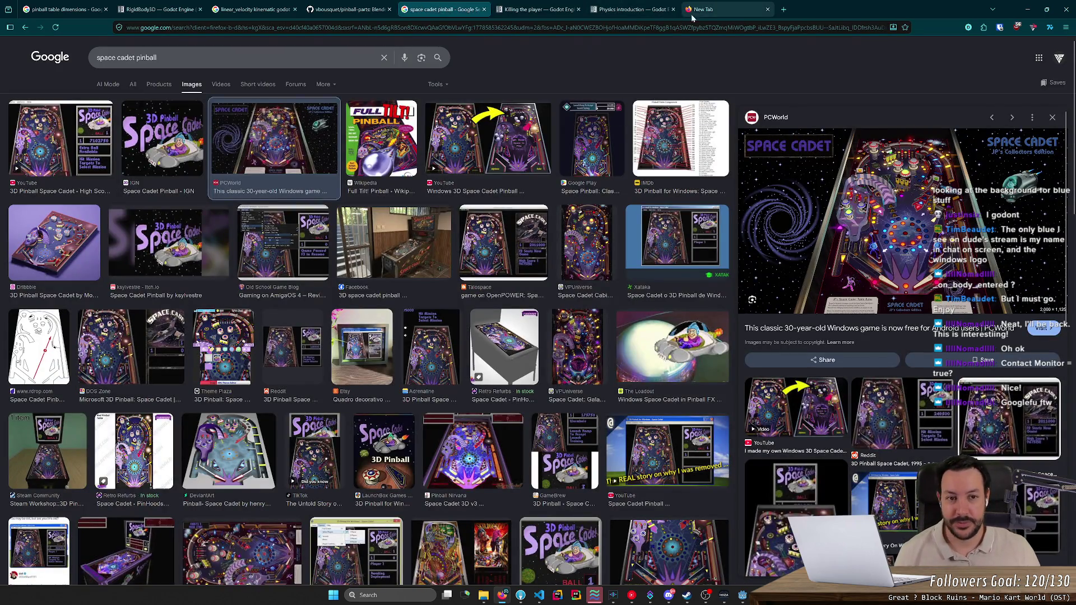
pyautogui.middleClick(710, 10)
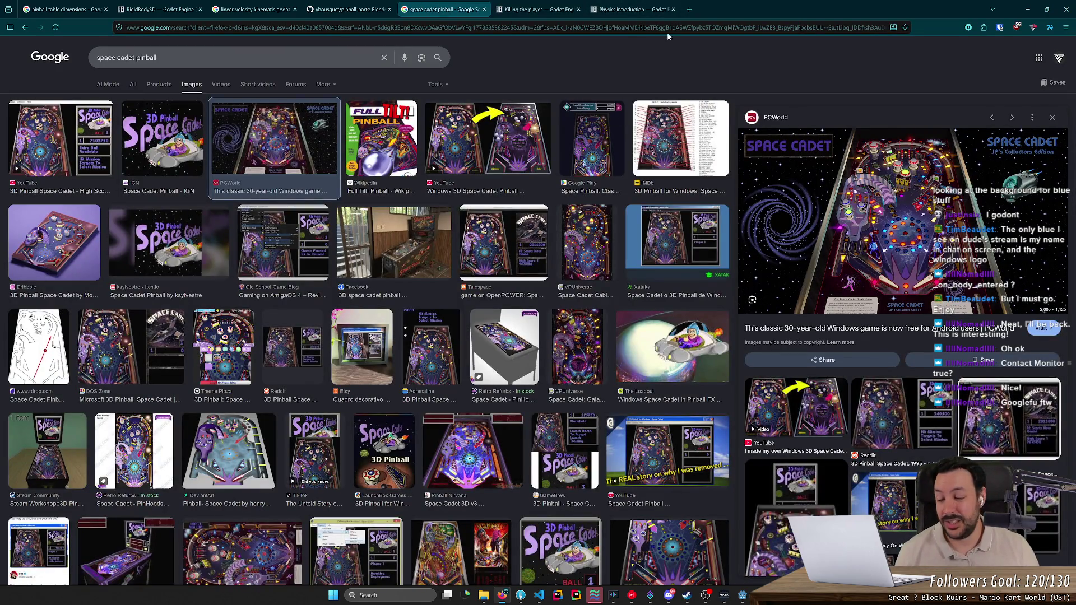
pyautogui.hotkey('alt', 'Tab')
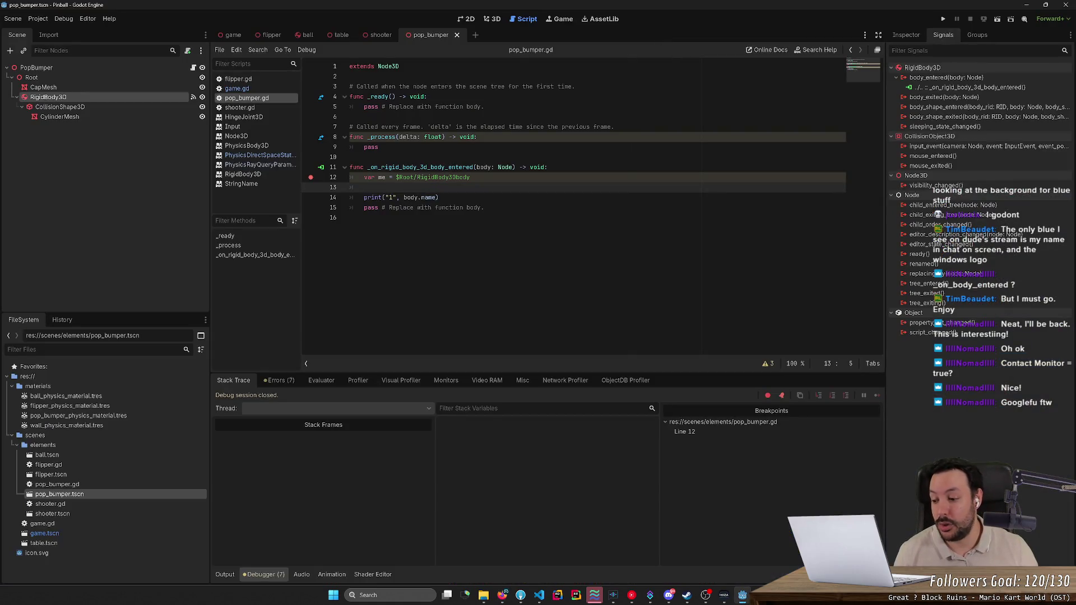
# - Read the Physics introduction's Collision objects section, then add blank lines after line 13 in the handler
pyautogui.hotkey('alt', 'Tab')
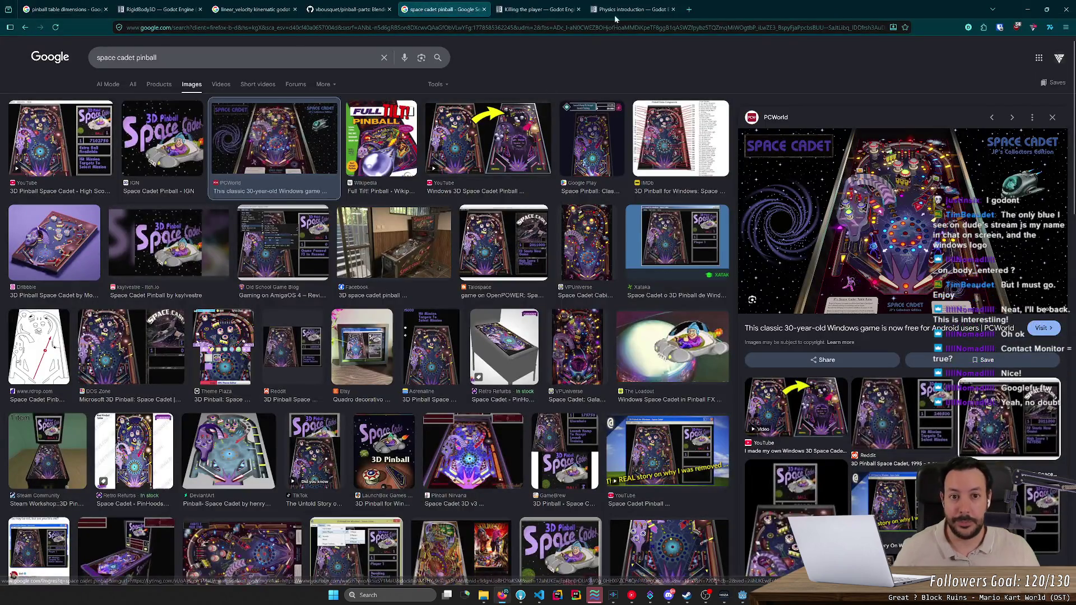
pyautogui.click(615, 15)
pyautogui.scroll(3, 347, 300)
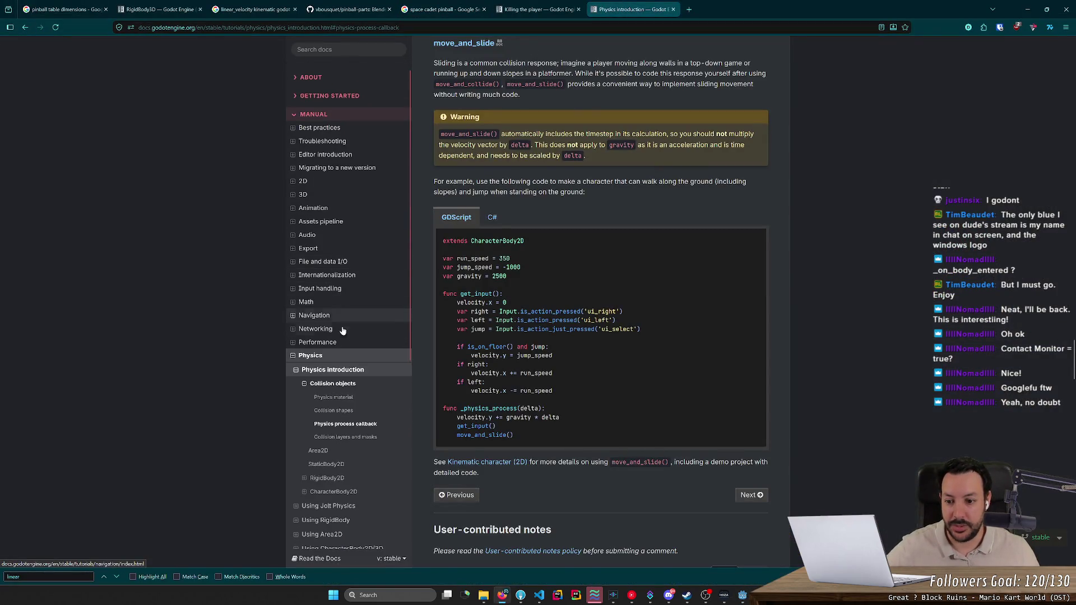
pyautogui.scroll(-2, 343, 331)
pyautogui.scroll(-3, 342, 333)
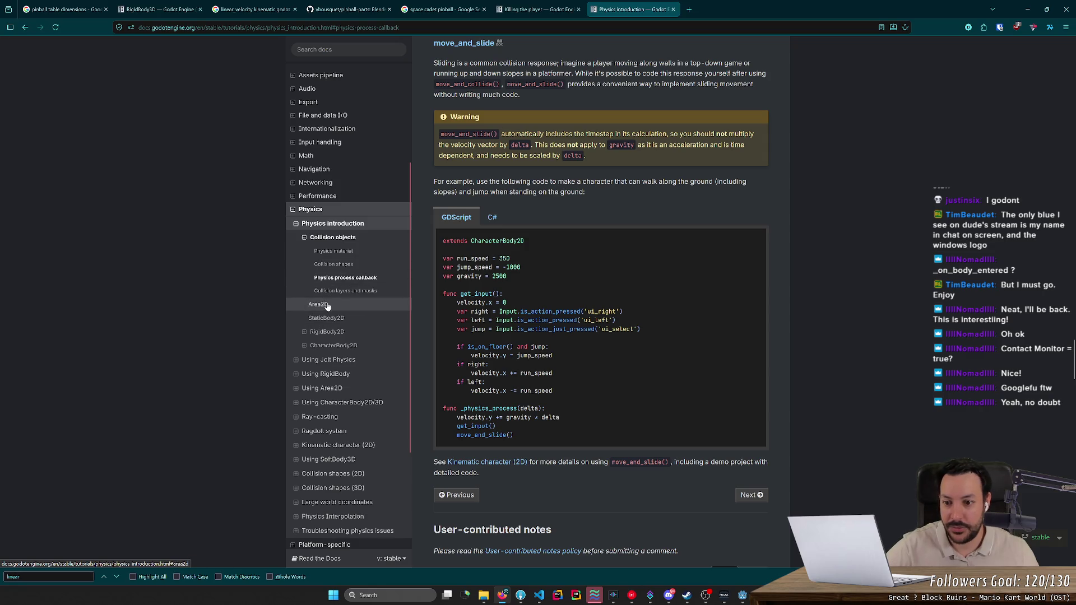
pyautogui.scroll(3, 755, 241)
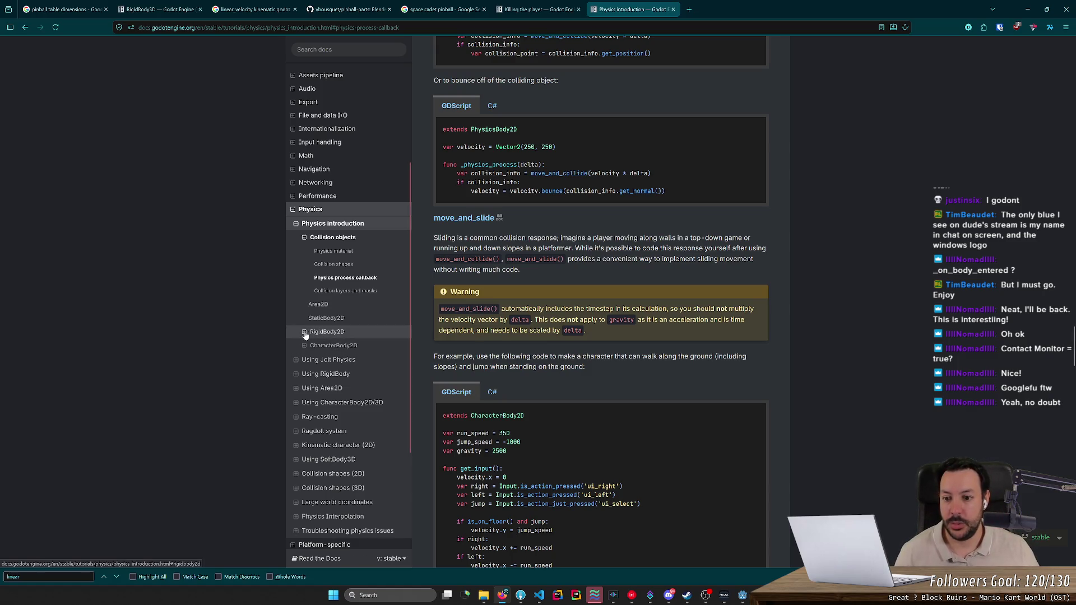
pyautogui.click(335, 239)
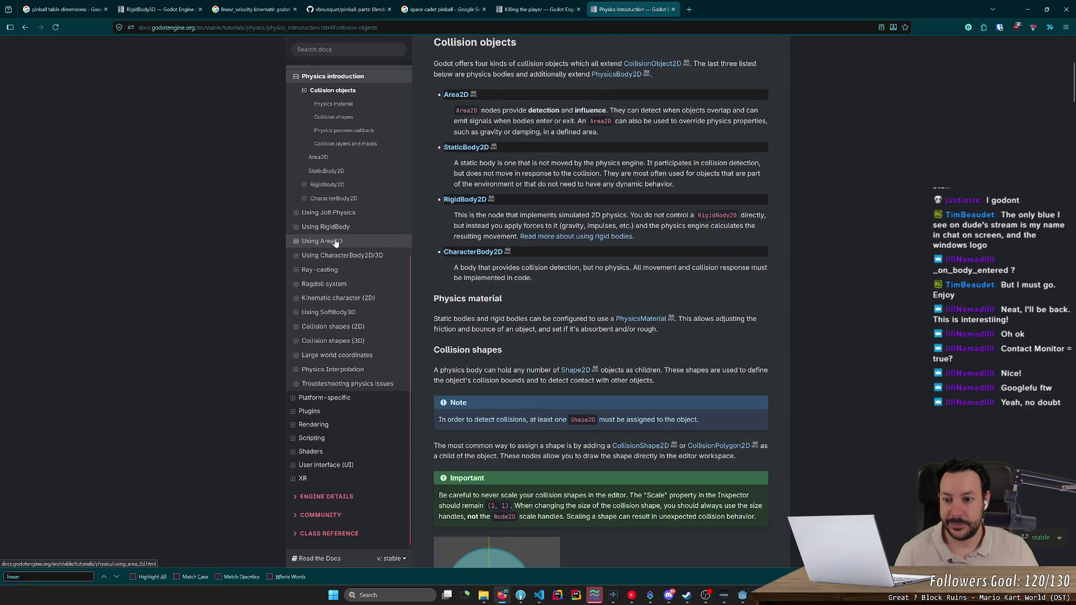
pyautogui.hotkey('alt', 'Tab')
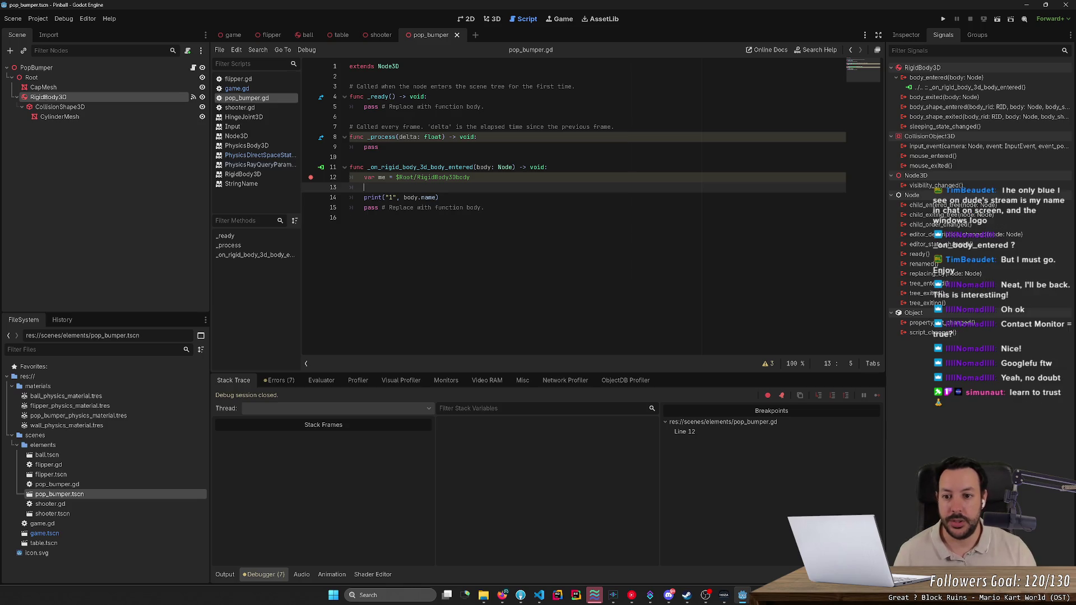
pyautogui.press('Return')
pyautogui.press('Return')
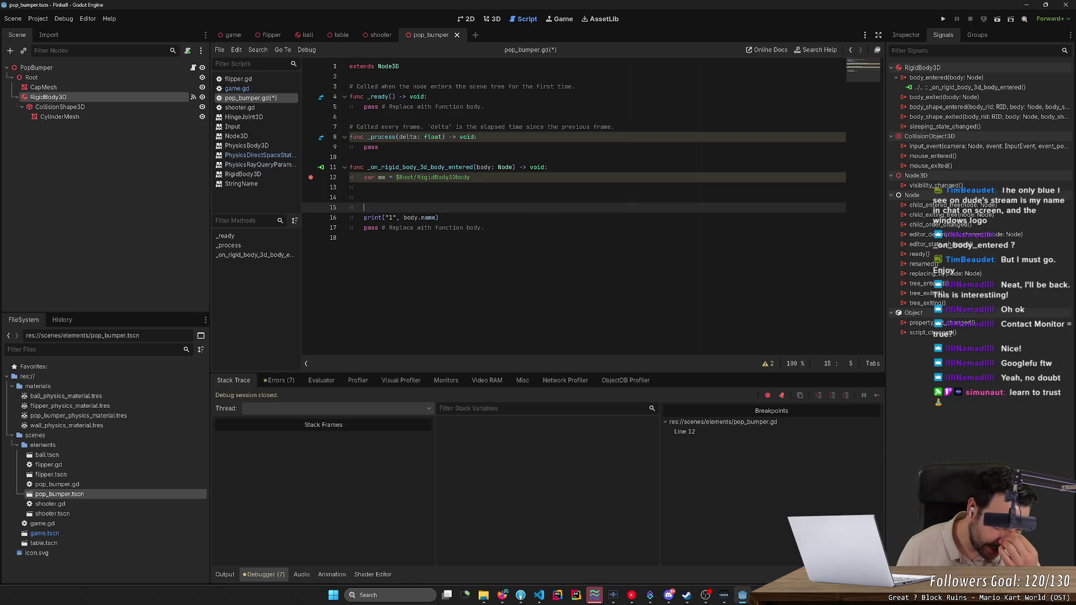
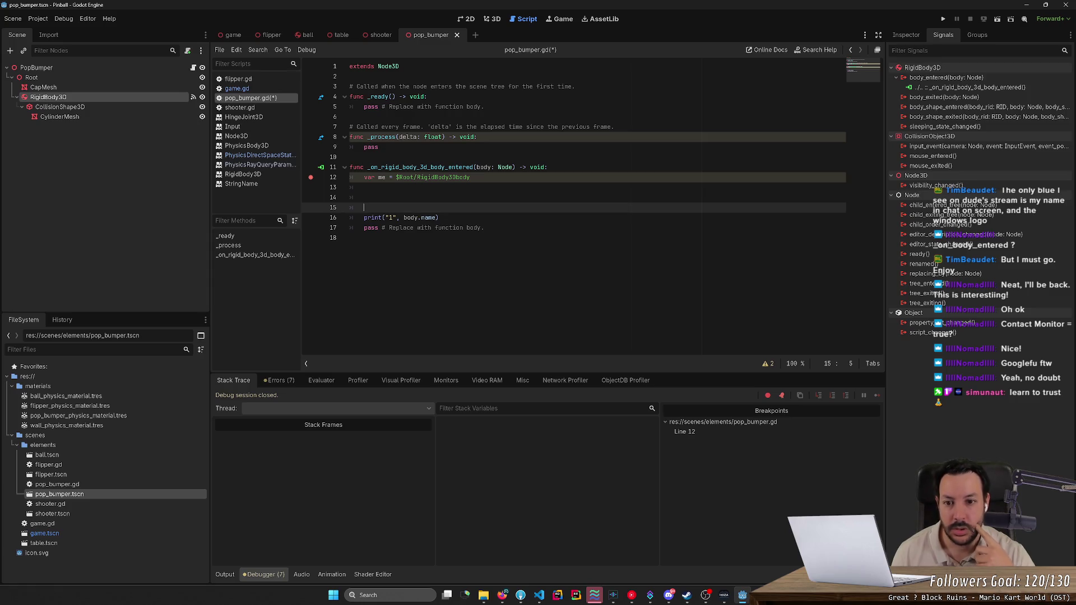
# - Restore the body_shape_entered handler, connect the body_shape_entered signal to it, and save the scene
pyautogui.hotkey('ctrl', 'z')
pyautogui.hotkey('ctrl', 'z')
pyautogui.hotkey('ctrl', 'z')
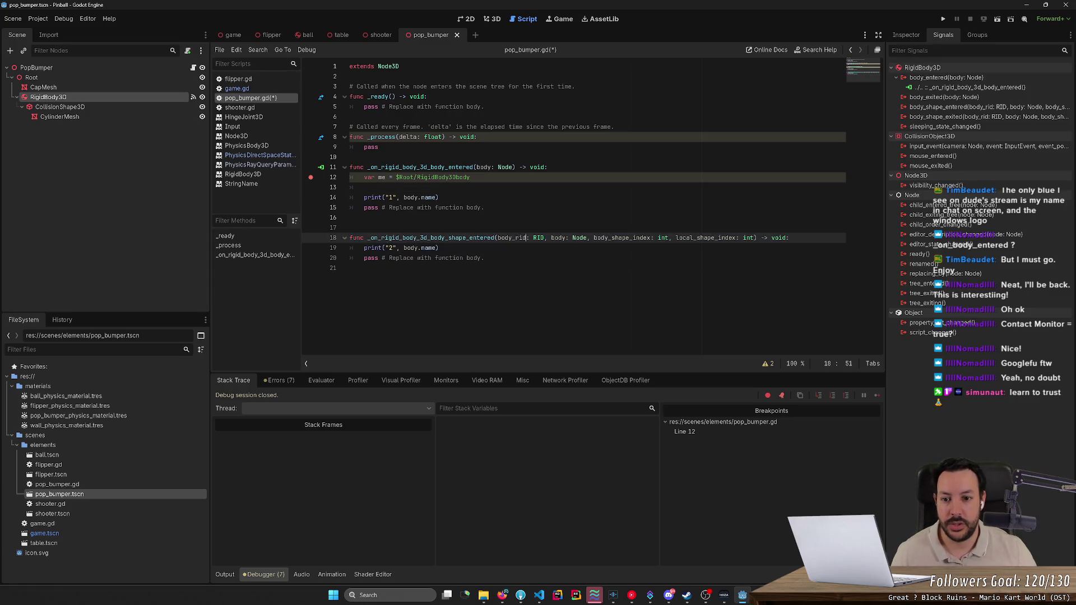
pyautogui.rightClick(932, 107)
pyautogui.click(953, 117)
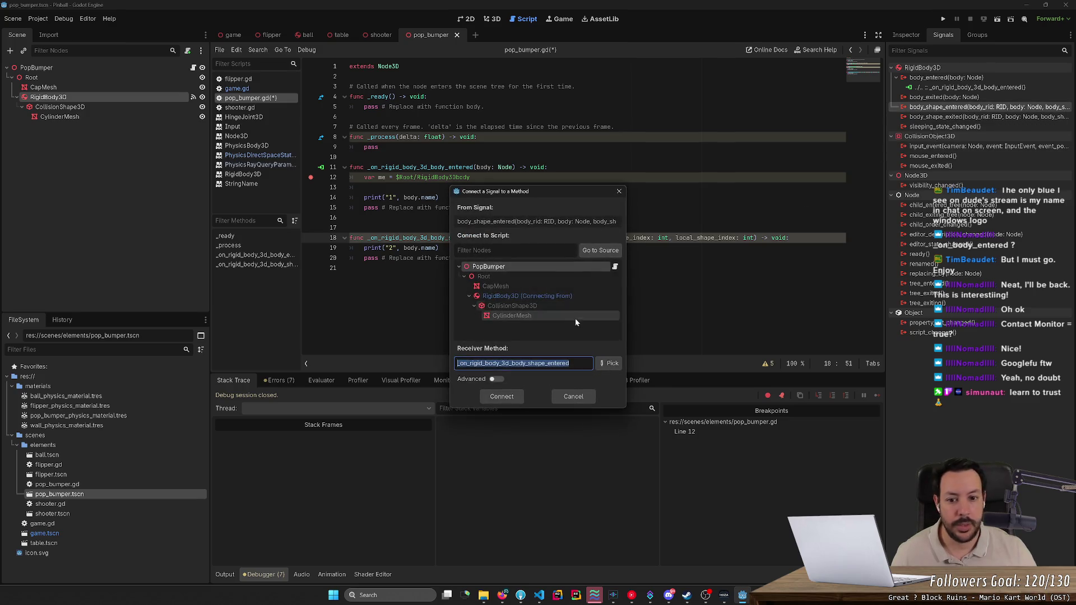
pyautogui.click(496, 397)
pyautogui.hotkey('ctrl', 's')
# - Move the breakpoint from line 12 to line 19, run the game to test the collision, then stop it
pyautogui.click(311, 248)
pyautogui.click(312, 179)
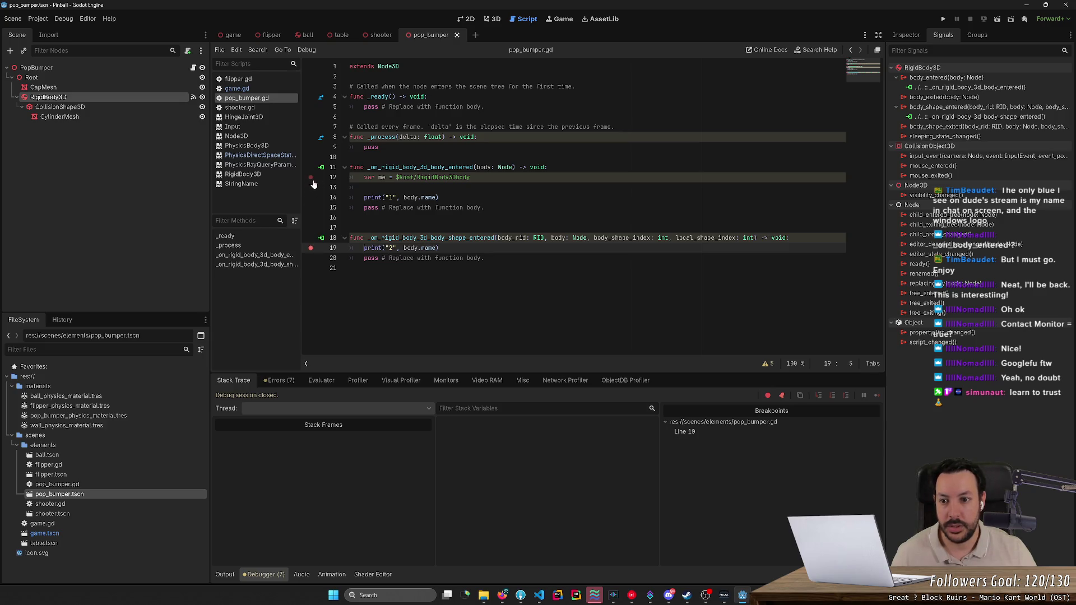
pyautogui.click(943, 19)
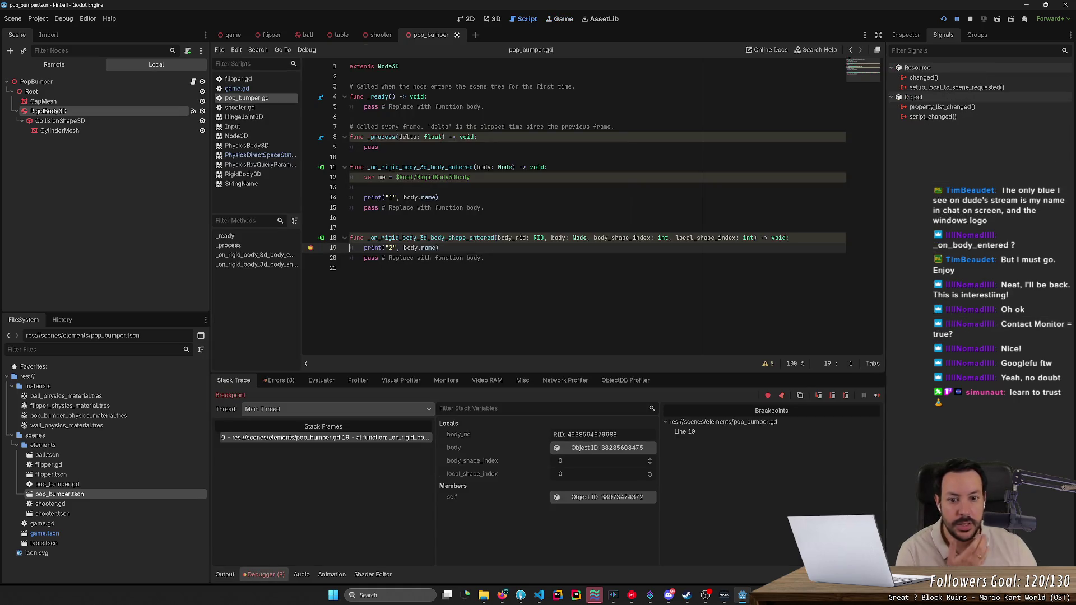
pyautogui.moveTo(514, 238)
pyautogui.moveTo(559, 239)
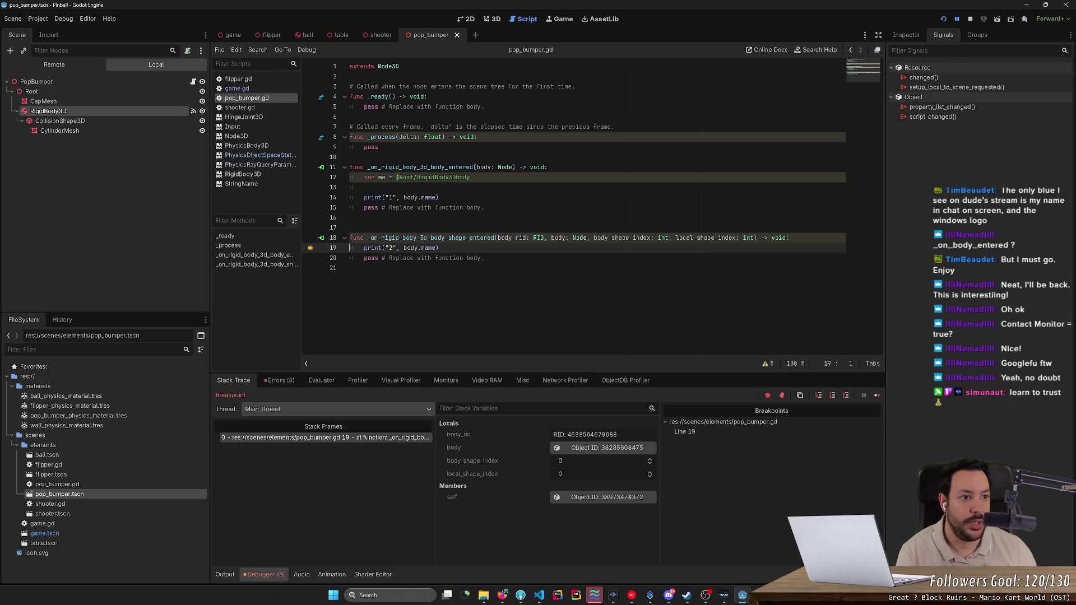
pyautogui.press('F8')
# - Delete the body_shape_entered handler lines and show the RigidBody3D node's signals
pyautogui.moveTo(359, 268); pyautogui.dragTo(350, 217)
pyautogui.press('BackSpace')
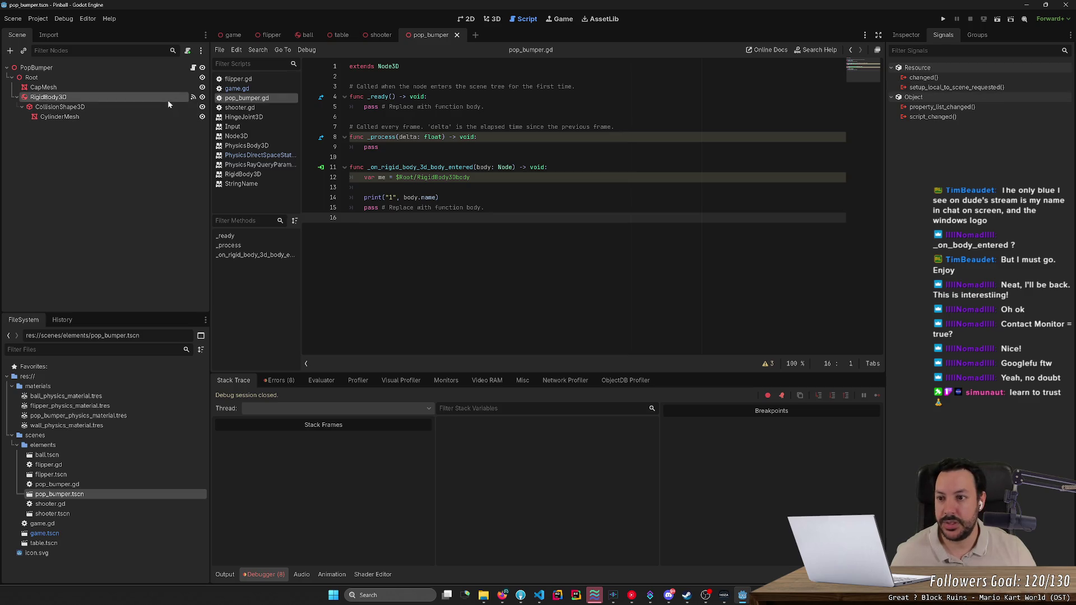
pyautogui.click(193, 98)
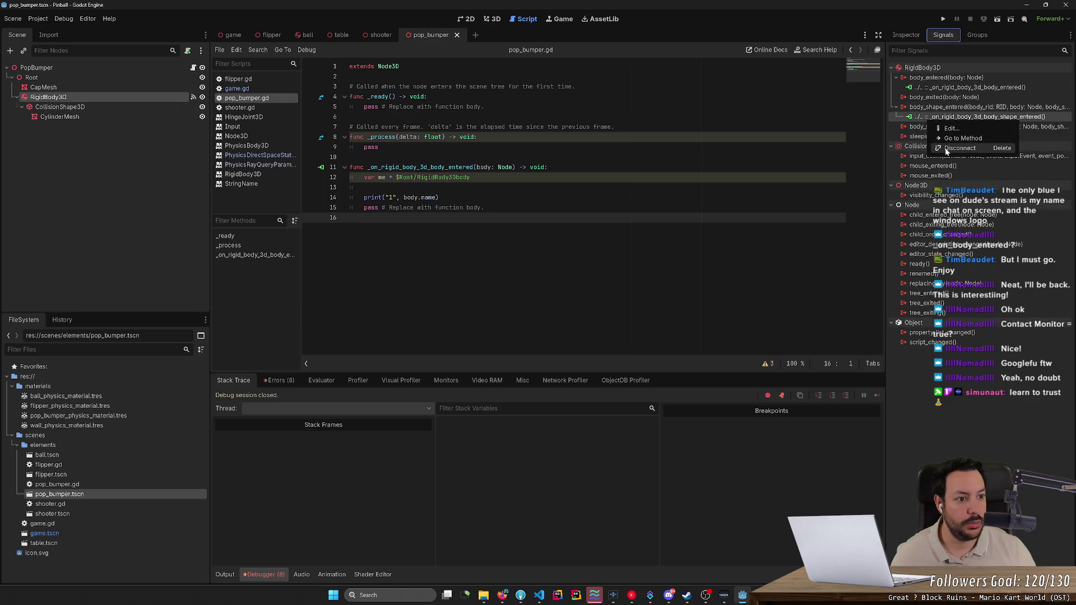
# - Save with body_shape_entered disconnected, then try a global-position call on new line 14 and erase it
pyautogui.hotkey('ctrl', 's')
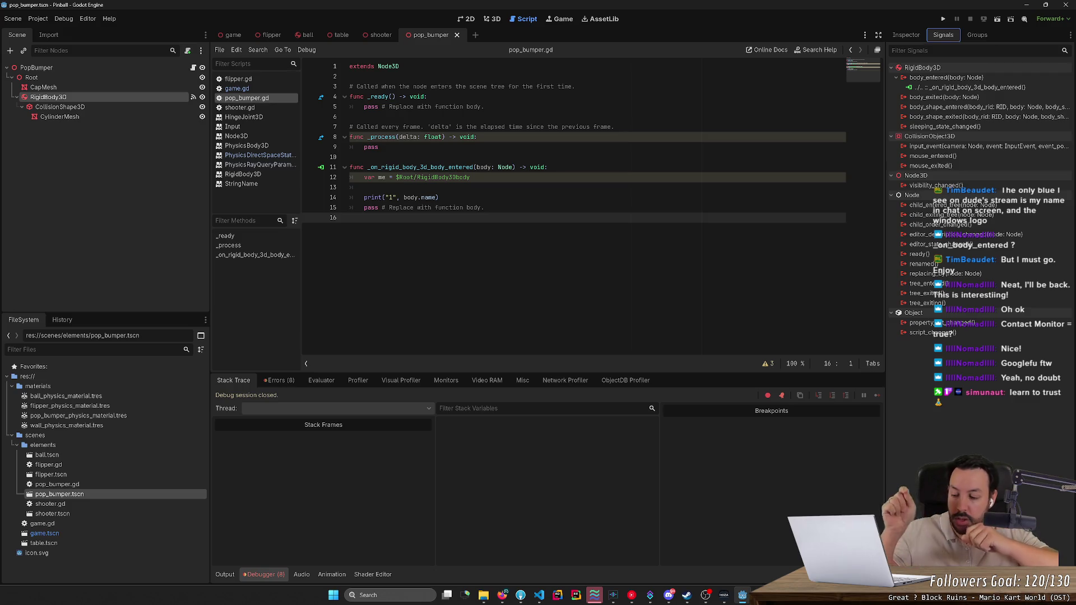
pyautogui.click(364, 187)
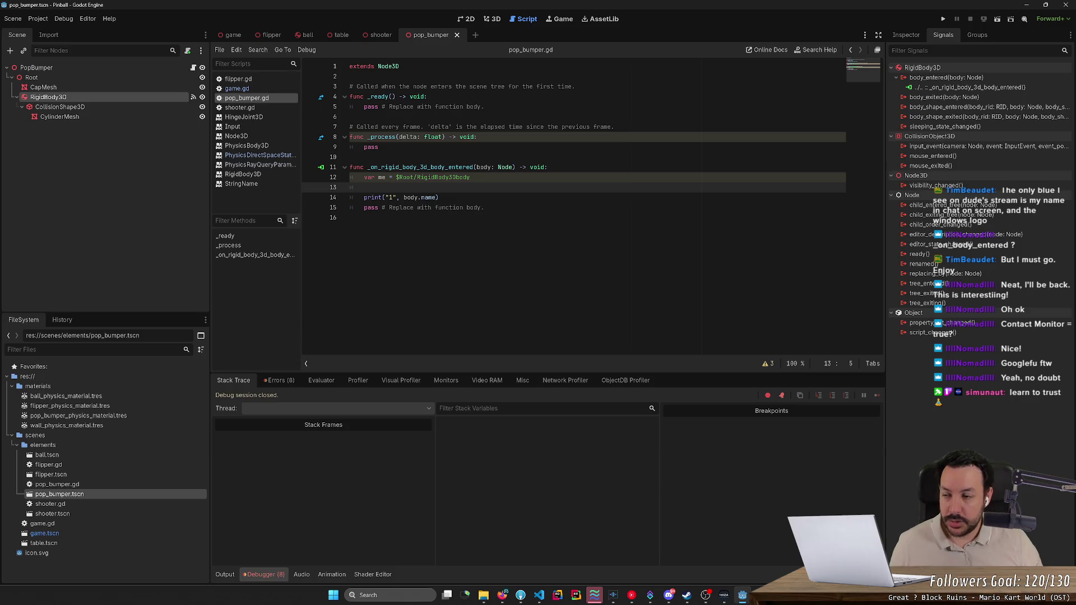
pyautogui.press('Return')
pyautogui.write('me.')
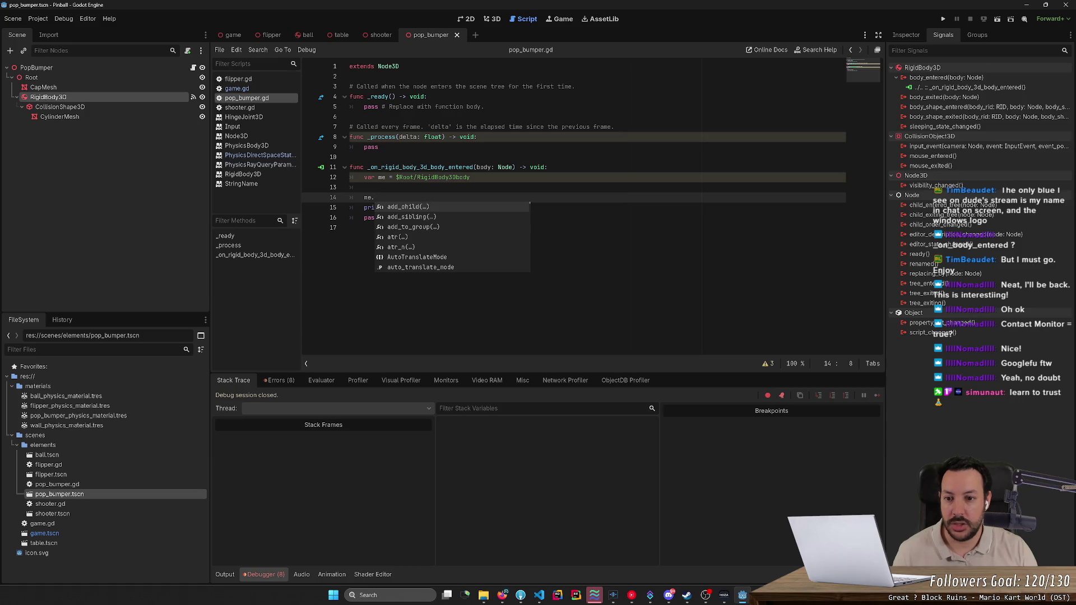
pyautogui.write('glob')
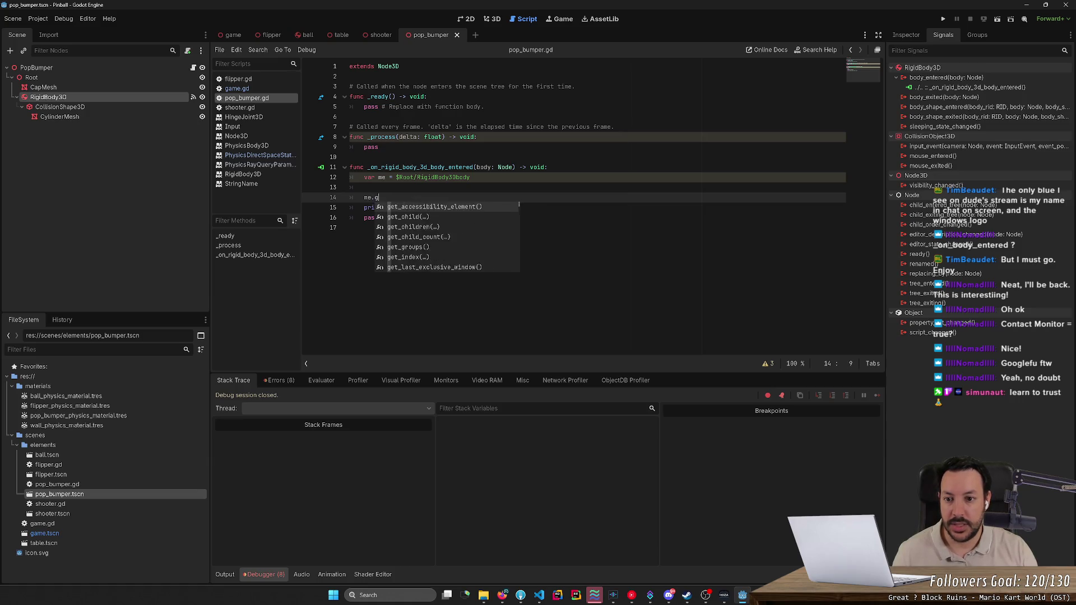
pyautogui.press('BackSpace')
pyautogui.press('BackSpace')
pyautogui.press('BackSpace')
pyautogui.write('get_globa')
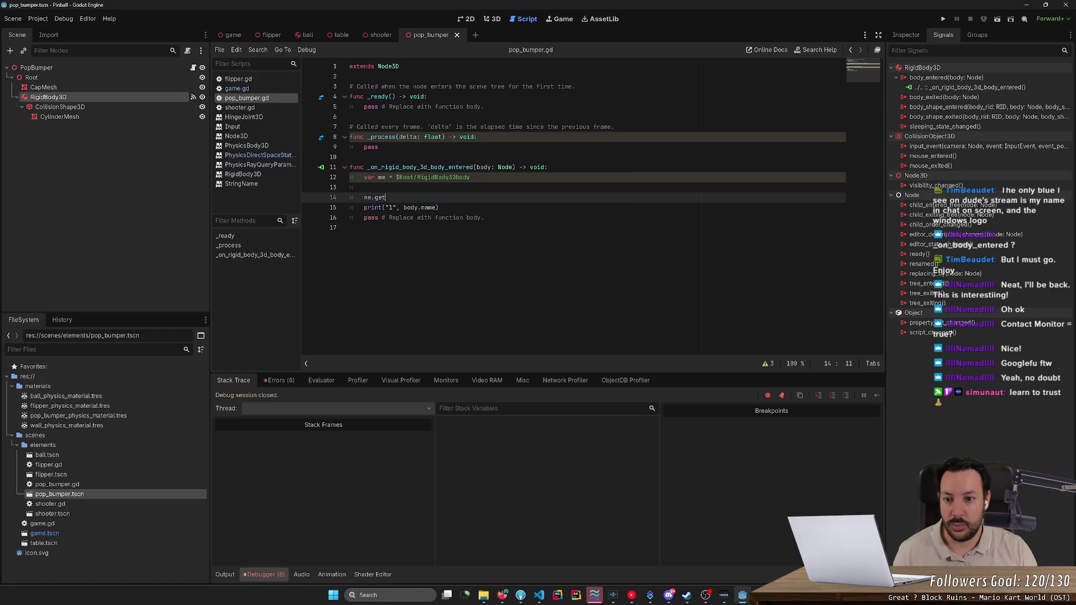
pyautogui.press('BackSpace')
pyautogui.press('BackSpace')
pyautogui.press('BackSpace')
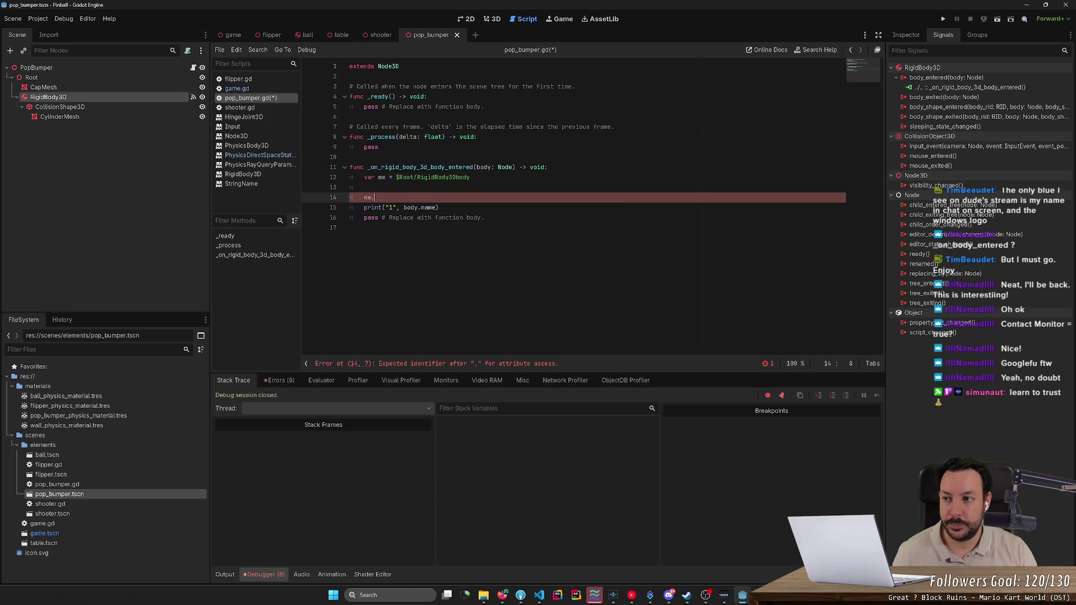
pyautogui.press('BackSpace')
pyautogui.press('BackSpace')
pyautogui.press('BackSpace')
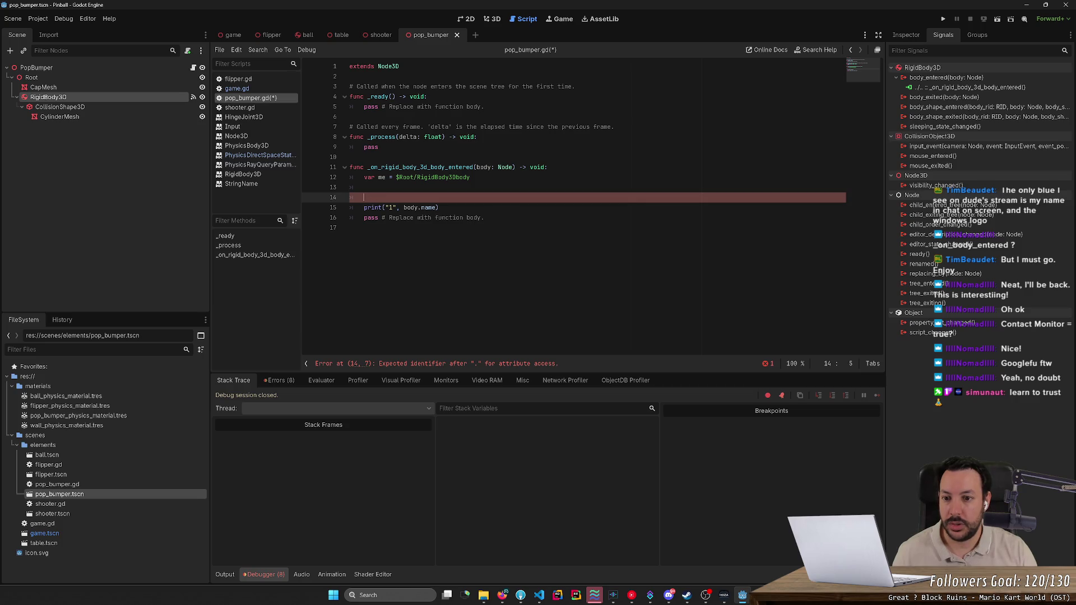
pyautogui.write('get_globa')
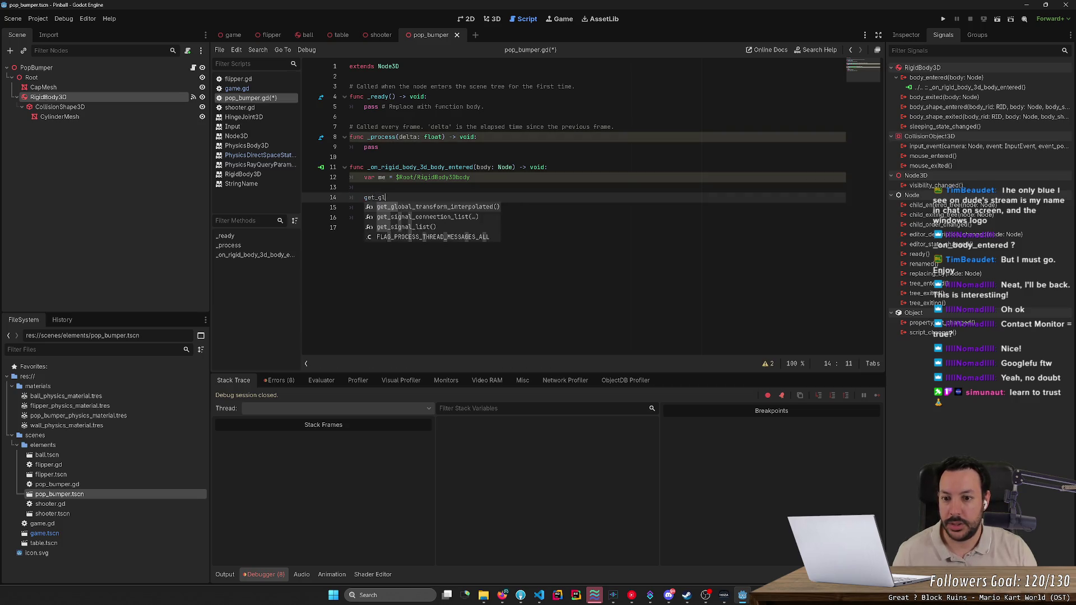
pyautogui.press('BackSpace')
pyautogui.press('BackSpace')
pyautogui.press('BackSpace')
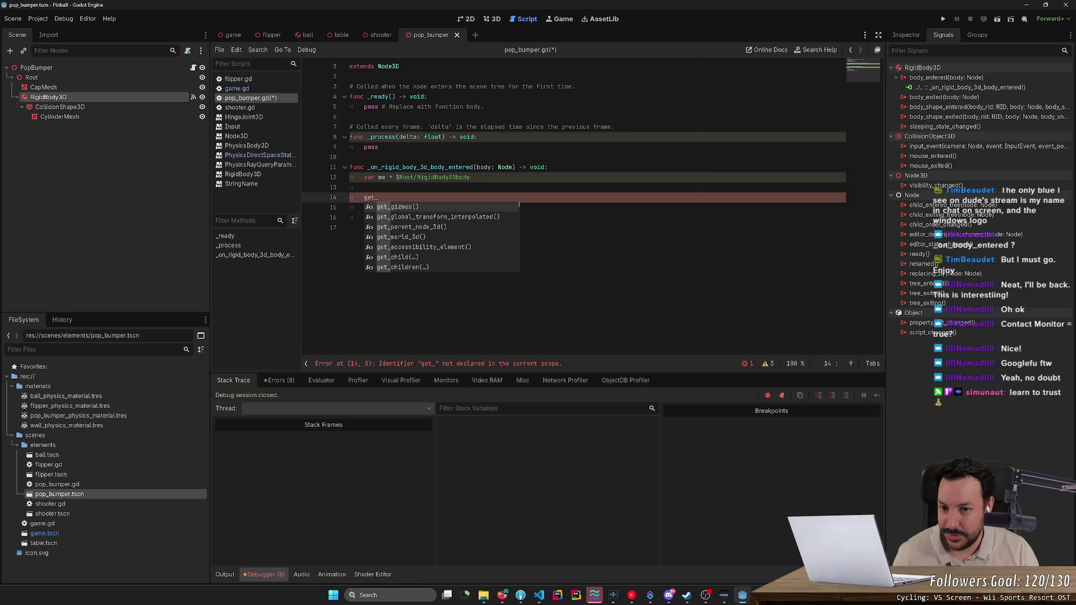
pyautogui.press('BackSpace')
pyautogui.press('BackSpace')
pyautogui.press('BackSpace')
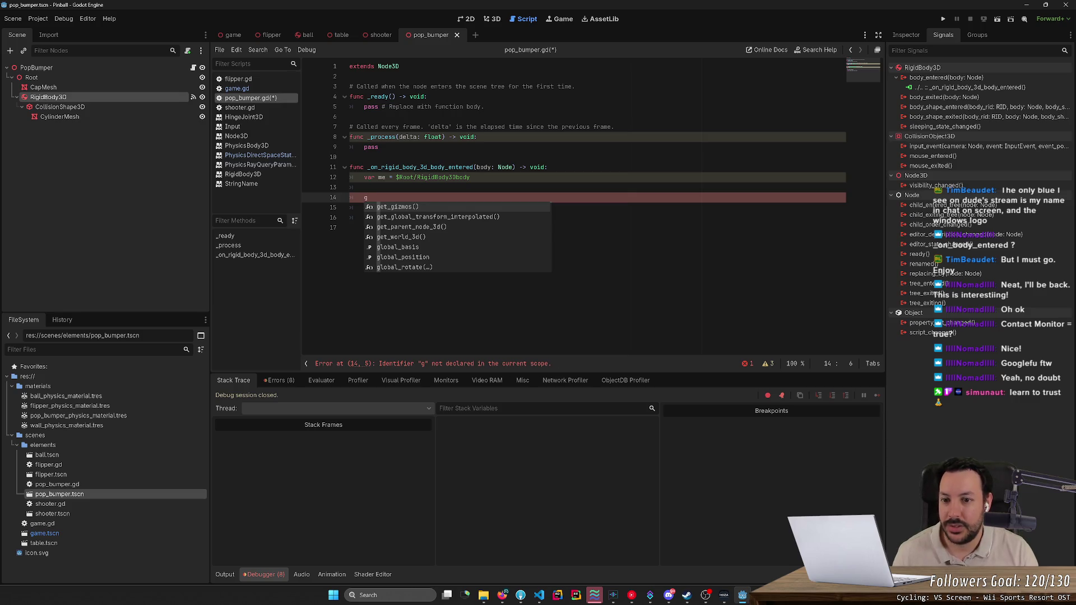
pyautogui.press('BackSpace')
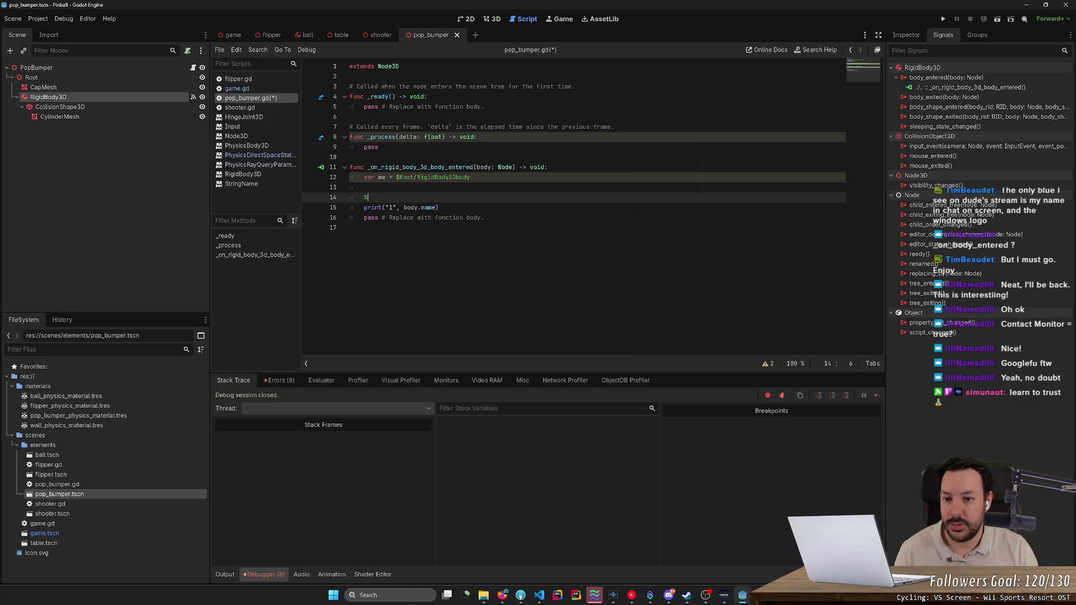
pyautogui.write('Root.')
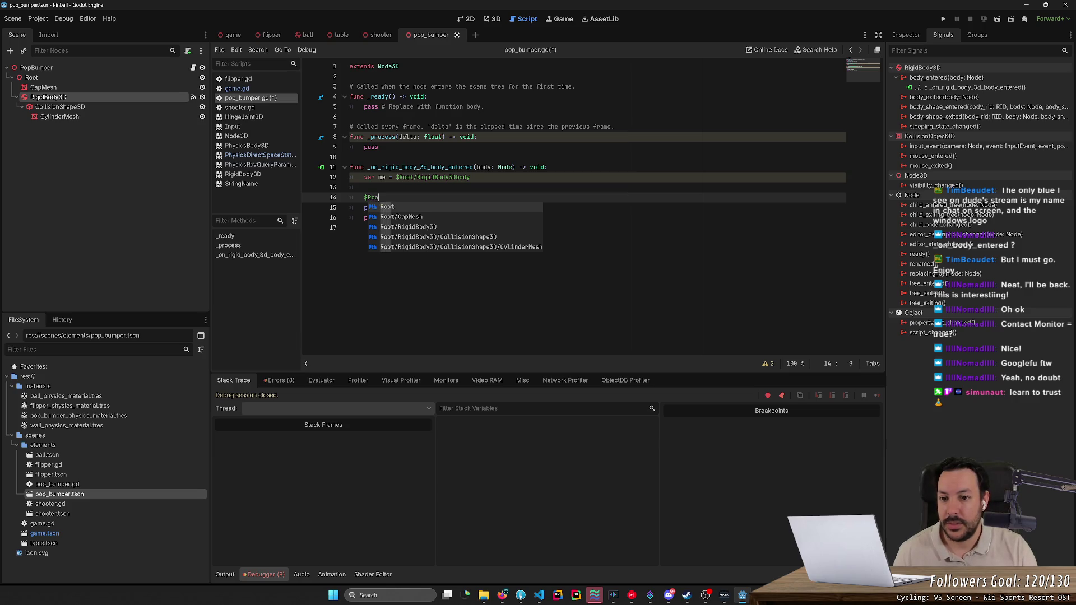
pyautogui.write('get_b')
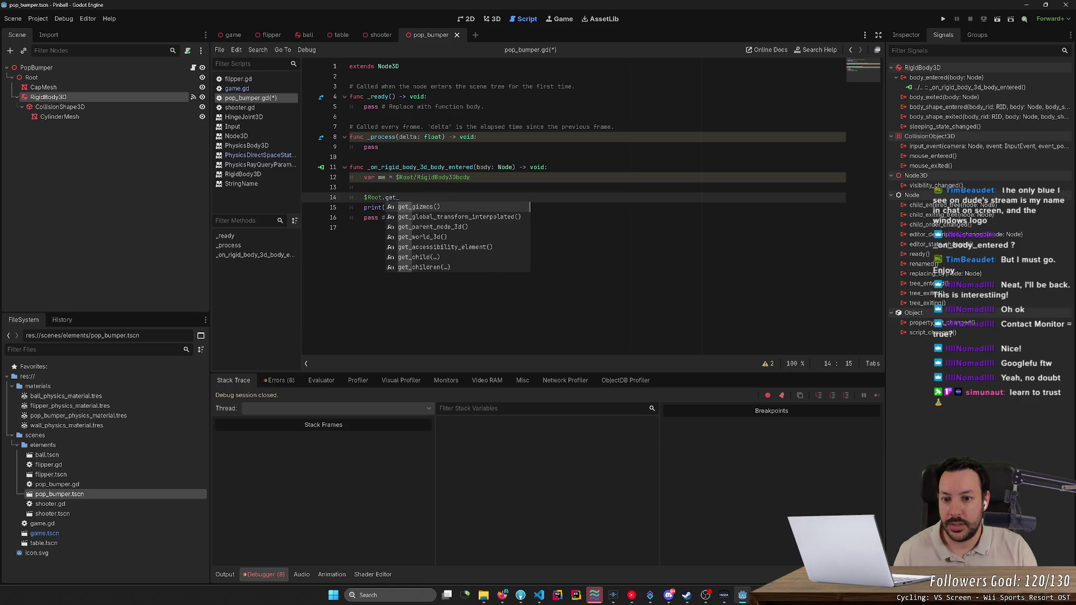
pyautogui.press('BackSpace')
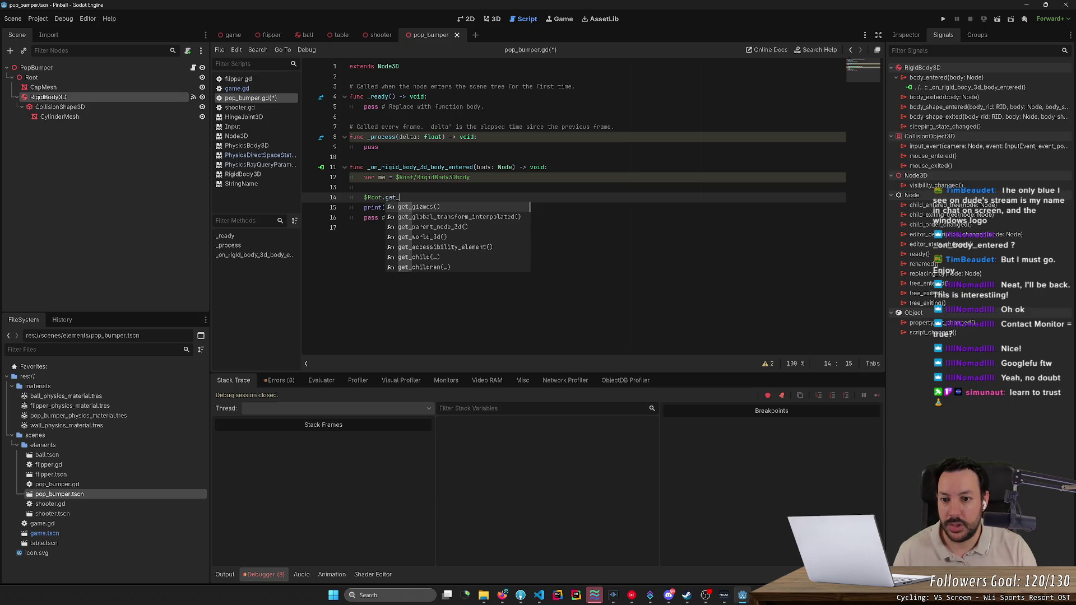
pyautogui.write('tra')
pyautogui.press('BackSpace')
pyautogui.press('BackSpace')
pyautogui.press('BackSpace')
pyautogui.write('pos')
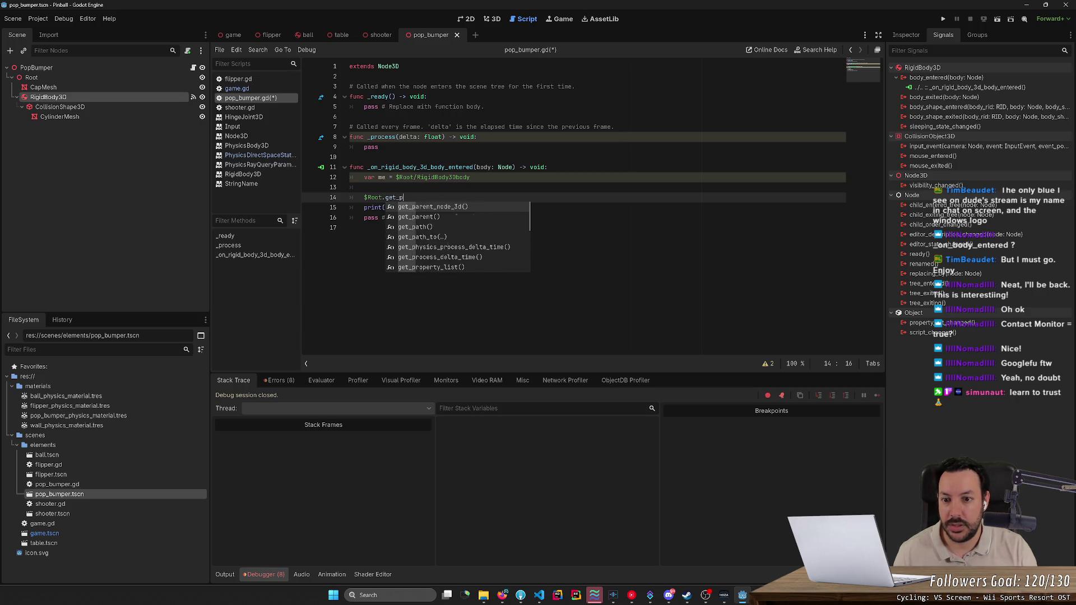
pyautogui.press('BackSpace')
pyautogui.press('BackSpace')
pyautogui.press('BackSpace')
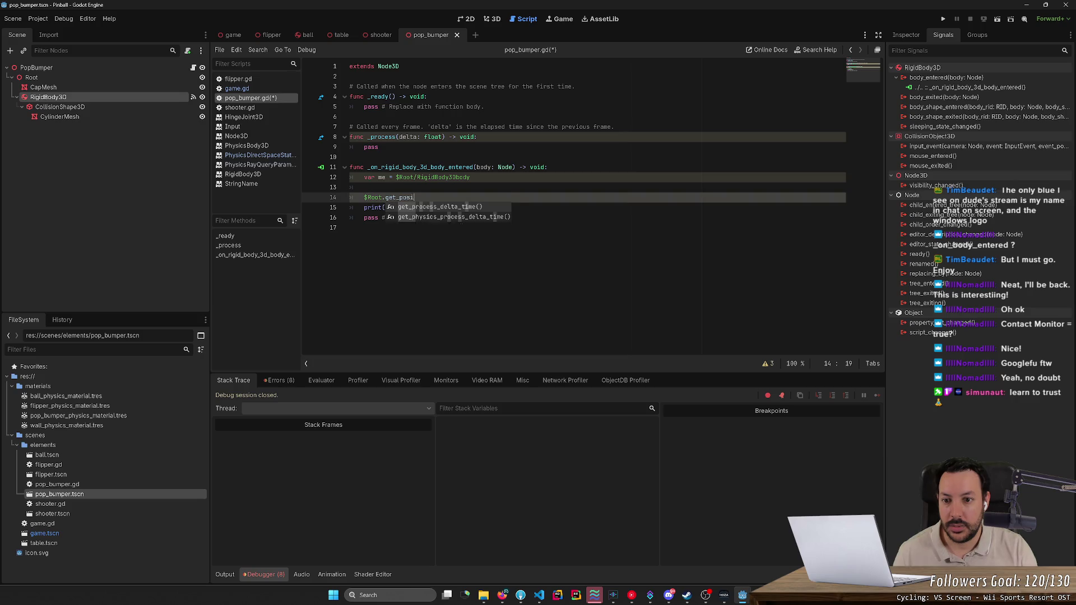
pyautogui.write('posi')
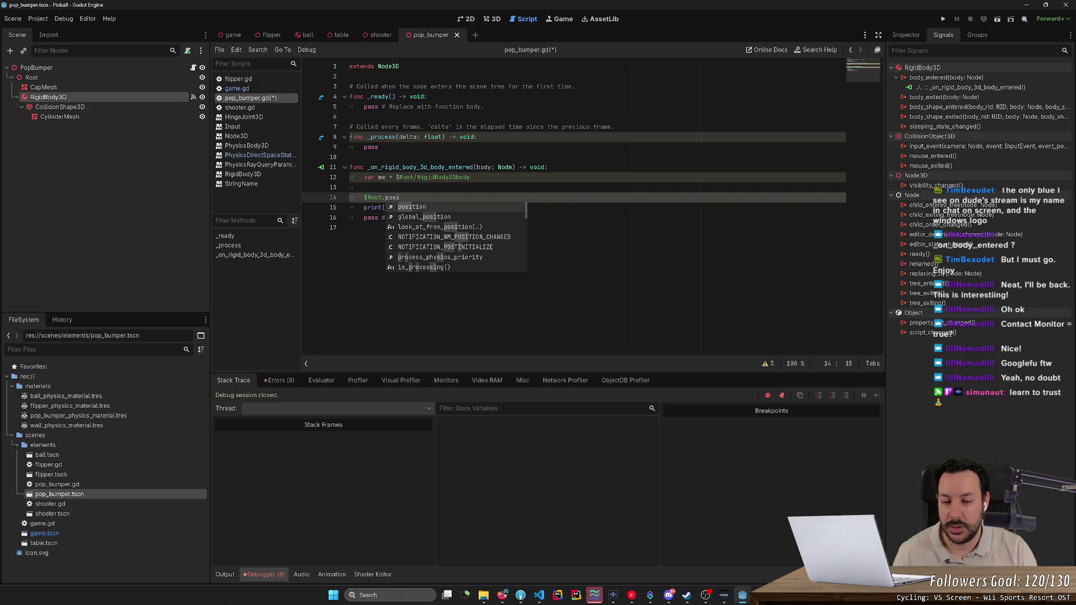
pyautogui.press('BackSpace')
pyautogui.press('BackSpace')
pyautogui.press('BackSpace')
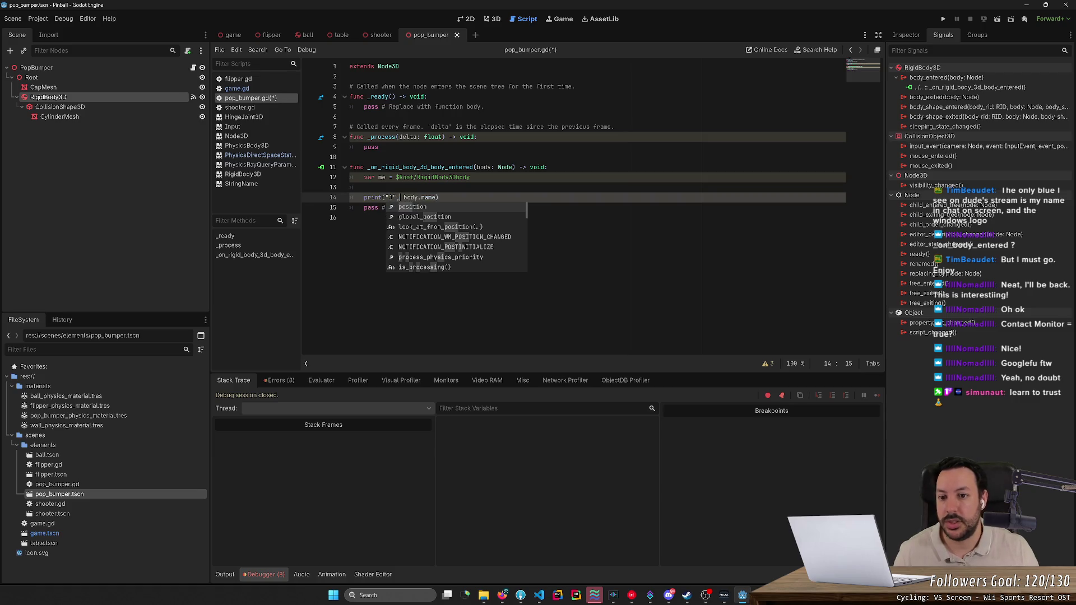
pyautogui.write('me.global')
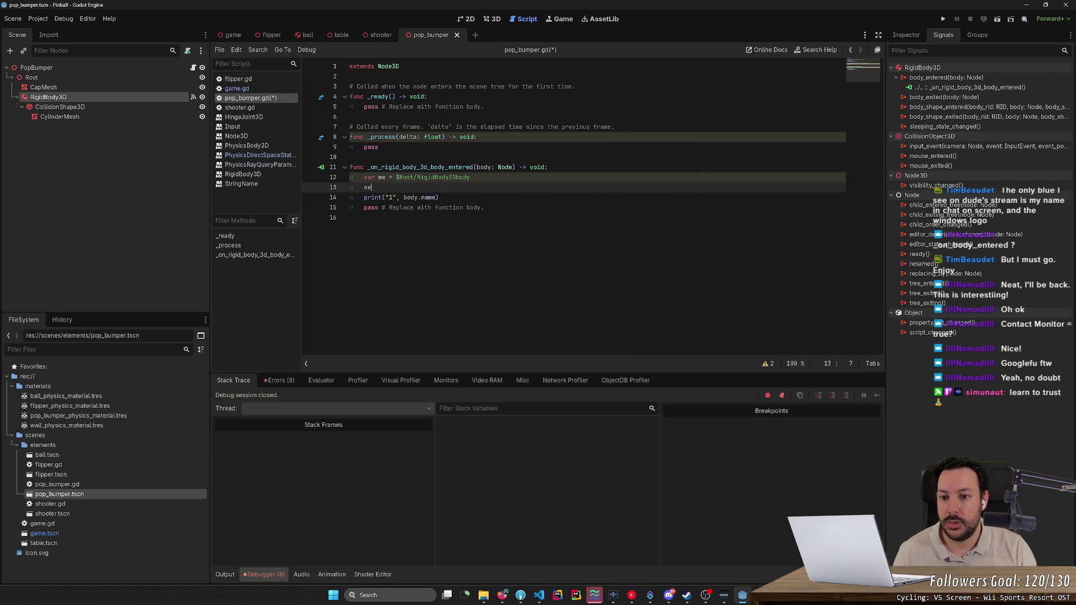
pyautogui.press('BackSpace')
pyautogui.press('BackSpace')
pyautogui.press('BackSpace')
pyautogui.write('global')
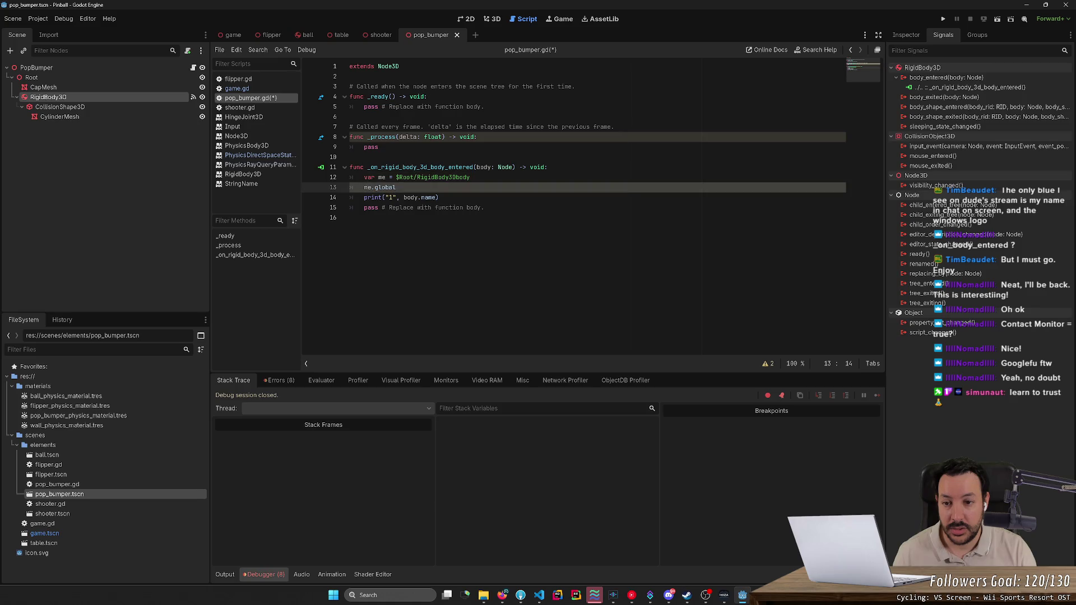
pyautogui.press('BackSpace')
pyautogui.press('BackSpace')
pyautogui.press('BackSpace')
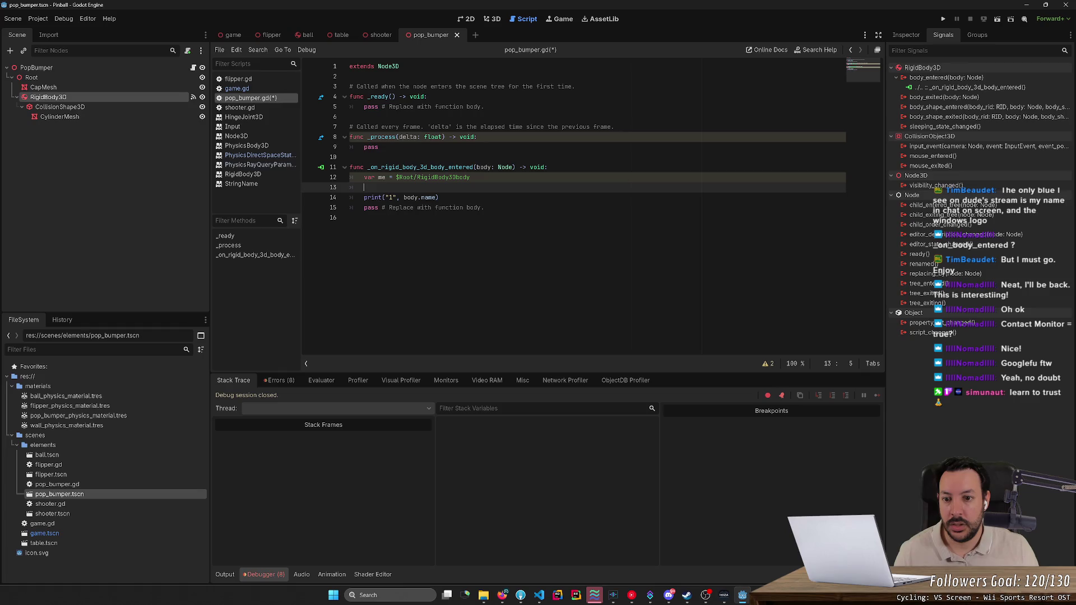
pyautogui.moveTo(414, 177); pyautogui.dragTo(470, 177)
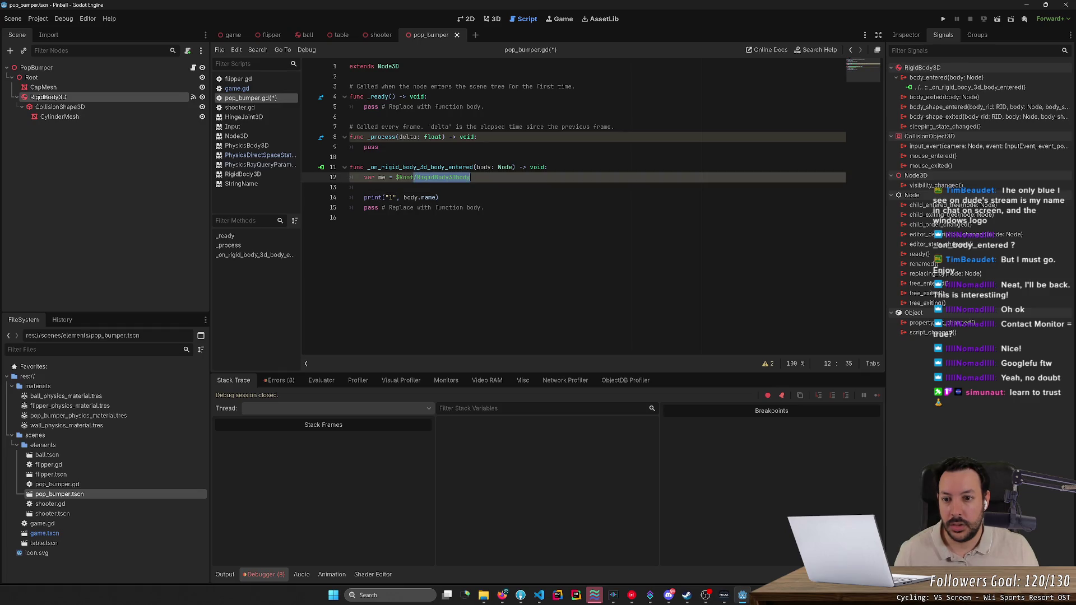
# - Change line 12 to store my_position = $Root.global_position and save the script
pyautogui.click(378, 177)
pyautogui.doubleClick(382, 177)
pyautogui.write('my_position')
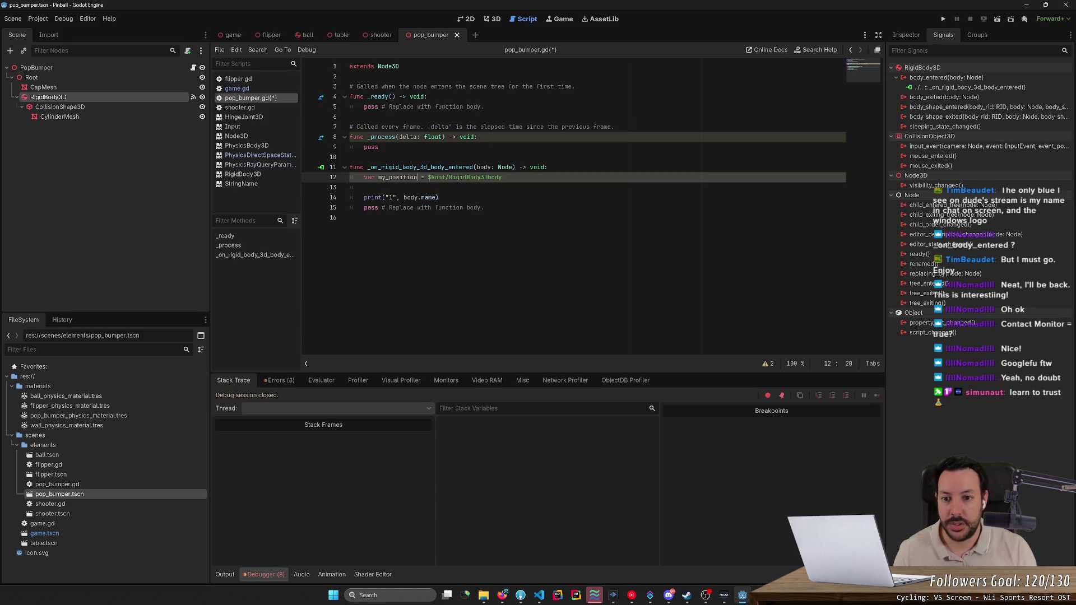
pyautogui.moveTo(428, 177); pyautogui.dragTo(503, 177)
pyautogui.write('$')
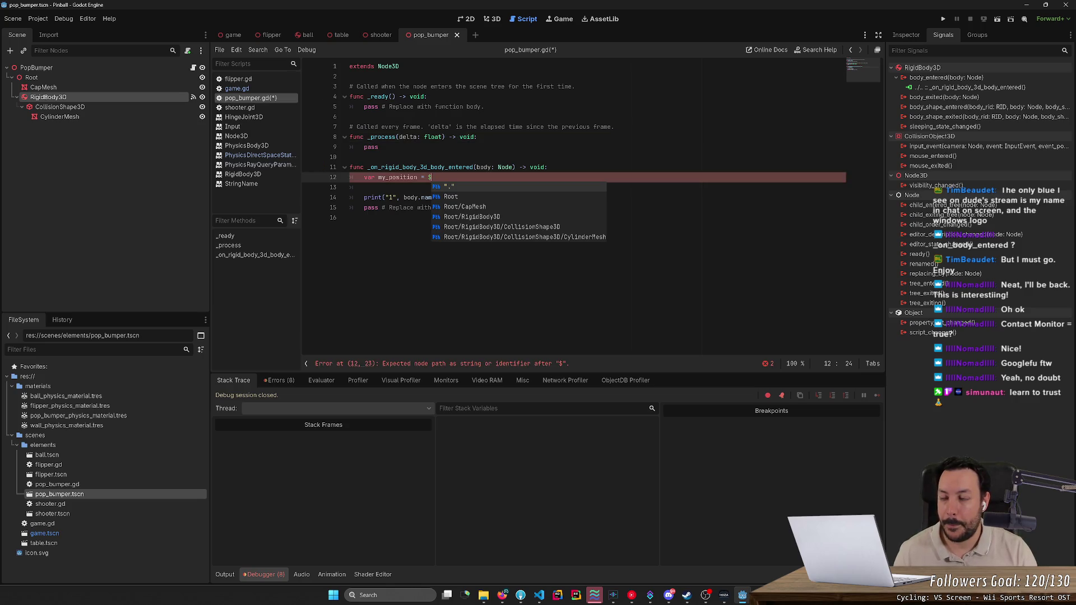
pyautogui.write('Root.glo')
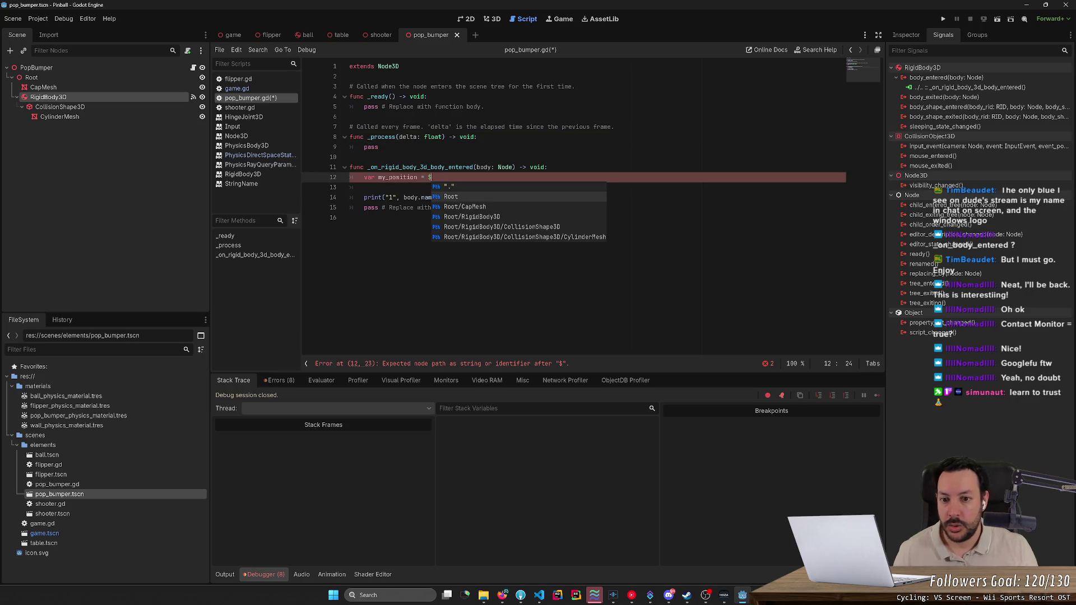
pyautogui.press('Down')
pyautogui.press('Return')
pyautogui.hotkey('ctrl', 's')
# - Add line 13 'var body = (body as Node3D).global_position'
pyautogui.press('Return')
pyautogui.write('var body = ')
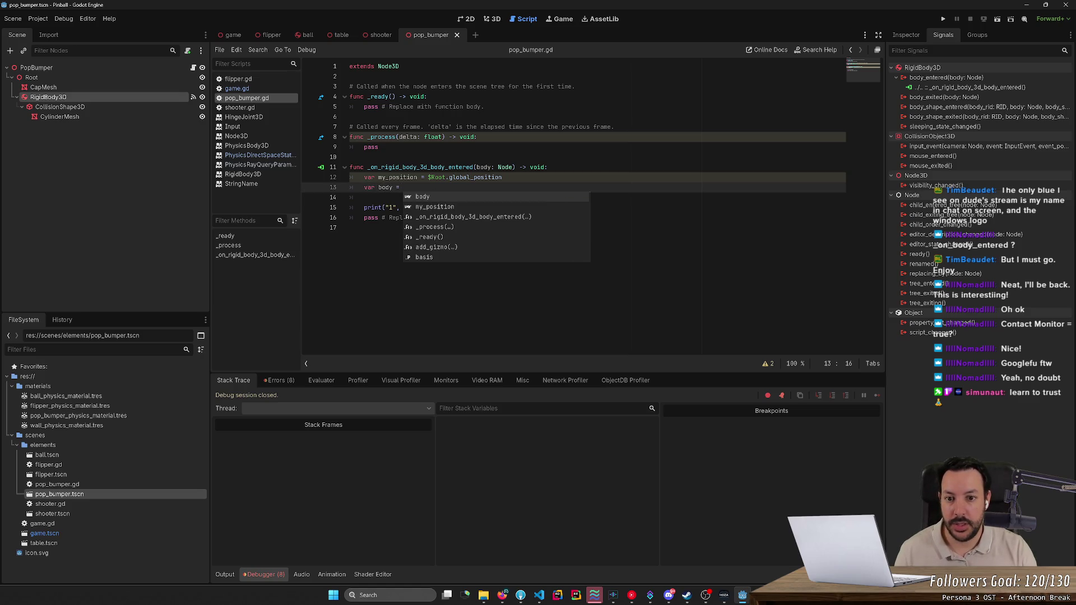
pyautogui.write('body.glo')
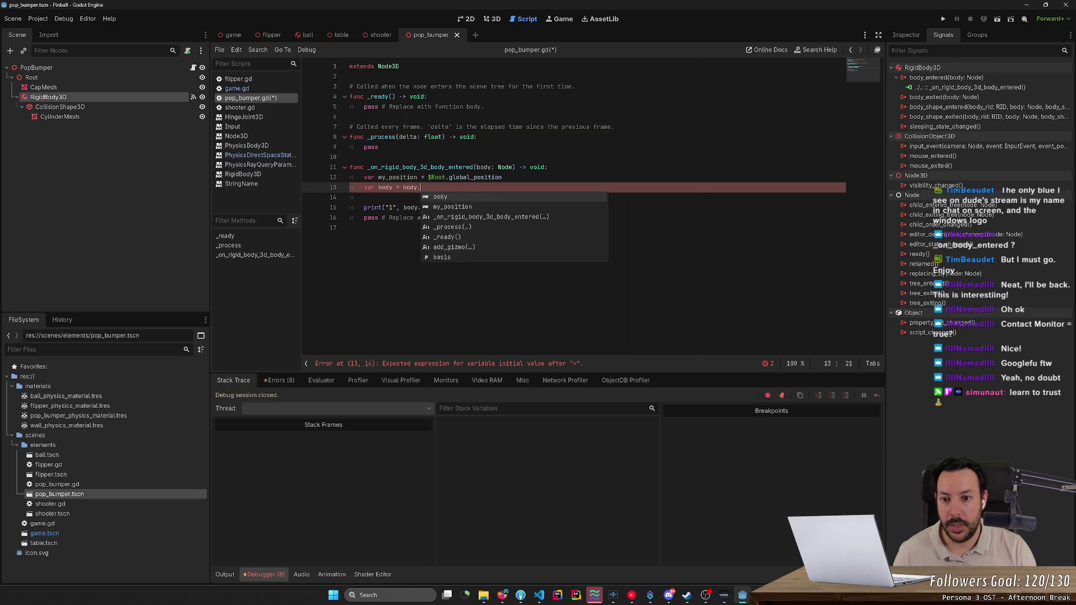
pyautogui.write('ba')
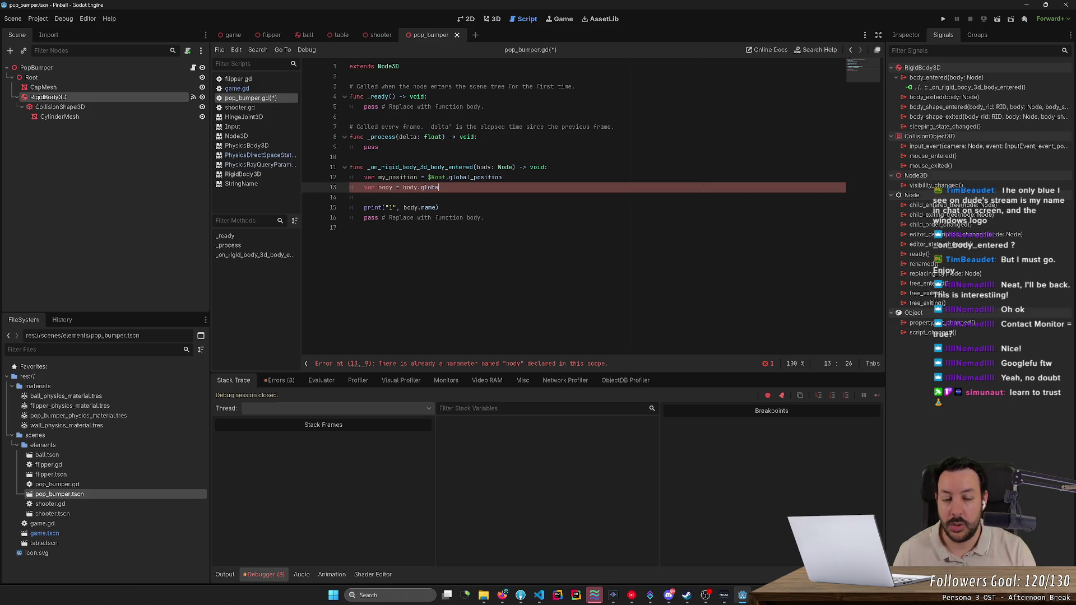
pyautogui.moveTo(505, 167)
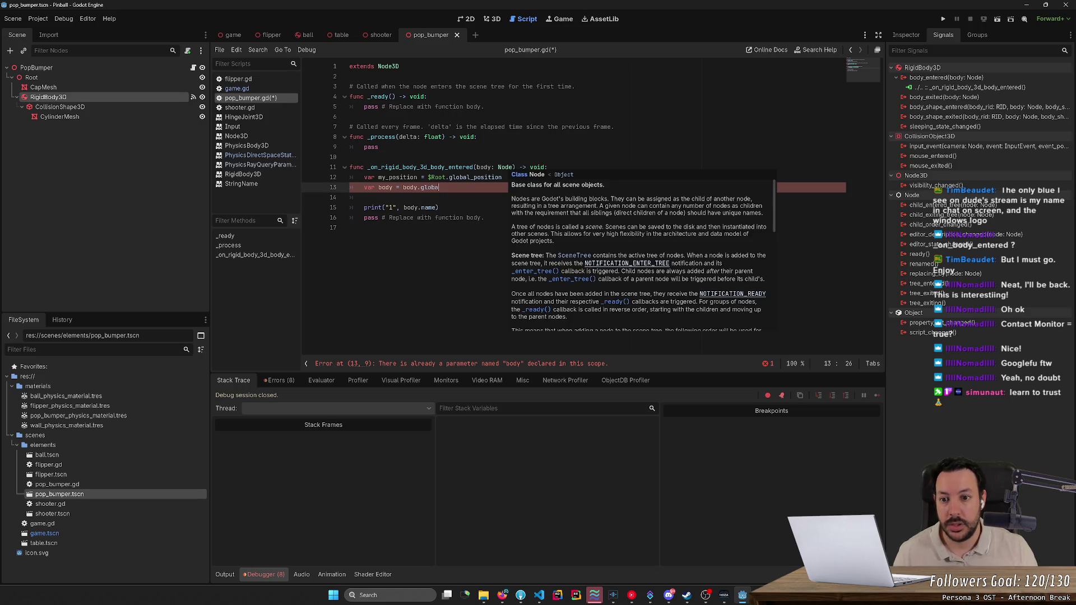
pyautogui.press('Left')
pyautogui.press('Left')
pyautogui.press('Left')
pyautogui.write('as')
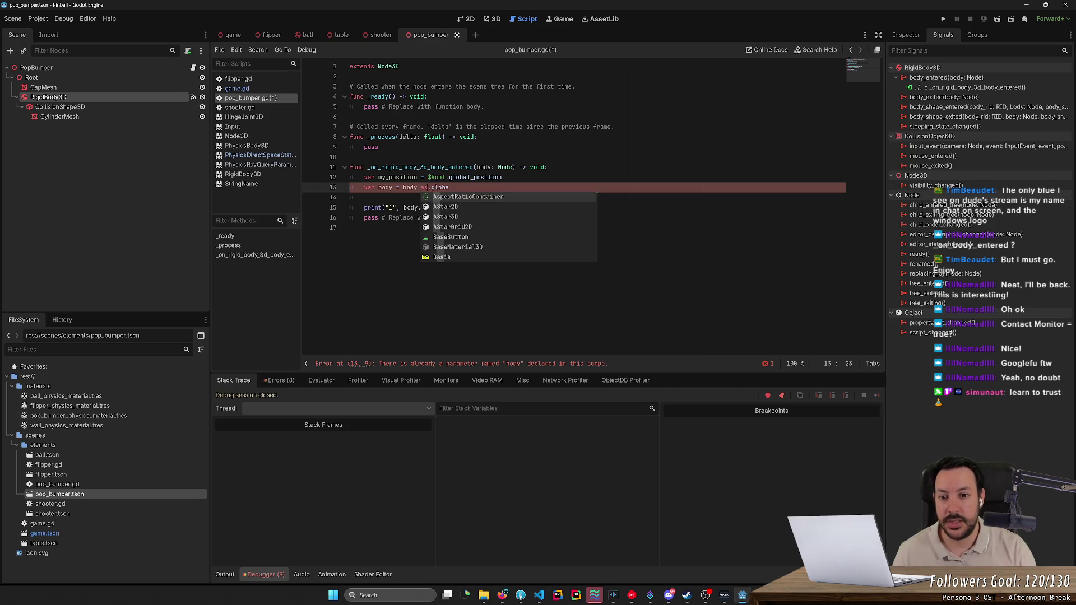
pyautogui.press('BackSpace')
pyautogui.press('BackSpace')
pyautogui.press('BackSpace')
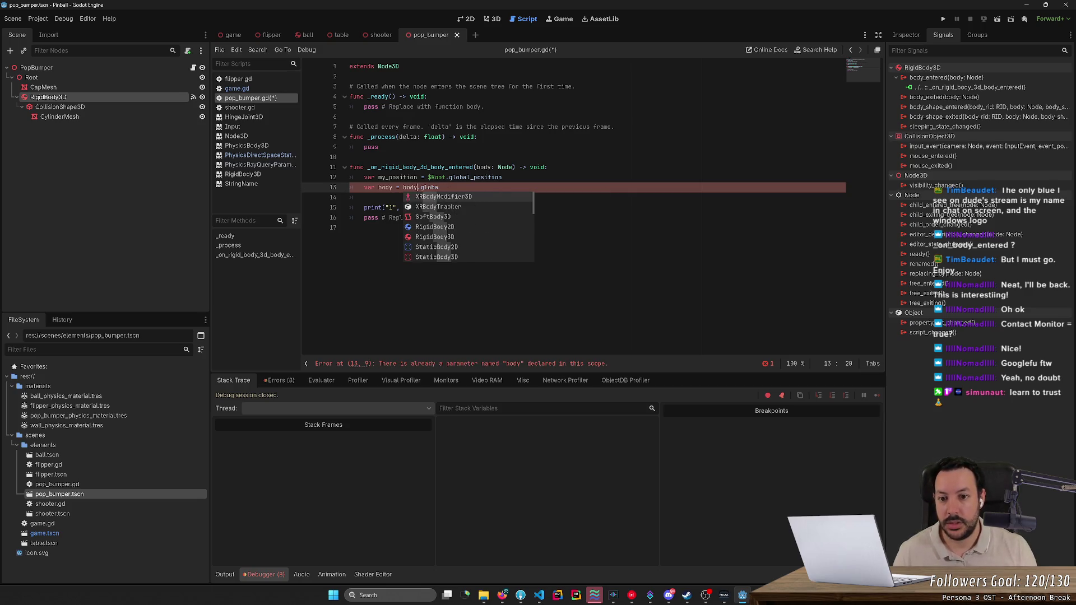
pyautogui.write('as Node3D)')
pyautogui.click(403, 188)
pyautogui.write('(')
pyautogui.press('End')
pyautogui.press('BackSpace')
pyautogui.press('BackSpace')
pyautogui.press('BackSpace')
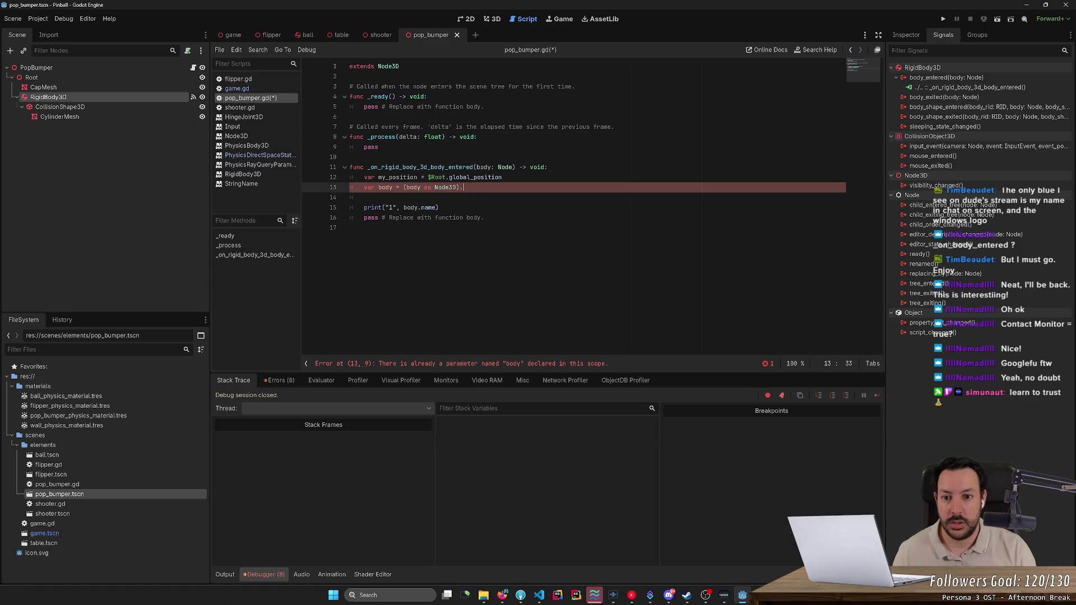
pyautogui.press('BackSpace')
pyautogui.write('global')
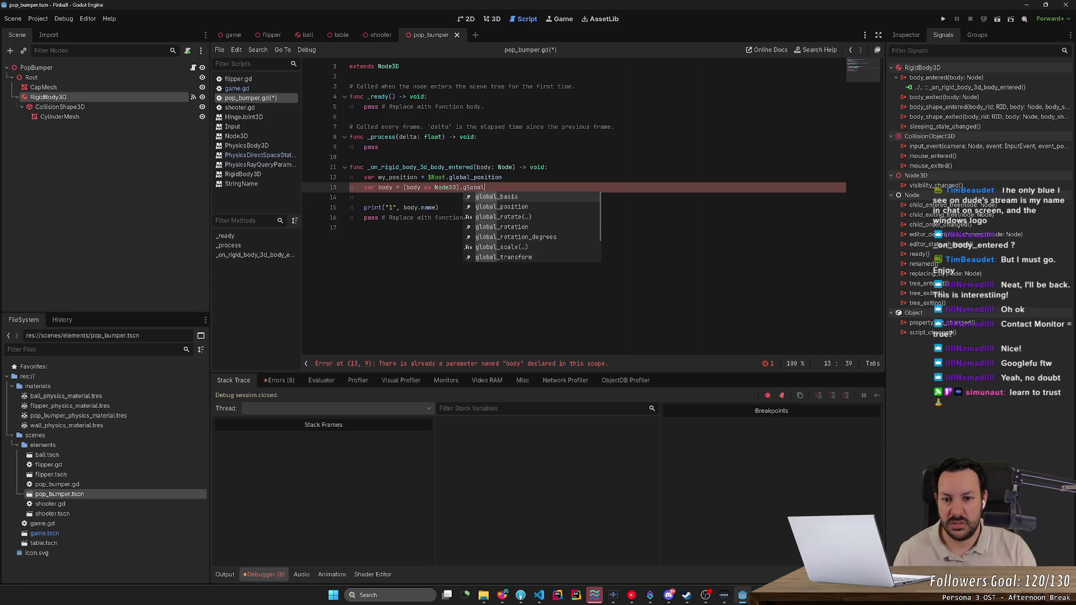
pyautogui.press('Down')
pyautogui.press('Return')
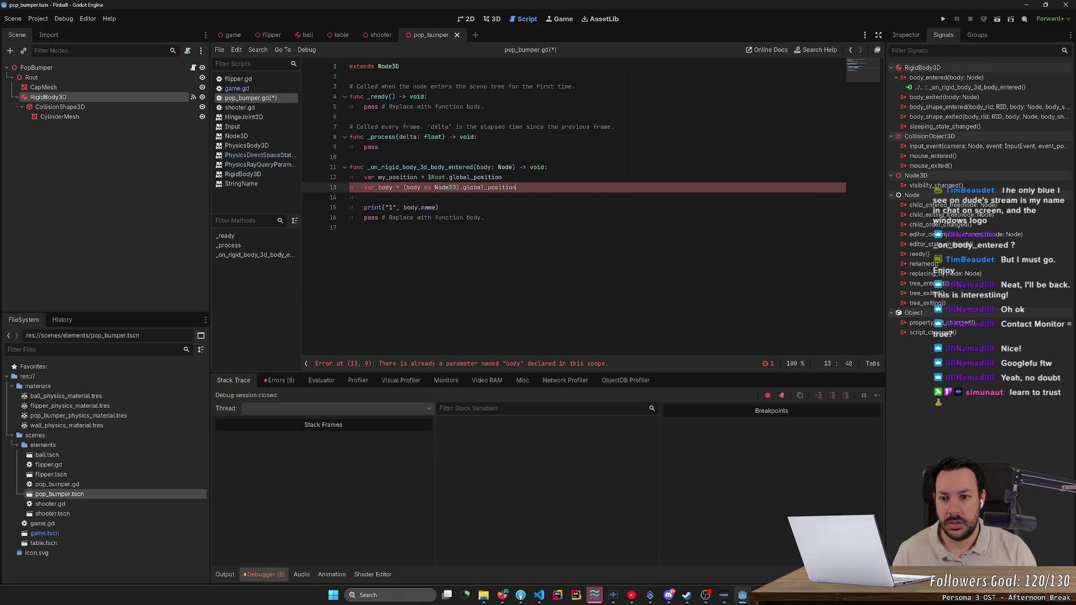
# - Add a breakpoint on line 15, rename the variable to body3d, and run the game
pyautogui.click(311, 207)
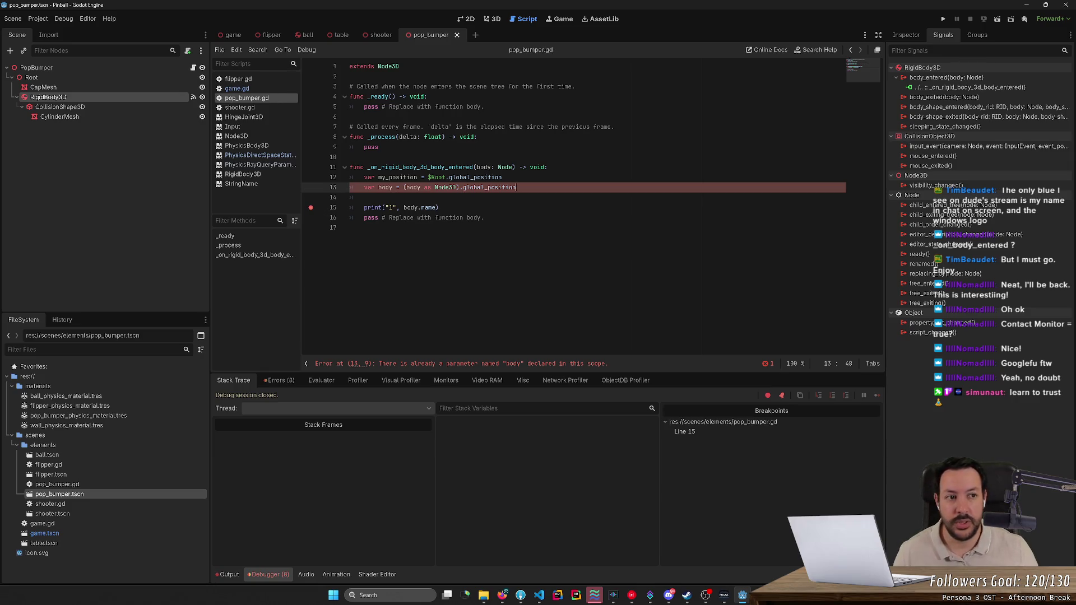
pyautogui.click(943, 19)
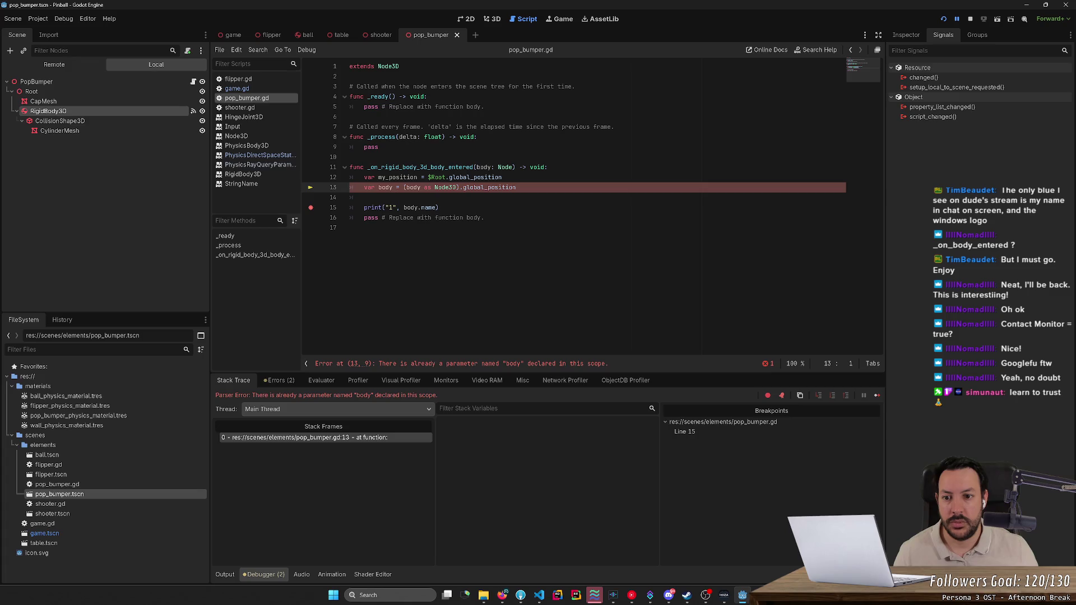
pyautogui.click(393, 188)
pyautogui.write('3')
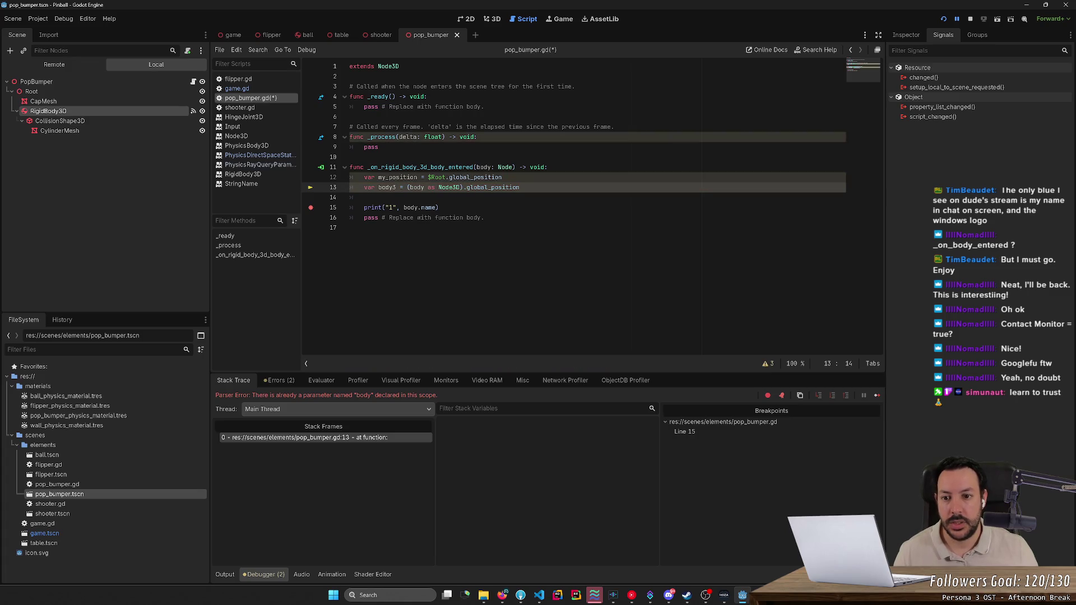
pyautogui.write('d')
pyautogui.click(941, 20)
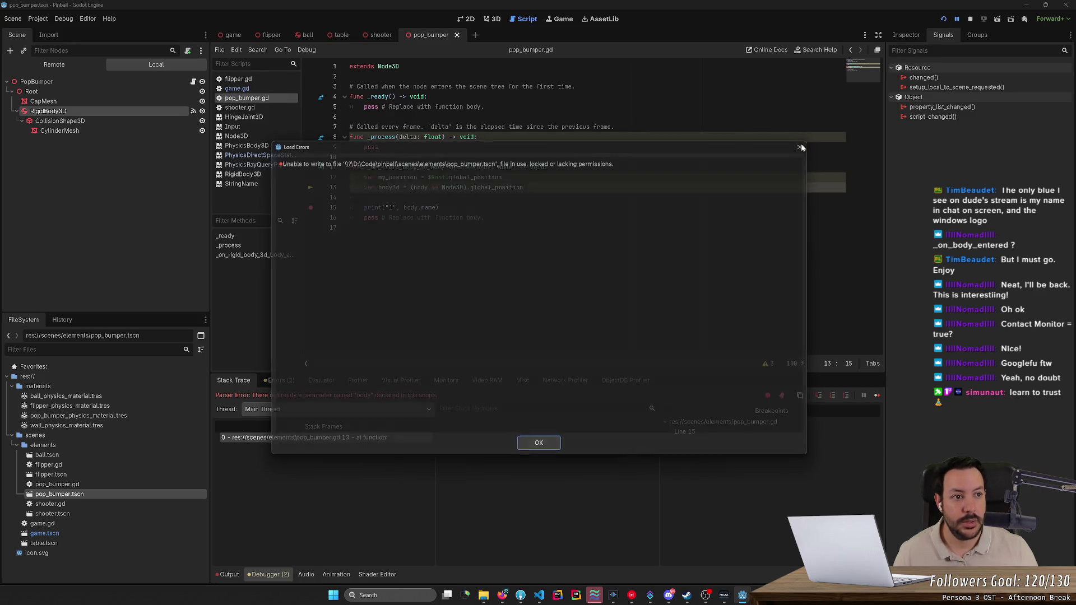
# - Dismiss the load error and select Ball in the remote Game > Incliner tree beside the live game view
pyautogui.click(799, 145)
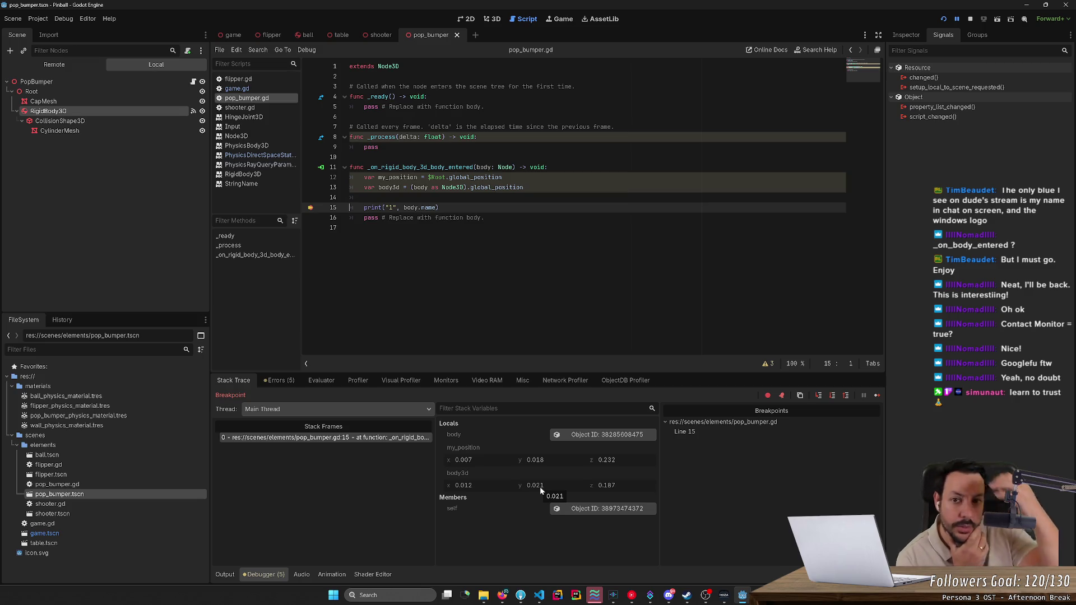
pyautogui.click(90, 64)
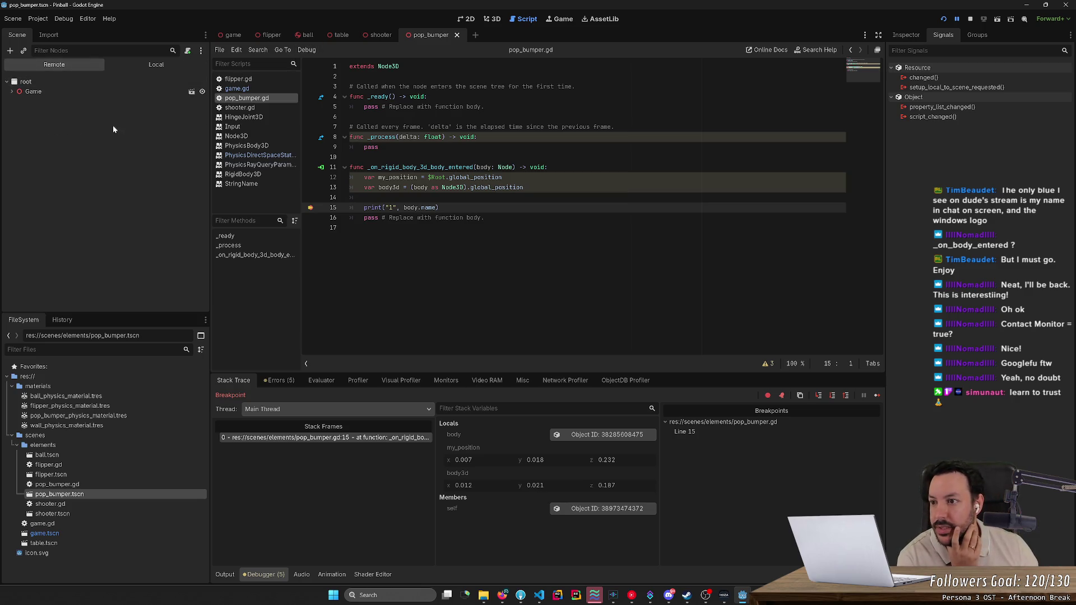
pyautogui.click(11, 92)
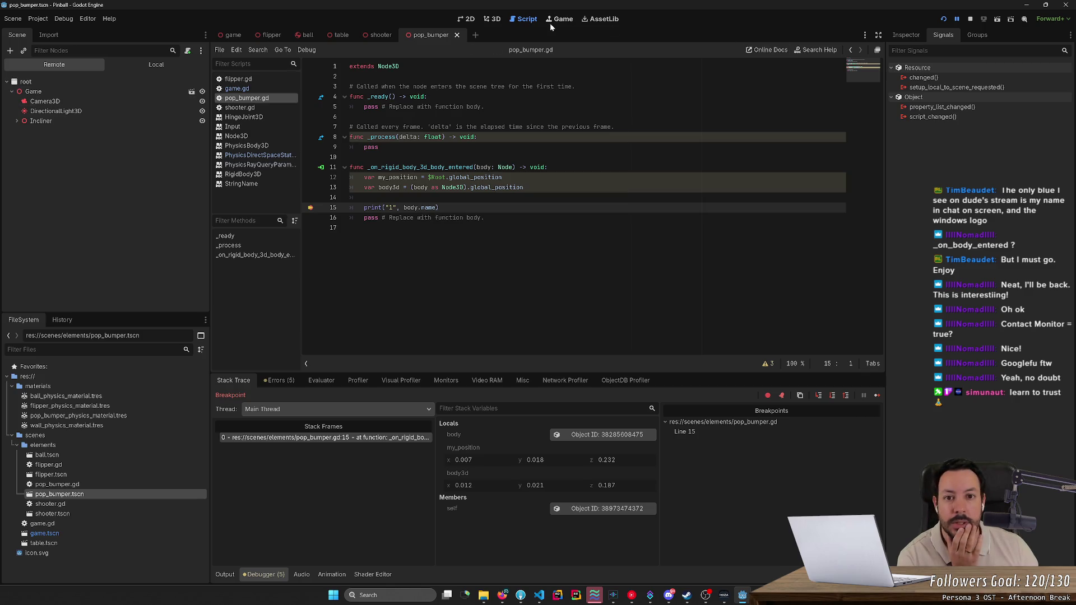
pyautogui.click(561, 18)
pyautogui.click(17, 121)
pyautogui.click(40, 179)
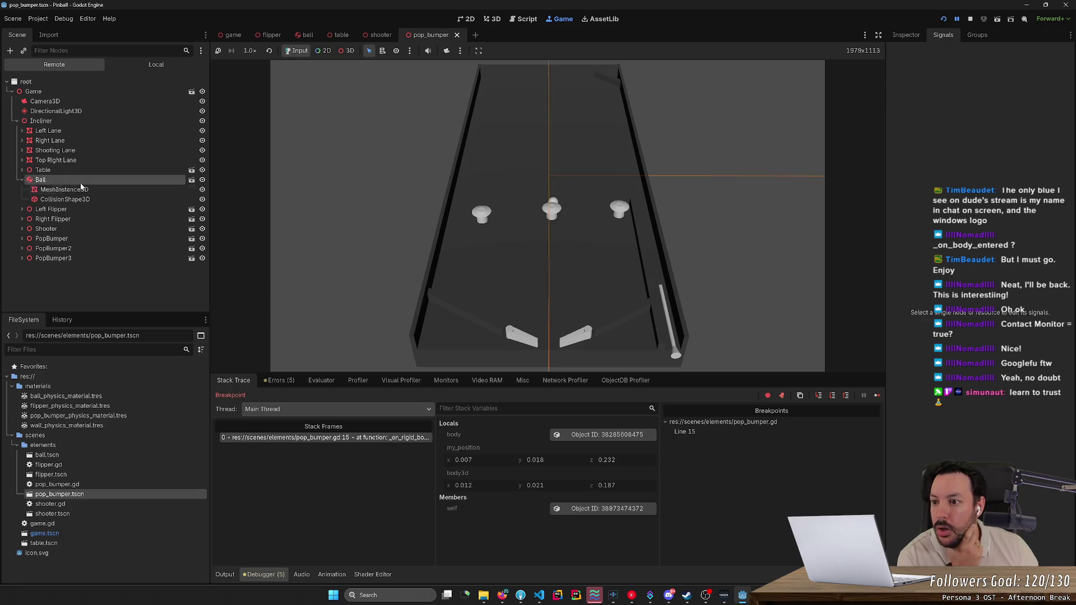
# - Review the live Ball's Inspector properties, then select remote PopBumper2 and switch to the 3D view
pyautogui.click(907, 35)
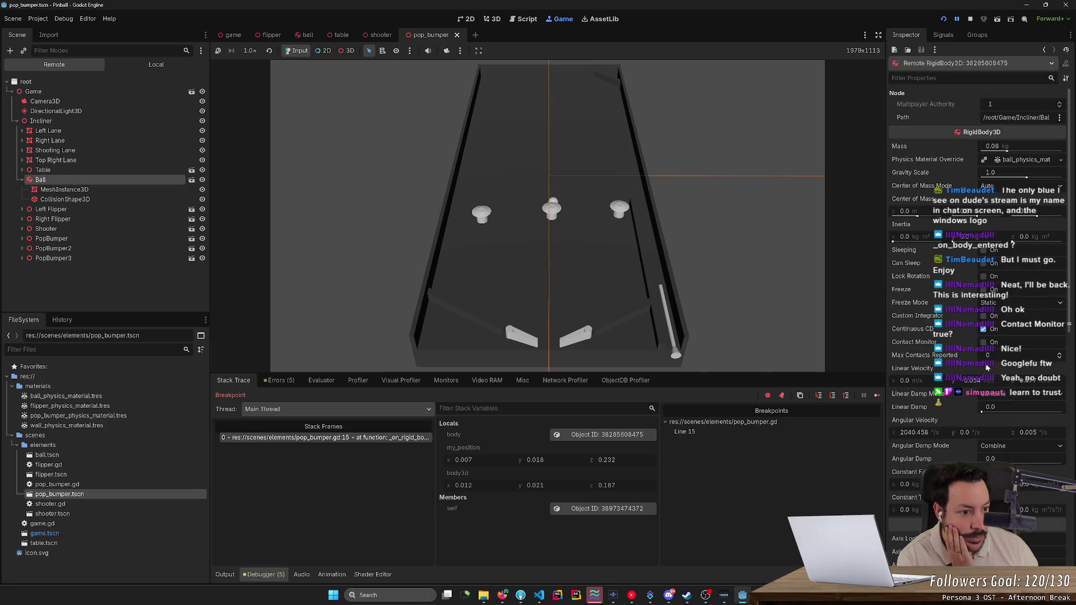
pyautogui.scroll(-10, 946, 411)
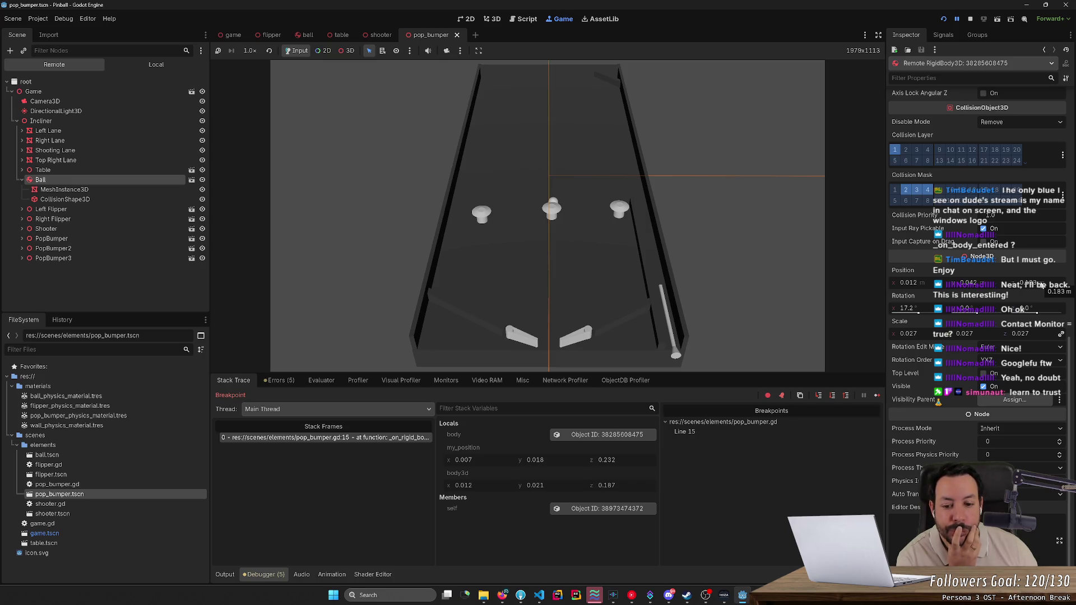
pyautogui.click(68, 253)
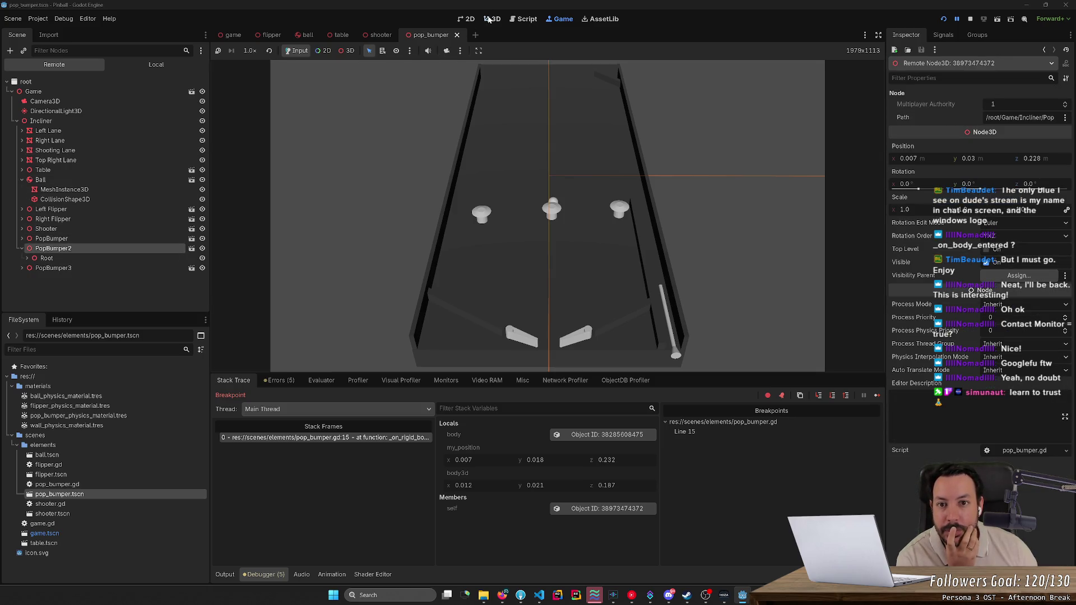
pyautogui.click(486, 20)
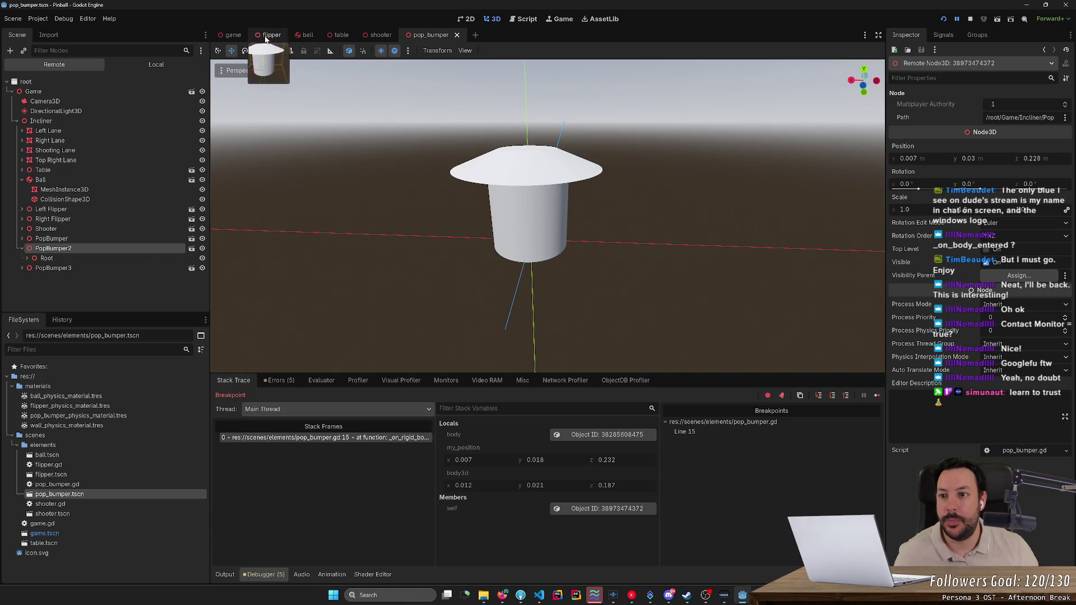
# - Open the game scene and locate the middle pop bumper as PopBumper2 in the remote and local trees
pyautogui.click(234, 35)
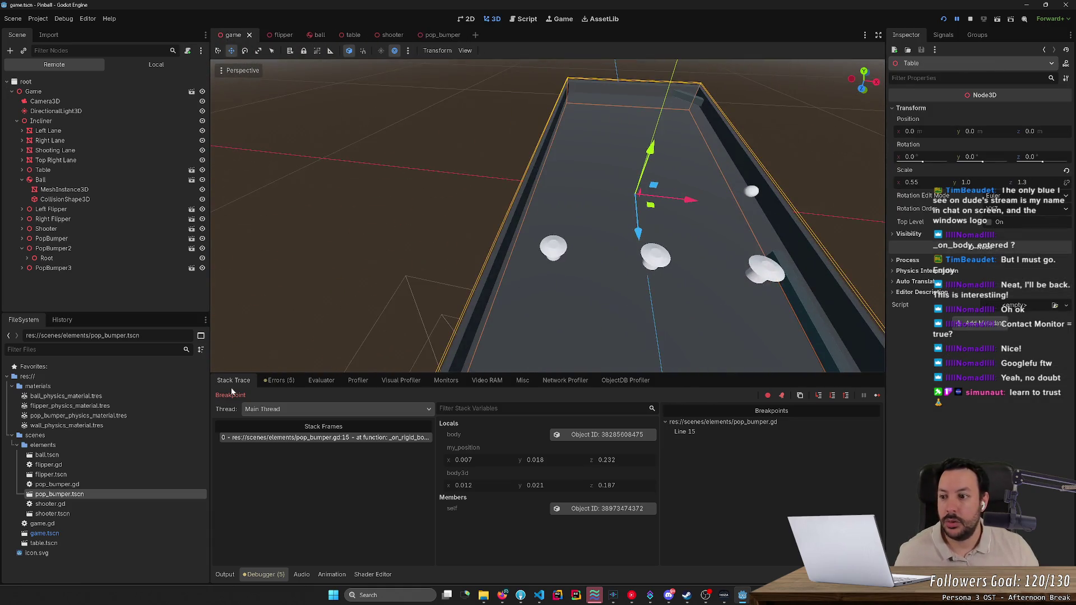
pyautogui.click(81, 250)
pyautogui.click(80, 238)
pyautogui.click(74, 249)
pyautogui.click(638, 273)
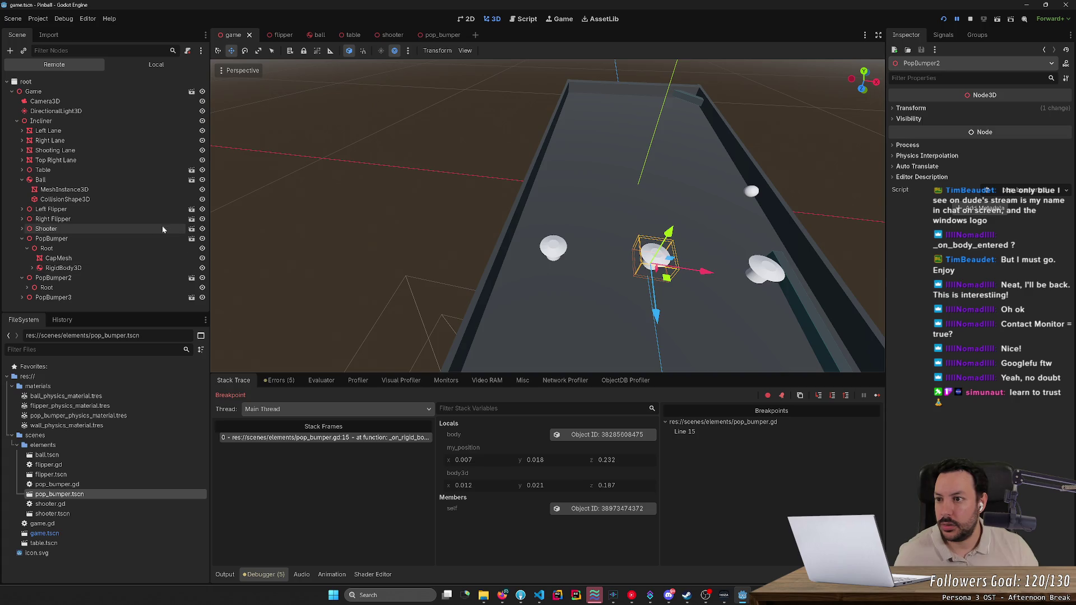
pyautogui.click(162, 63)
pyautogui.click(97, 285)
pyautogui.click(96, 294)
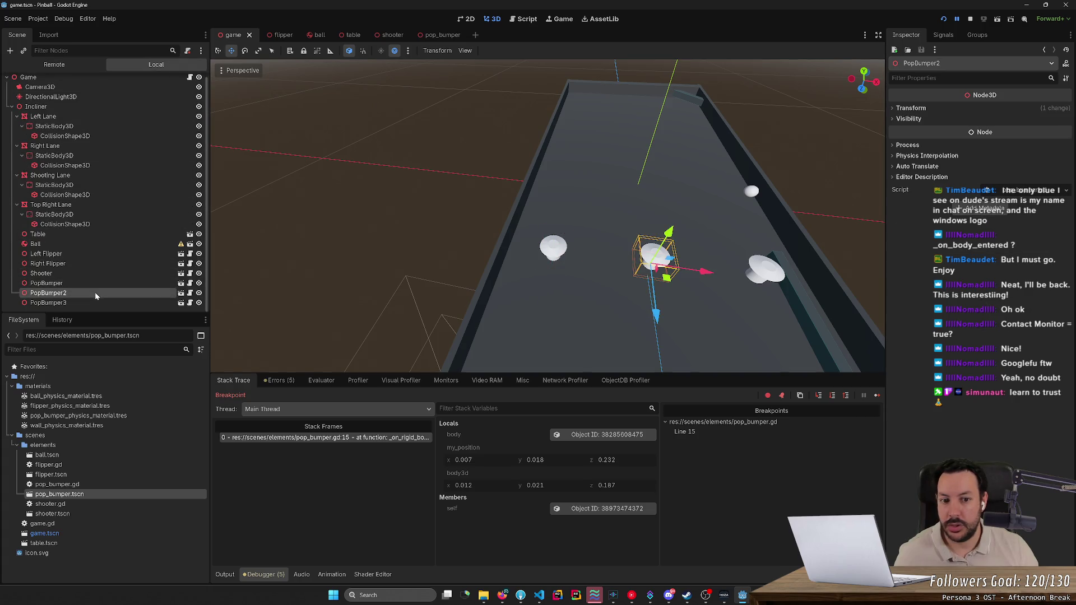
# - Select remote PopBumper2 beside the live game view and inspect its Root node's properties
pyautogui.click(46, 65)
pyautogui.click(67, 278)
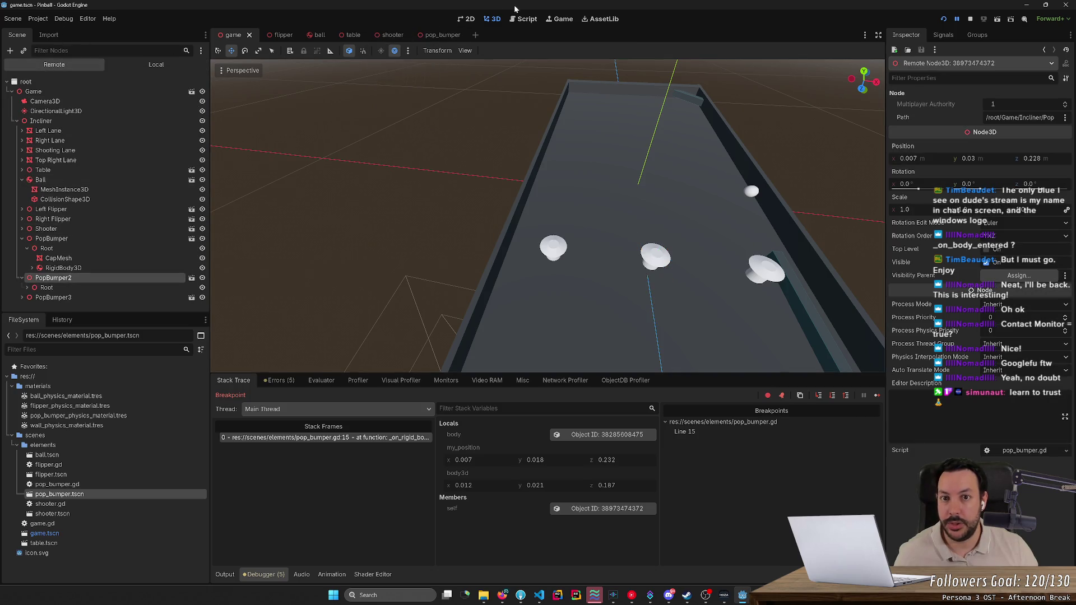
pyautogui.click(560, 19)
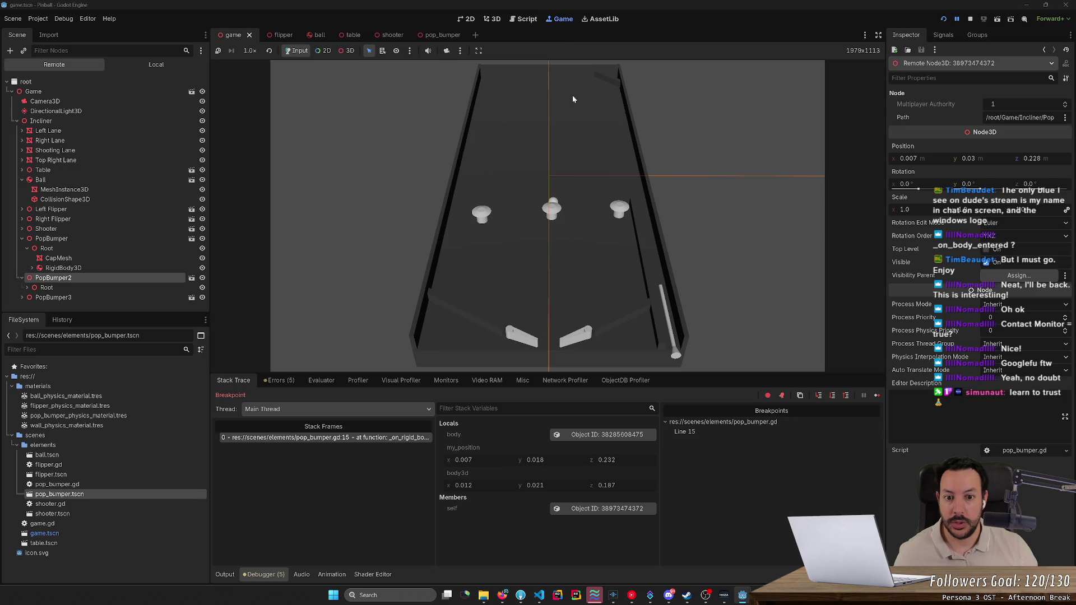
pyautogui.click(74, 287)
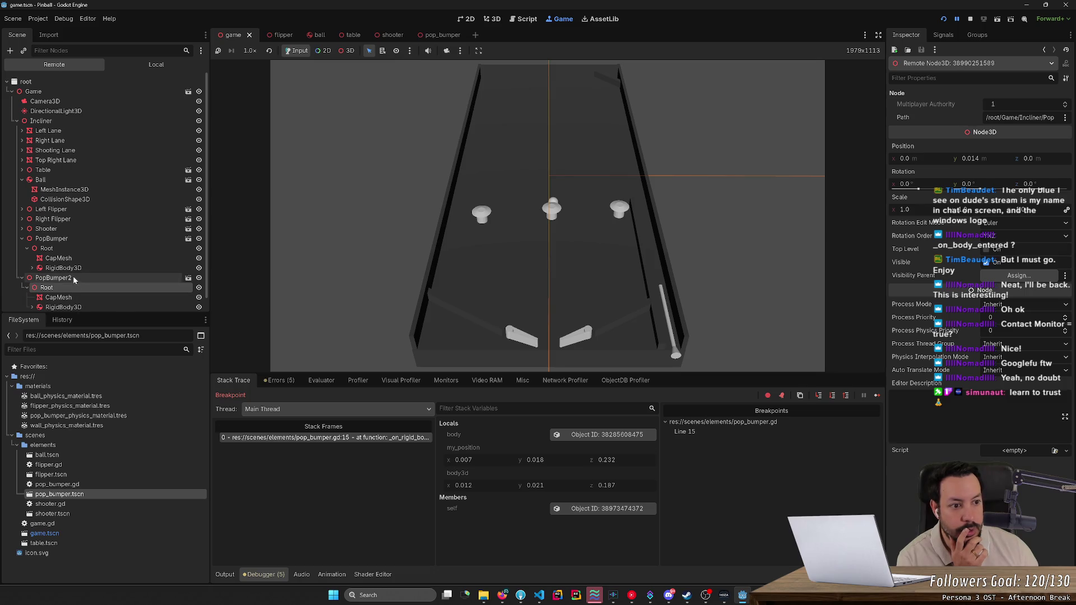
pyautogui.click(71, 285)
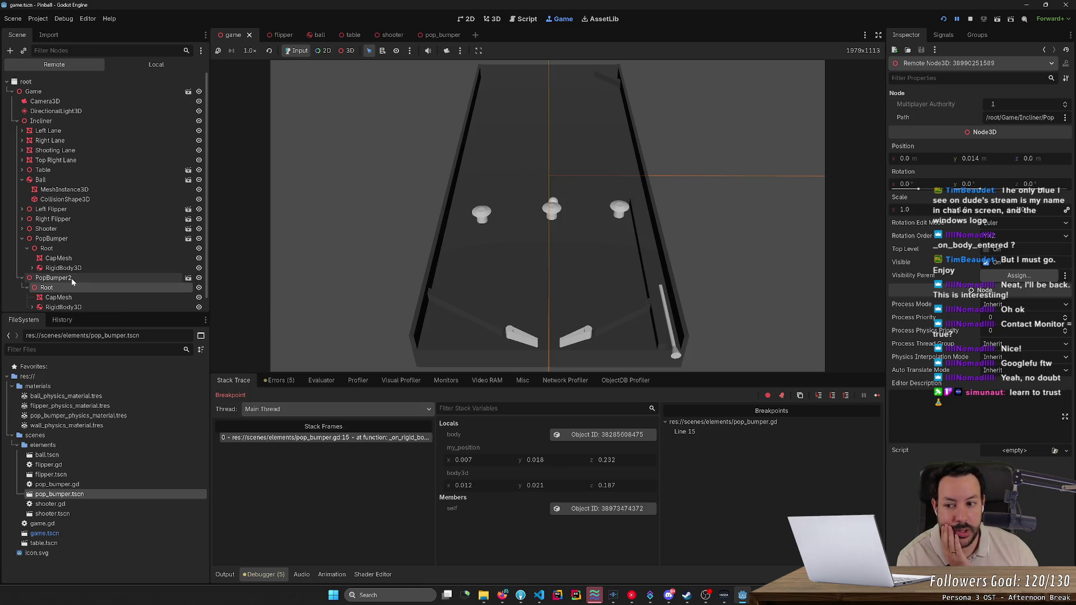
pyautogui.click(69, 289)
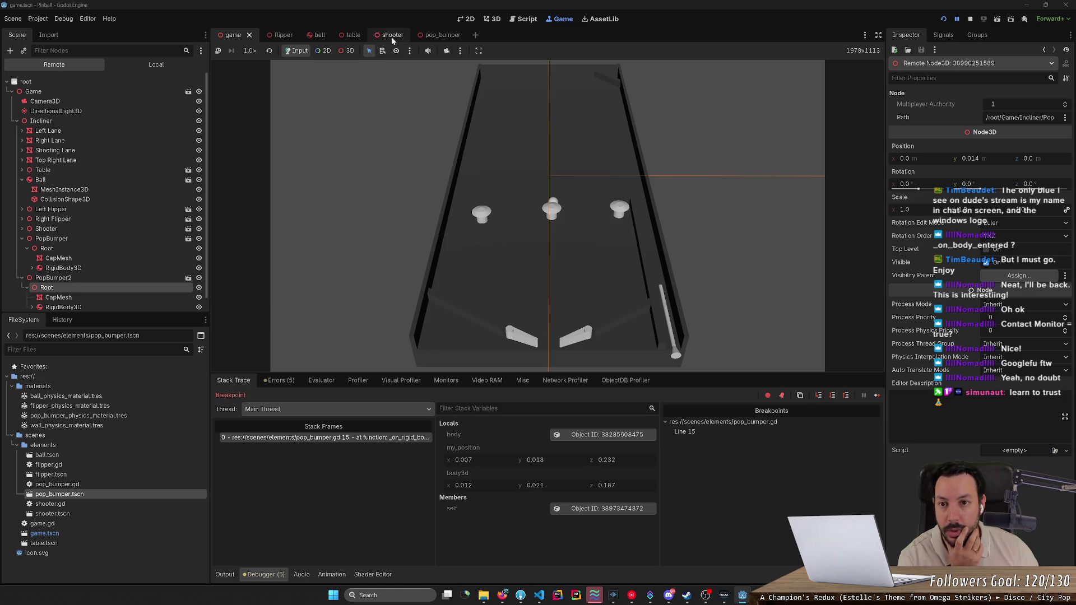
pyautogui.click(529, 22)
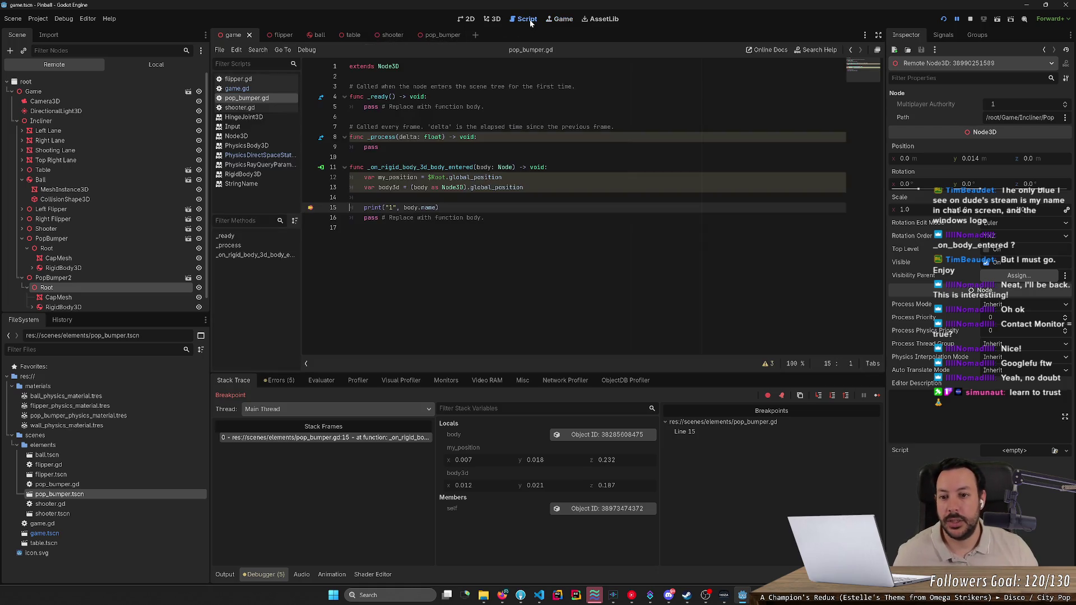
# - Rename body3d to body3d_position on line 13
pyautogui.click(364, 198)
pyautogui.click(400, 187)
pyautogui.write('_position')
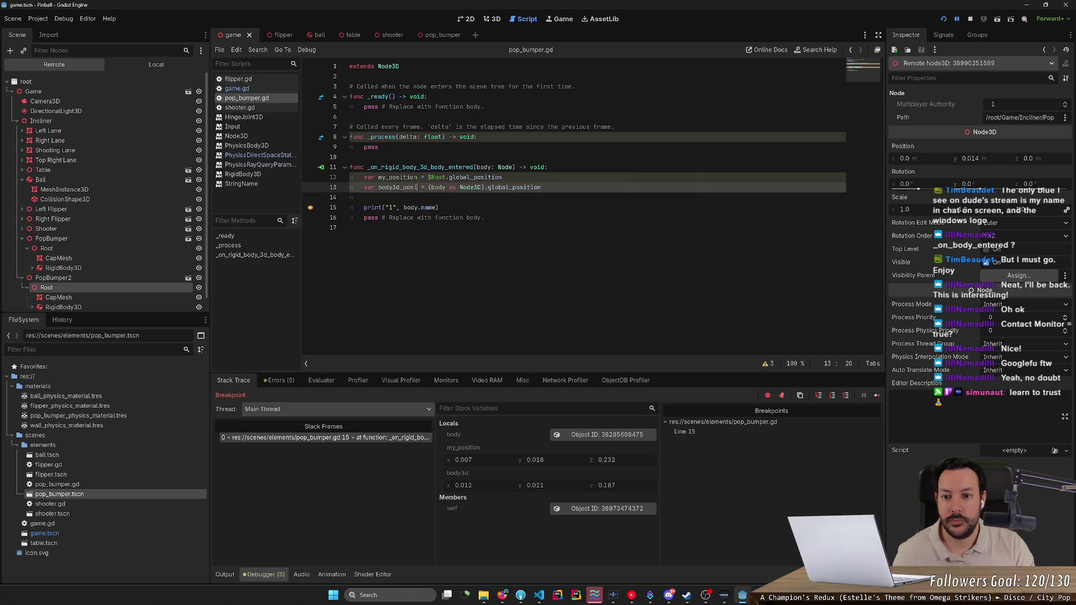
# - Start line 15 with body3d_position and my_position using autocompletion
pyautogui.press('Down')
pyautogui.press('Return')
pyautogui.write('body3d')
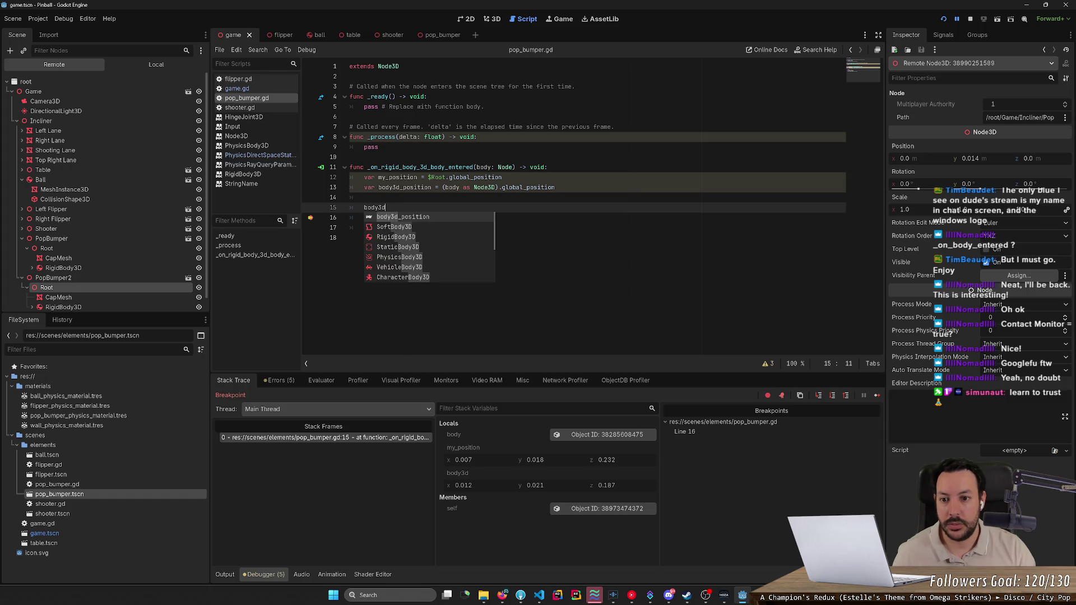
pyautogui.press('Return')
pyautogui.write('my')
pyautogui.press('Return')
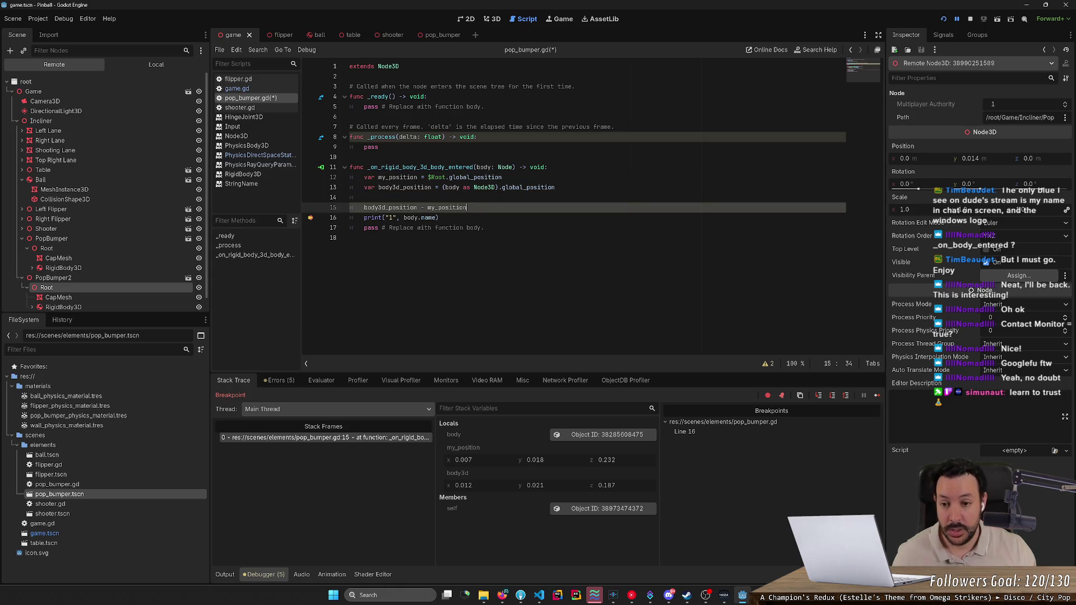
# - Complete line 15 as 'var direction = (body3d_position - my_position).normalized()' and save
pyautogui.press('Home')
pyautogui.write('var dire')
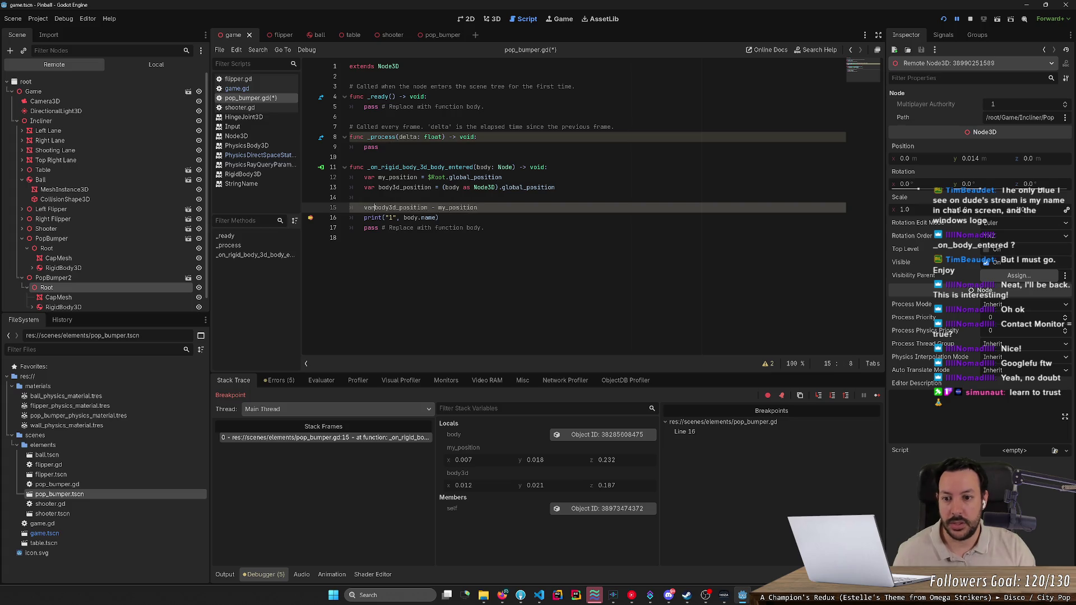
pyautogui.write('ction = ')
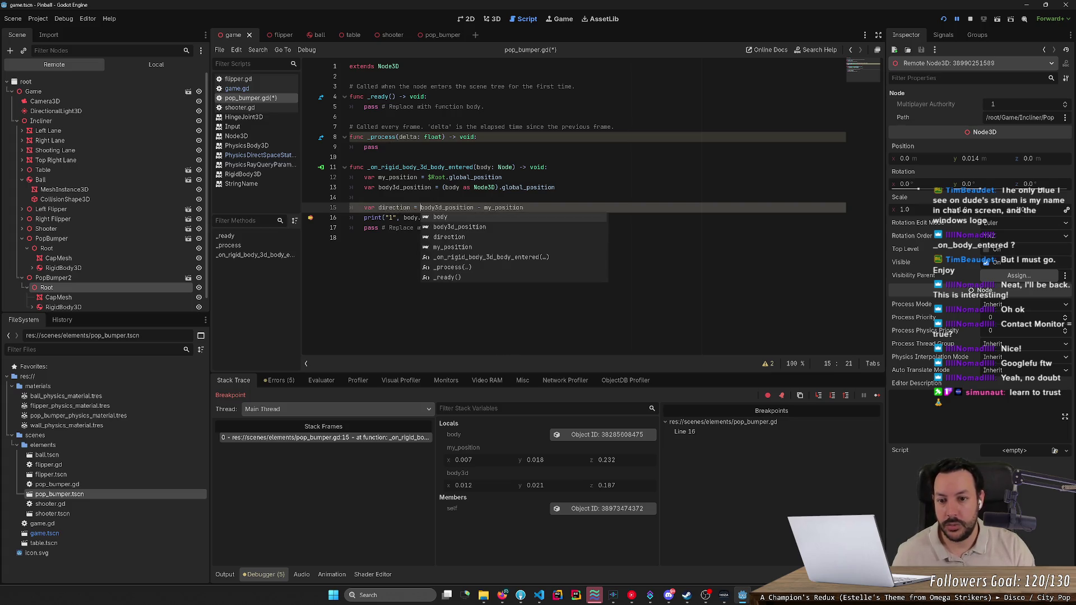
pyautogui.write('(')
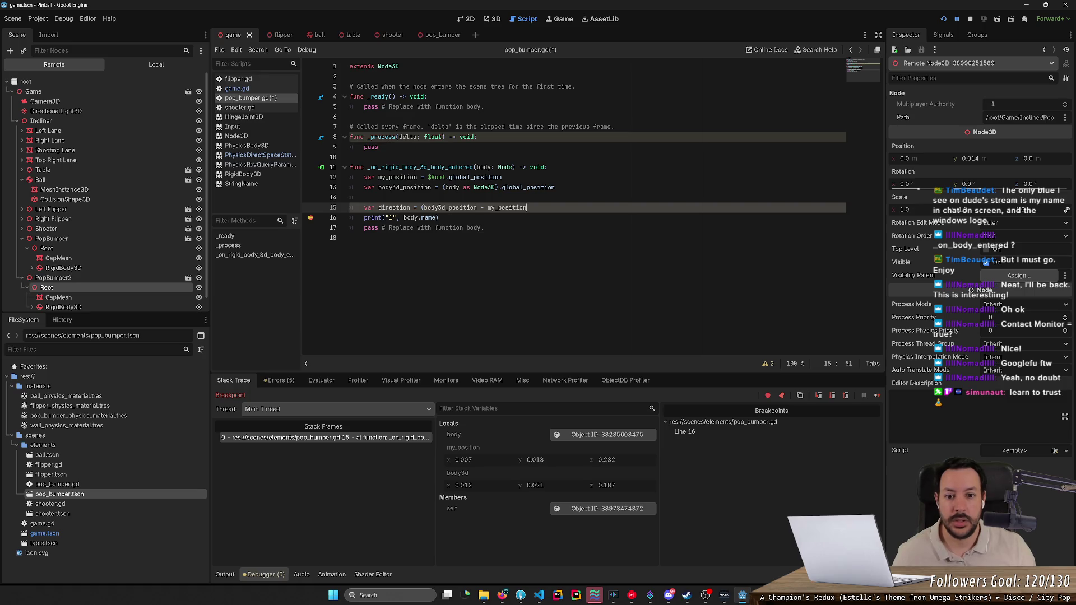
pyautogui.write(').no')
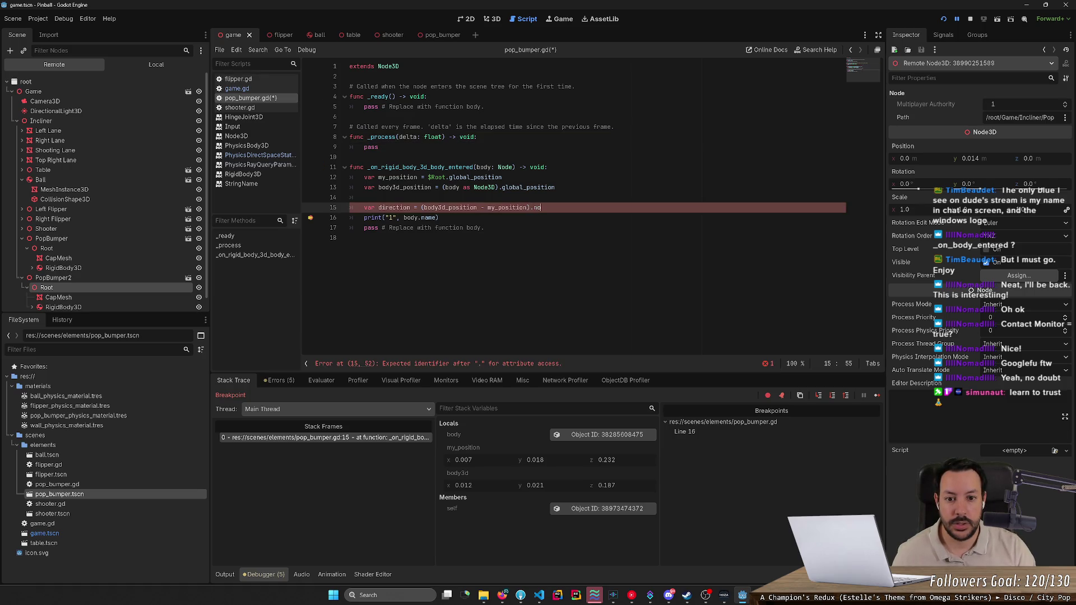
pyautogui.write('rmalize')
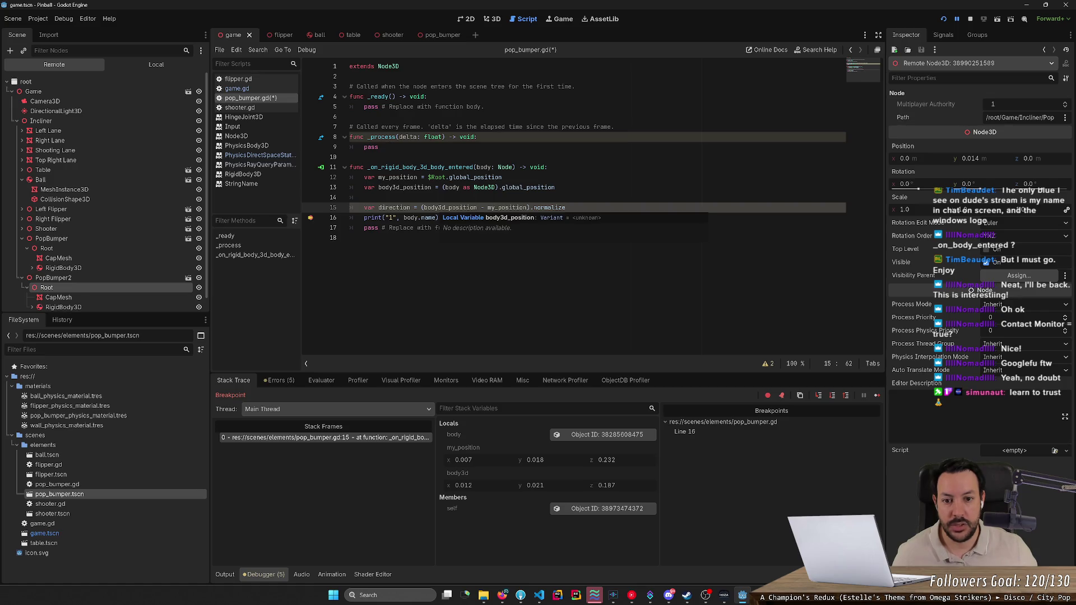
pyautogui.doubleClick(450, 207)
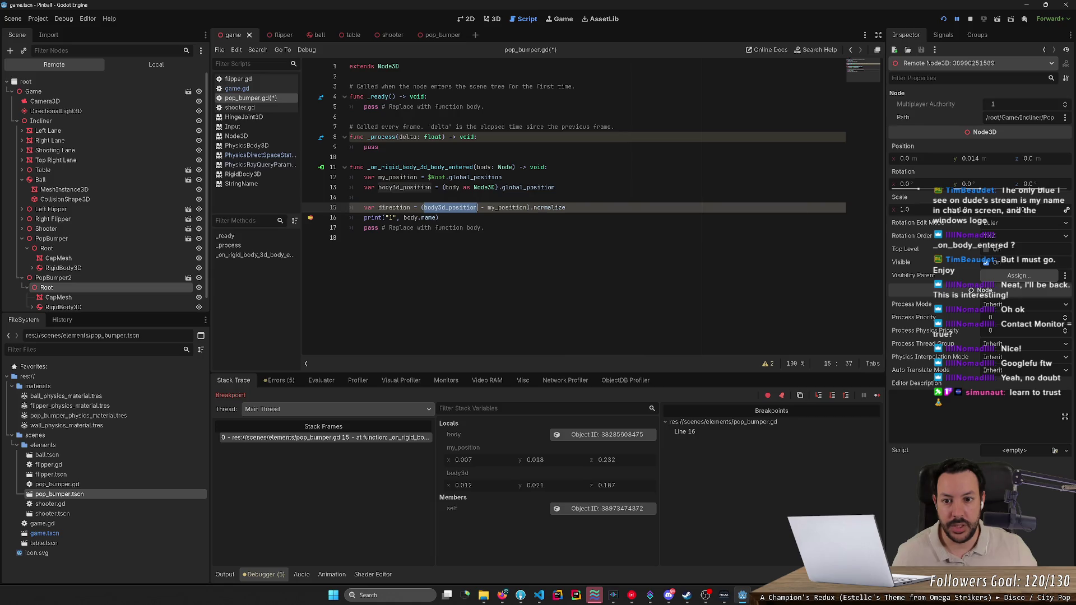
pyautogui.click(418, 187)
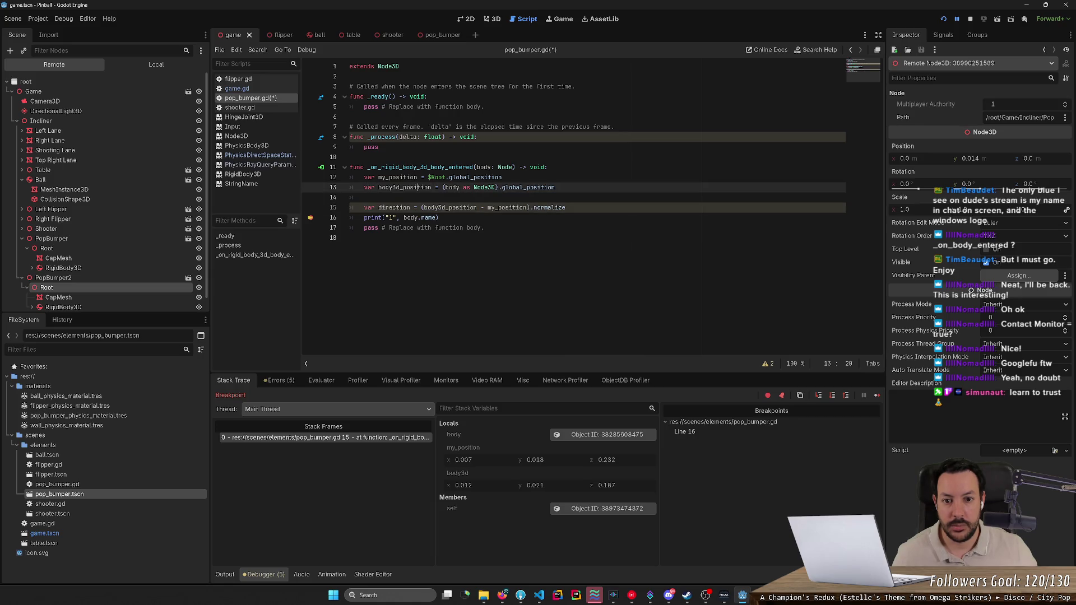
pyautogui.click(506, 208)
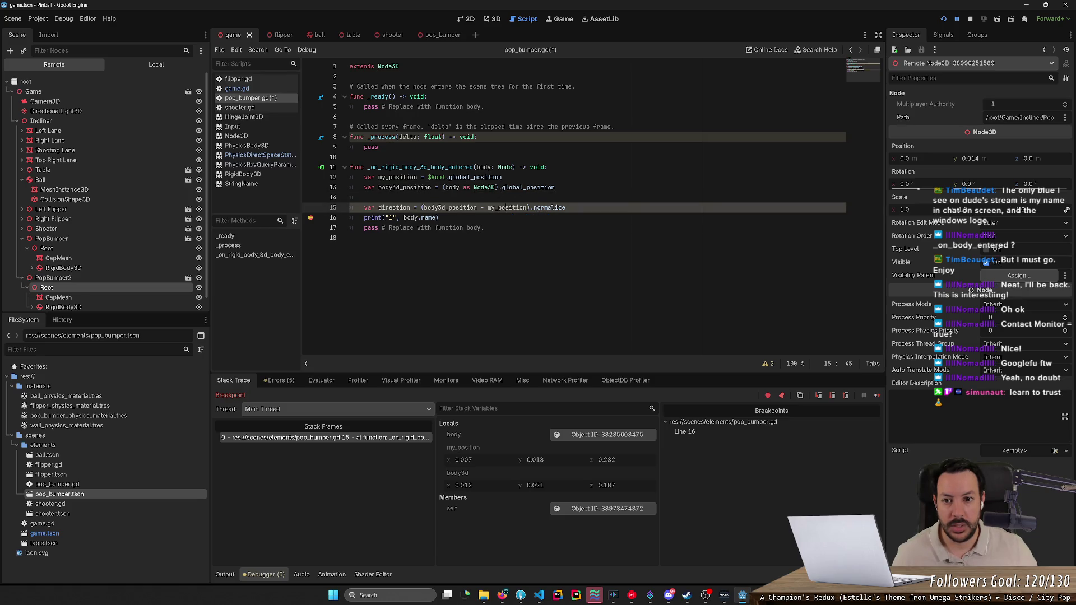
pyautogui.click(404, 187)
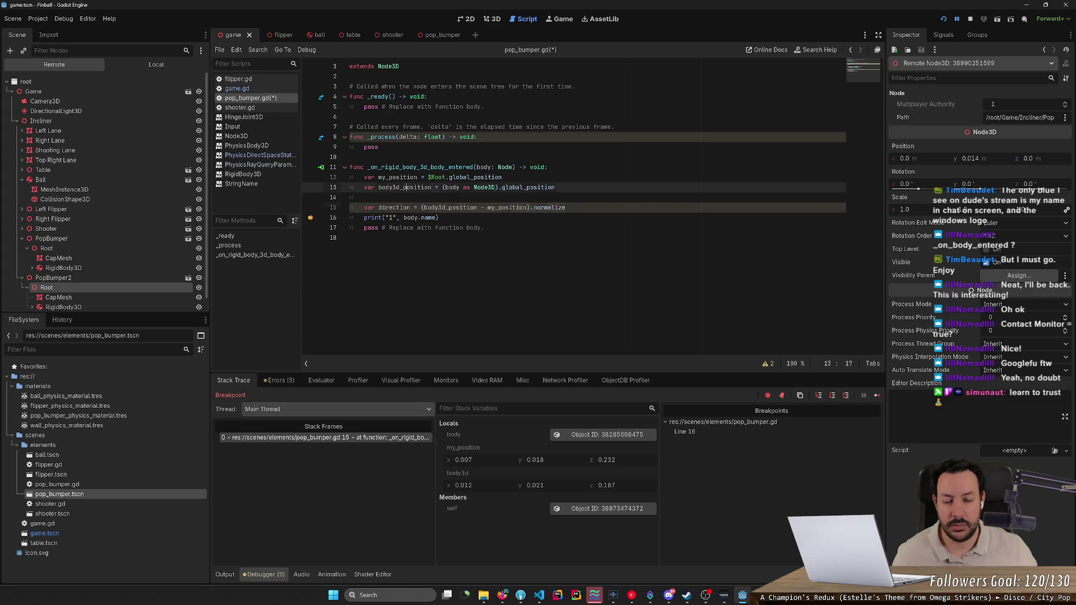
pyautogui.click(566, 207)
pyautogui.write('d')
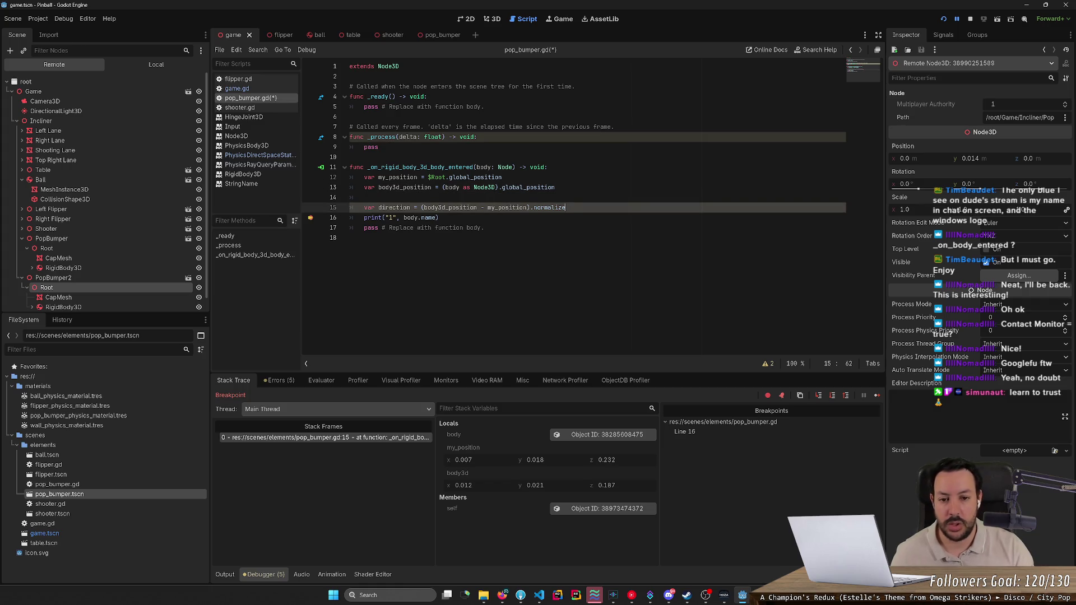
pyautogui.write('()')
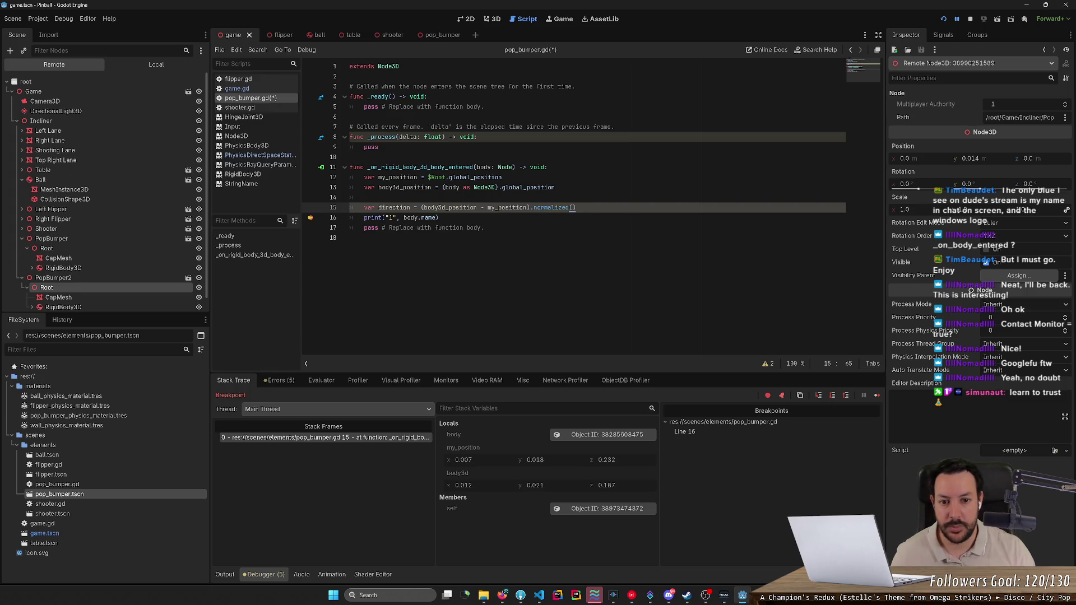
pyautogui.click(554, 208)
pyautogui.hotkey('ctrl', 's')
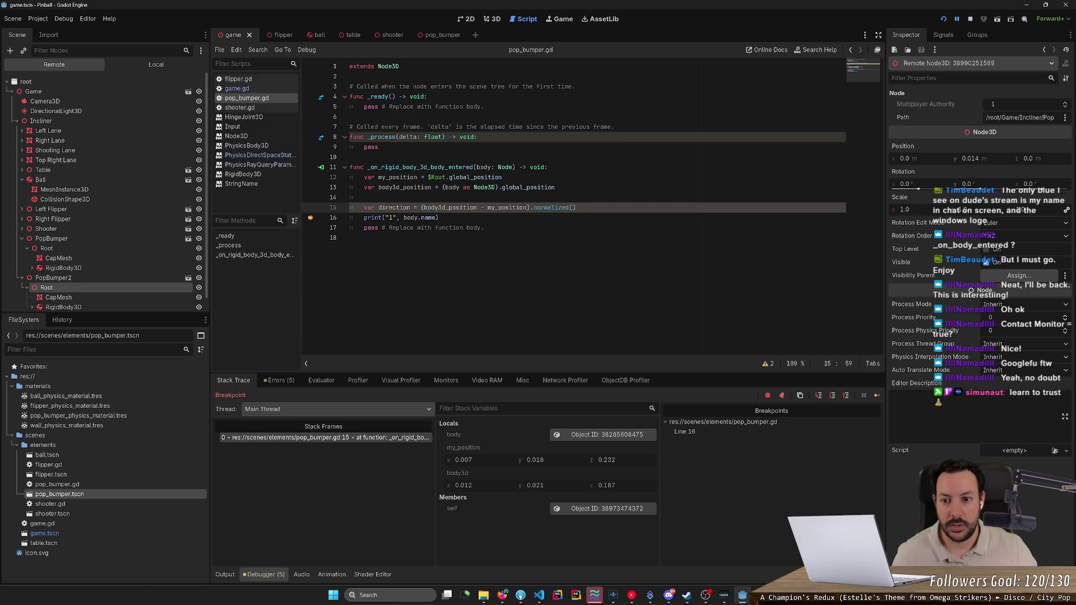
# - Add a blank line after line 15, inspect the live Ball via its debugger Object ID, and duplicate line 13
pyautogui.click(576, 207)
pyautogui.press('Return')
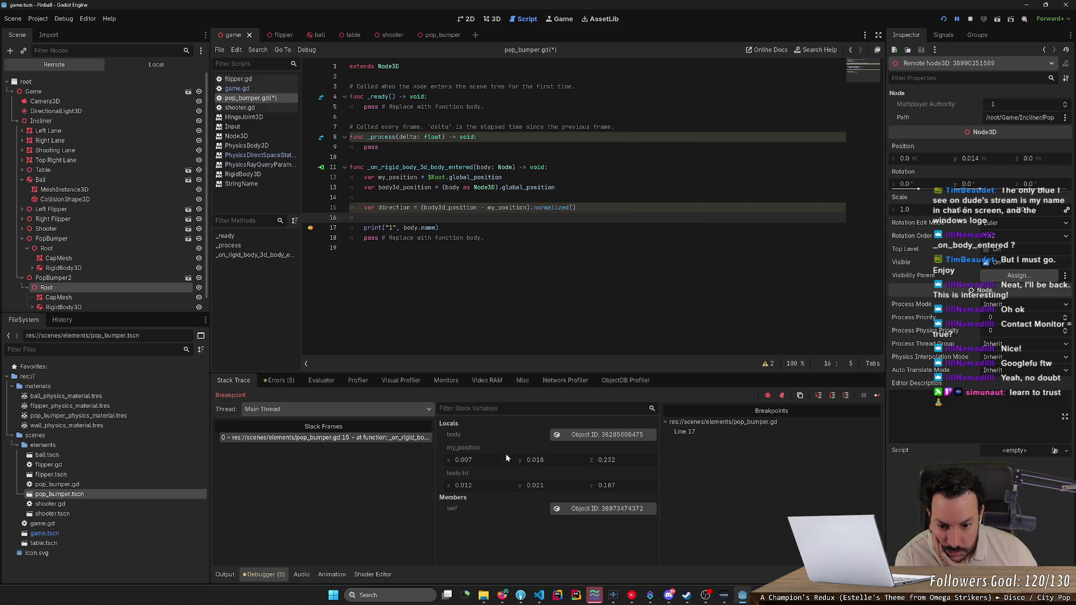
pyautogui.click(589, 436)
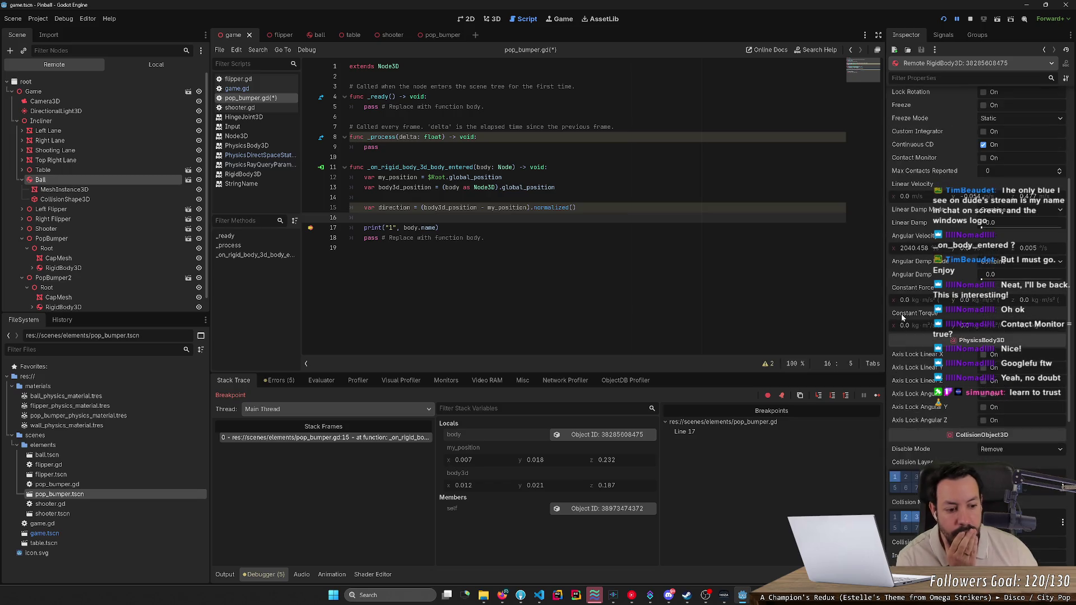
pyautogui.moveTo(895, 247)
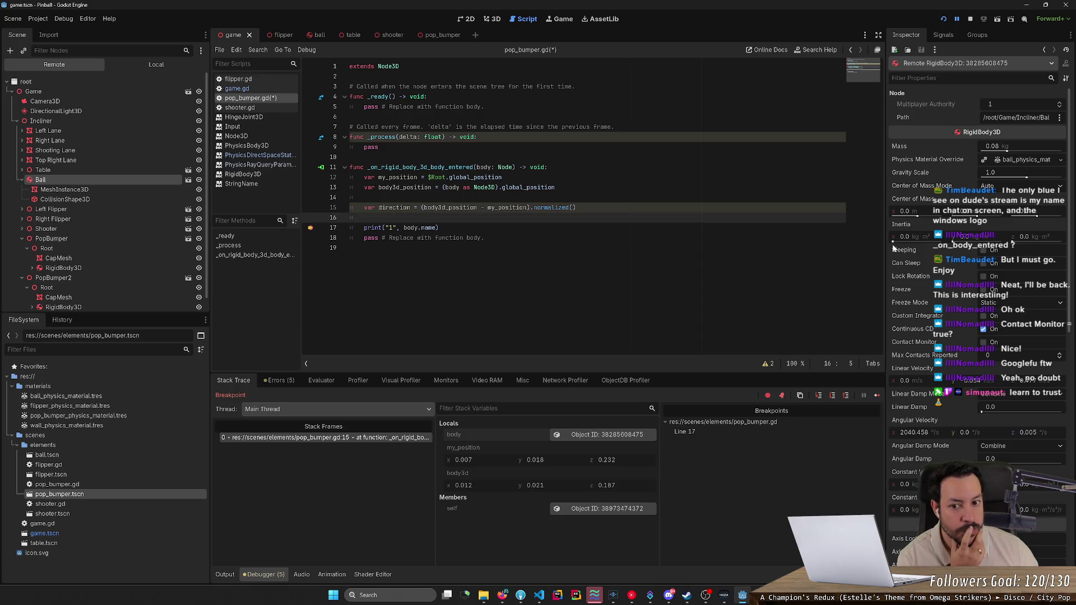
pyautogui.click(558, 187)
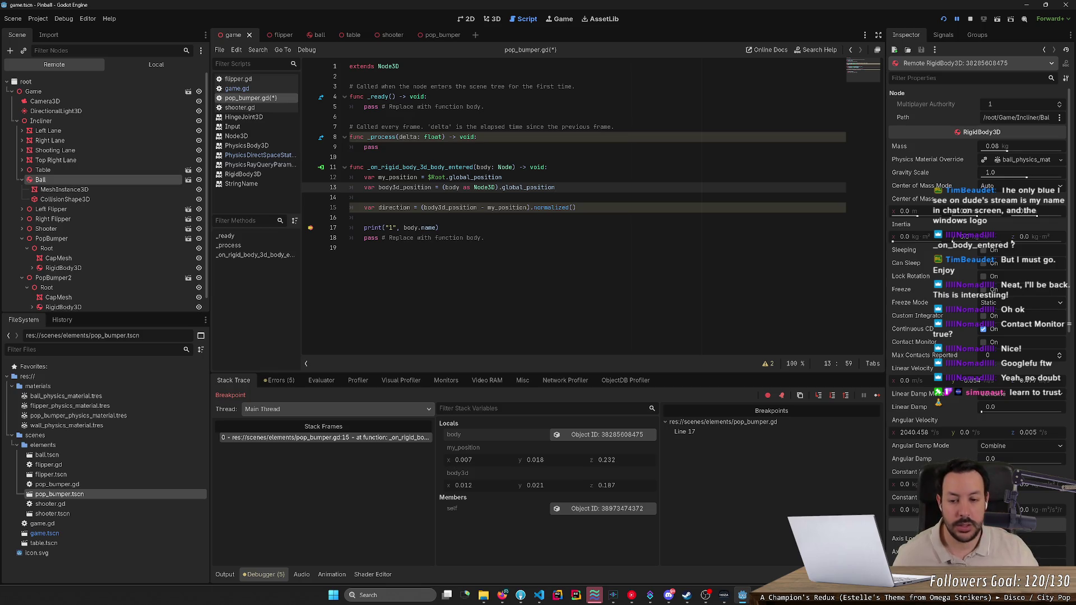
pyautogui.hotkey('ctrl', 'shift', 'd')
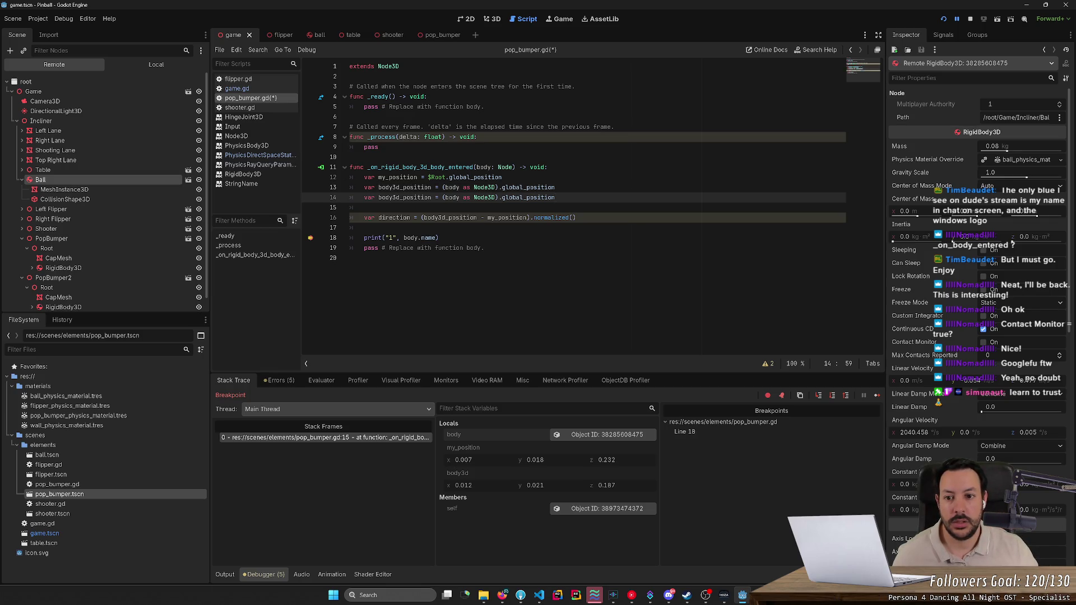
# - Rename line 13's variable to ball_position and line 14's to ball_rigidbody3d
pyautogui.moveTo(400, 198); pyautogui.dragTo(378, 197)
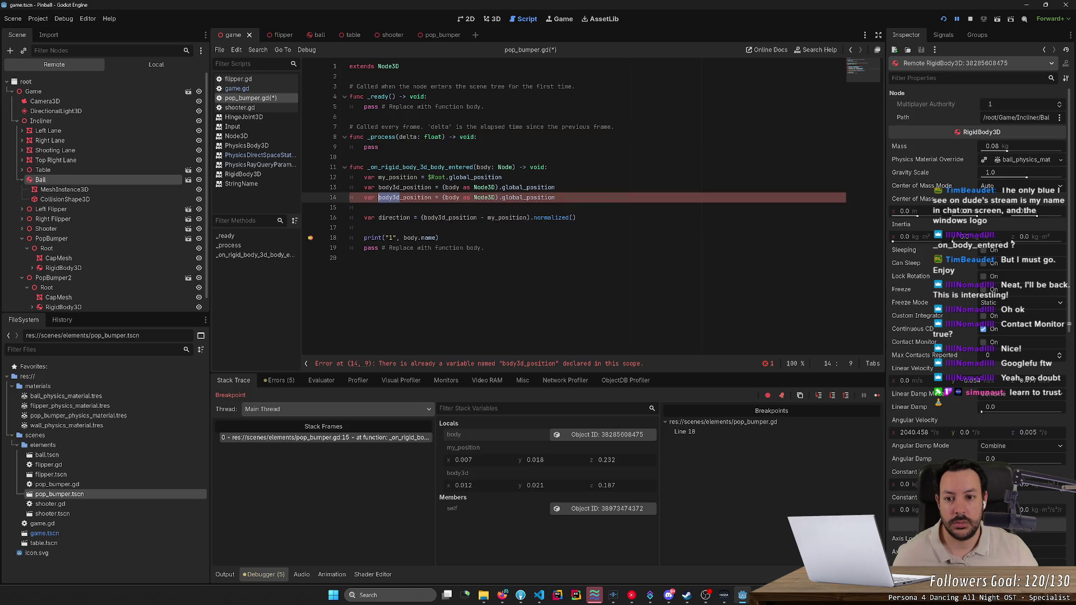
pyautogui.click(378, 197)
pyautogui.write('rigid')
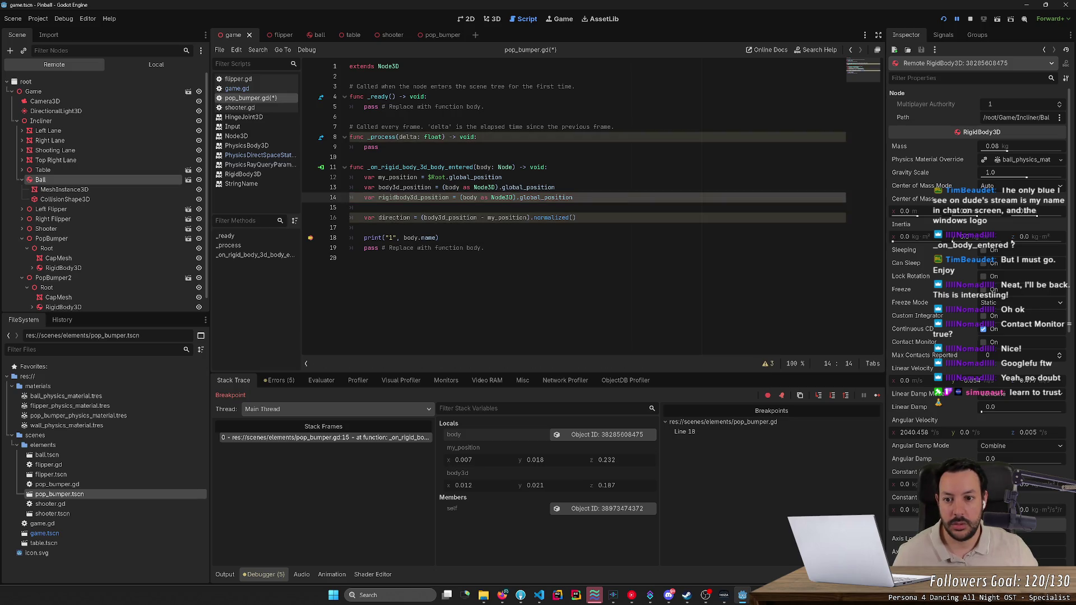
pyautogui.moveTo(401, 187); pyautogui.dragTo(378, 187)
pyautogui.write('bal')
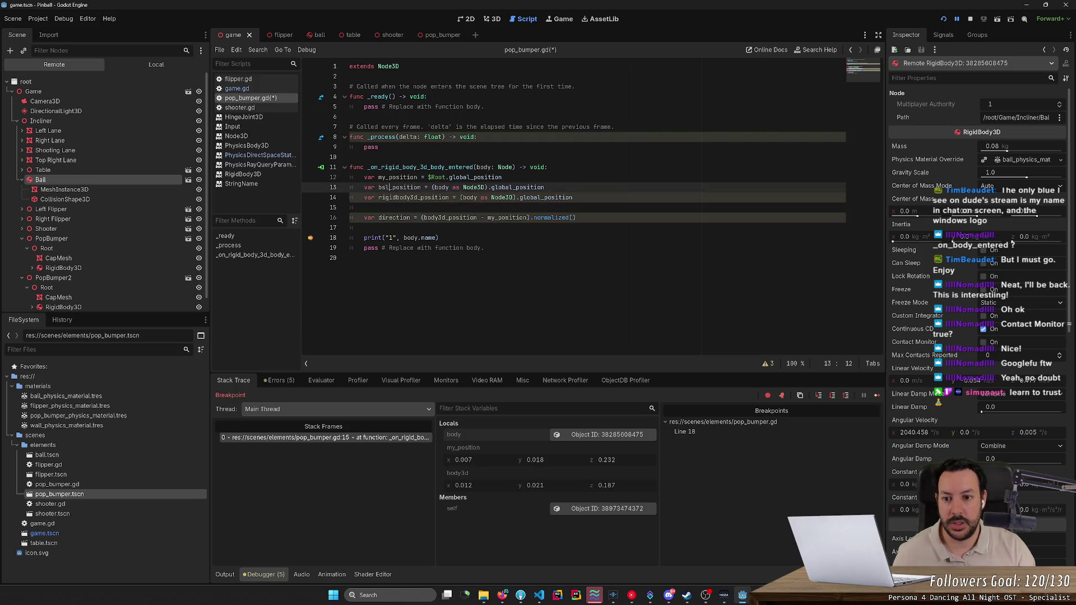
pyautogui.write('l')
pyautogui.click(379, 197)
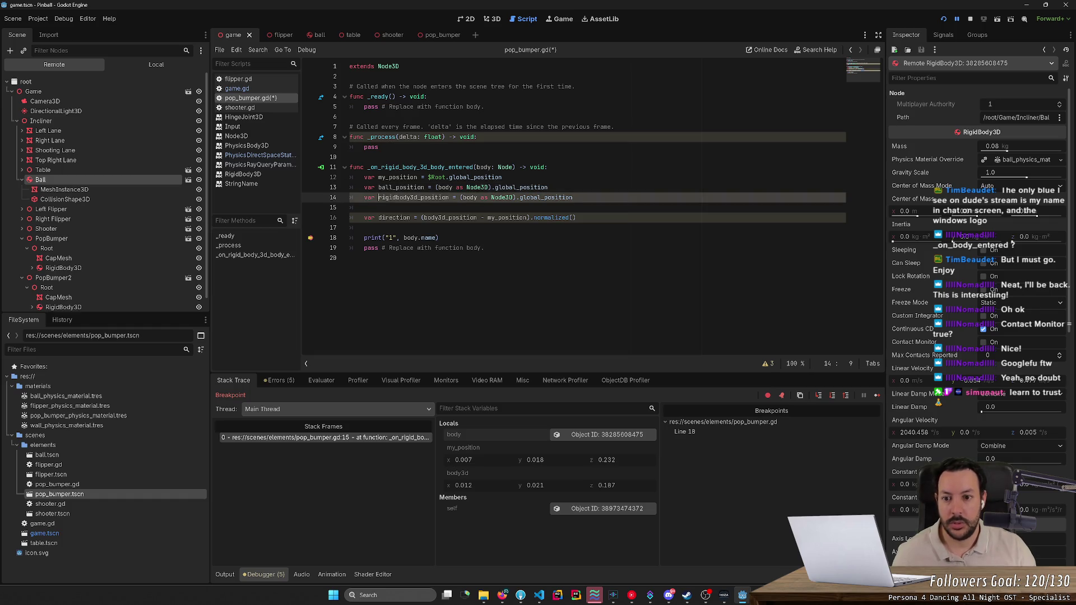
pyautogui.write('ball')
pyautogui.hotkey('ctrl', '-')
pyautogui.write('_')
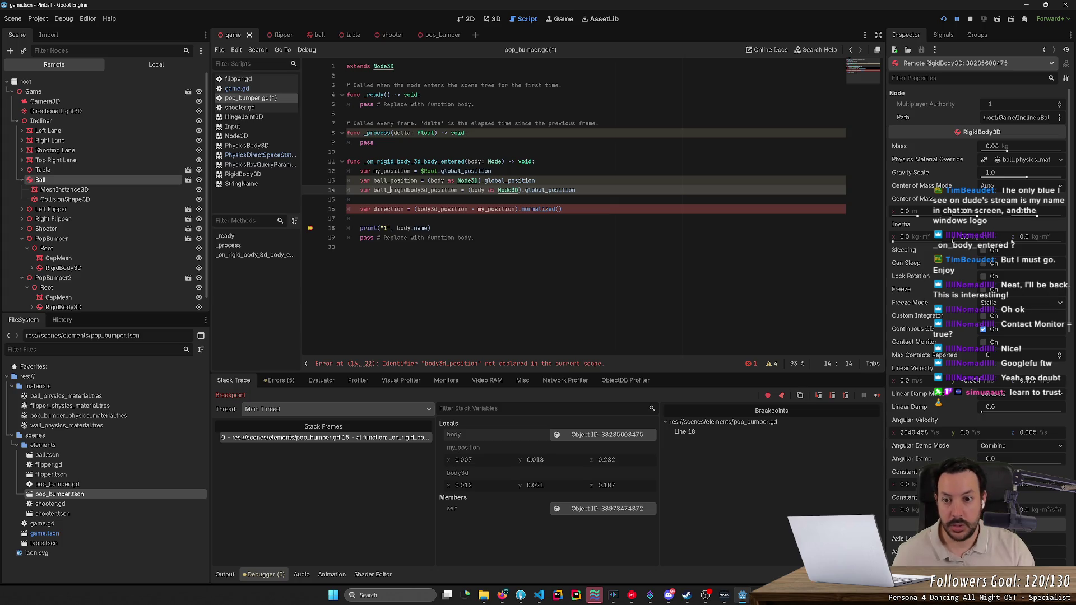
pyautogui.hotkey('ctrl', '=')
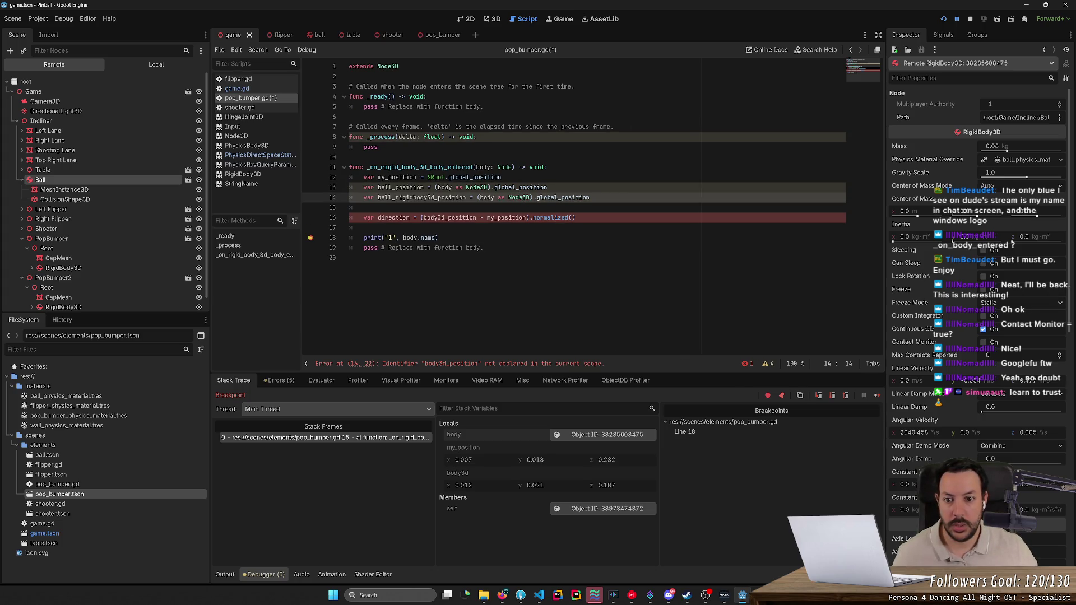
pyautogui.hotkey('shift', 'Right')
pyautogui.hotkey('shift', 'Right')
pyautogui.hotkey('shift', 'Right')
pyautogui.press('BackSpace')
# - Change line 14 to 'var ball_rigidbody3d = body as RigidBody3D'
pyautogui.doubleClick(488, 198)
pyautogui.write('Rig')
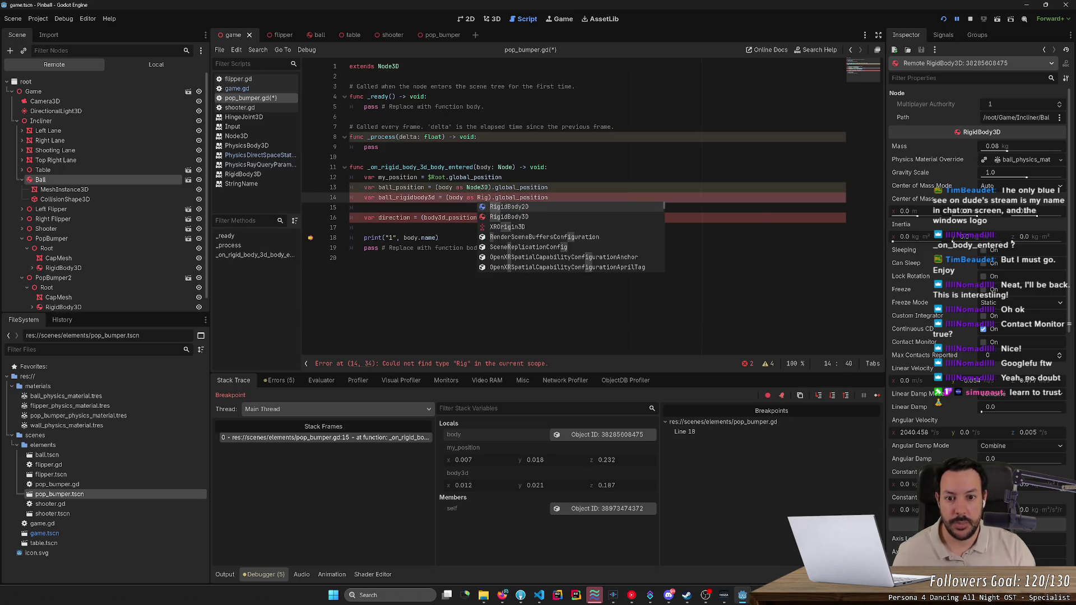
pyautogui.press('Return')
pyautogui.press('Right')
pyautogui.hotkey('shift', 'End')
pyautogui.hotkey('shift', 'Right')
pyautogui.press('BackSpace')
pyautogui.click(448, 197)
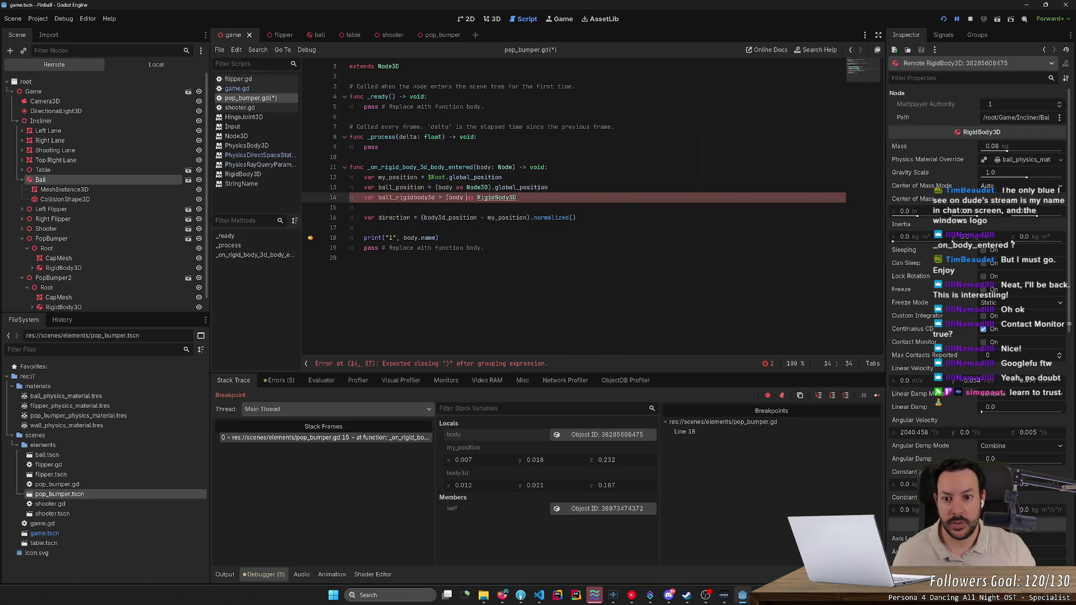
pyautogui.press('BackSpace')
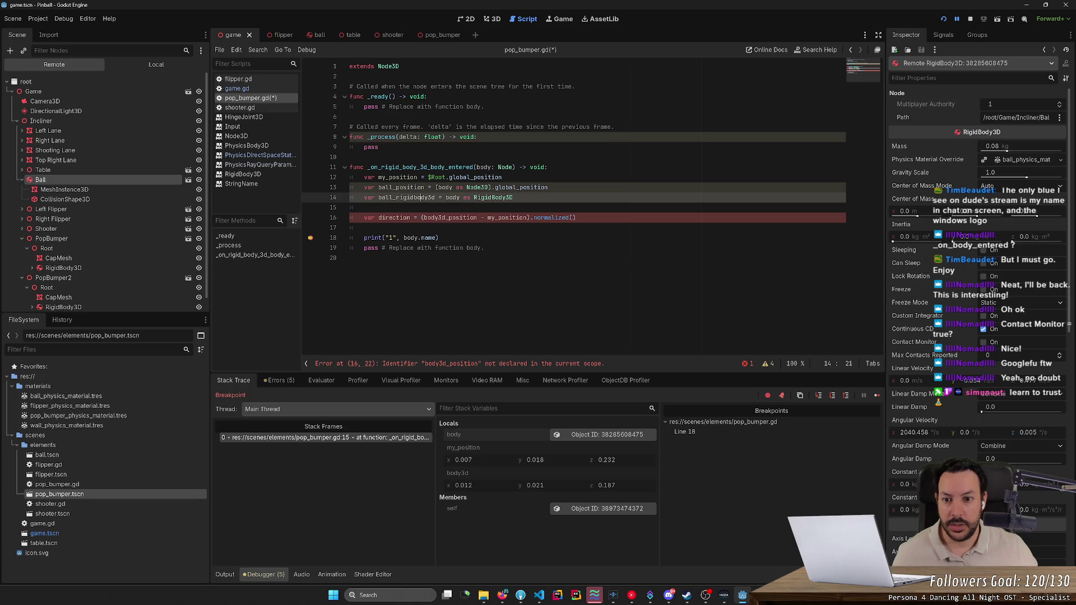
# - Start line 18 with 'ball_rigidbody3d.' by copying the variable name
pyautogui.doubleClick(421, 198)
pyautogui.hotkey('ctrl', 'c')
pyautogui.click(365, 228)
pyautogui.press('Return')
pyautogui.hotkey('ctrl', 'v')
pyautogui.write('.')
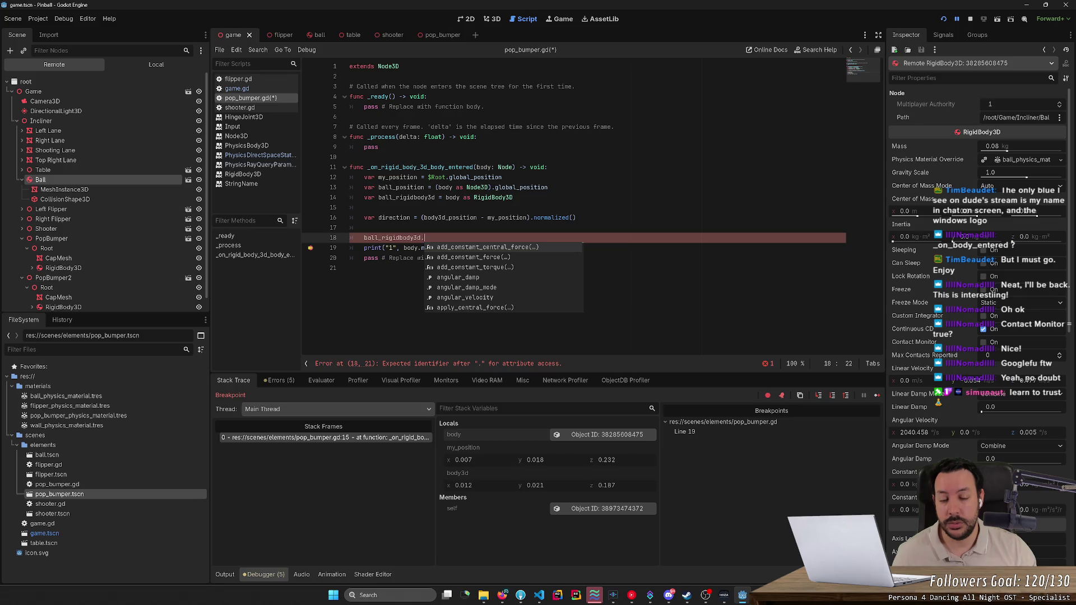
# - Add lines resetting the ball's linear_velocity and angular_velocity to Vector3()
pyautogui.write('li')
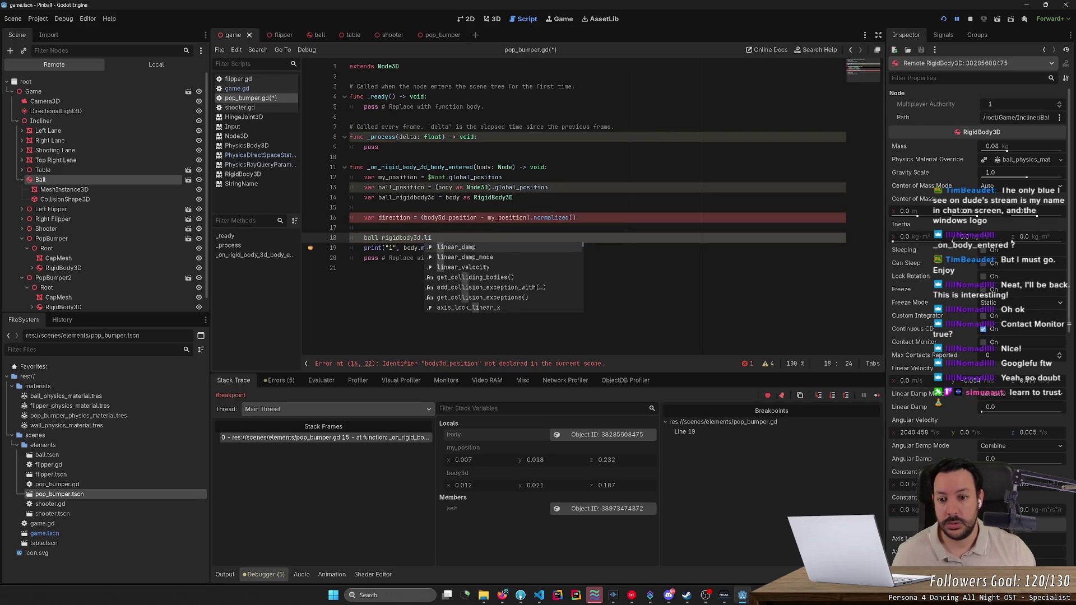
pyautogui.press('Return')
pyautogui.write('= Vector3')
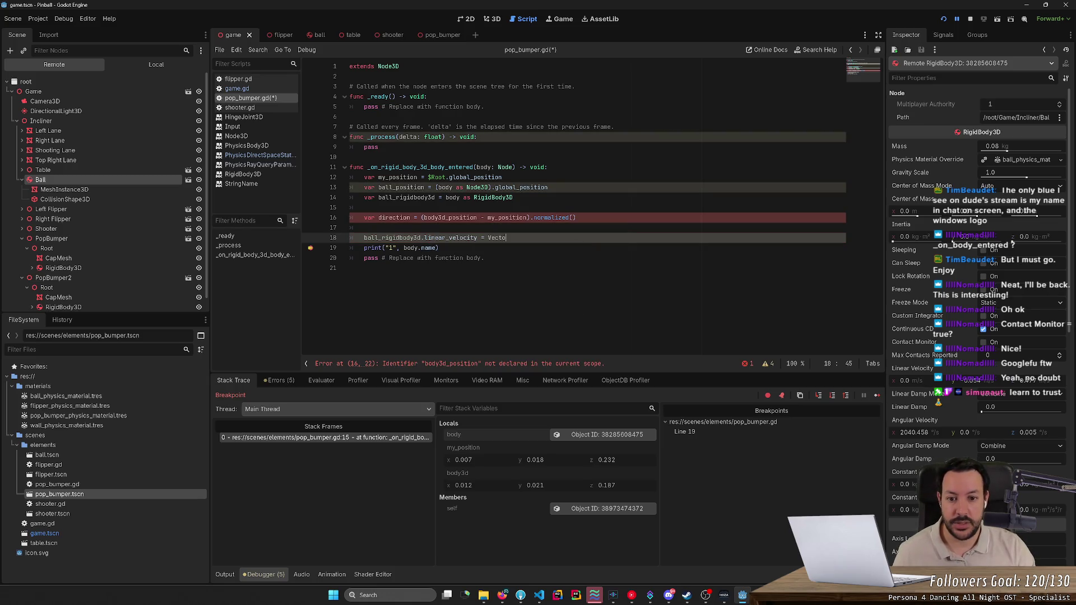
pyautogui.write('()')
pyautogui.press('Return')
pyautogui.write('ball')
pyautogui.press('Down')
pyautogui.press('Return')
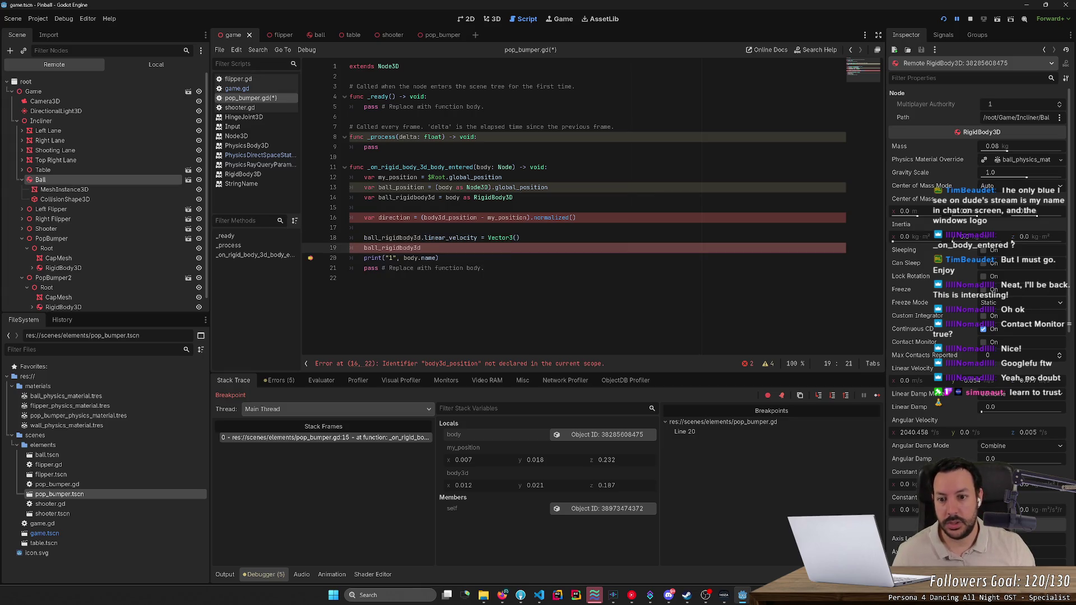
pyautogui.write('an')
pyautogui.press('Return')
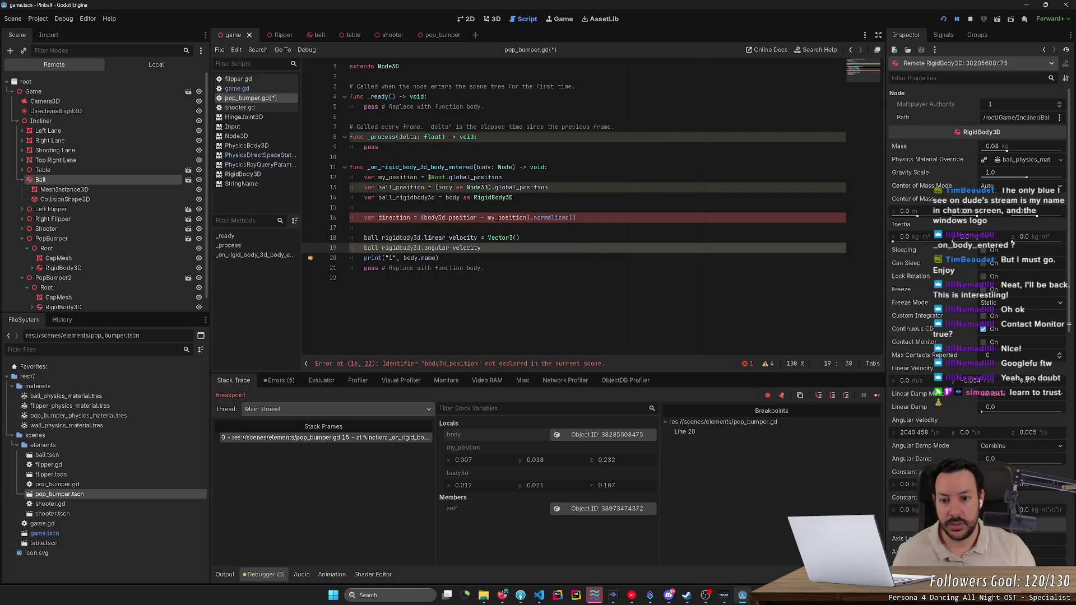
pyautogui.write('= Vector3()')
pyautogui.press('Return')
# - Write the line setting the ball's linear_velocity to direction * 0.01 below the angular reset
pyautogui.write('ball_')
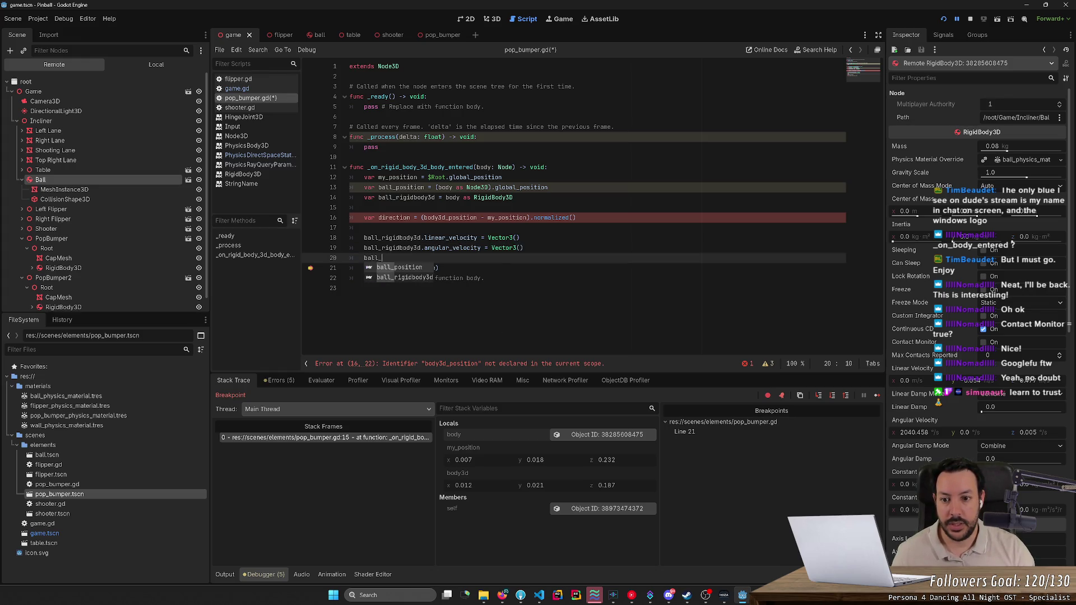
pyautogui.press('Return')
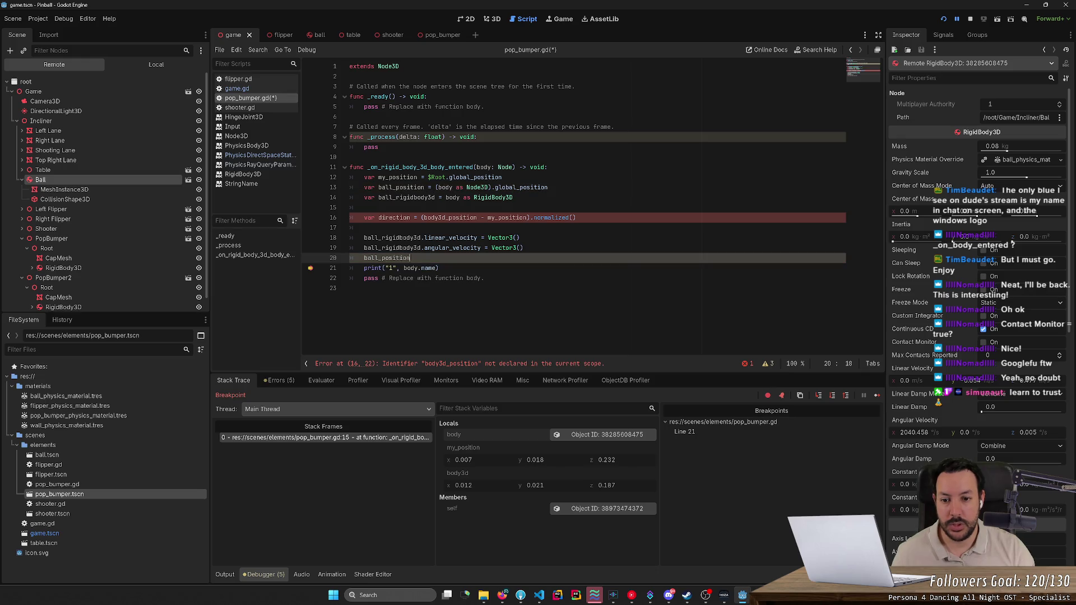
pyautogui.write('.lin')
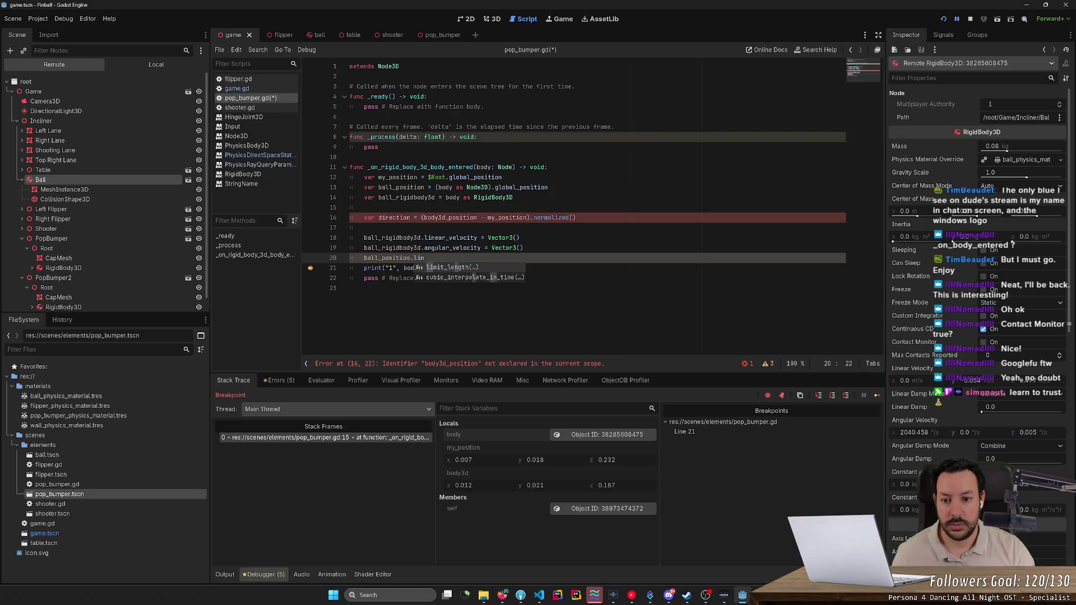
pyautogui.press('Escape')
pyautogui.press('Up')
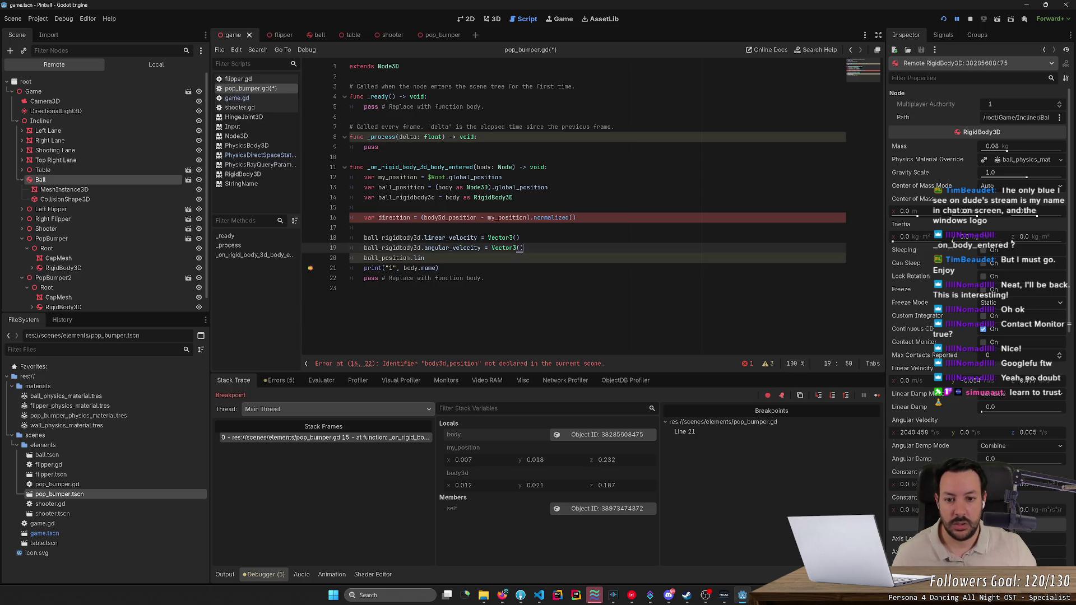
pyautogui.hotkey('ctrl', 'shift', 'k')
pyautogui.press('Up')
pyautogui.press('Up')
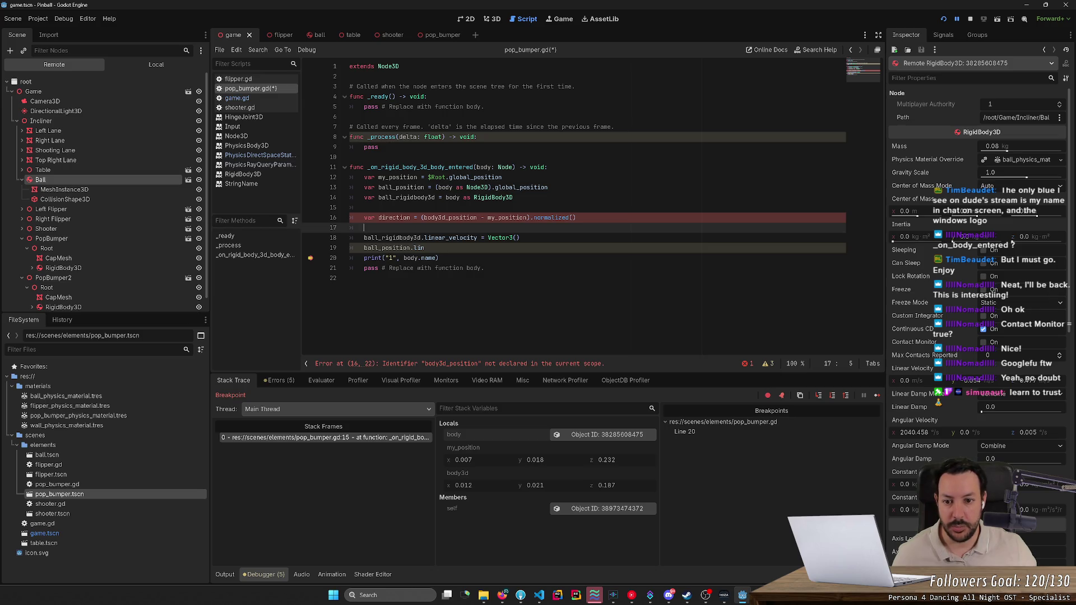
pyautogui.hotkey('ctrl', 'z')
pyautogui.click(425, 258)
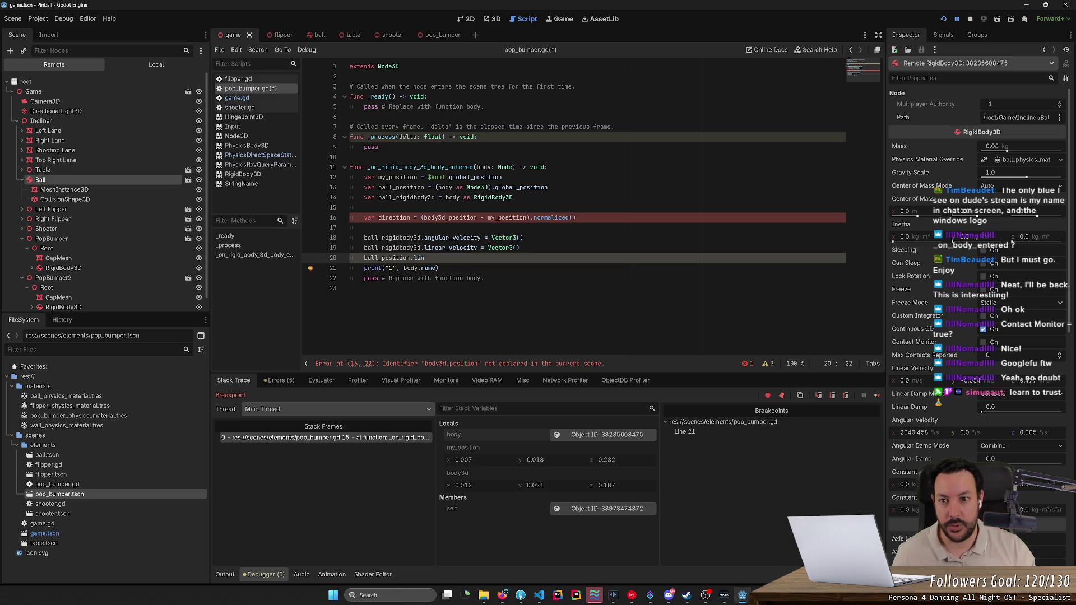
pyautogui.press('BackSpace')
pyautogui.press('BackSpace')
pyautogui.press('BackSpace')
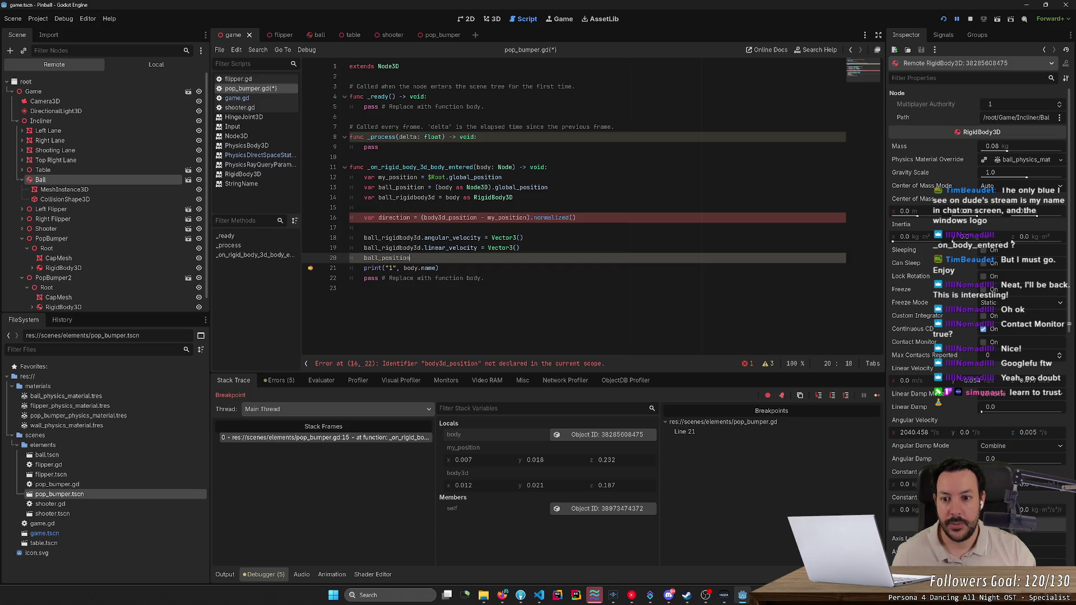
pyautogui.write('.')
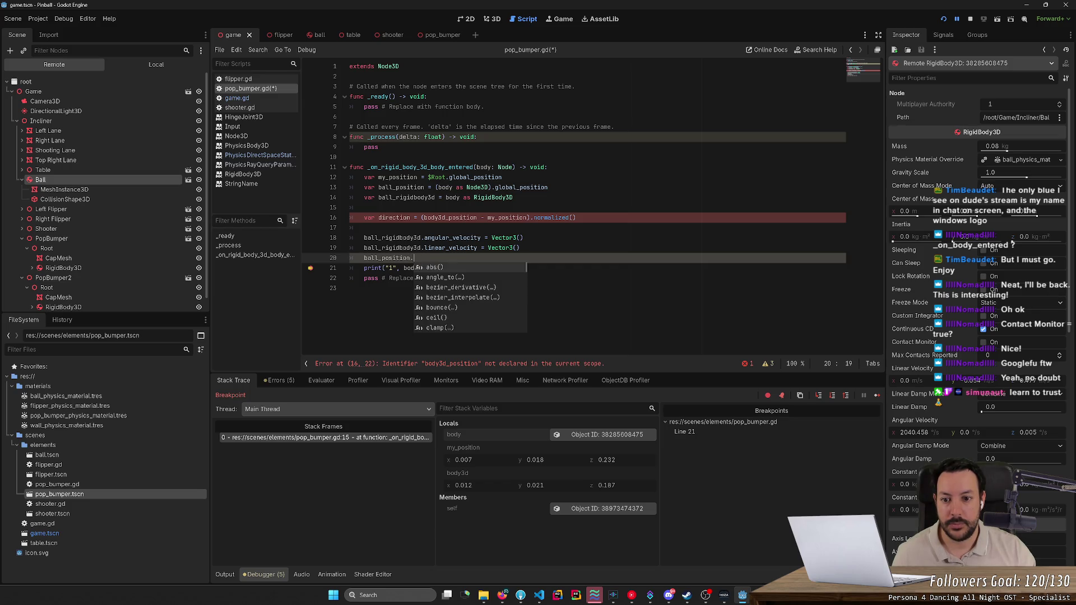
pyautogui.write('linear_')
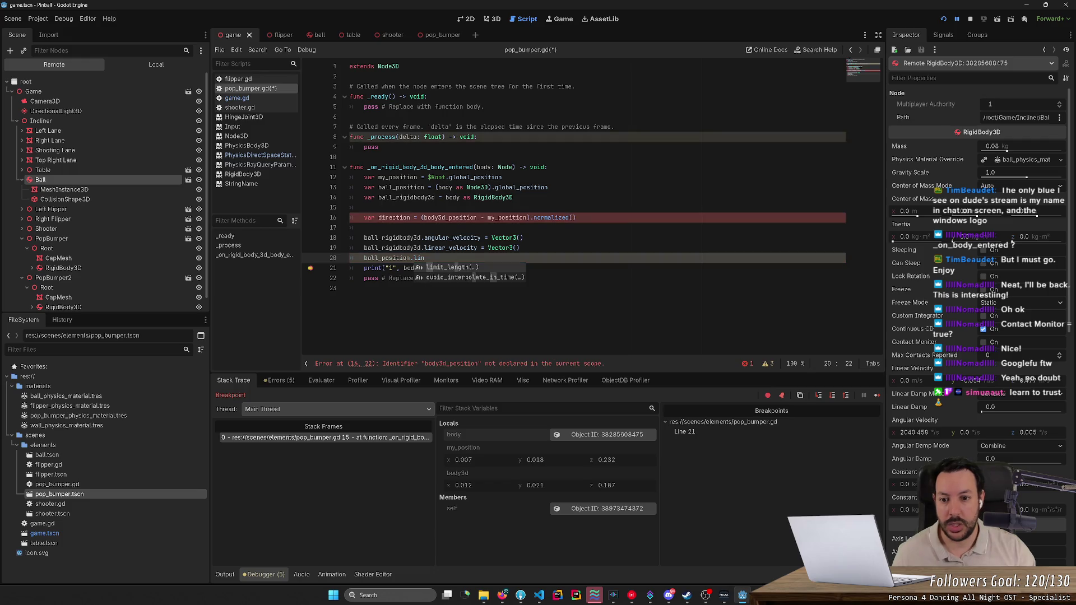
pyautogui.write('velocit')
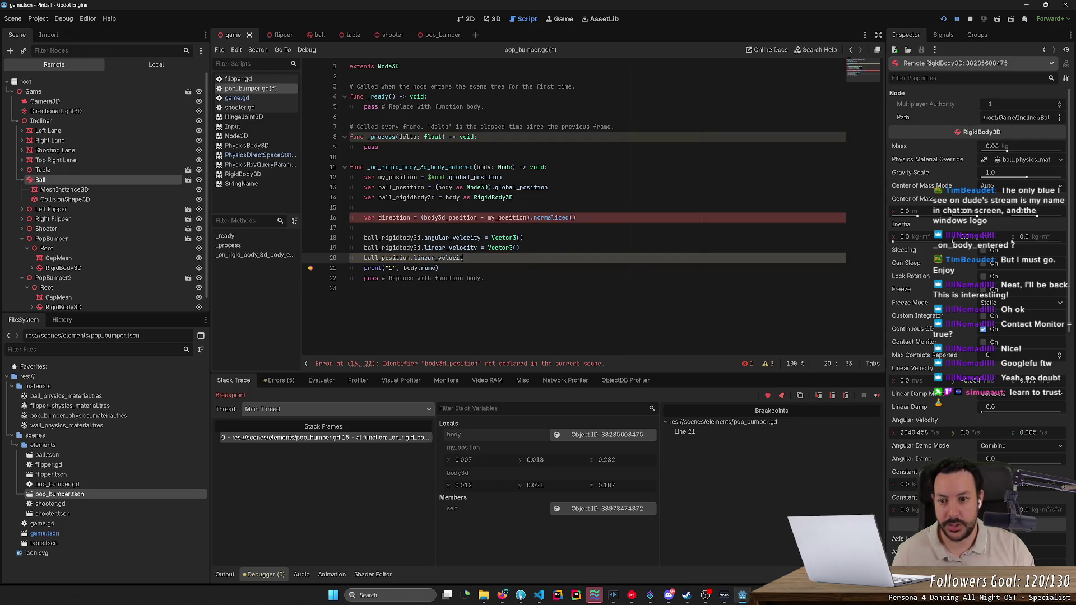
pyautogui.write('rigidbody3d')
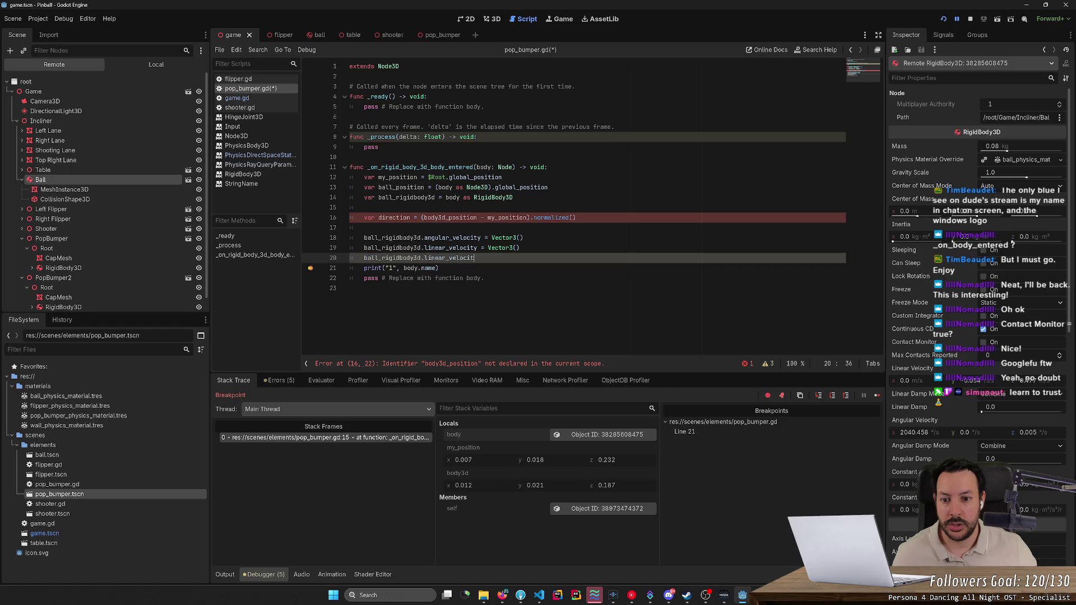
pyautogui.write('y =')
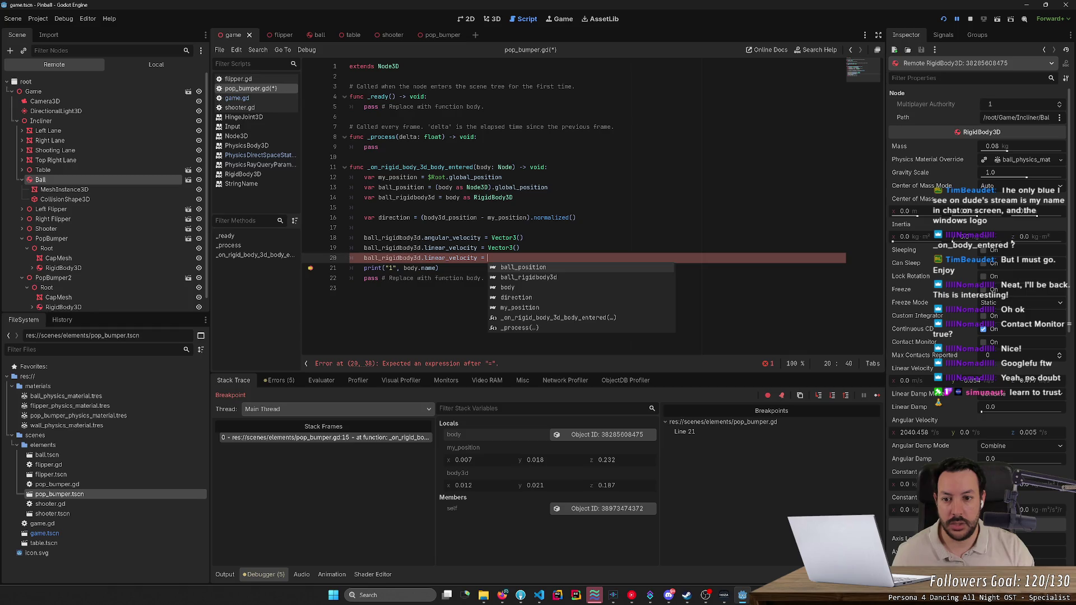
pyautogui.write('direction')
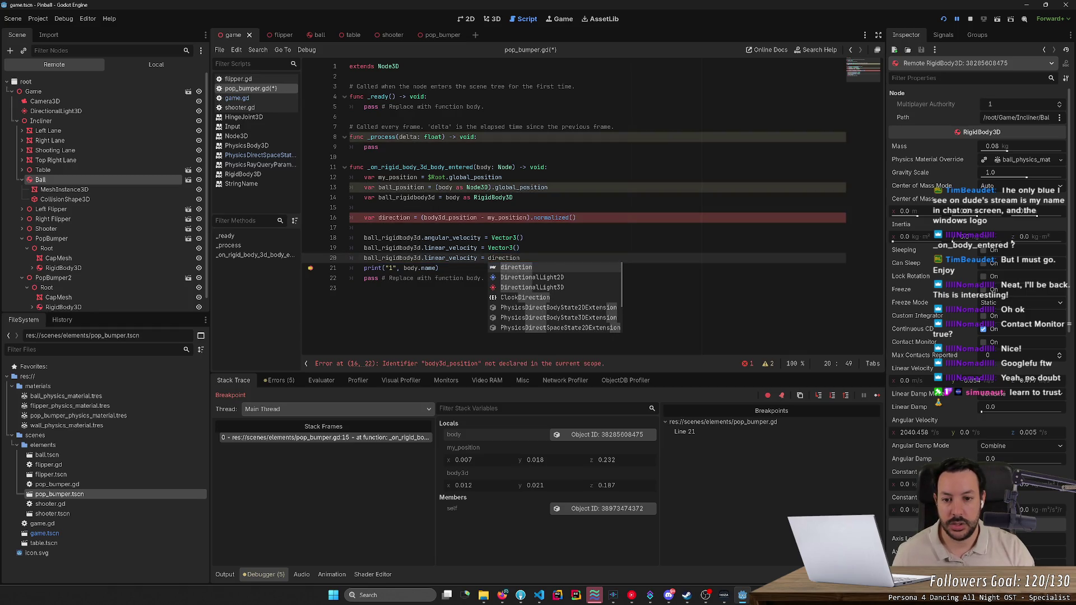
pyautogui.write(' * 0.01;')
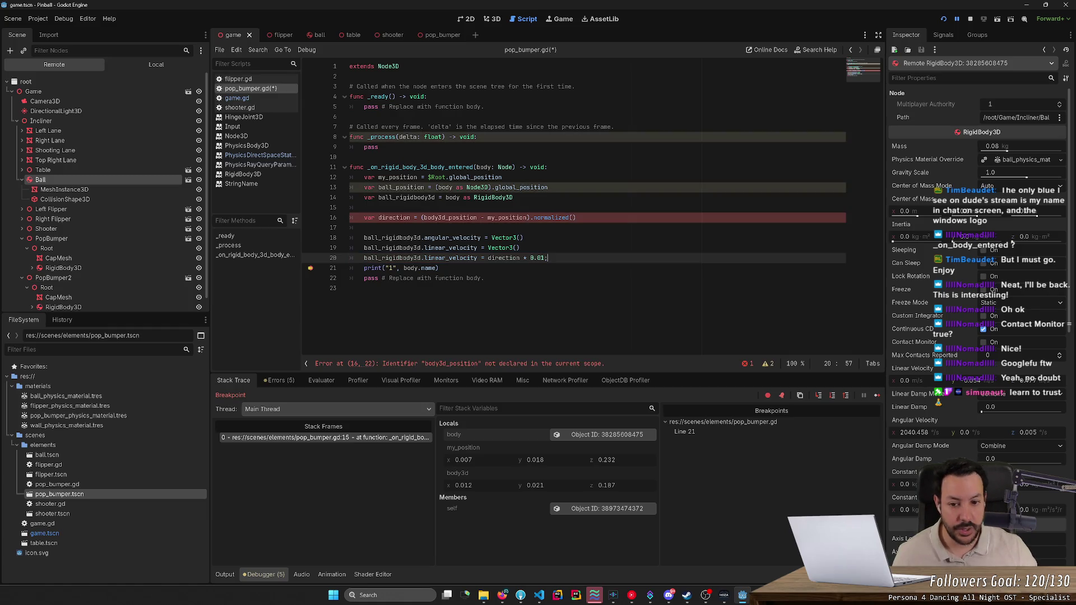
# - Delete the leftover linear reset line, save, clear the line-20 breakpoint, restart, and copy ball_position
pyautogui.press('Up')
pyautogui.hotkey('ctrl', 'shift', 'k')
pyautogui.hotkey('ctrl', 's')
pyautogui.click(311, 259)
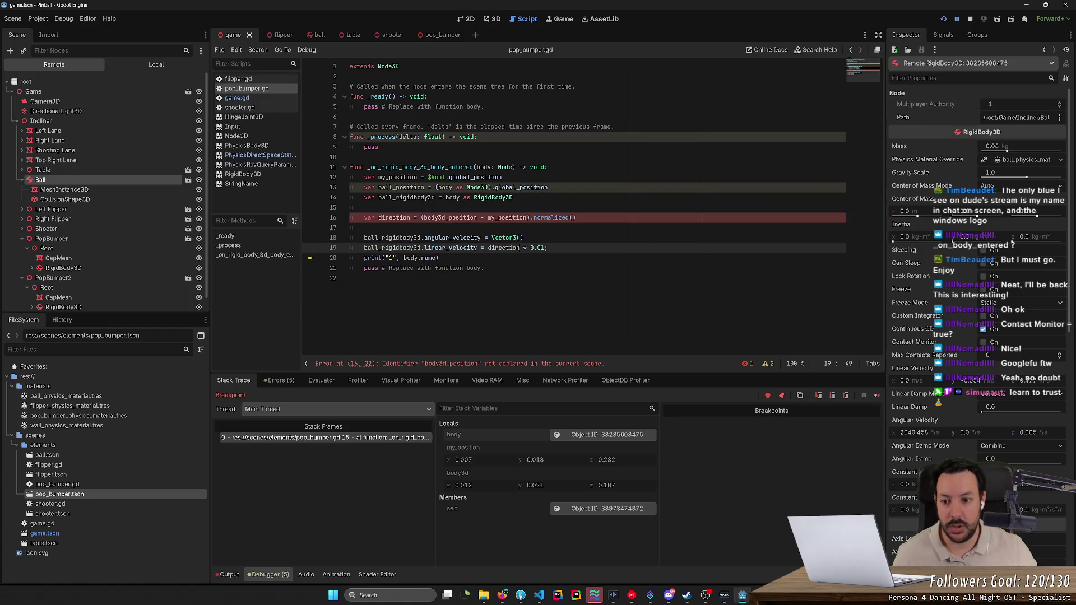
pyautogui.click(944, 20)
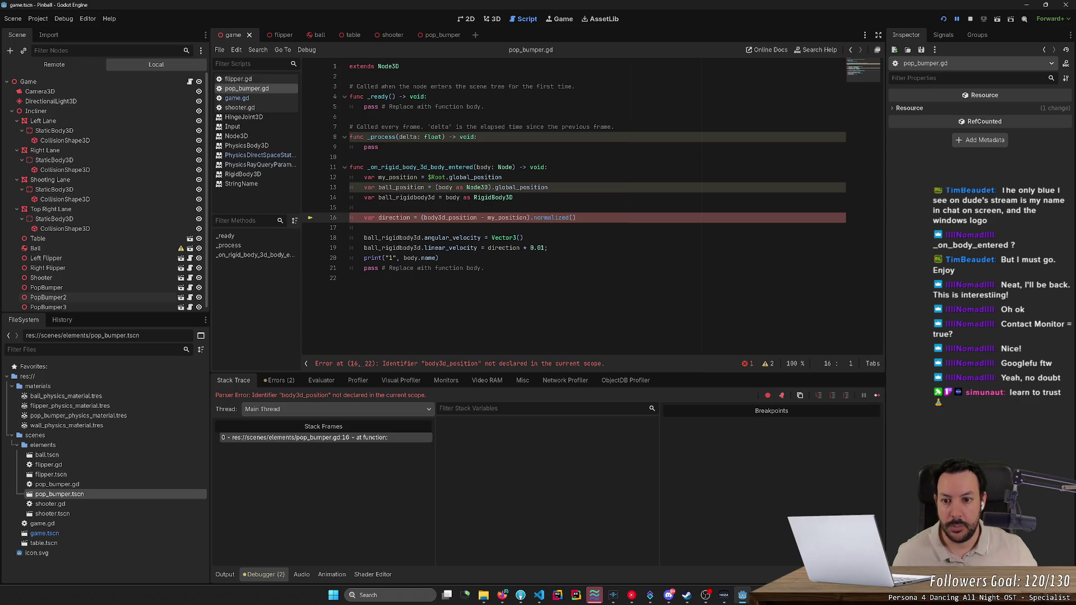
pyautogui.doubleClick(402, 187)
pyautogui.hotkey('ctrl', 'c')
# - Replace the undeclared name on line 16 with ball_position and save the script
pyautogui.click(452, 217)
pyautogui.hotkey('ctrl', 'v')
pyautogui.doubleClick(474, 218)
pyautogui.hotkey('ctrl', 'v')
pyautogui.hotkey('ctrl', 's')
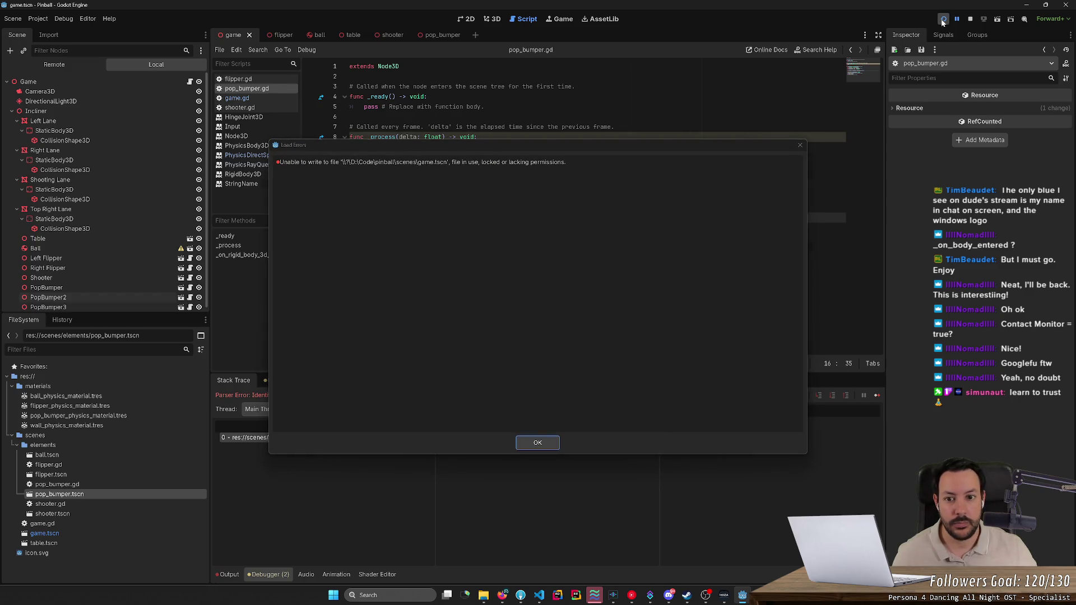
# - Dismiss the load errors, restart the game, and drop the ball onto the left pop bumper
pyautogui.click(800, 145)
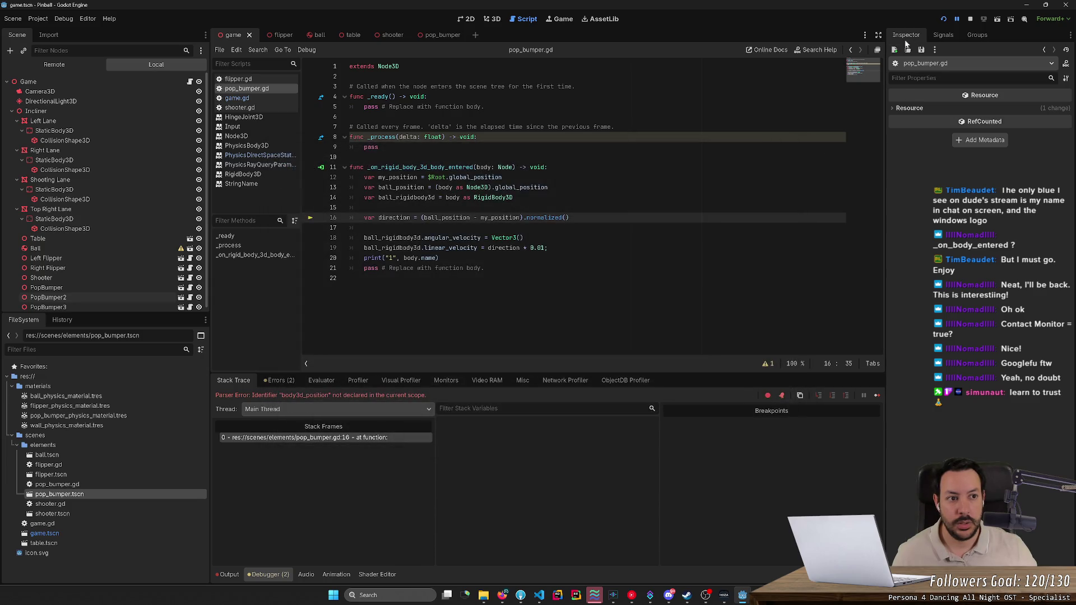
pyautogui.click(967, 21)
pyautogui.click(944, 19)
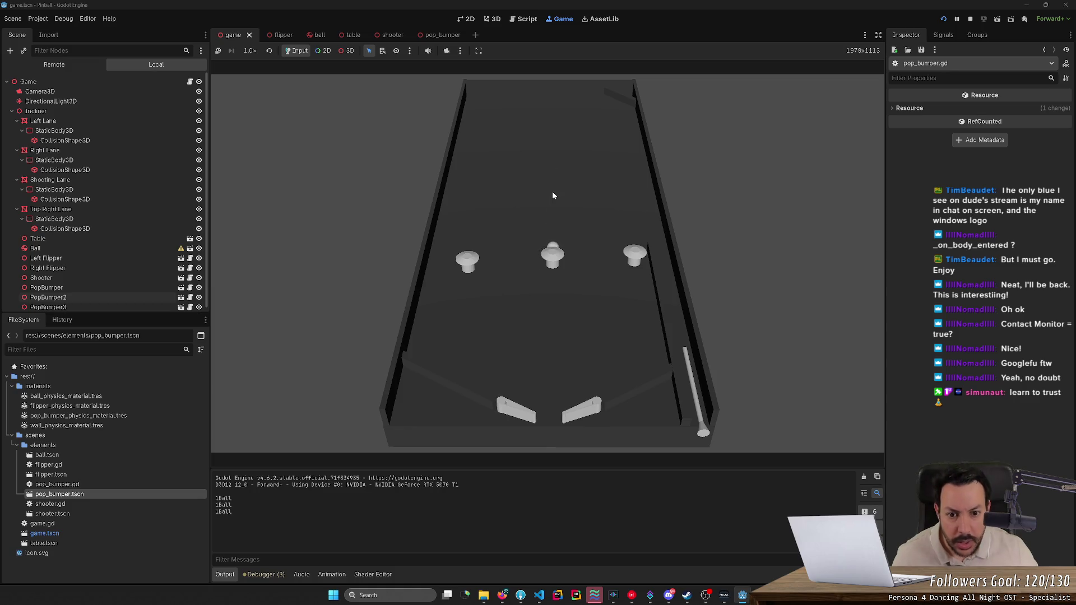
pyautogui.click(469, 231)
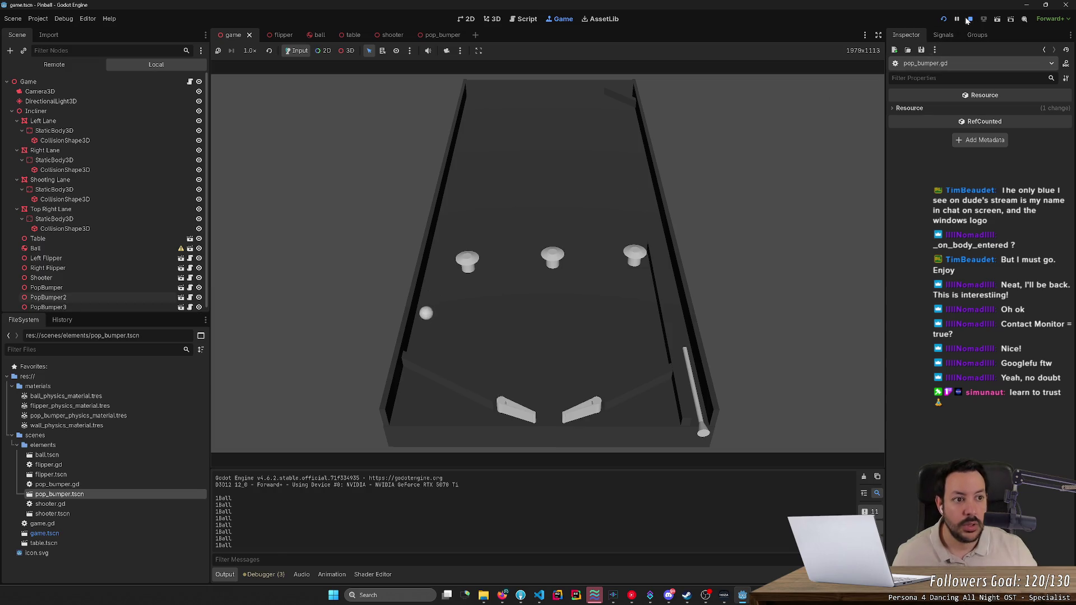
pyautogui.hotkey('alt', 'Tab')
pyautogui.hotkey('alt', 'Tab')
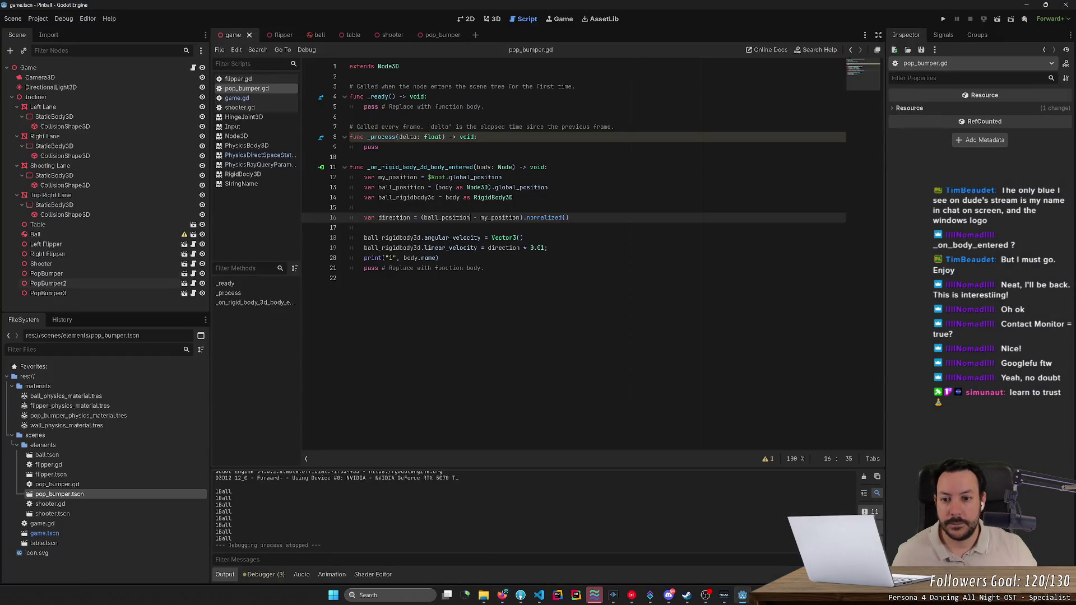
# - Set a breakpoint on the angular velocity line and run the game, dropping the ball on the table
pyautogui.click(335, 238)
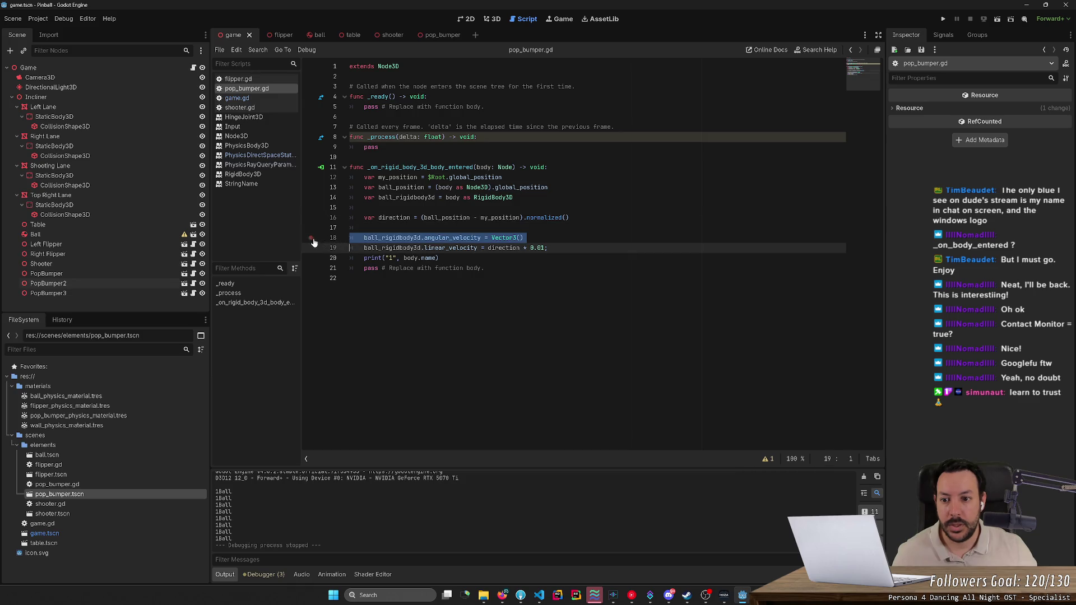
pyautogui.click(943, 18)
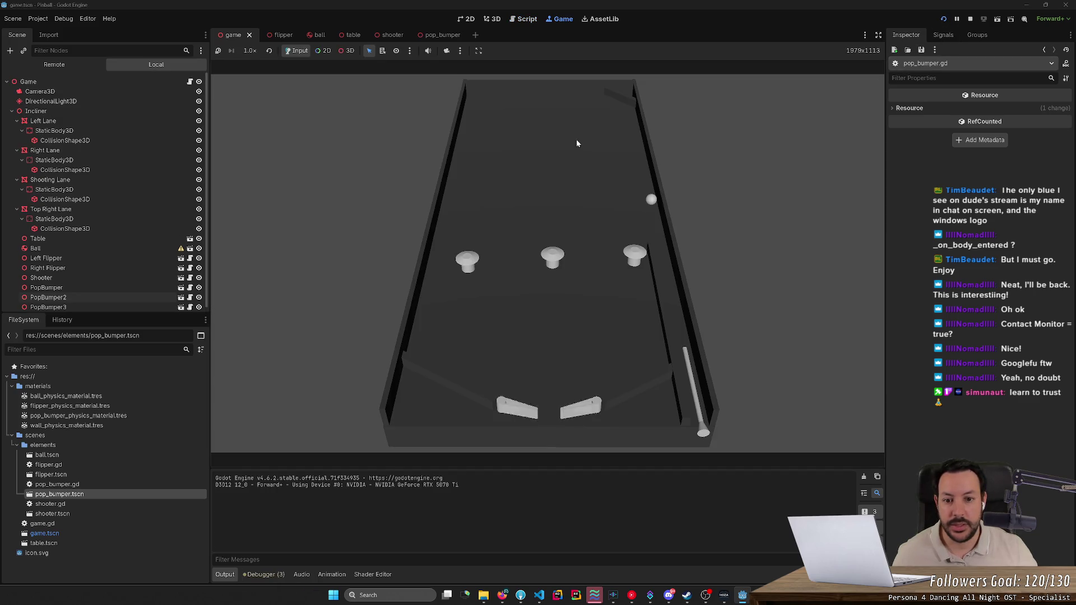
pyautogui.click(552, 211)
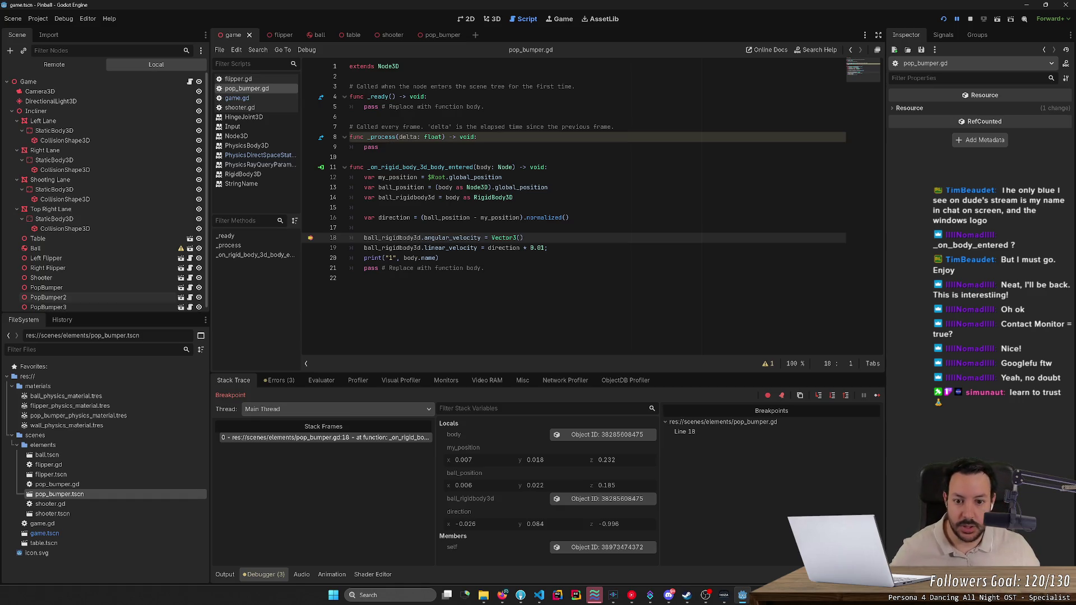
# - Change the velocity factor from 0.01 to 0.1, remove the breakpoint, resume, and drop the ball again
pyautogui.click(539, 248)
pyautogui.press('BackSpace')
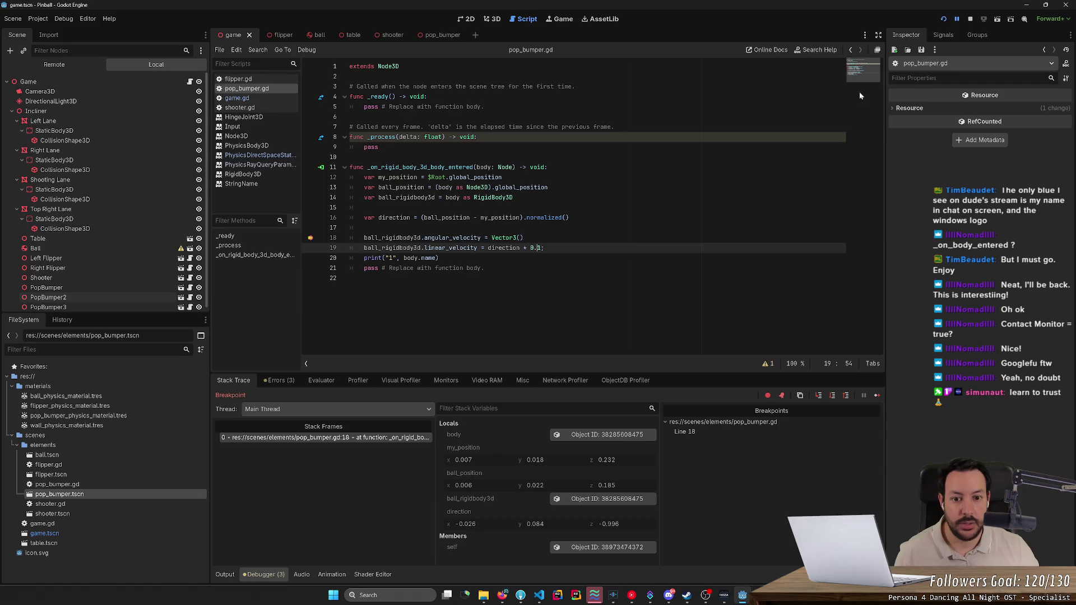
pyautogui.click(308, 239)
pyautogui.press('F12')
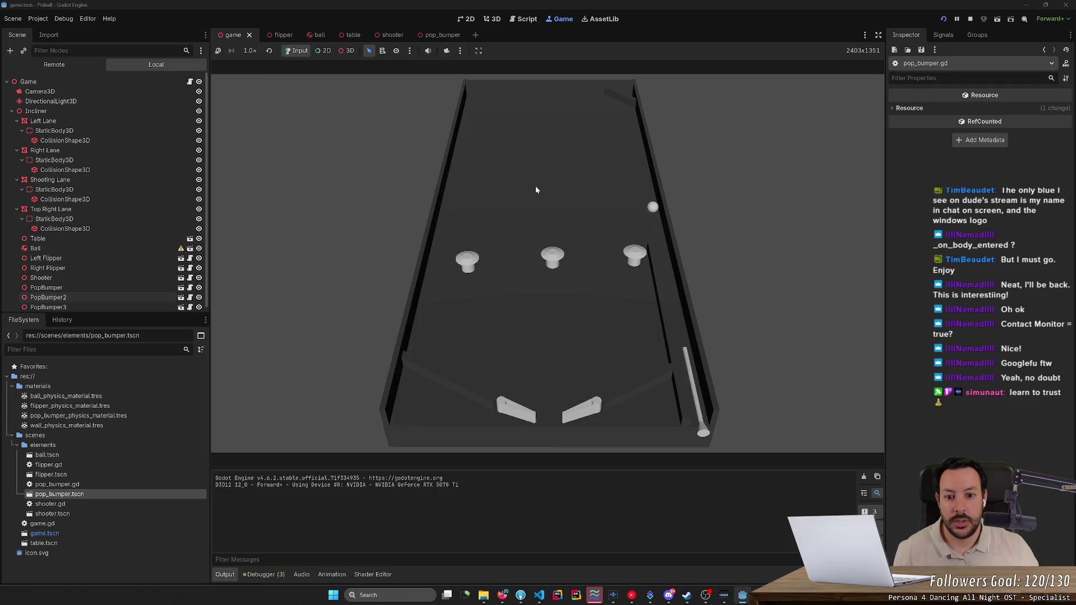
pyautogui.click(553, 180)
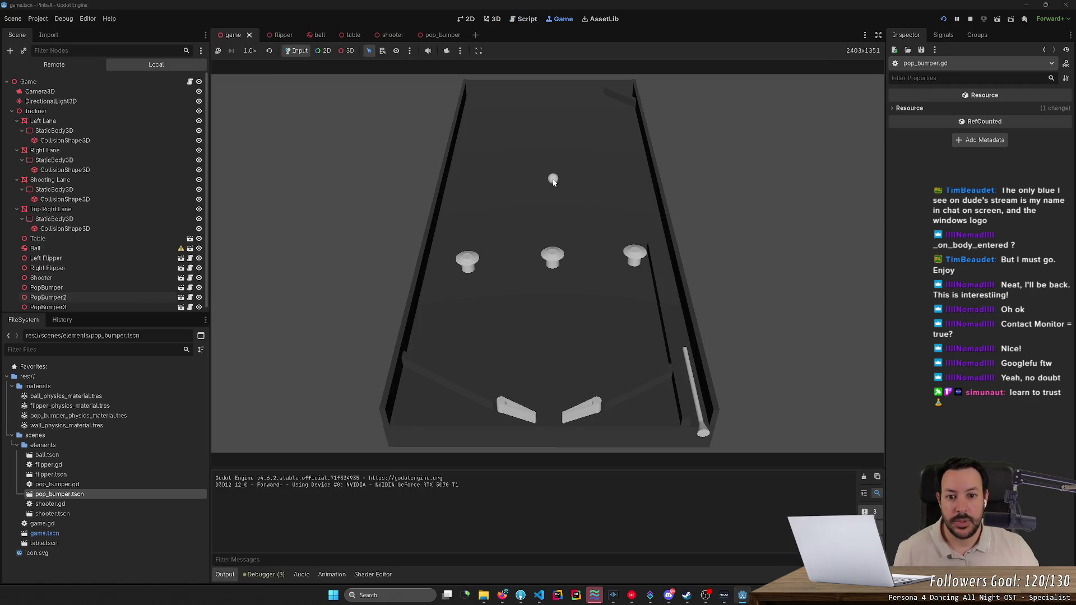